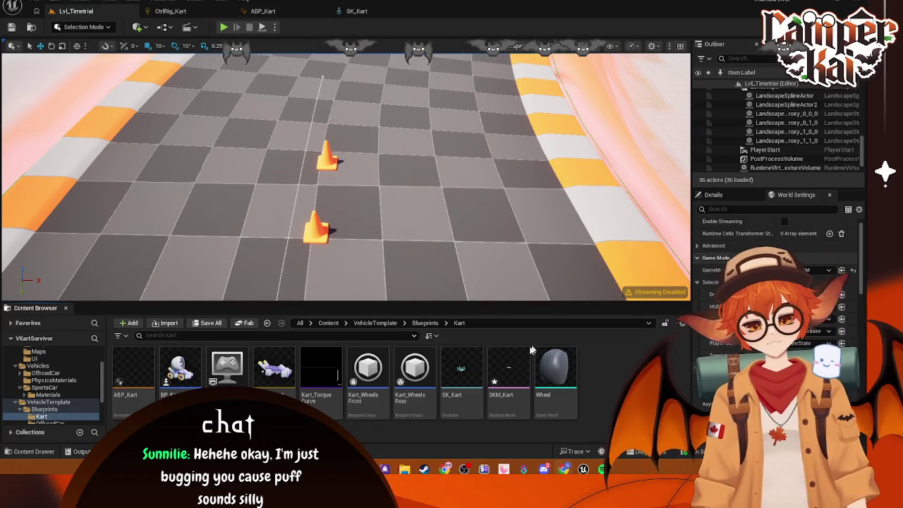
Start creating a new physics asset from the SKM_Kart skeletal mesh.
click(516, 365)
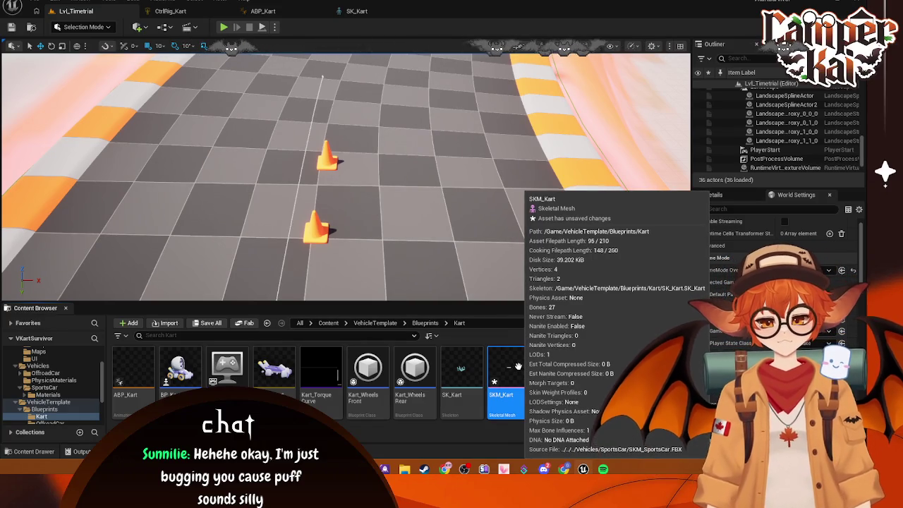
right_click(518, 367)
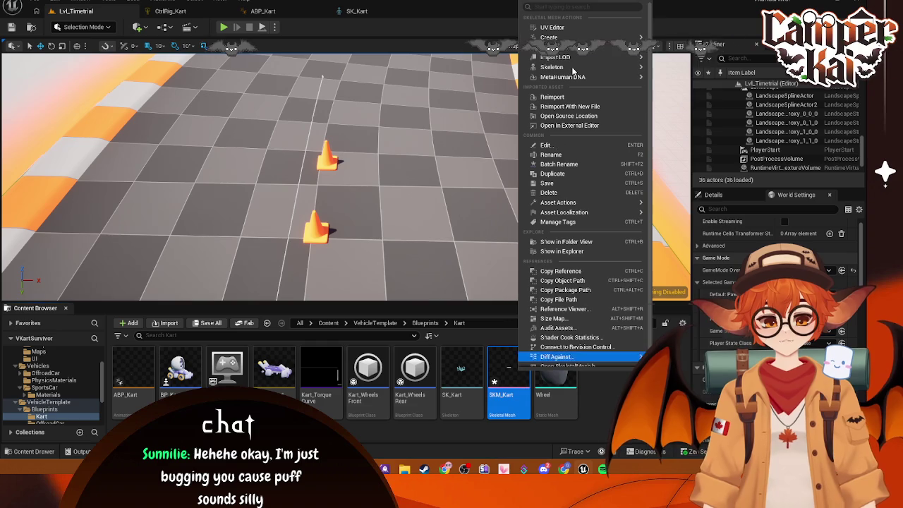
mouse_move(557, 38)
mouse_move(693, 64)
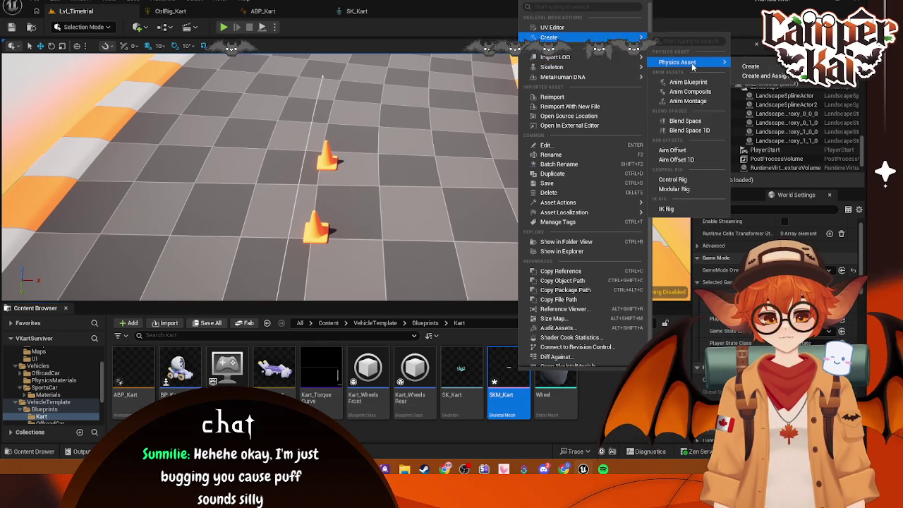
click(751, 67)
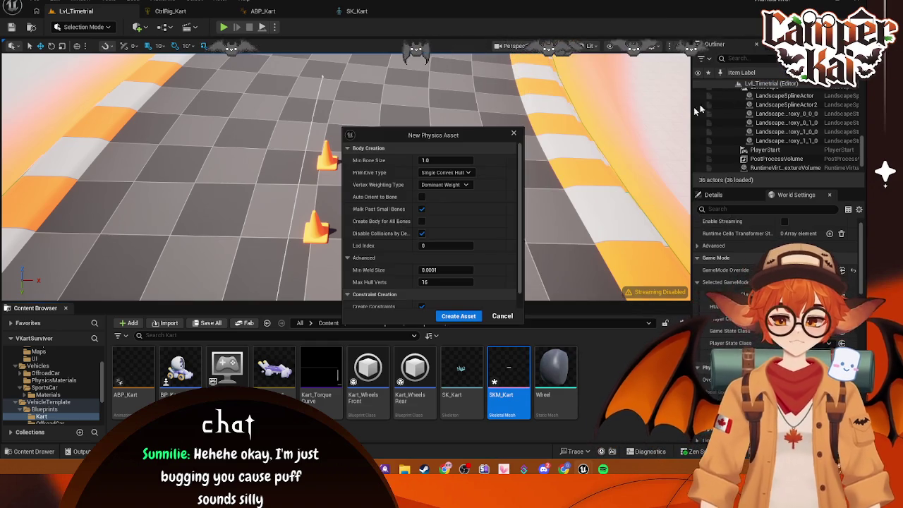
Keep Single Convex Hull as the primitive type and review the other New Physics Asset options.
click(471, 174)
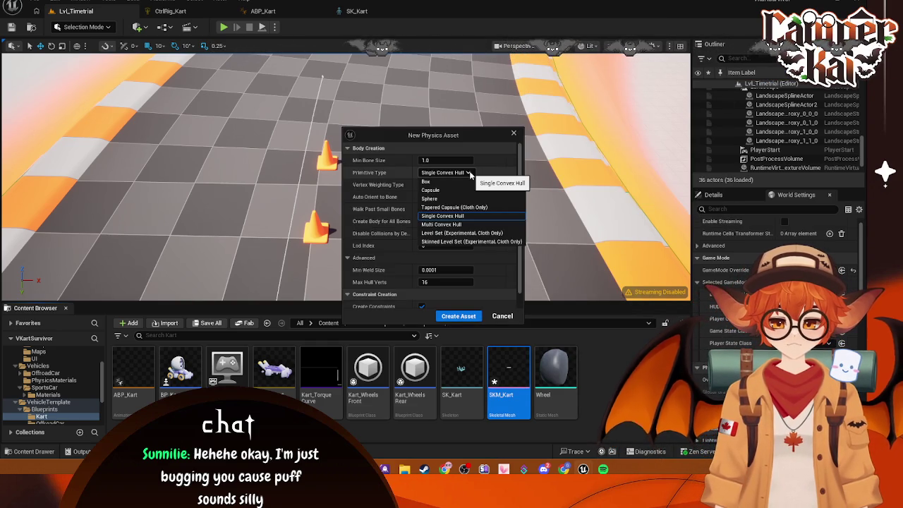
click(471, 174)
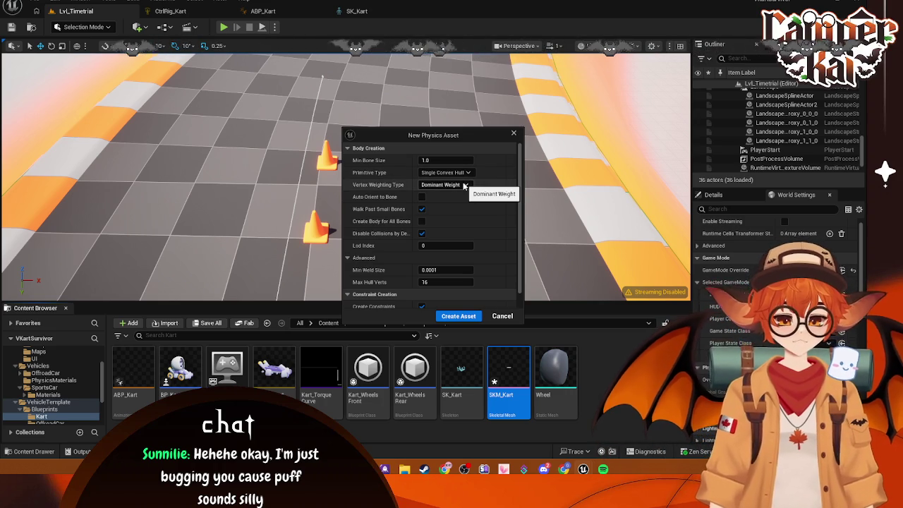
scroll(432, 231, down, 1)
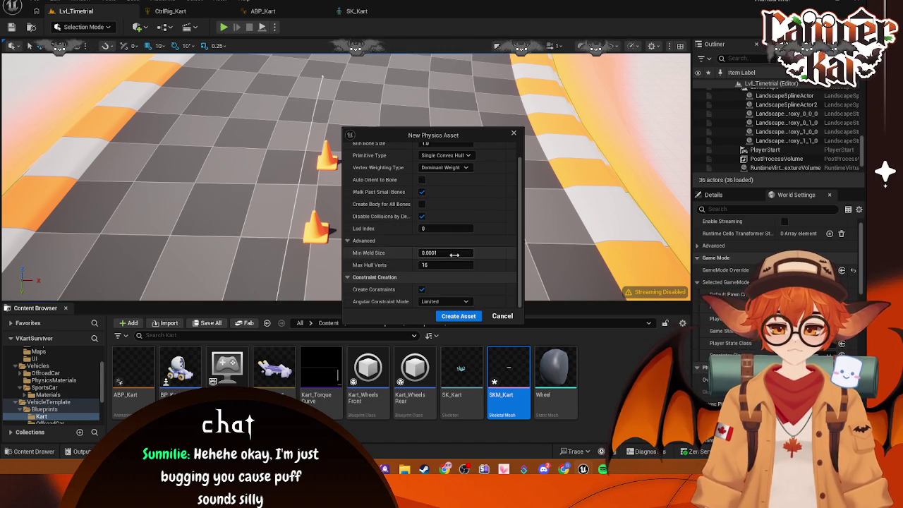
scroll(446, 233, up, 1)
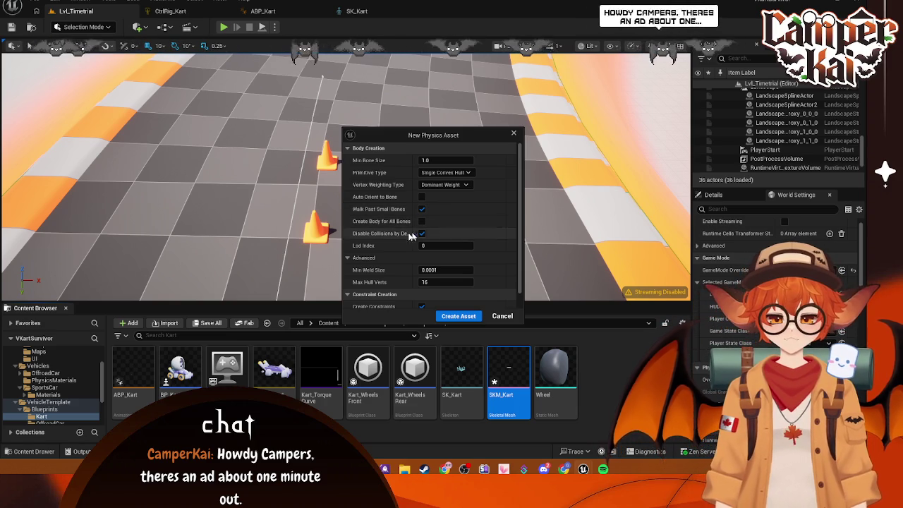
scroll(488, 264, down, 1)
Create SKM_Kart_Physics, dismiss the no-primitives warning, and expand the root body's box Index [0].
click(469, 315)
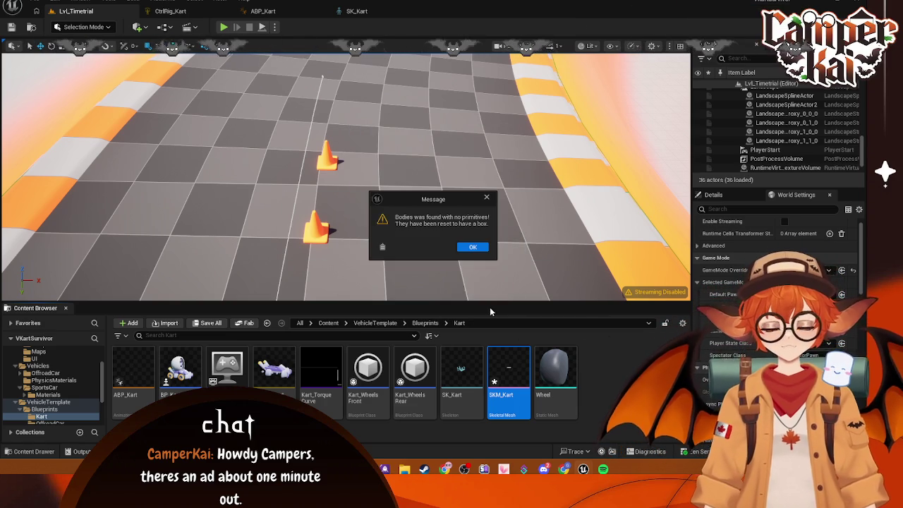
click(472, 248)
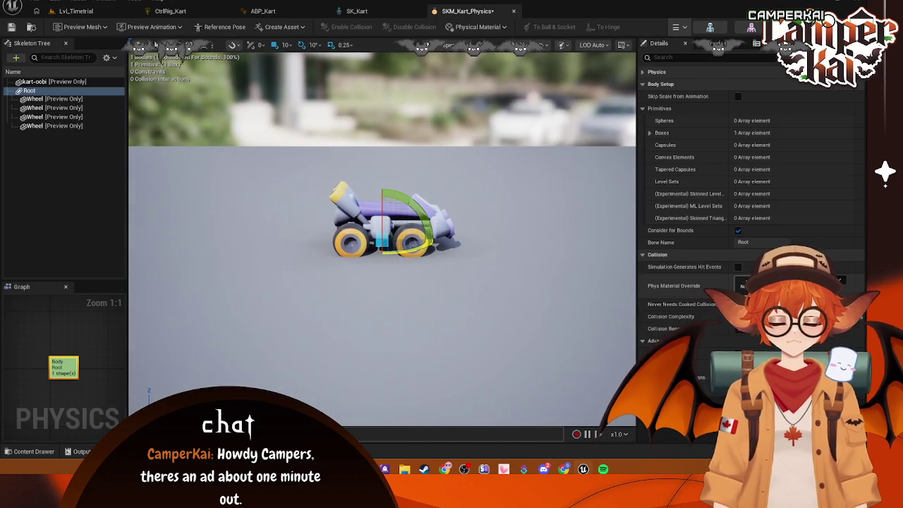
click(650, 133)
click(658, 145)
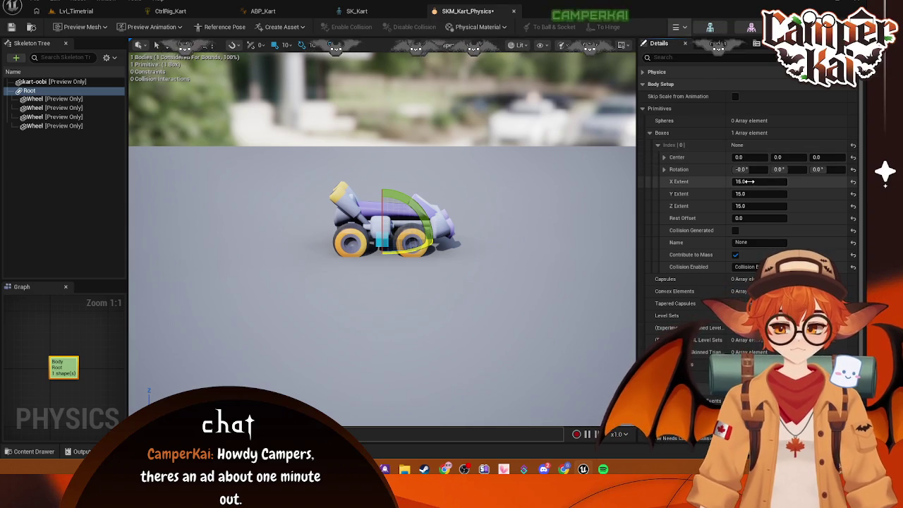
Resize the root box to roughly 116.86 × 93 × 51.5 extents around the kart.
drag(751, 182, 791, 183)
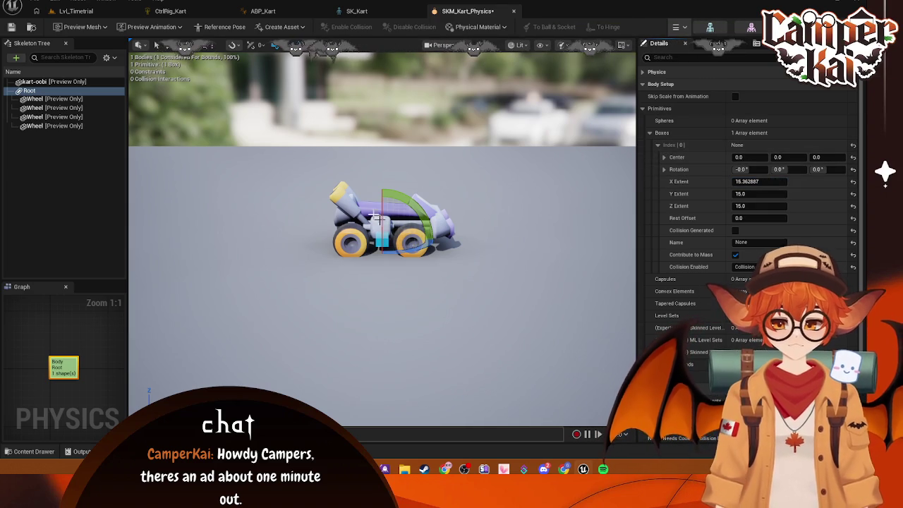
key(w)
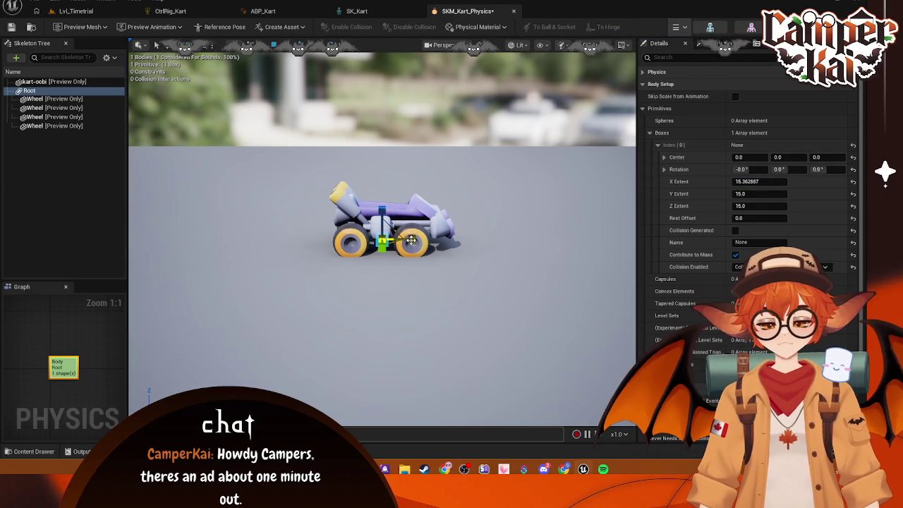
mouse_move(395, 222)
mouse_down()
mouse_move(386, 225)
mouse_move(401, 234)
mouse_move(382, 198)
mouse_up()
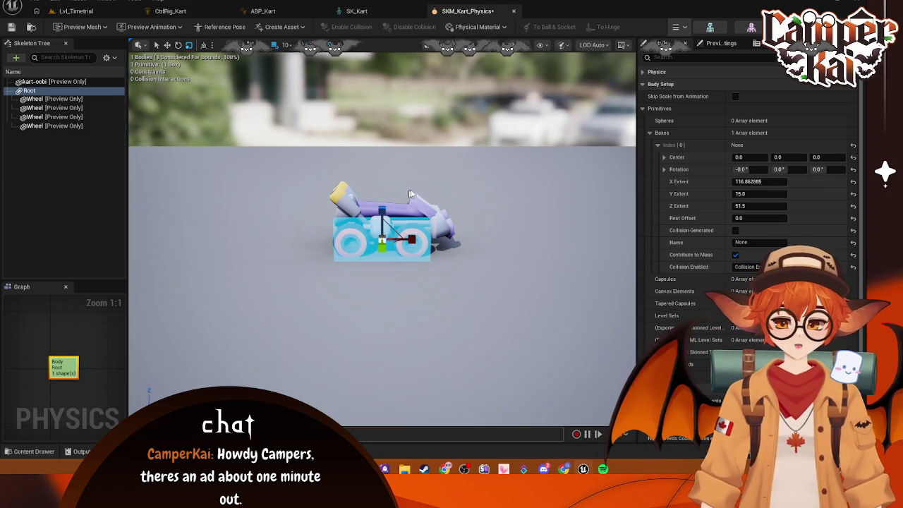
mouse_move(494, 318)
mouse_down()
mouse_move(494, 268)
mouse_move(522, 331)
mouse_move(526, 325)
mouse_up()
scroll(391, 290, up, 5)
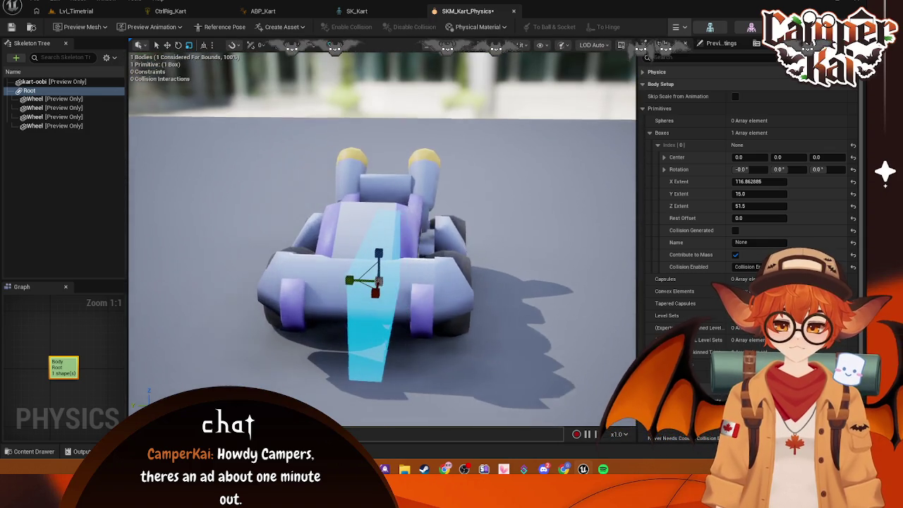
drag(385, 284, 339, 283)
mouse_move(577, 230)
mouse_down()
mouse_move(466, 233)
mouse_move(466, 183)
mouse_up()
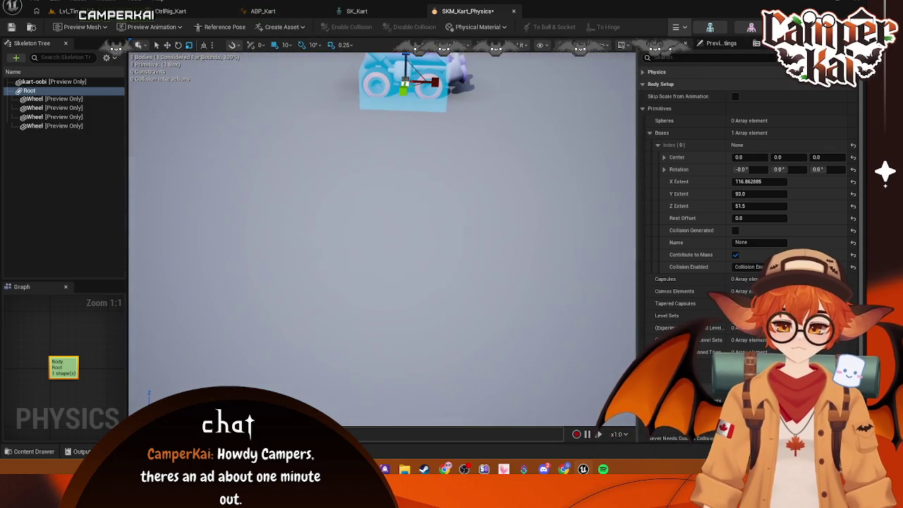
Switch the viewport to a Left orthographic view of the kart.
click(522, 44)
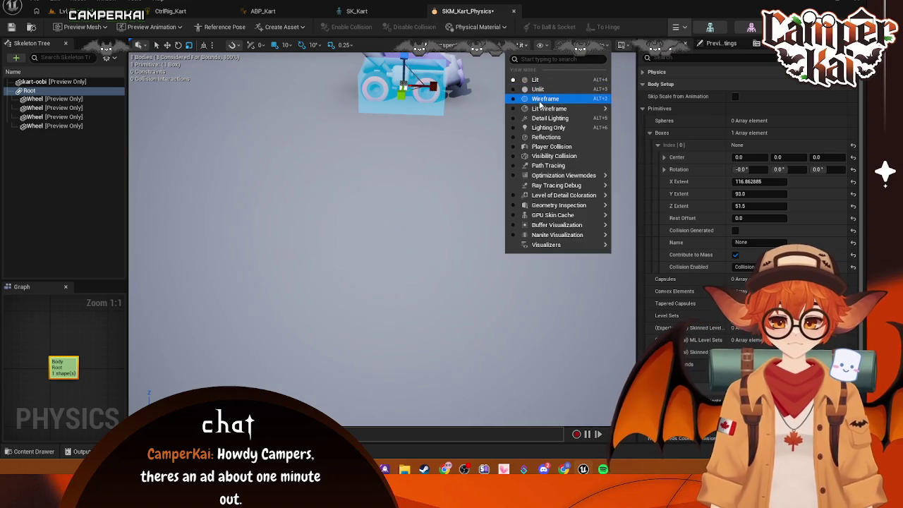
click(452, 44)
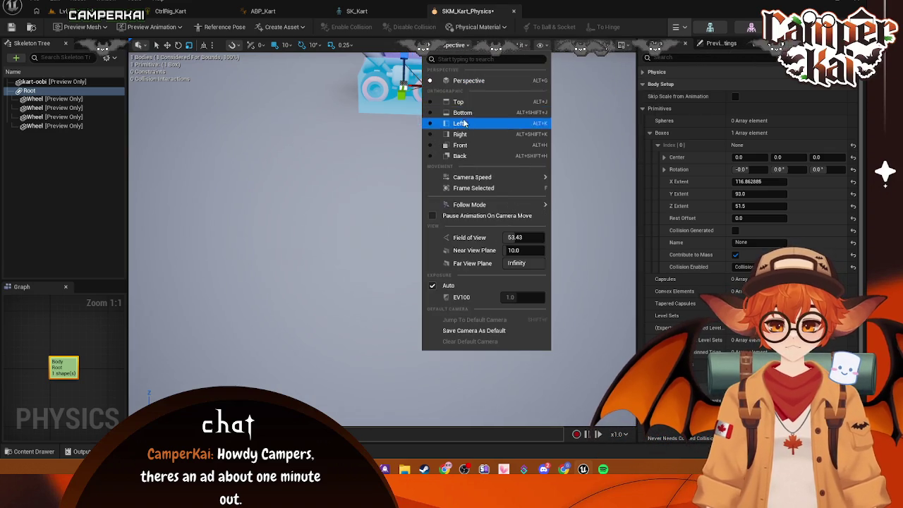
click(460, 123)
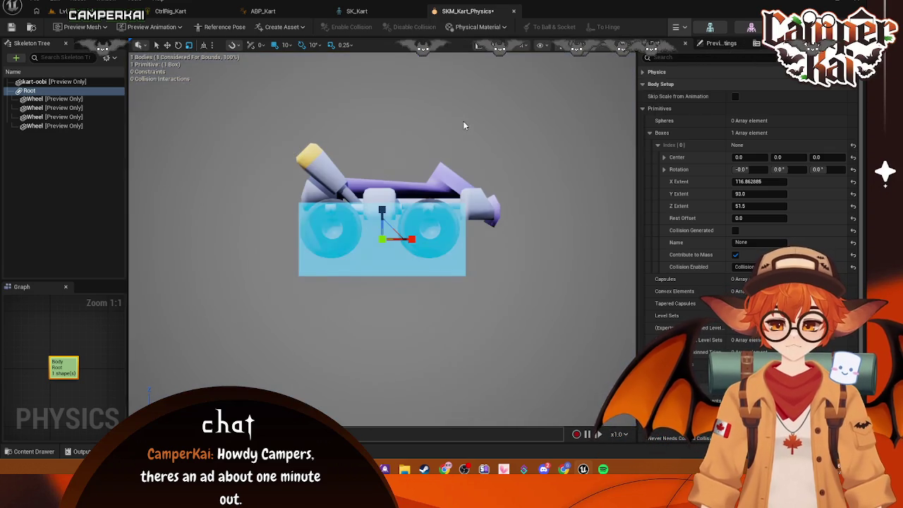
Move the box center to 10, 0, 40 and enlarge it to X 146.36, Z 58 extents.
click(780, 156)
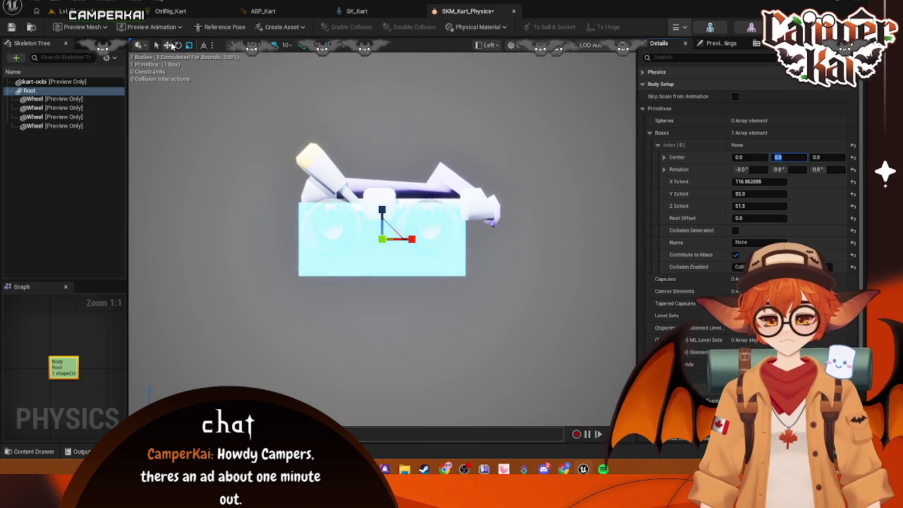
mouse_move(382, 210)
mouse_down()
mouse_move(385, 142)
mouse_move(394, 160)
mouse_up()
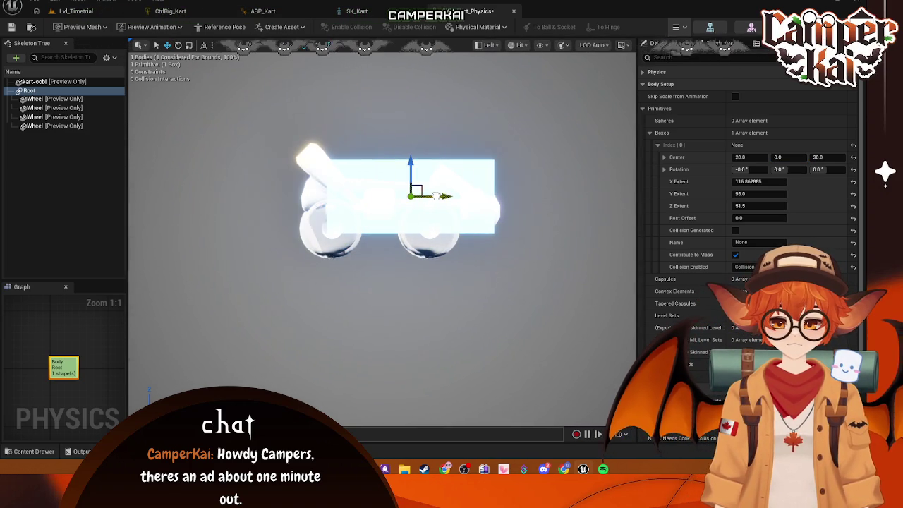
drag(415, 192, 427, 192)
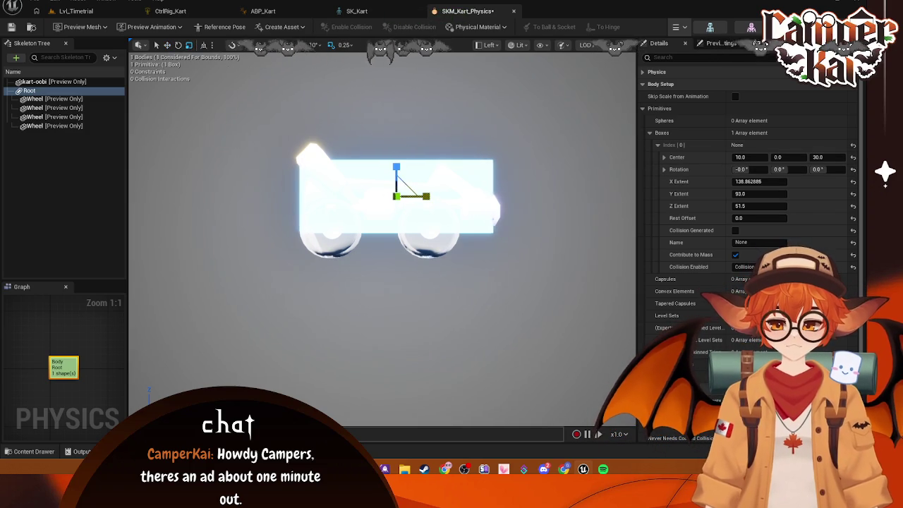
drag(426, 196, 435, 196)
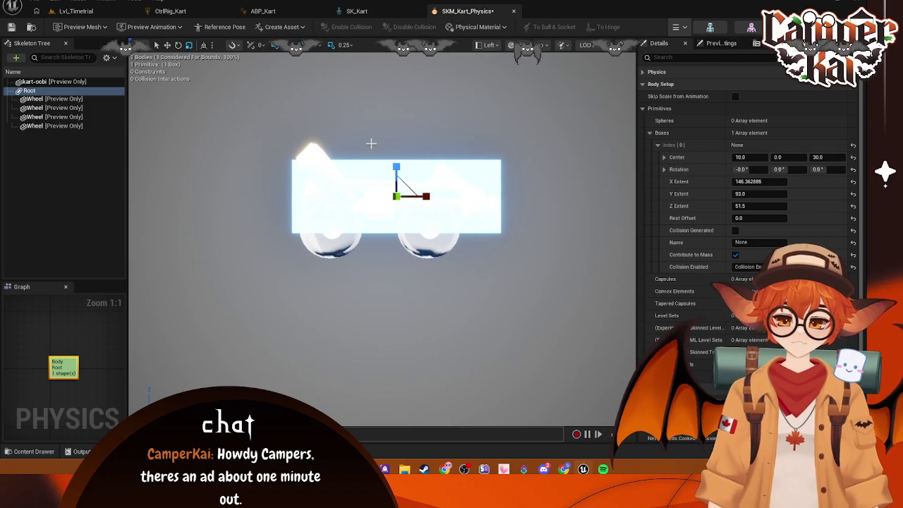
drag(396, 168, 398, 151)
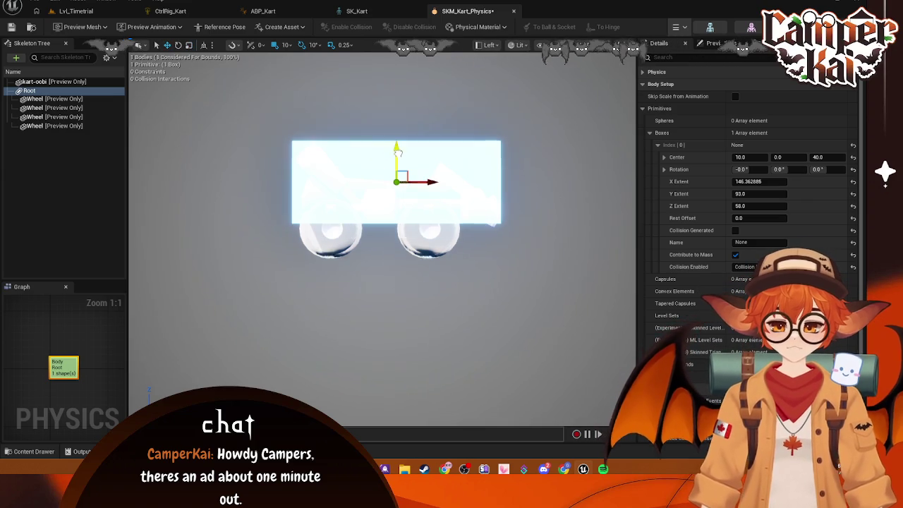
mouse_move(492, 121)
mouse_down()
mouse_move(501, 85)
mouse_move(500, 215)
mouse_up()
View the kart from Top in Wireframe and set the box's Y extent to 93.5.
click(493, 47)
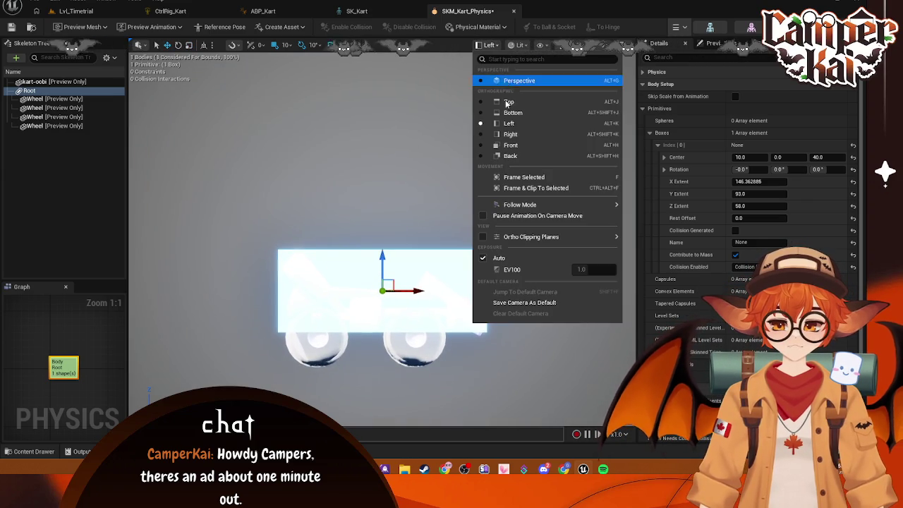
click(498, 106)
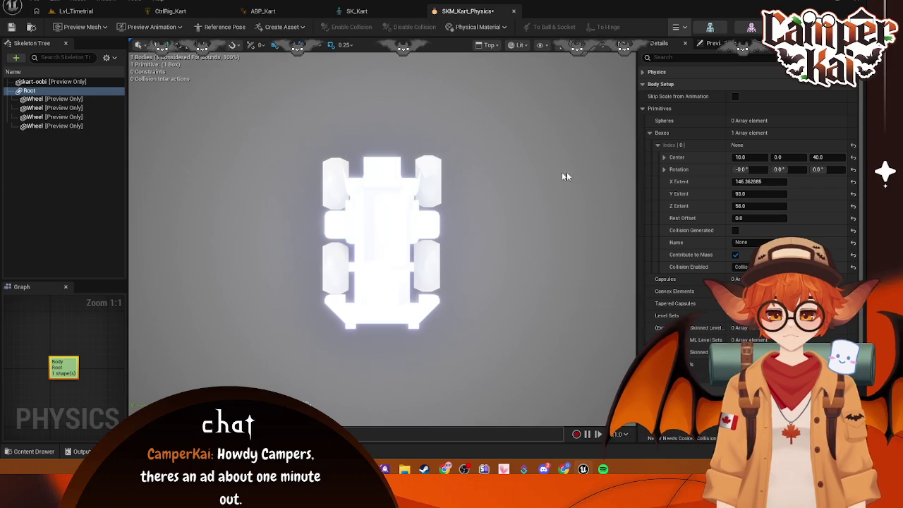
click(519, 45)
click(545, 99)
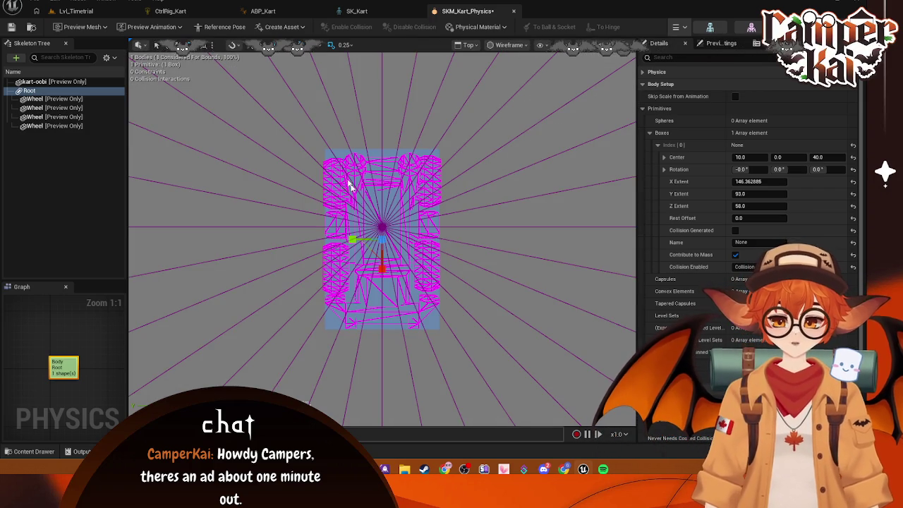
drag(748, 194, 745, 194)
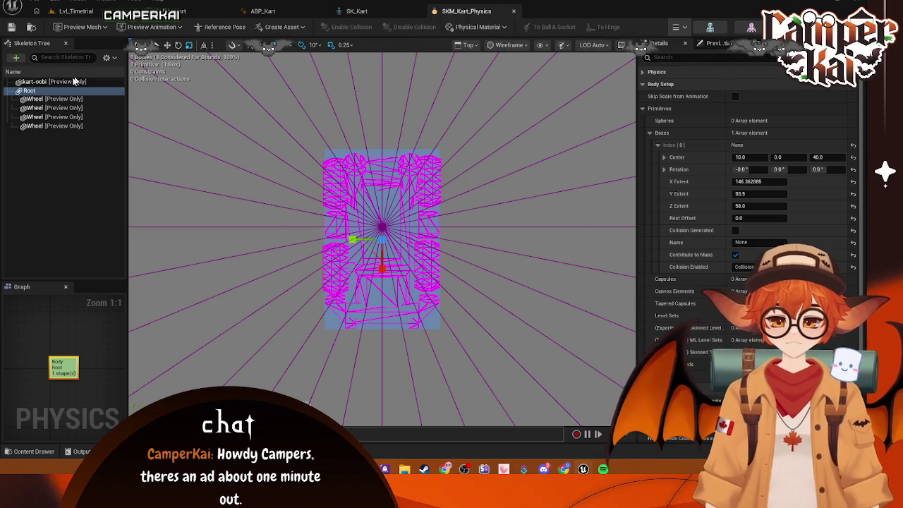
Show all bones, then add sphere bodies to Phys_Wheel_BL and Phys_Wheel_BR.
click(106, 57)
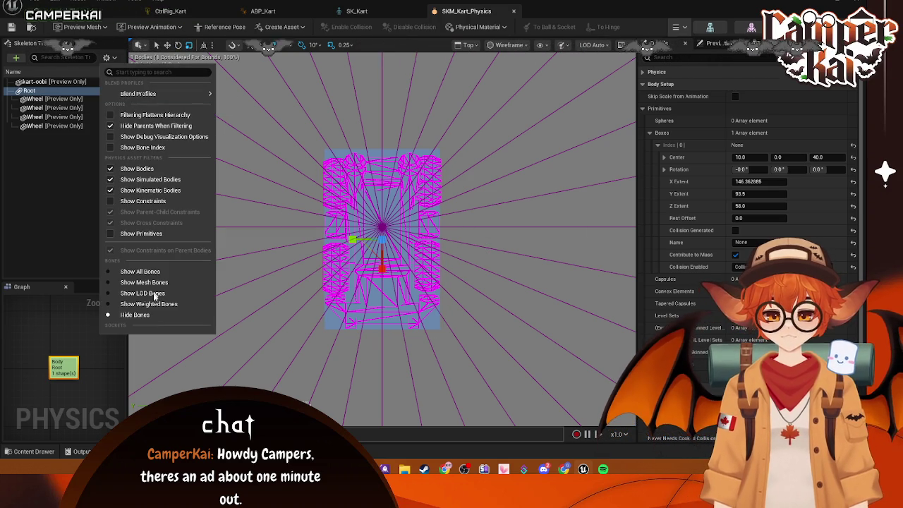
click(147, 274)
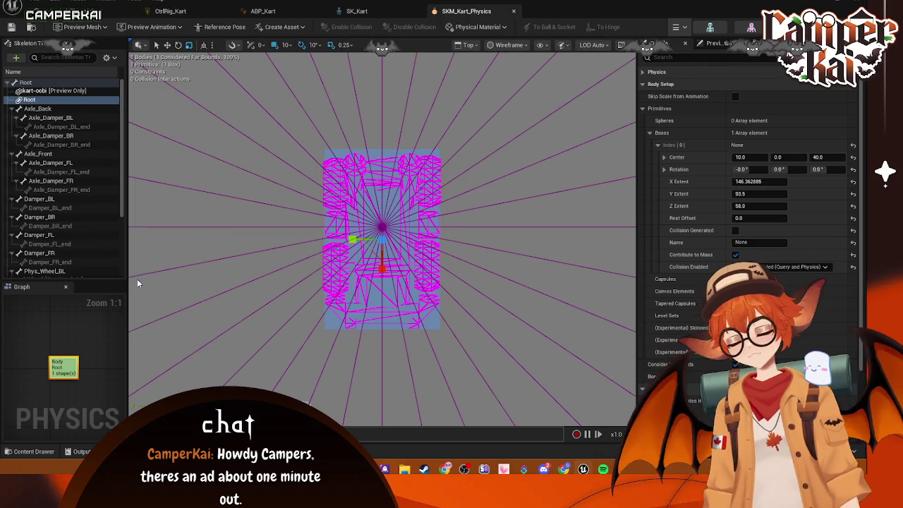
scroll(51, 196, down, 5)
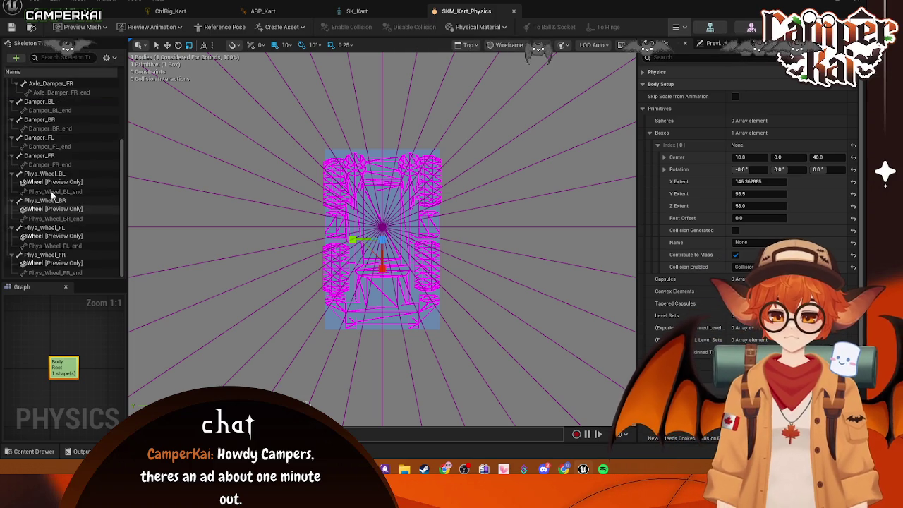
right_click(43, 177)
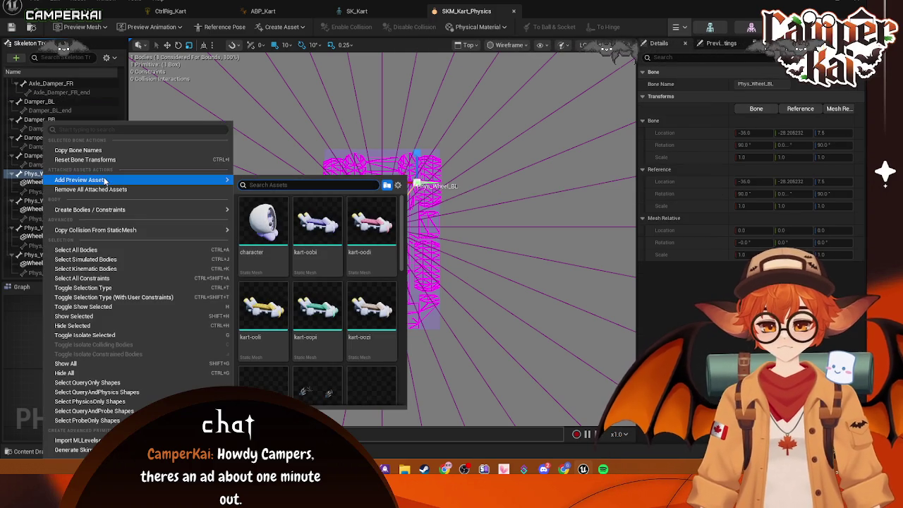
mouse_move(111, 210)
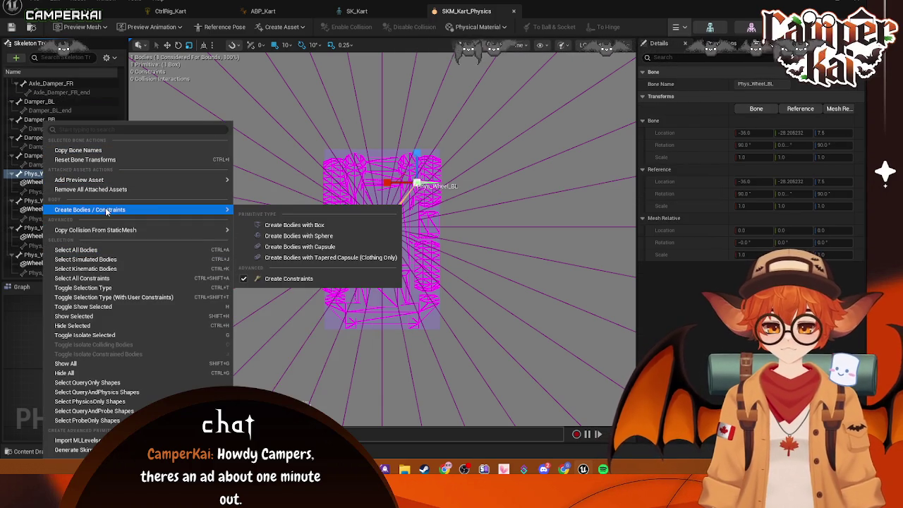
click(310, 238)
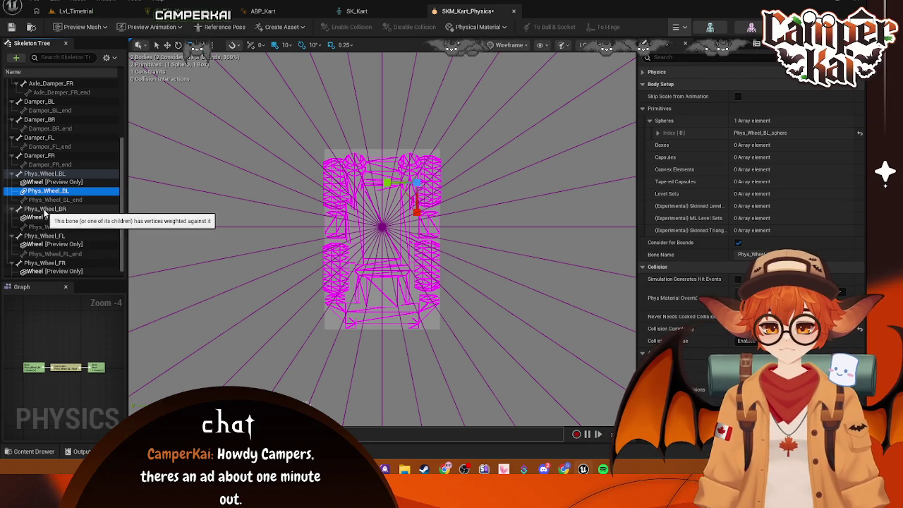
right_click(45, 209)
mouse_move(111, 211)
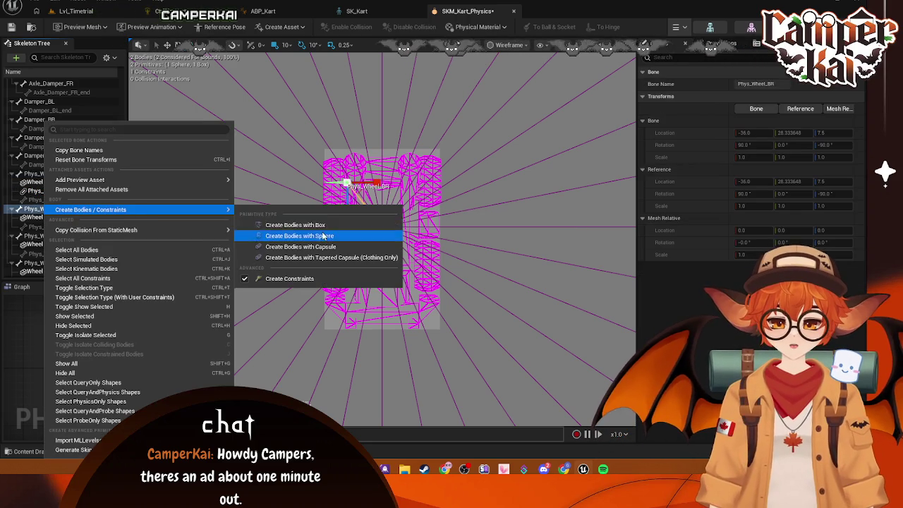
click(265, 236)
Add sphere bodies to the front wheels, Phys_Wheel_FL and Phys_Wheel_FR.
right_click(42, 244)
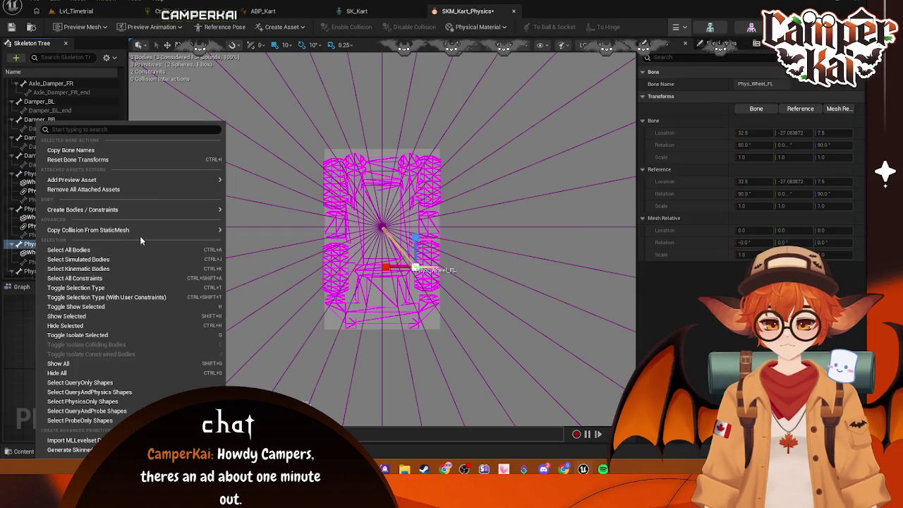
mouse_move(141, 210)
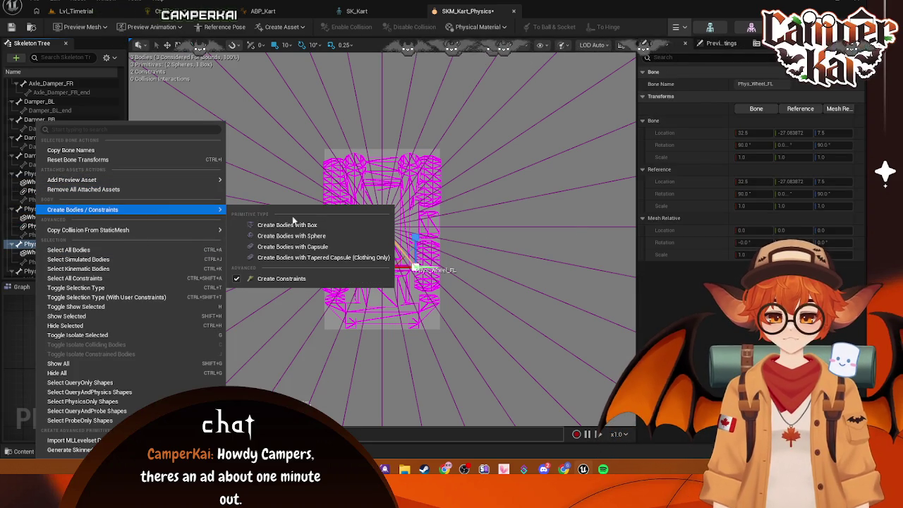
click(265, 235)
scroll(51, 197, down, 2)
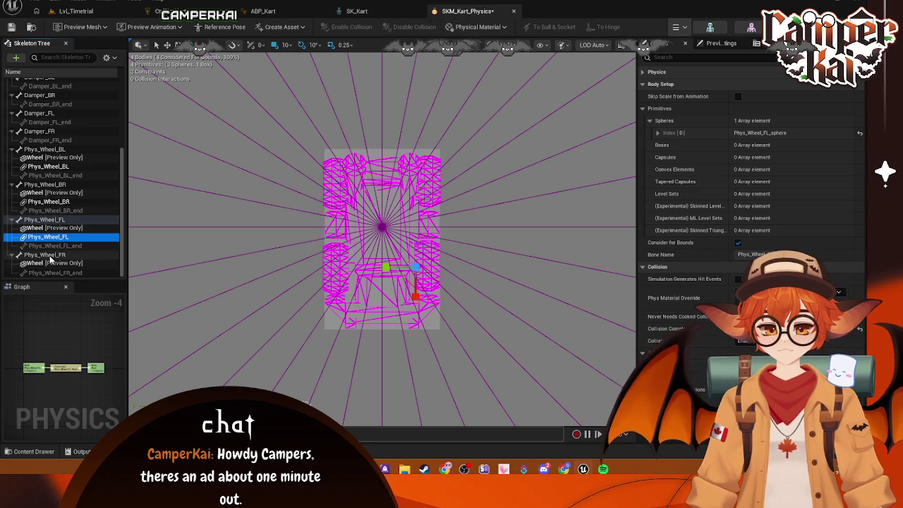
right_click(51, 254)
mouse_move(139, 225)
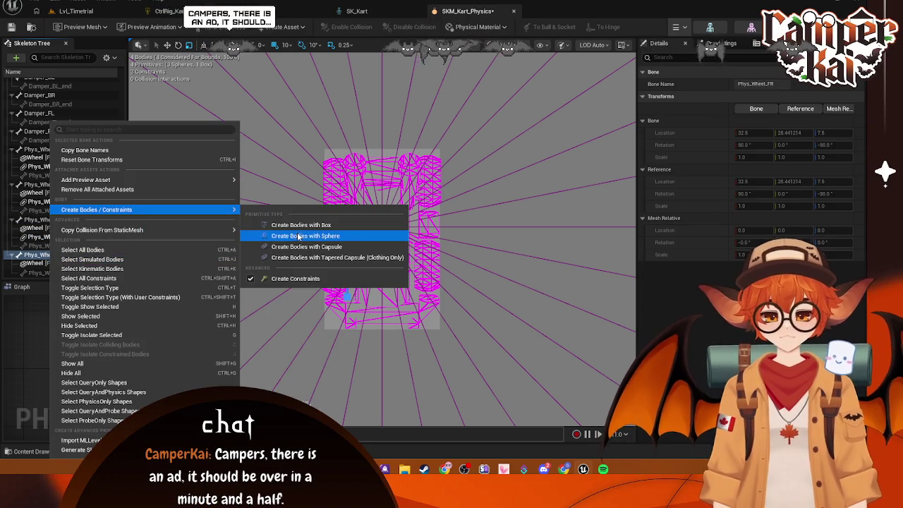
click(265, 233)
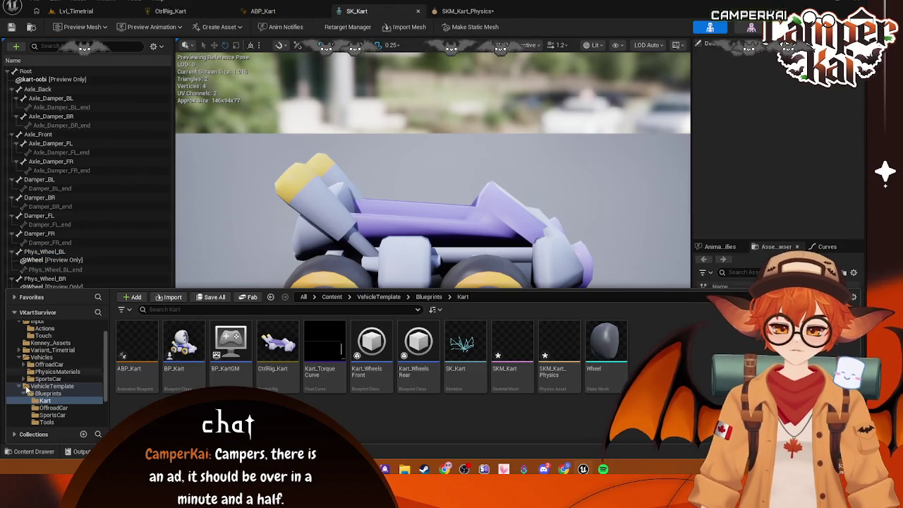
Open Vehicles > SportsCar > PA_SportsCar, inspect its Body convex element's collision settings, then return to SKM_Kart_Physics.
click(57, 409)
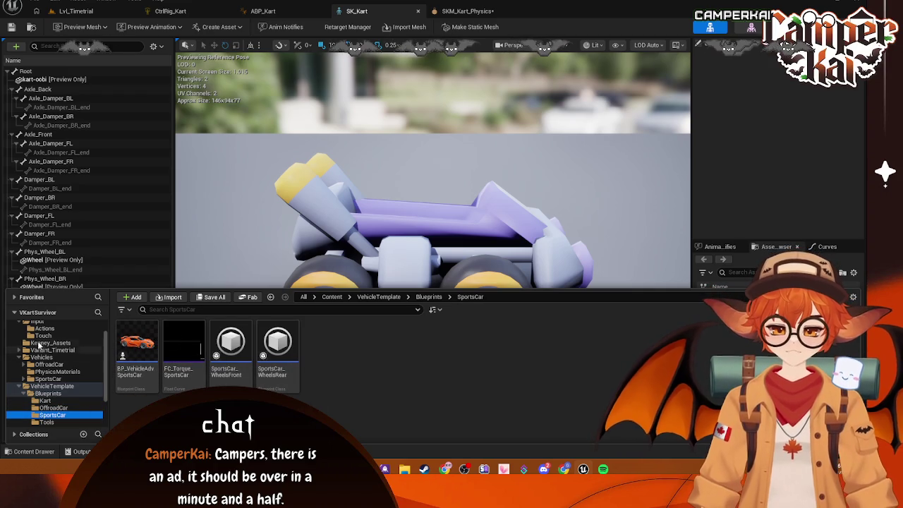
click(58, 379)
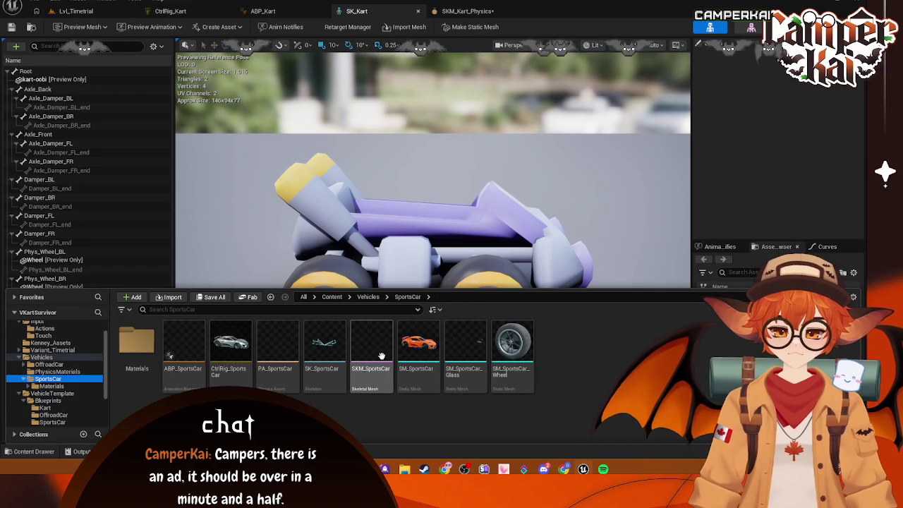
click(272, 352)
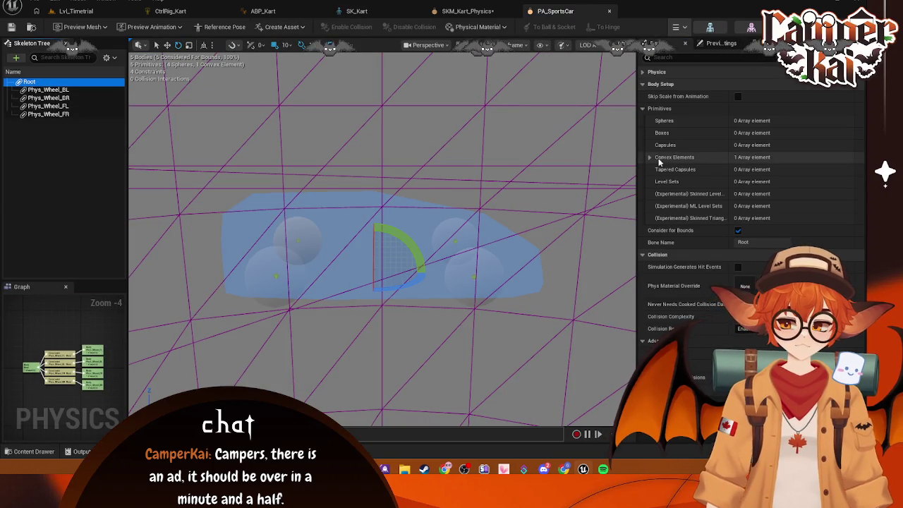
click(650, 157)
click(659, 169)
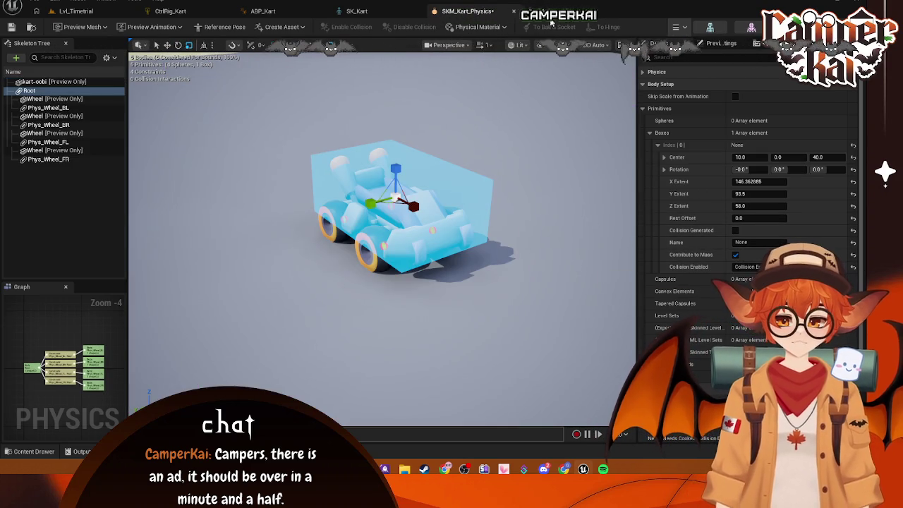
click(554, 13)
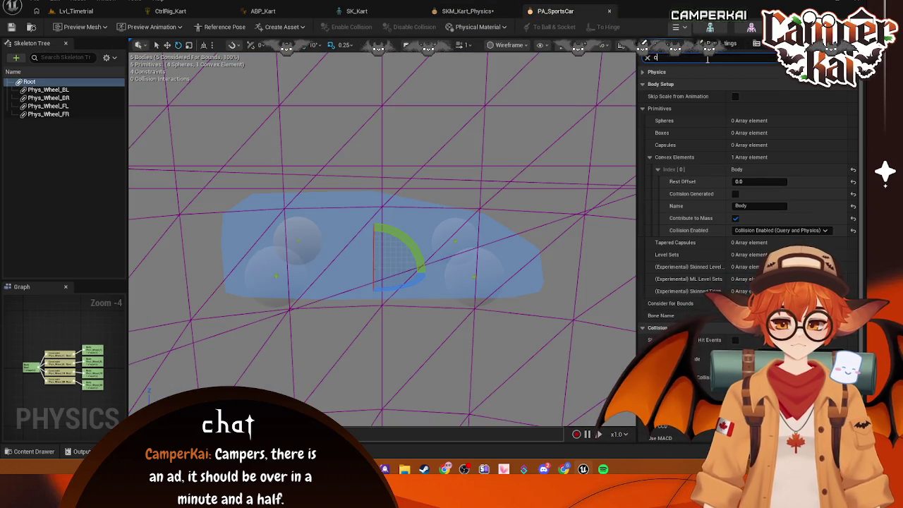
text(ollisio)
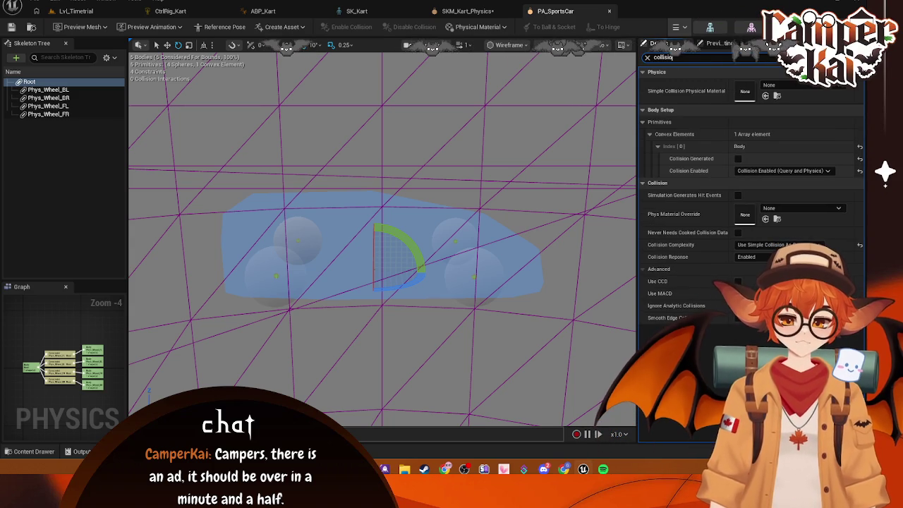
click(467, 11)
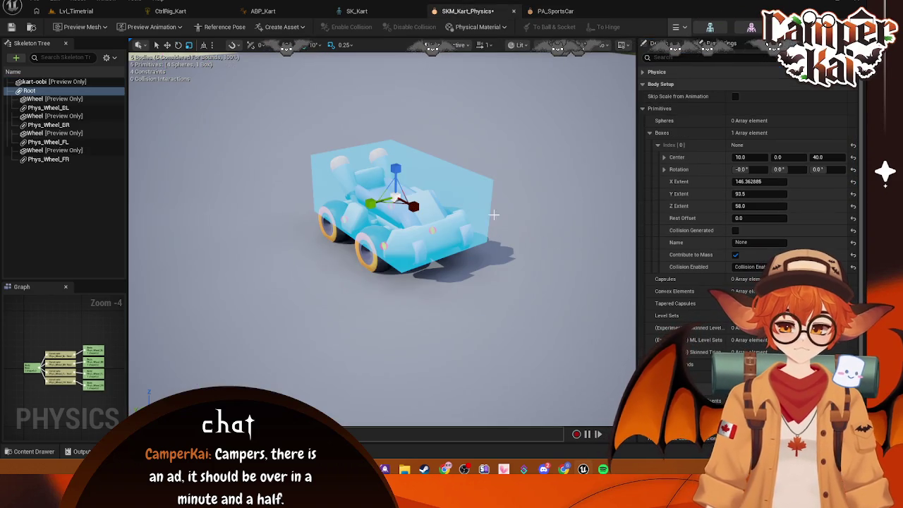
Select the Phys_Wheel_BL body and view it in a Left orthographic view.
click(39, 108)
right_click(35, 109)
key(Escape)
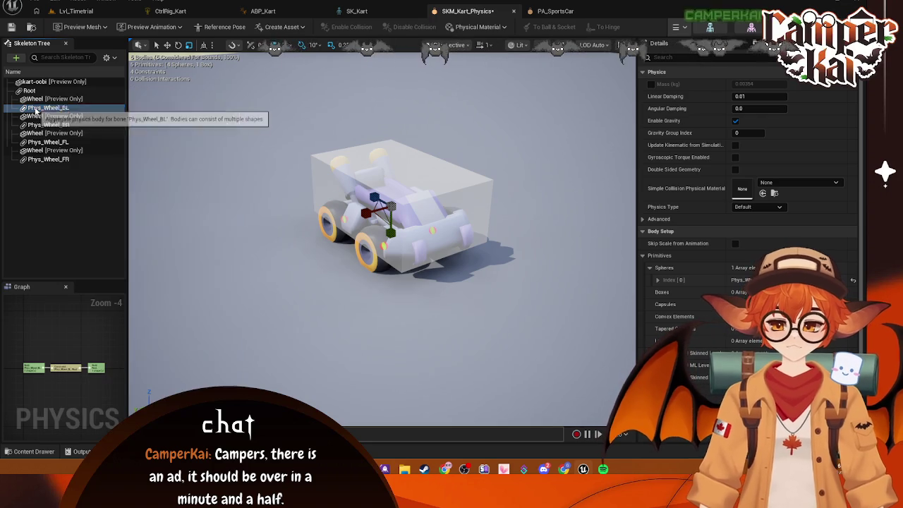
drag(381, 212, 317, 204)
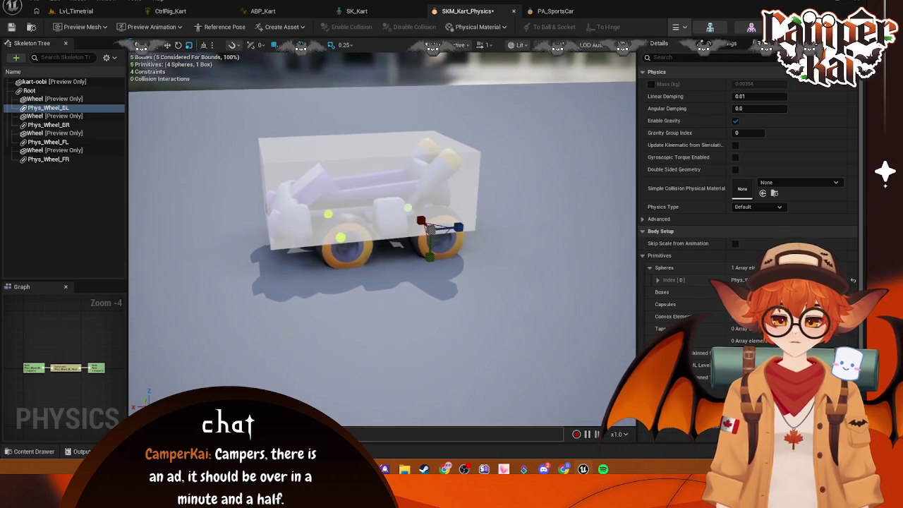
click(518, 44)
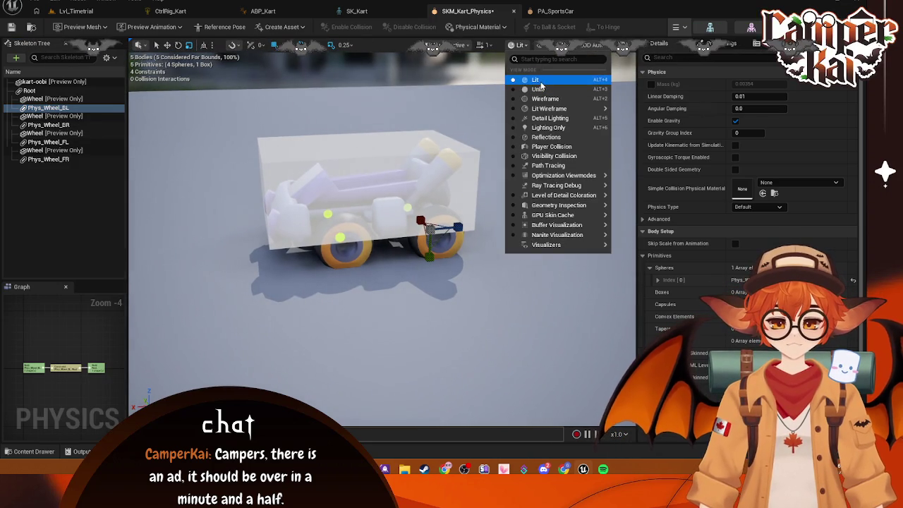
click(446, 45)
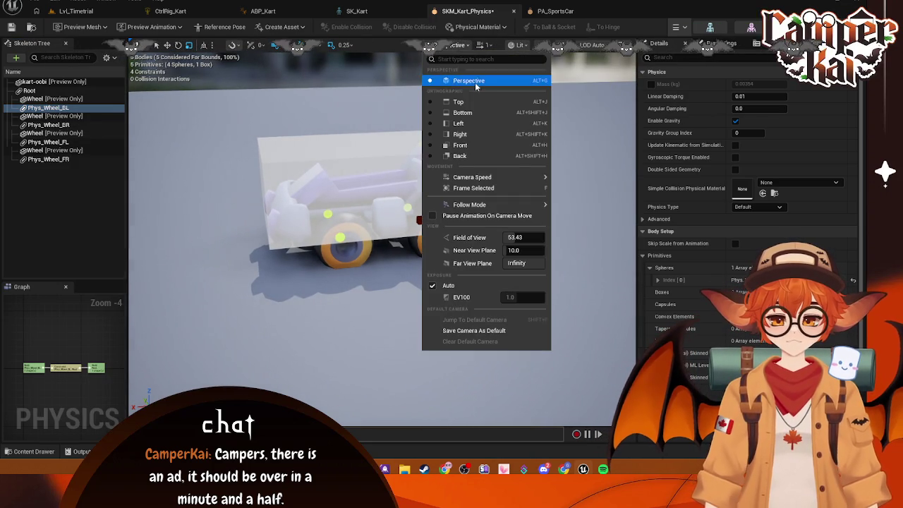
click(470, 126)
scroll(465, 176, down, 5)
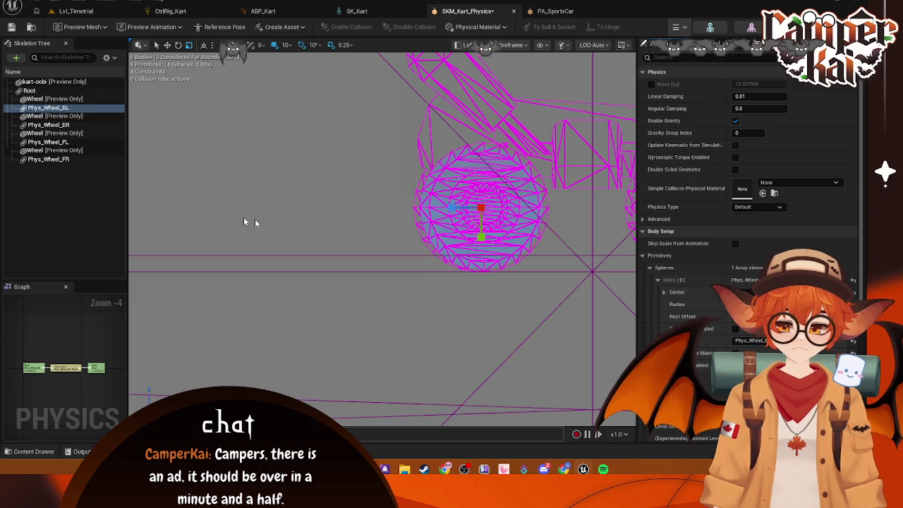
Select the Phys_Wheel_BR, FL and FR bodies and pan to see both wheels' spheres.
click(50, 124)
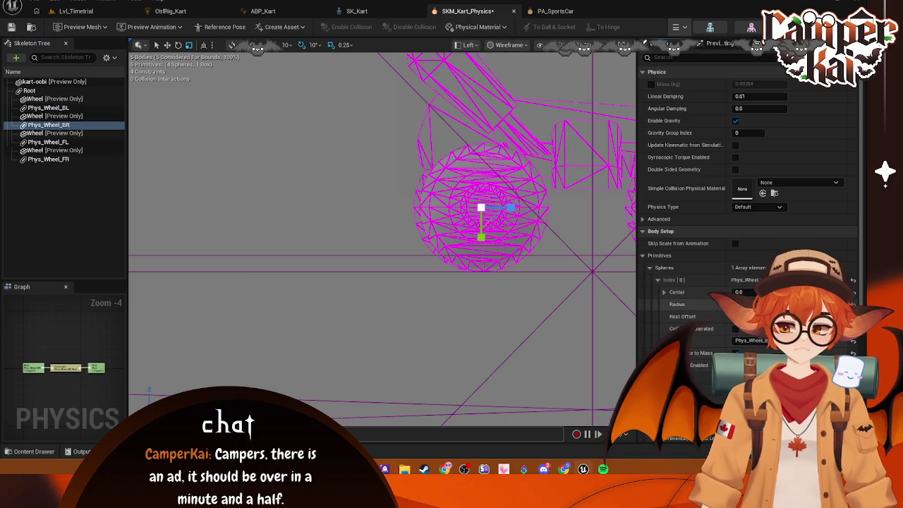
click(48, 142)
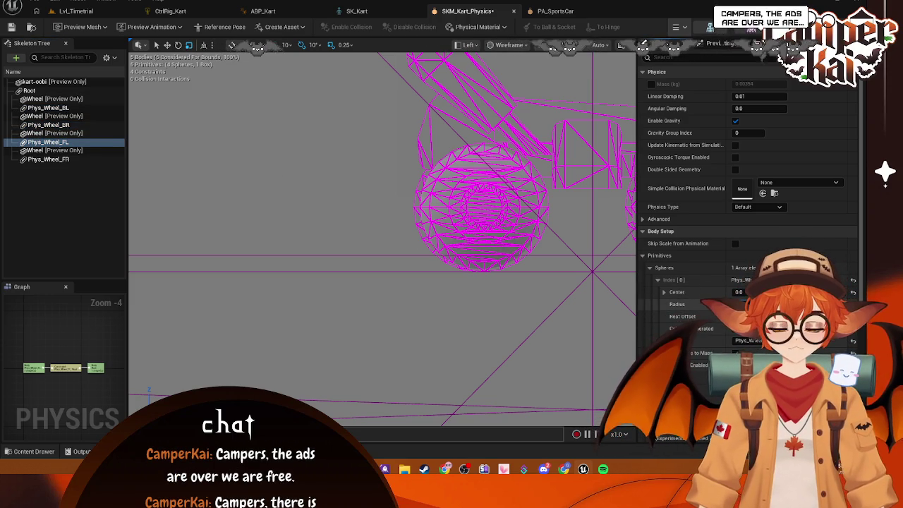
click(51, 160)
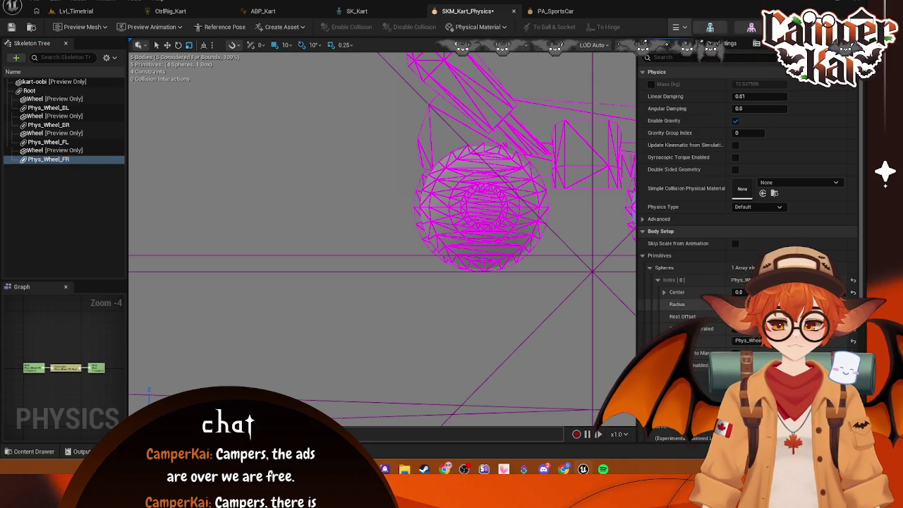
mouse_move(621, 264)
mouse_down()
mouse_move(365, 204)
mouse_move(238, 216)
mouse_up()
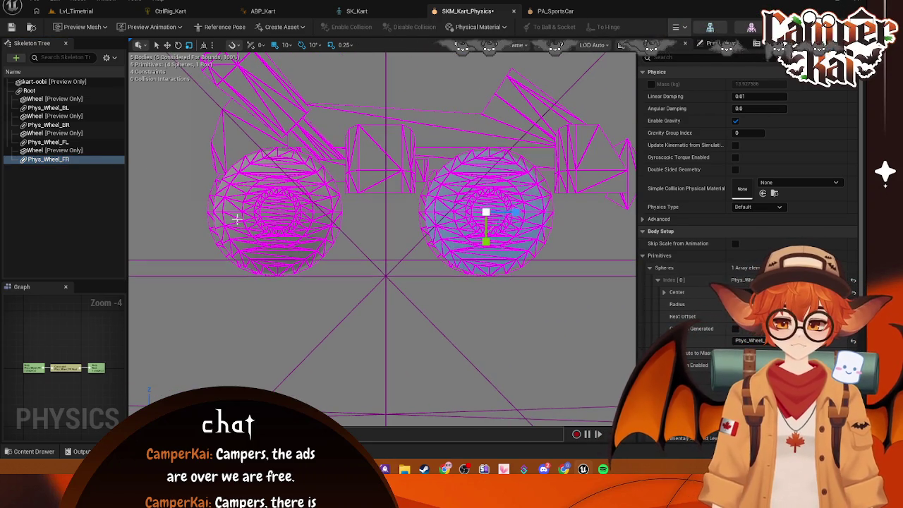
click(356, 11)
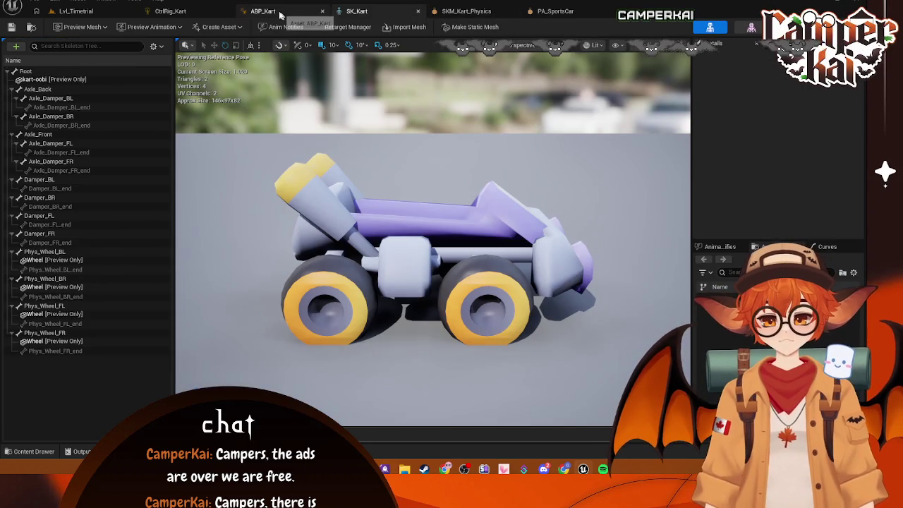
click(75, 10)
click(520, 384)
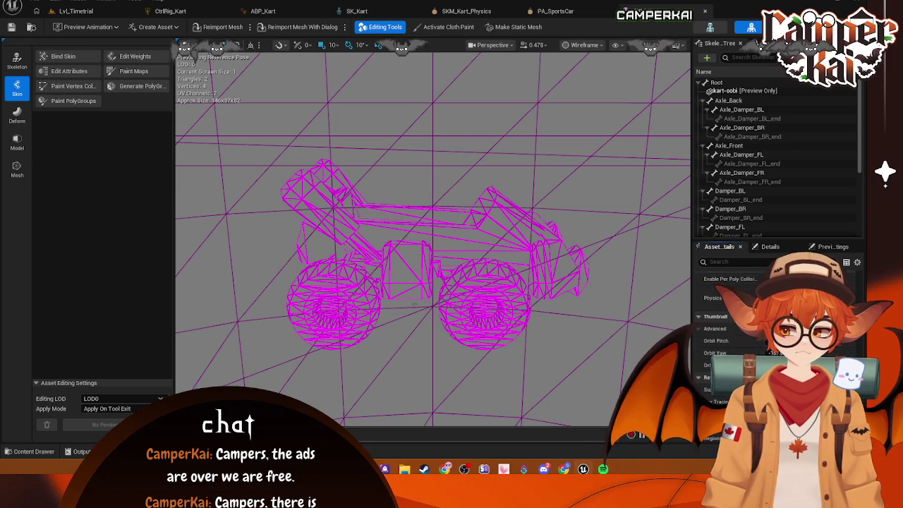
click(75, 10)
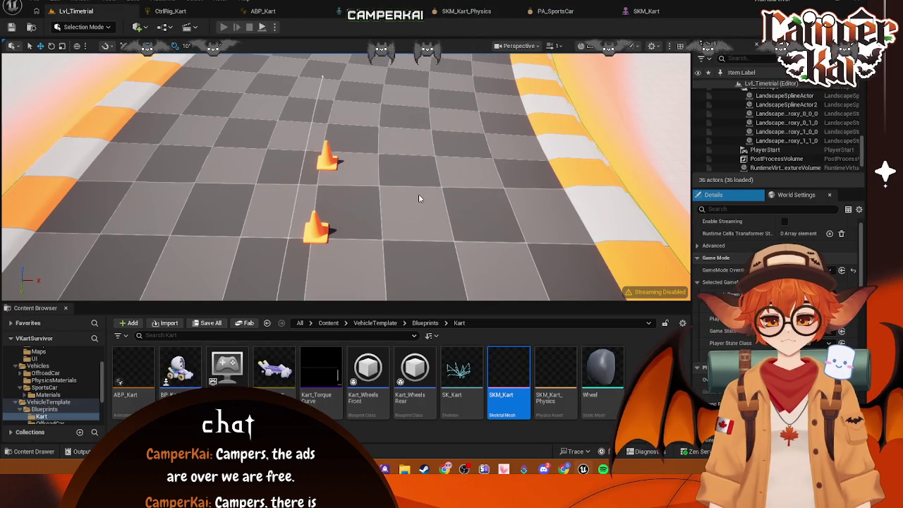
key(alt+p)
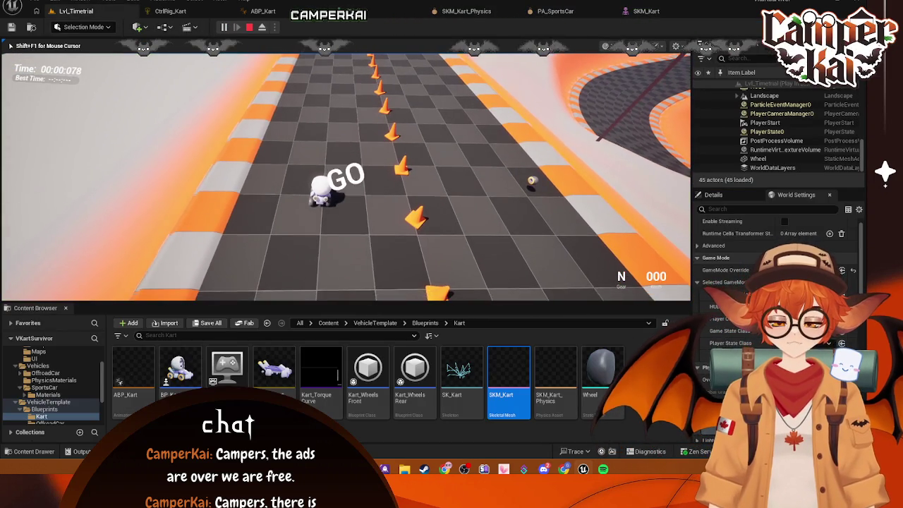
key(w)
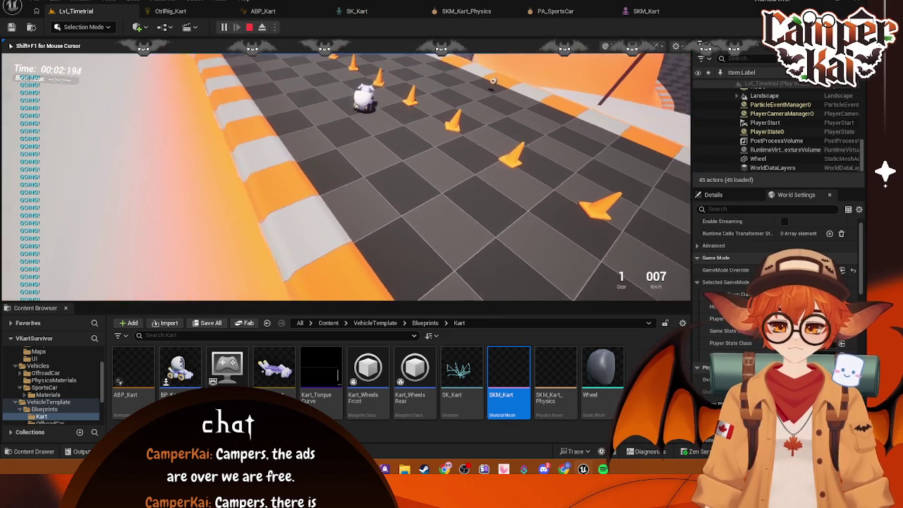
key(s)
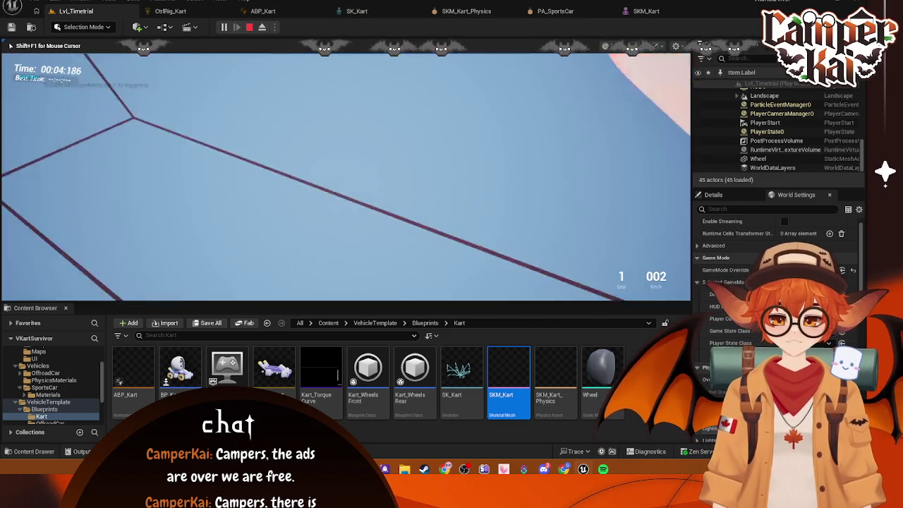
key(Escape)
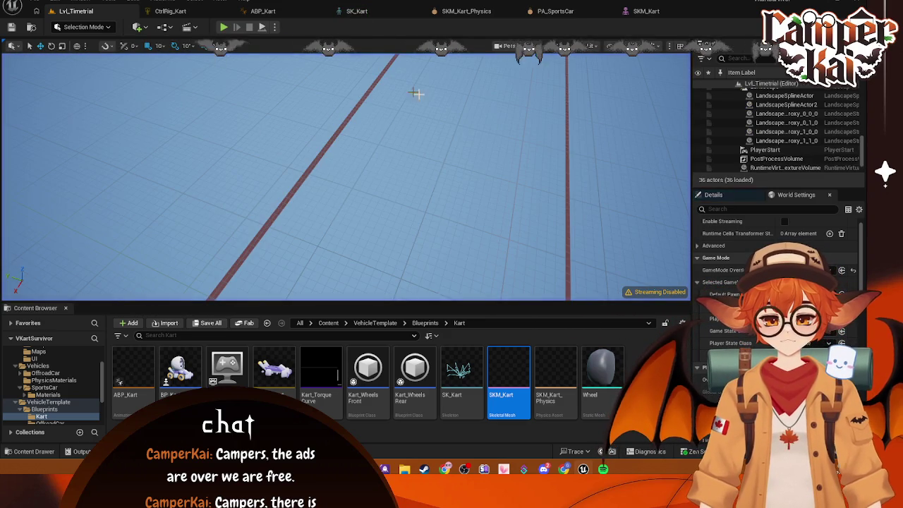
click(655, 10)
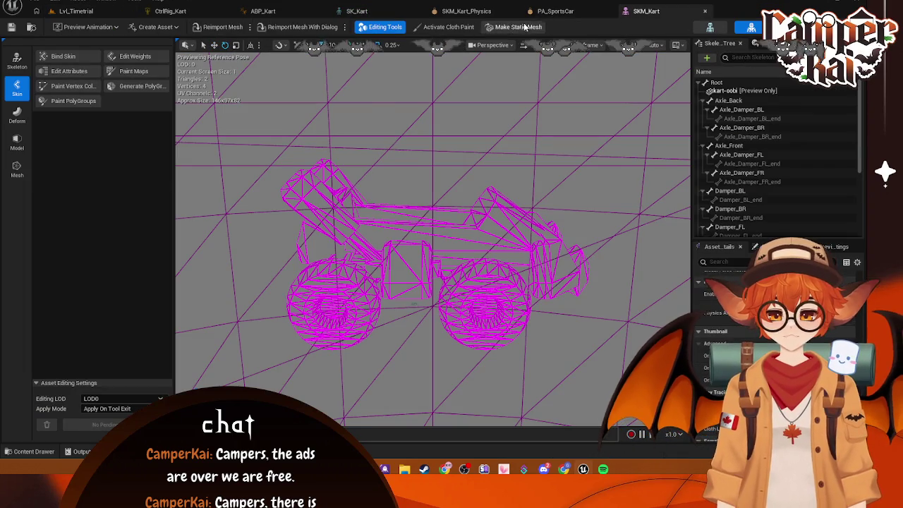
Check a PA_SportsCar wheel sphere, then set the kart physics asset's viewport to Perspective.
click(556, 11)
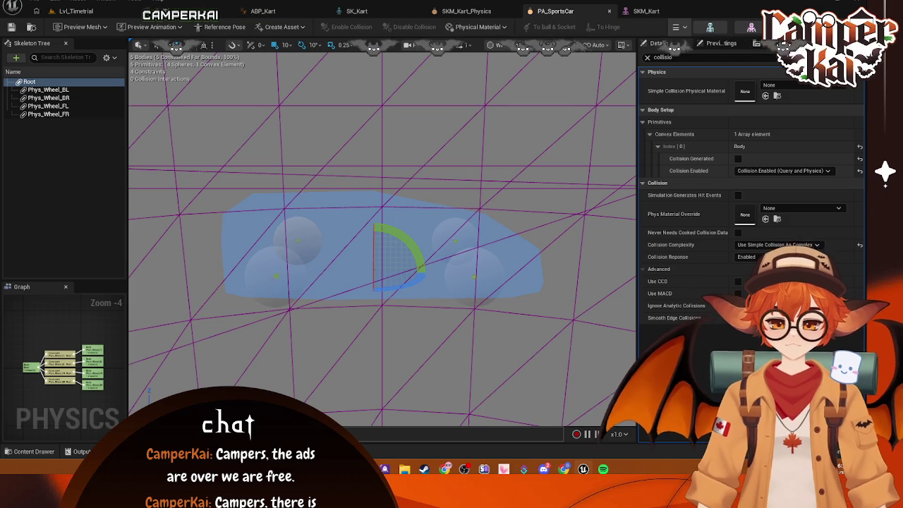
click(283, 278)
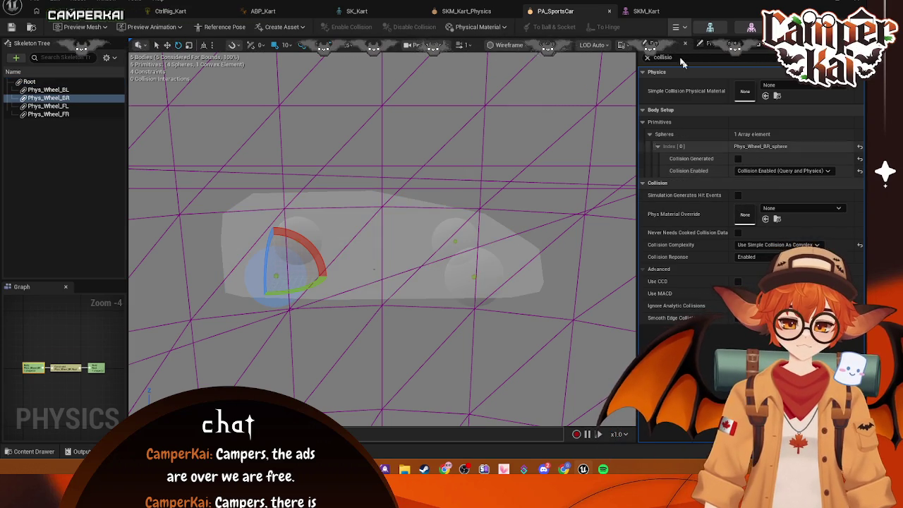
click(646, 10)
click(556, 10)
click(467, 10)
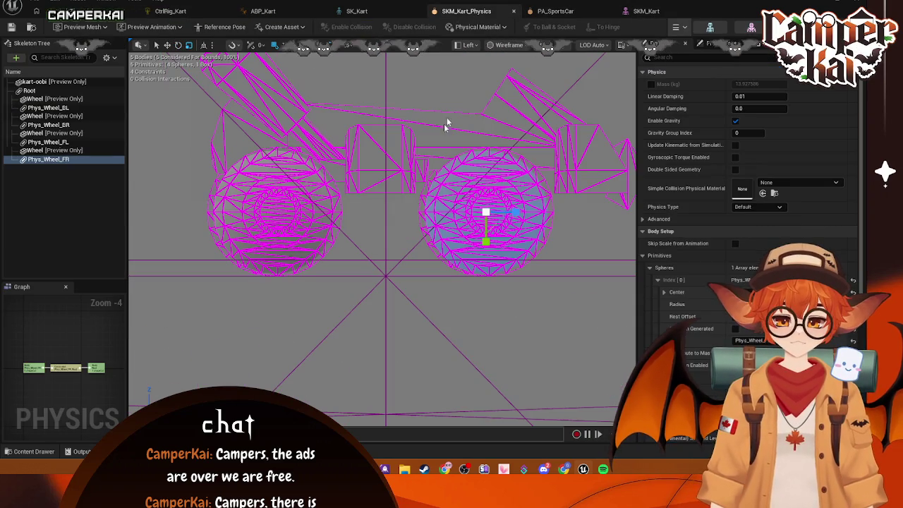
click(467, 45)
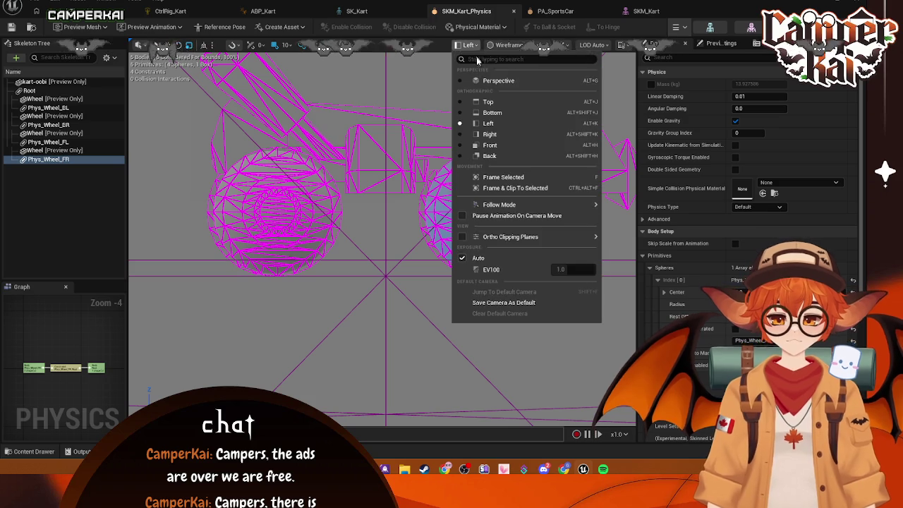
click(487, 80)
scroll(408, 196, down, 10)
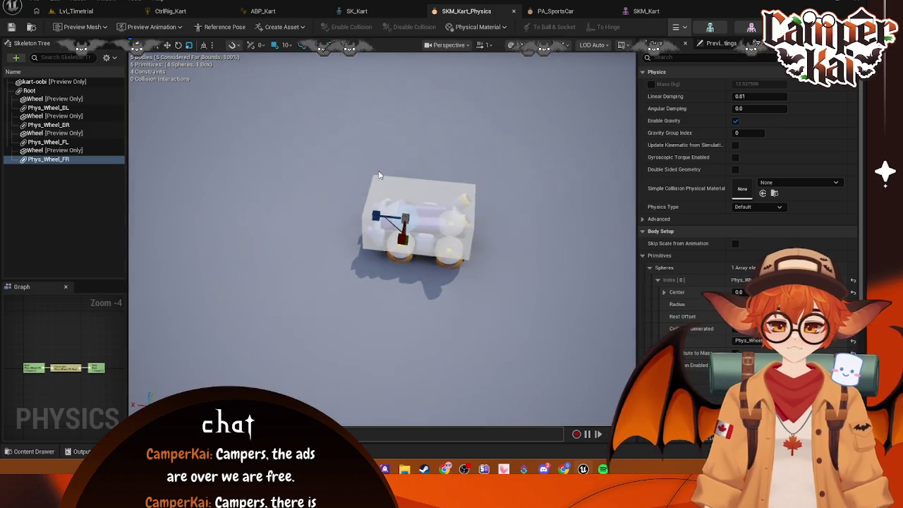
scroll(407, 195, up, 5)
Click through PA_SportsCar's root body and its four wheel bodies to compare shapes.
click(556, 11)
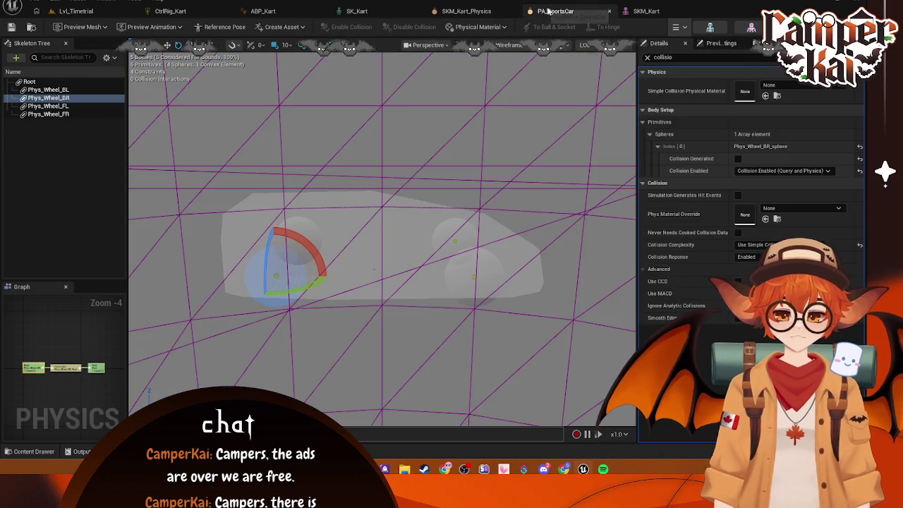
click(78, 82)
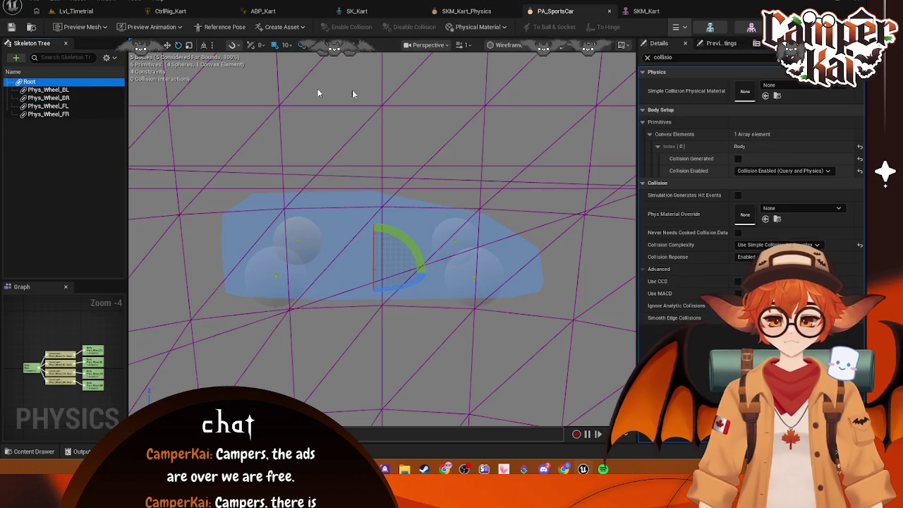
click(67, 90)
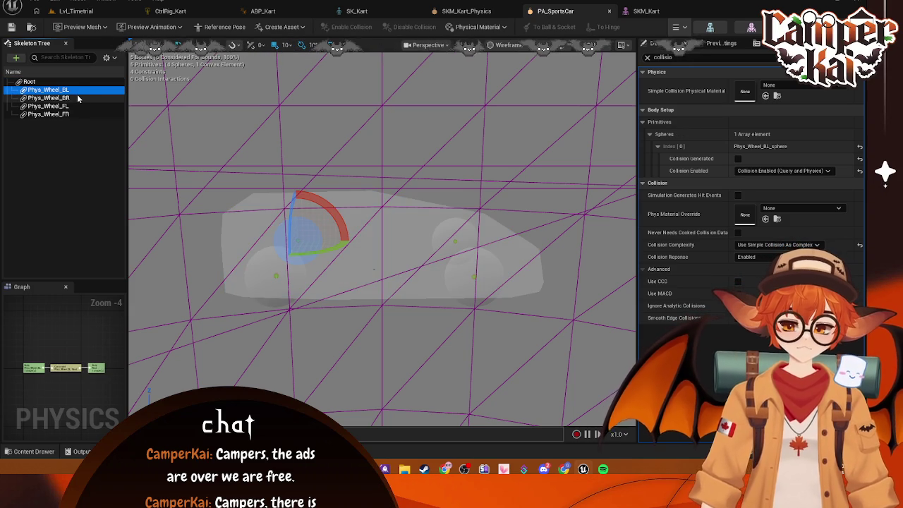
click(64, 82)
click(66, 90)
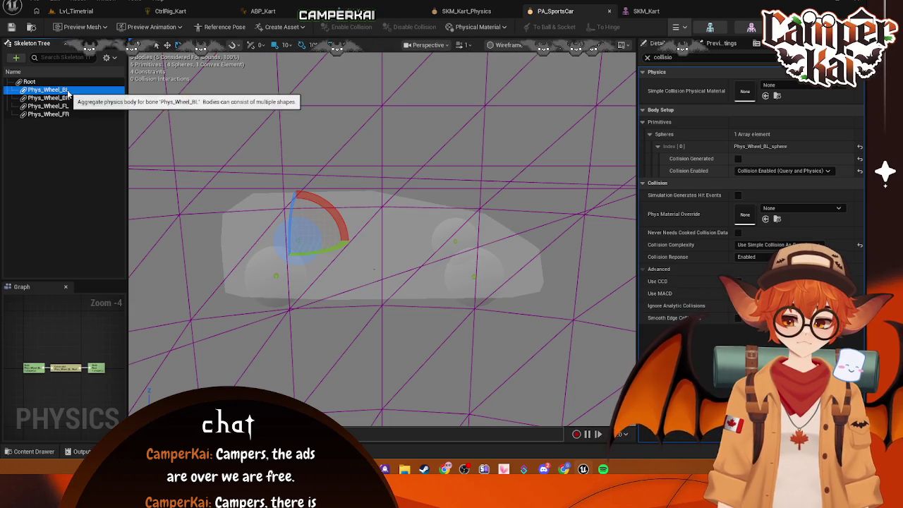
click(69, 98)
click(70, 106)
click(71, 114)
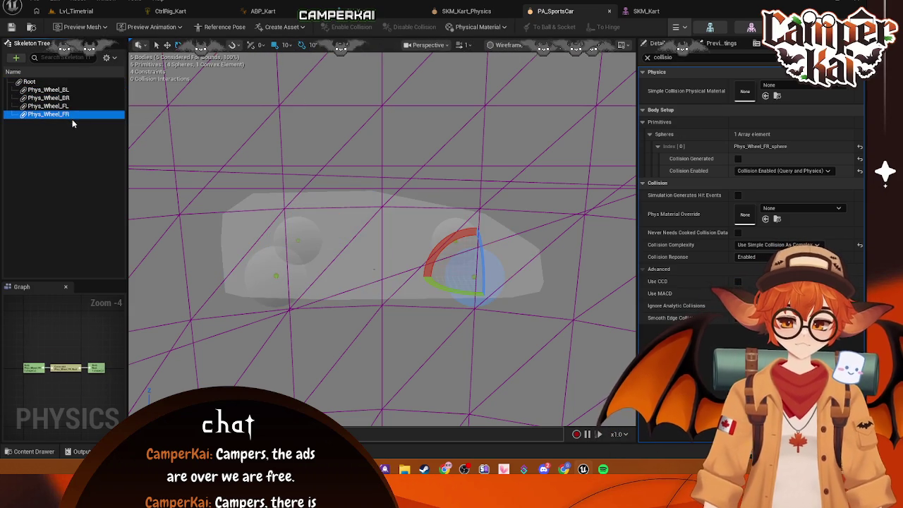
Return to SKM_Kart_Physics and start Simulate from the toolbar dropdown.
click(490, 12)
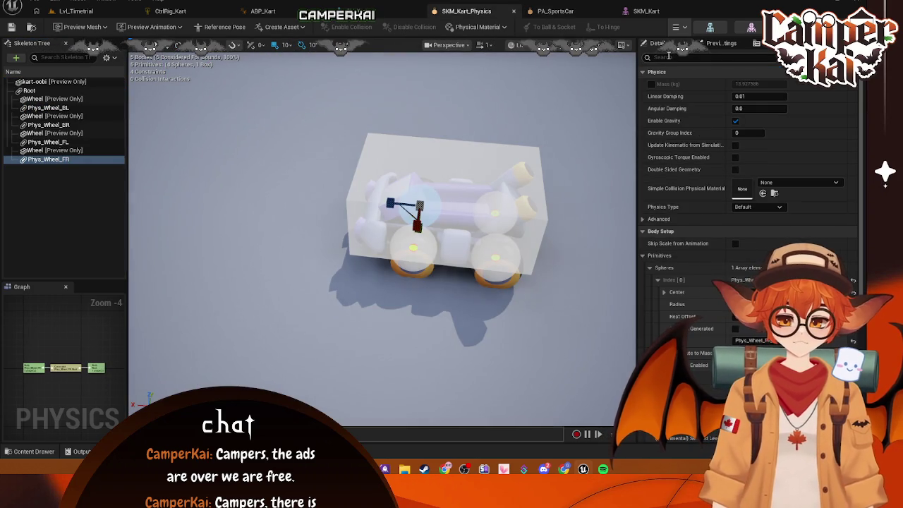
click(683, 27)
click(694, 69)
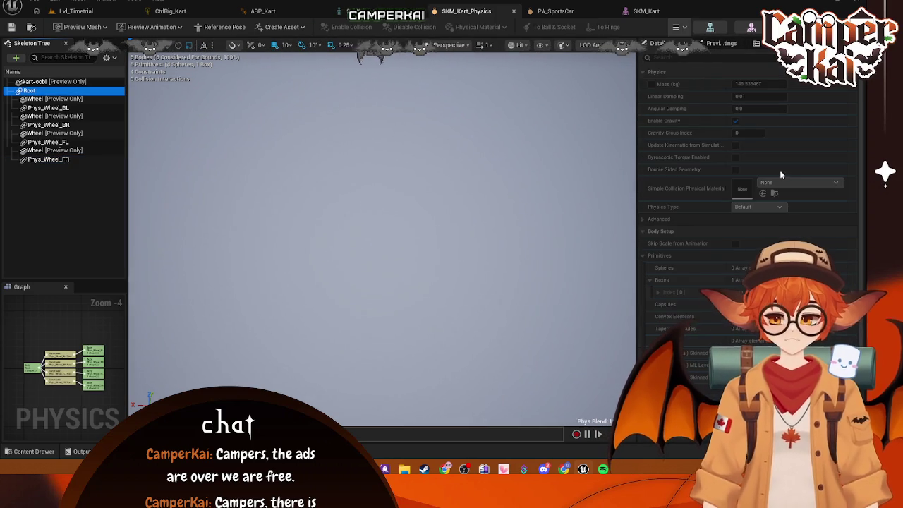
Stop the kart simulation and filter the body's Details to collision settings.
click(677, 28)
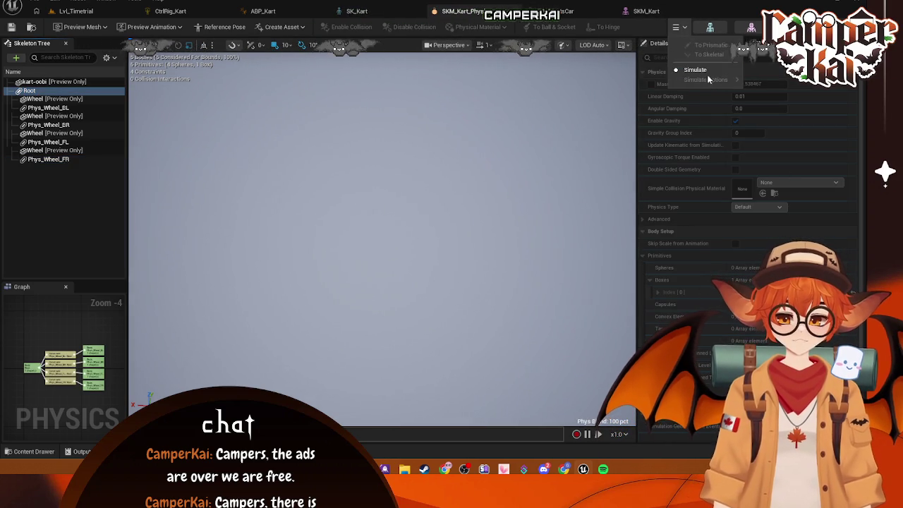
click(690, 69)
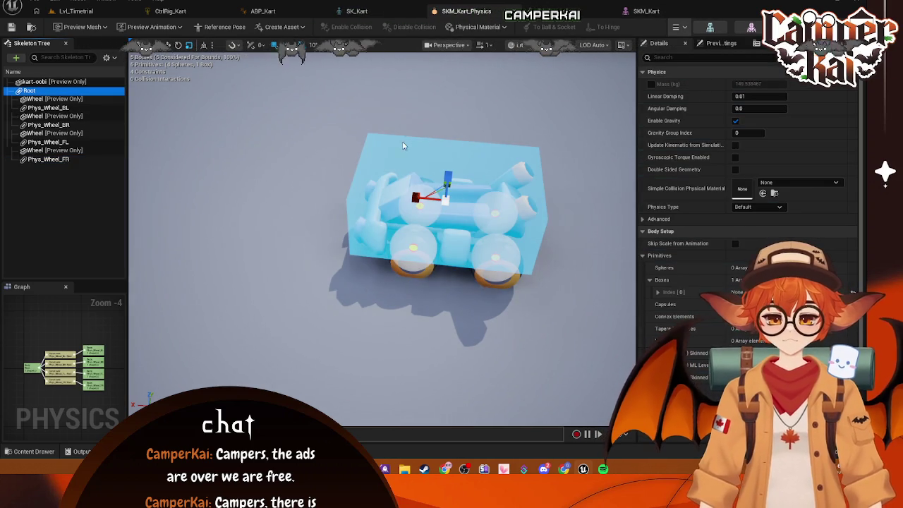
click(667, 58)
text(collisio)
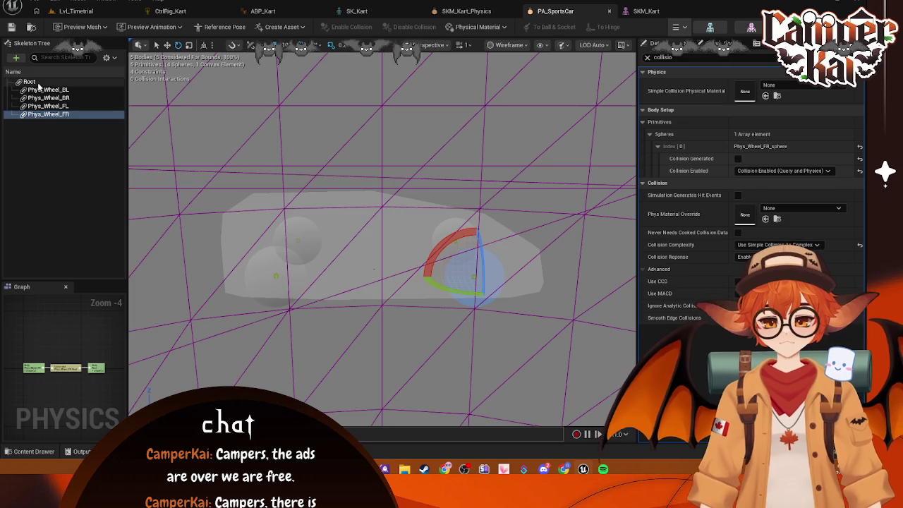
Compare PA_SportsCar's root collision settings, then use Regenerate Bodies on the kart's Root body.
click(35, 82)
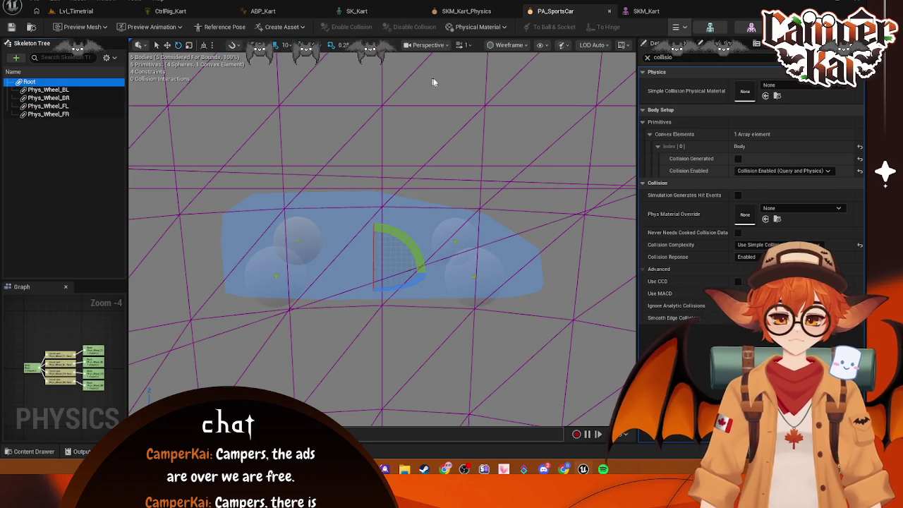
click(475, 13)
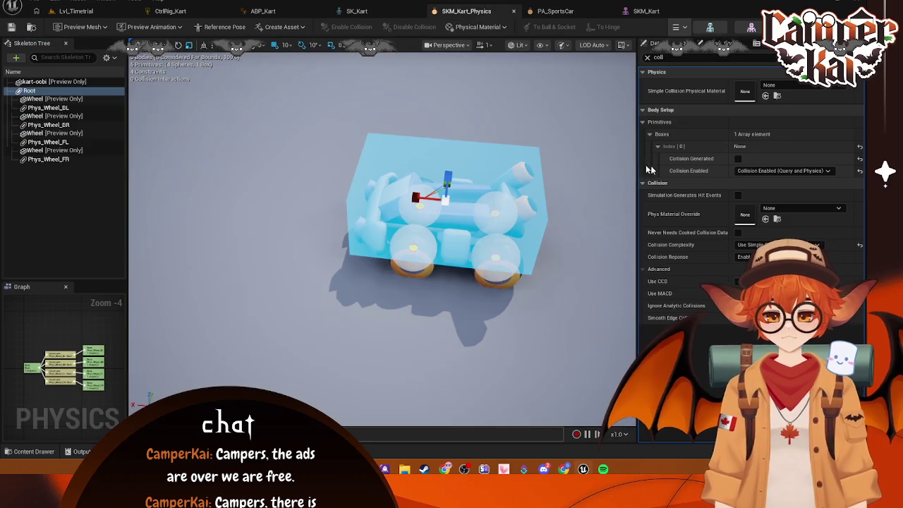
right_click(738, 147)
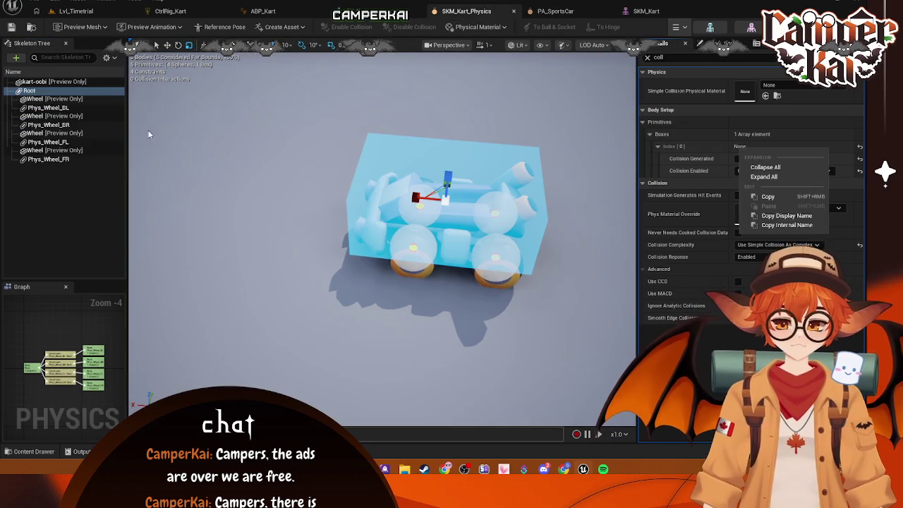
right_click(29, 91)
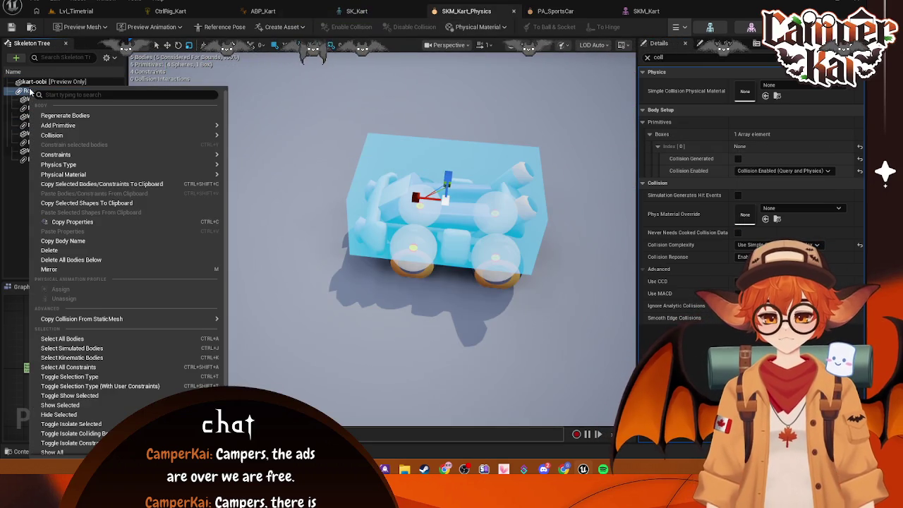
click(64, 115)
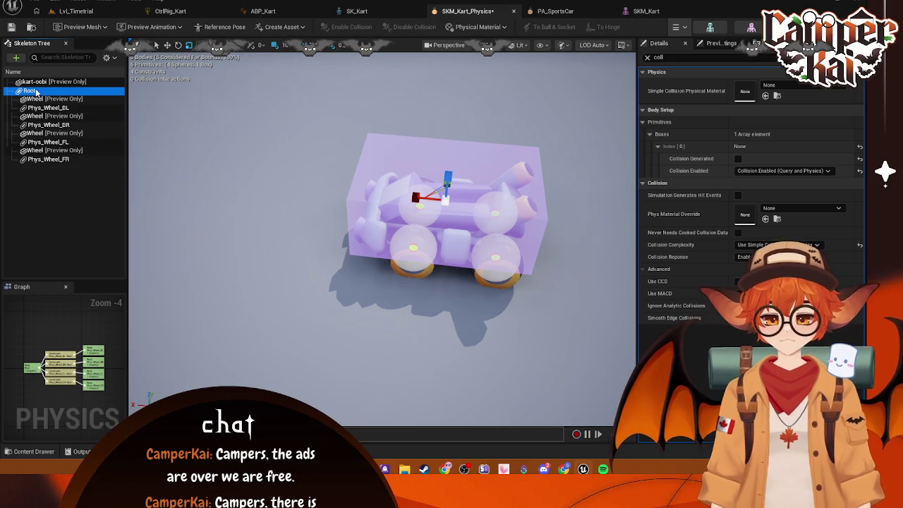
click(555, 10)
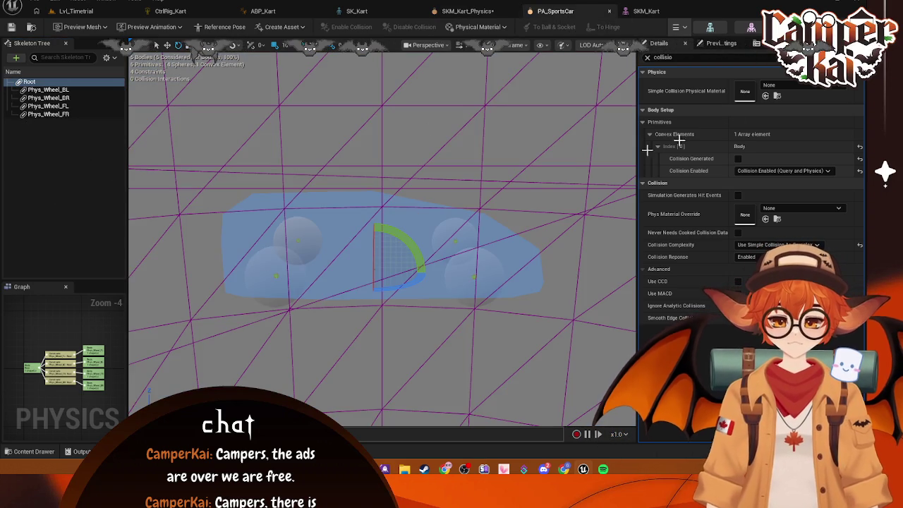
Show all bones in the skeleton tree of PA_SportsCar, then of SKM_Kart_Physics.
right_click(38, 88)
click(105, 57)
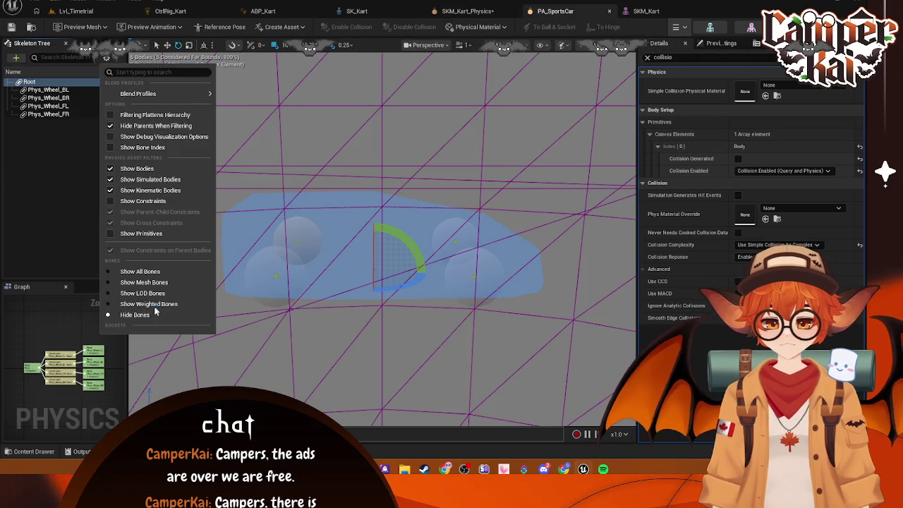
click(140, 272)
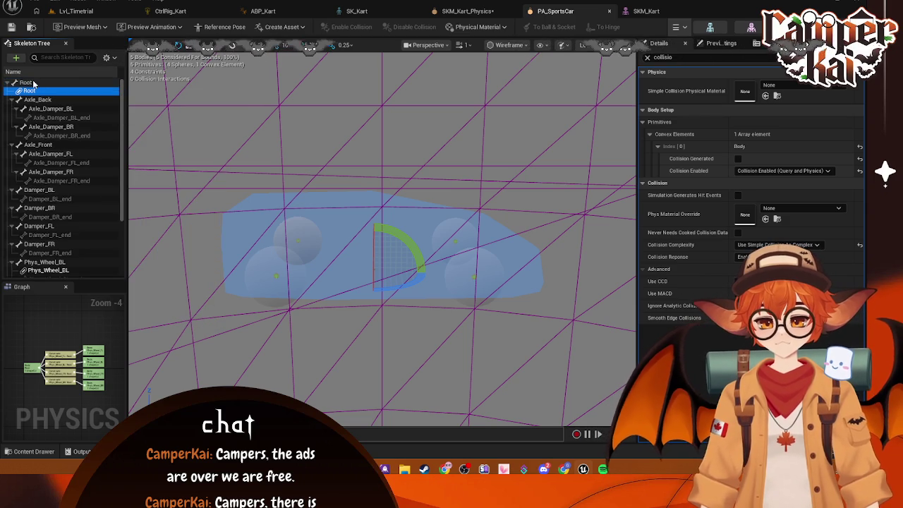
click(468, 11)
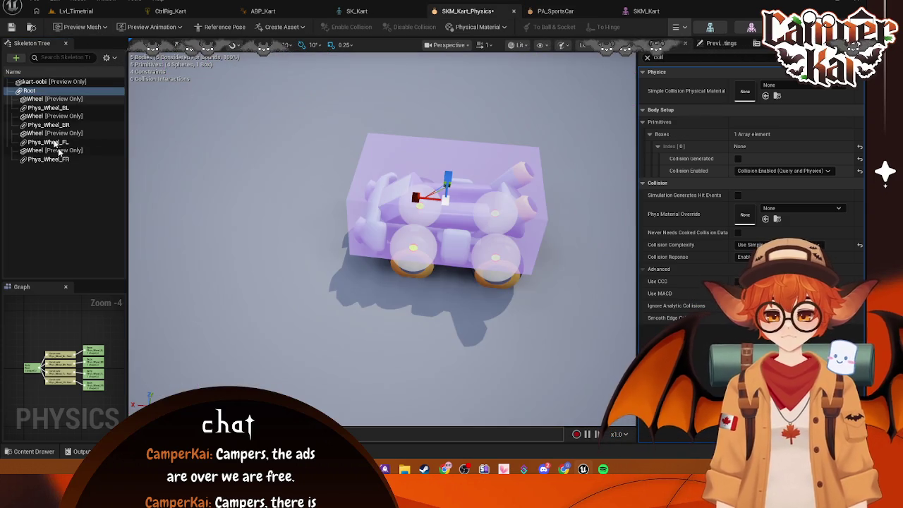
click(110, 58)
click(134, 274)
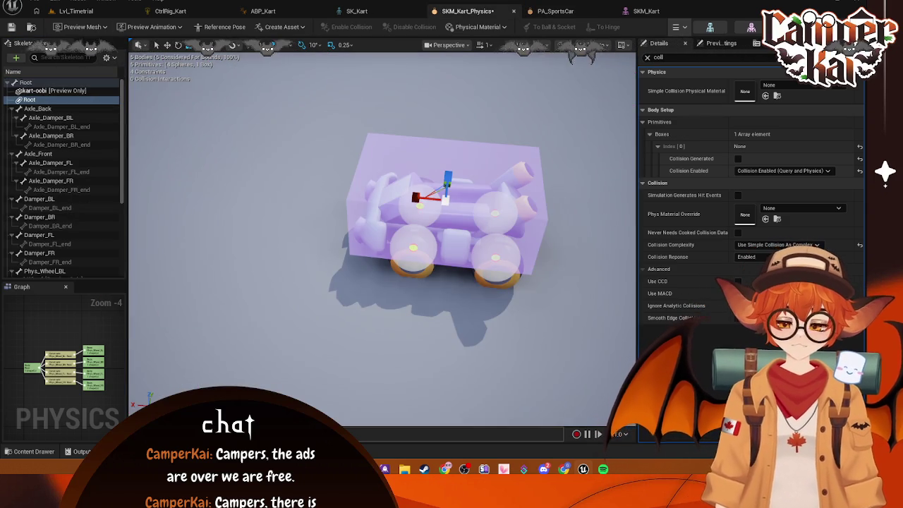
Run a brief physics simulation of the kart, then stop it.
click(494, 98)
click(675, 27)
click(692, 69)
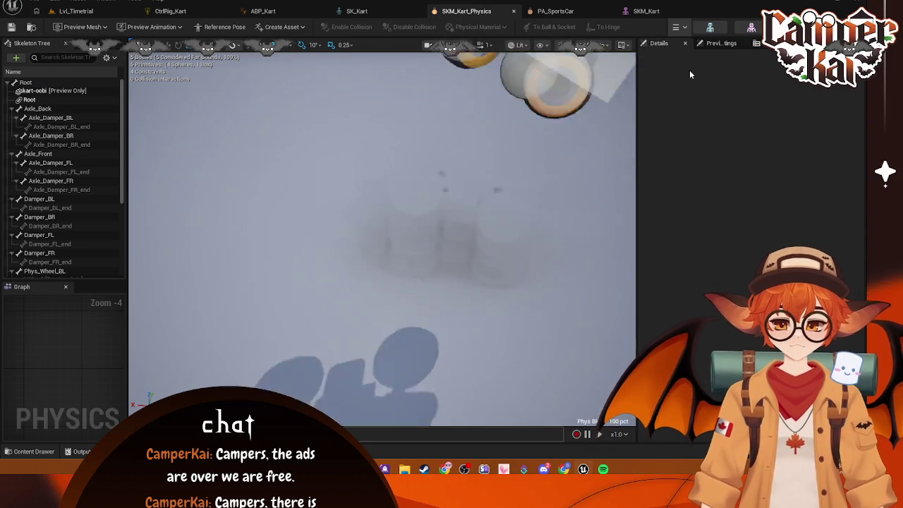
click(677, 27)
click(691, 70)
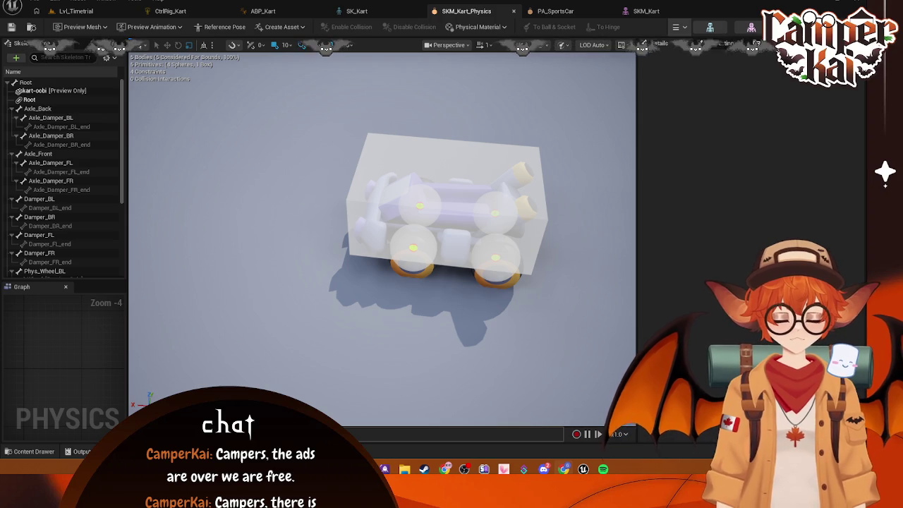
Inspect a wheel constraint and the Axle_Back bone, orbit to a side view, and select Root.
click(417, 248)
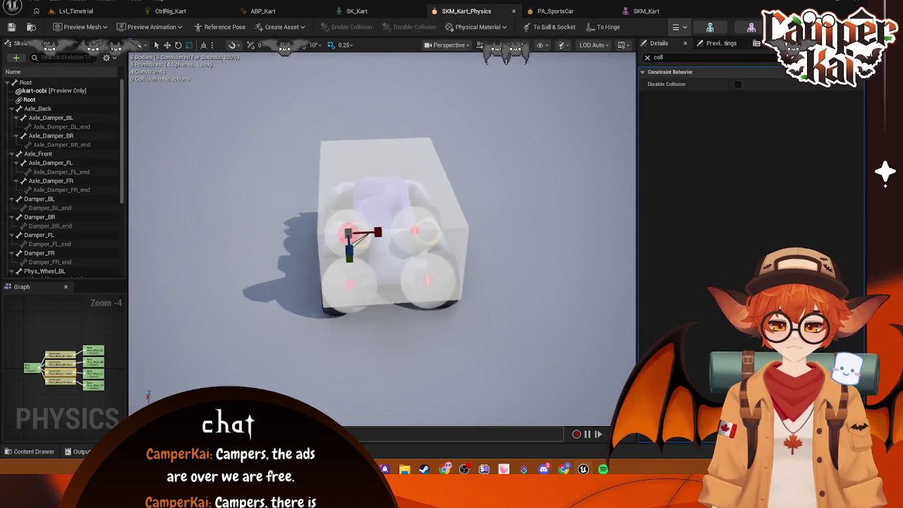
scroll(381, 233, up, 3)
scroll(381, 233, down, 3)
scroll(255, 163, up, 2)
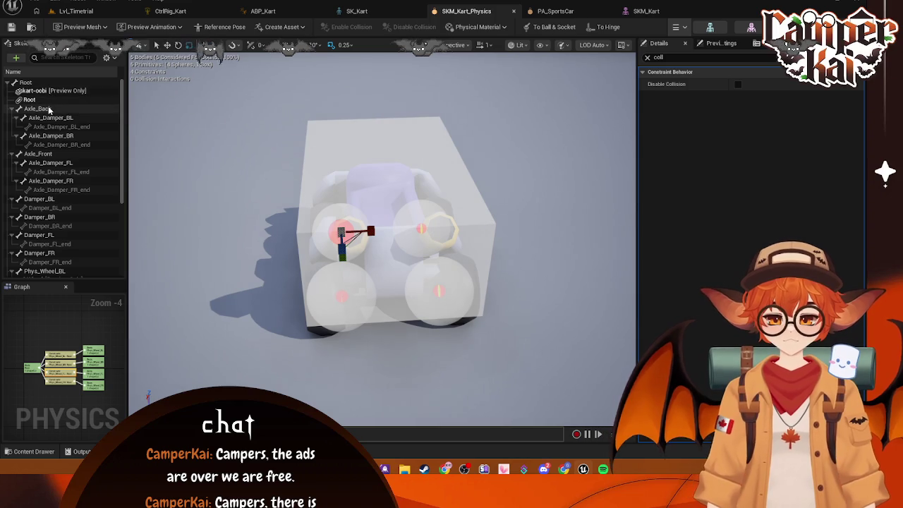
click(39, 109)
click(608, 249)
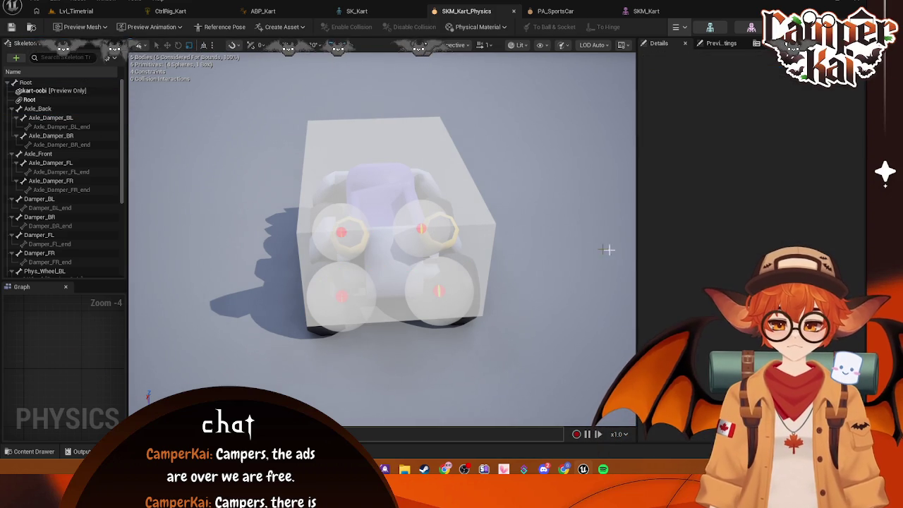
scroll(486, 230, up, 3)
scroll(485, 230, down, 6)
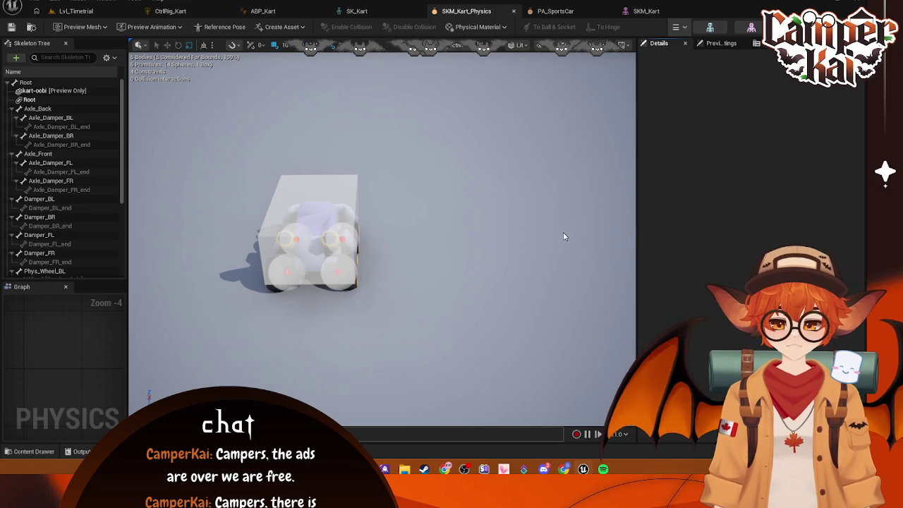
mouse_move(563, 237)
mouse_down()
mouse_move(529, 289)
mouse_move(459, 282)
mouse_up()
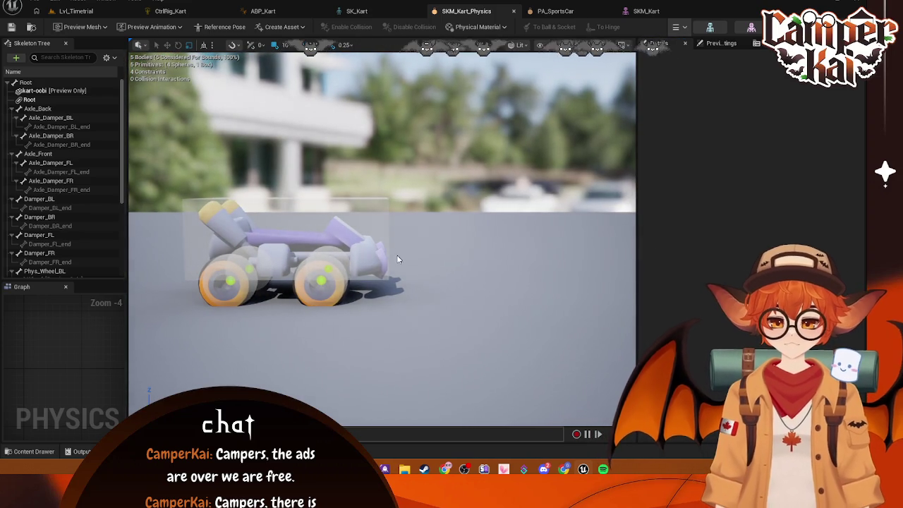
click(55, 83)
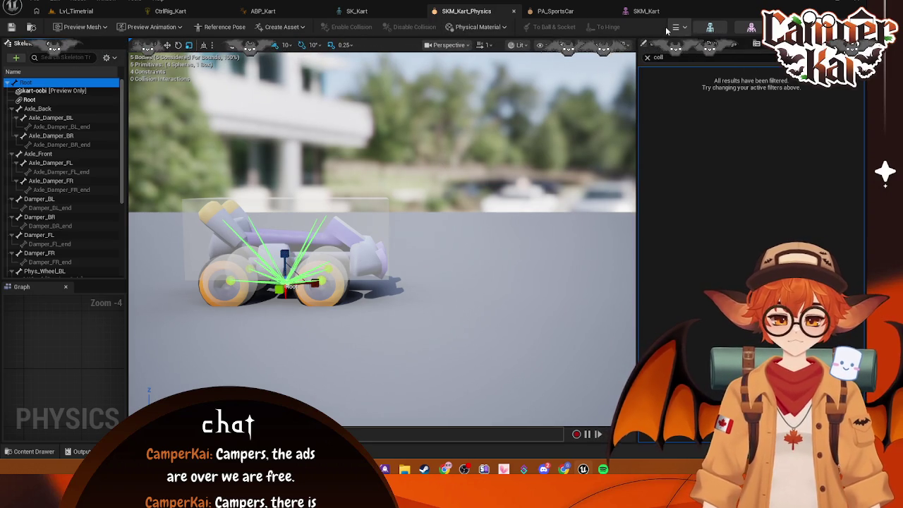
Clear the collision filter and run a quick kart simulation, then stop it.
click(648, 58)
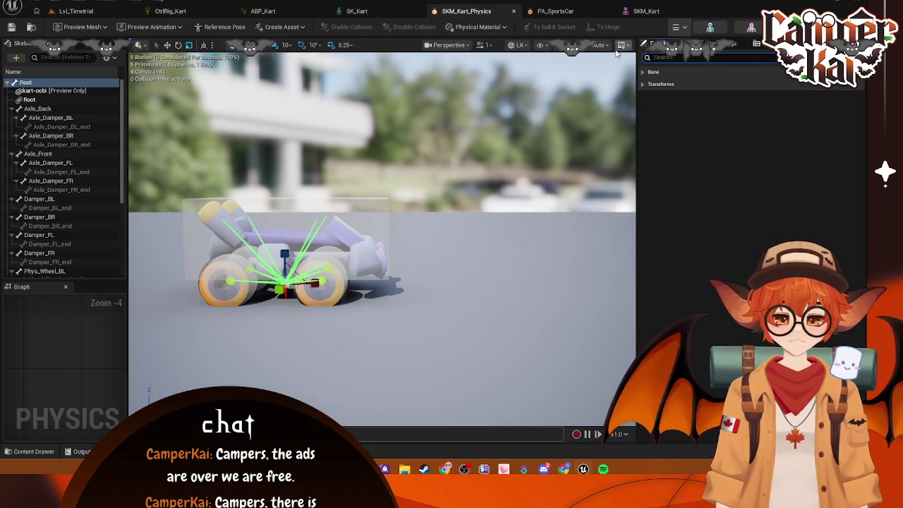
click(678, 27)
click(695, 69)
click(679, 27)
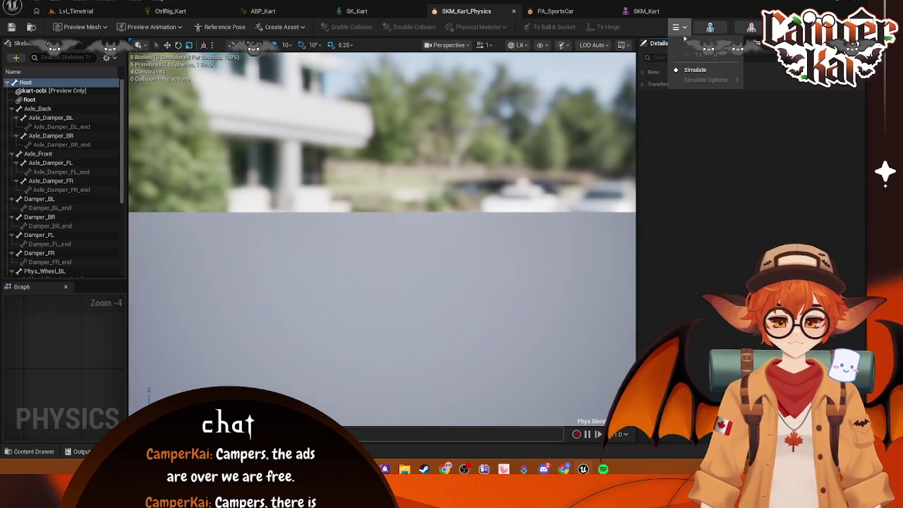
click(693, 69)
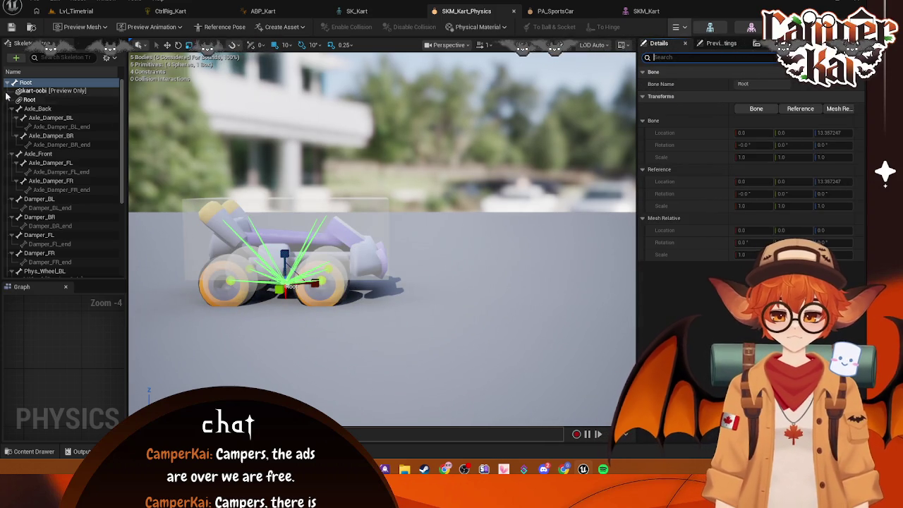
Hide bones in the skeleton tree and select the bodies from Root down to Phys_Wheel_FR.
click(107, 56)
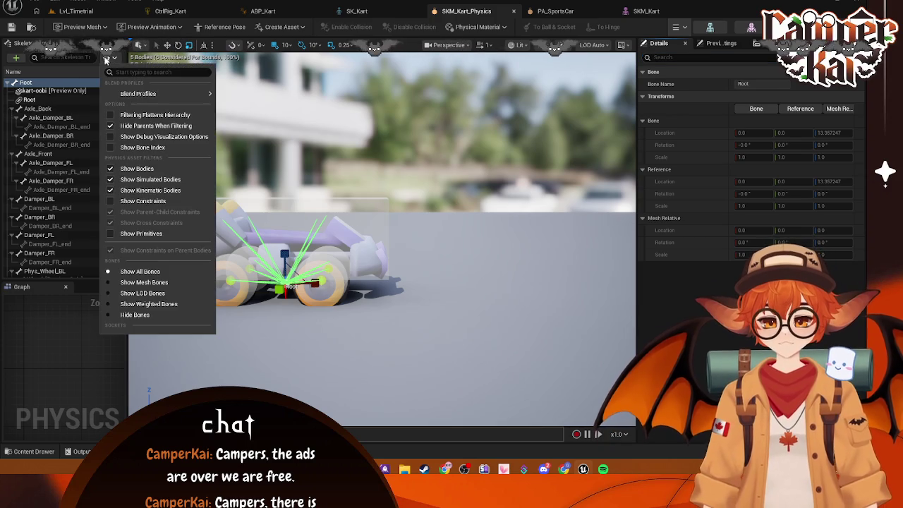
click(140, 316)
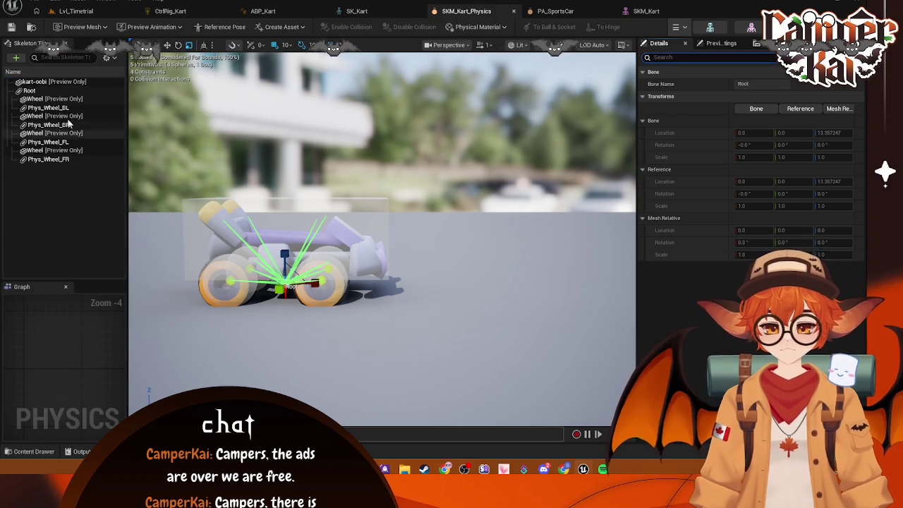
click(43, 82)
shift+click(66, 159)
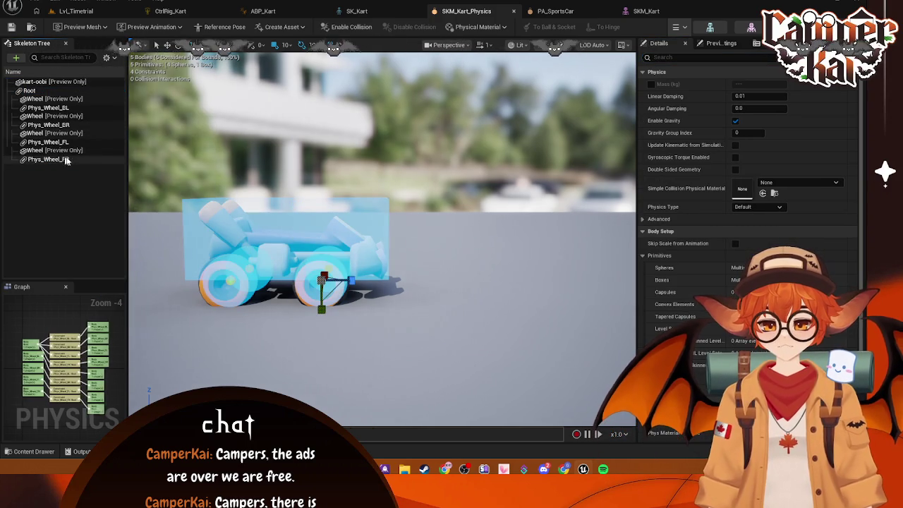
click(70, 198)
key(ctrl+z)
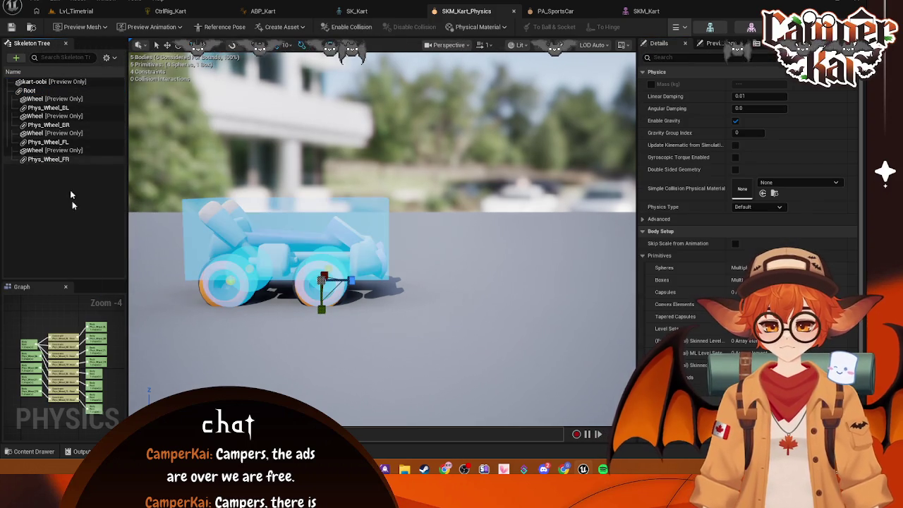
Select the Root body together with the four Phys_Wheel bodies.
scroll(68, 337, up, 4)
scroll(68, 337, down, 2)
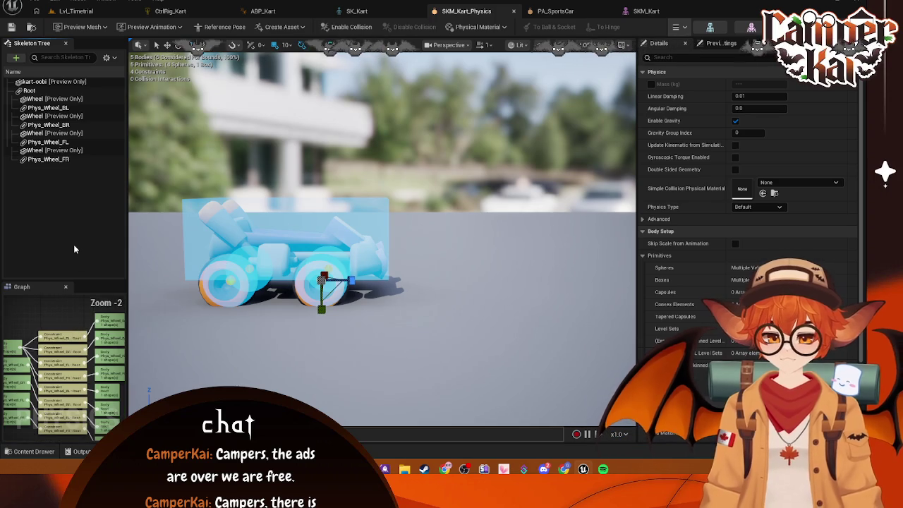
click(50, 92)
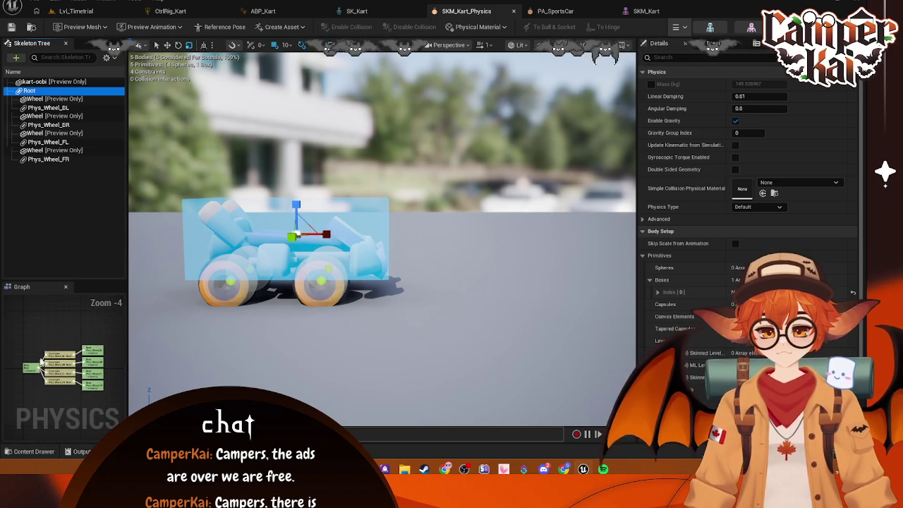
drag(105, 339, 21, 396)
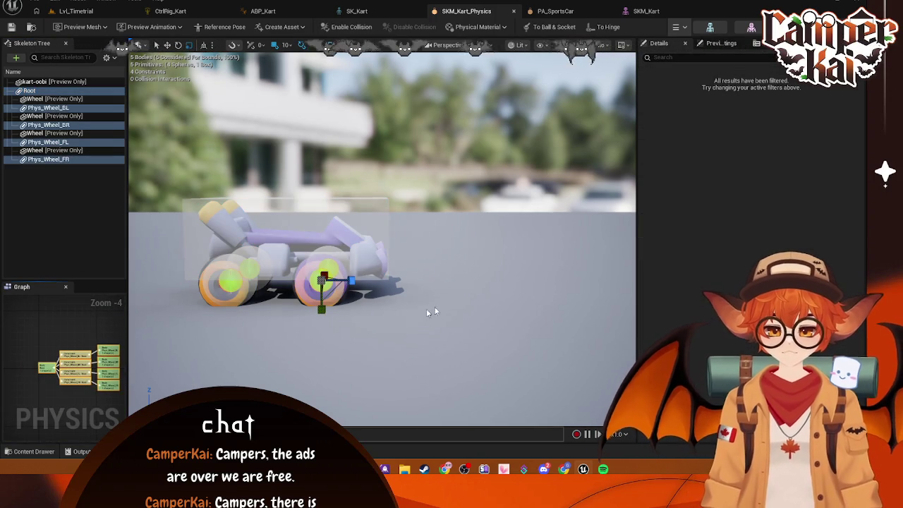
click(84, 329)
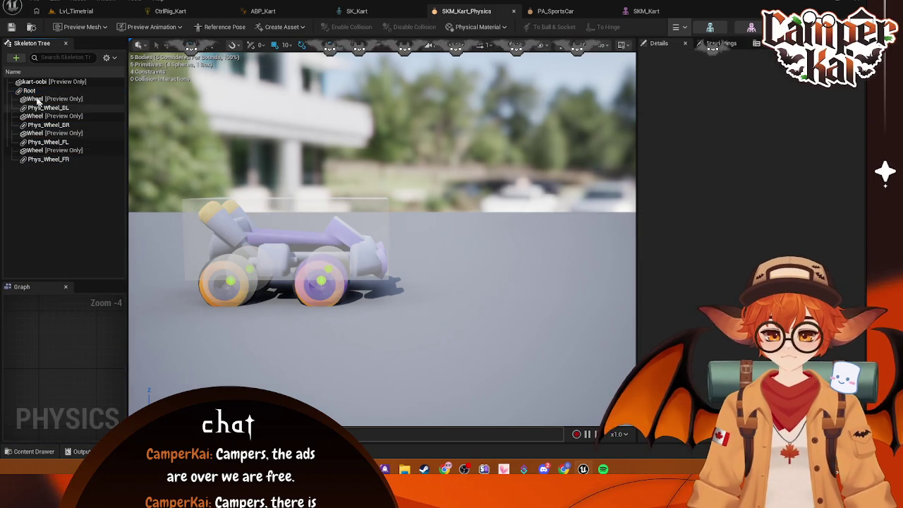
key(ctrl+z)
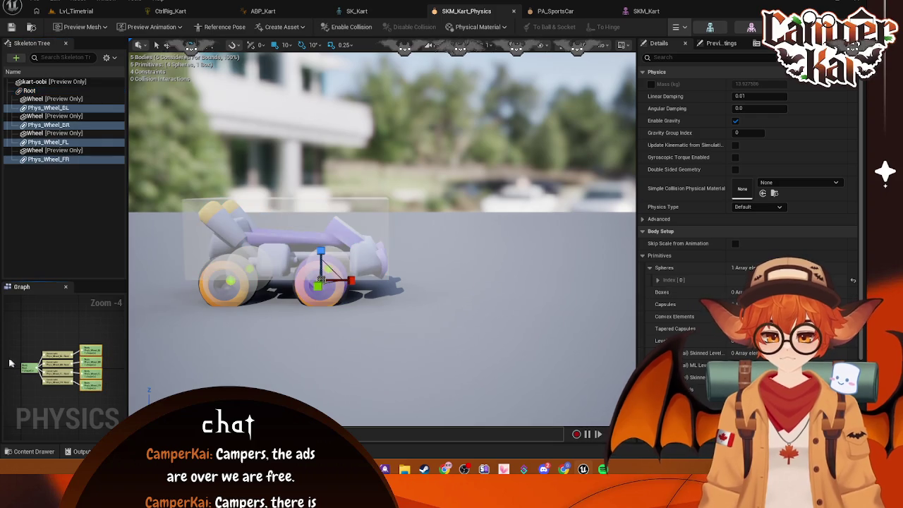
ctrl+click(34, 367)
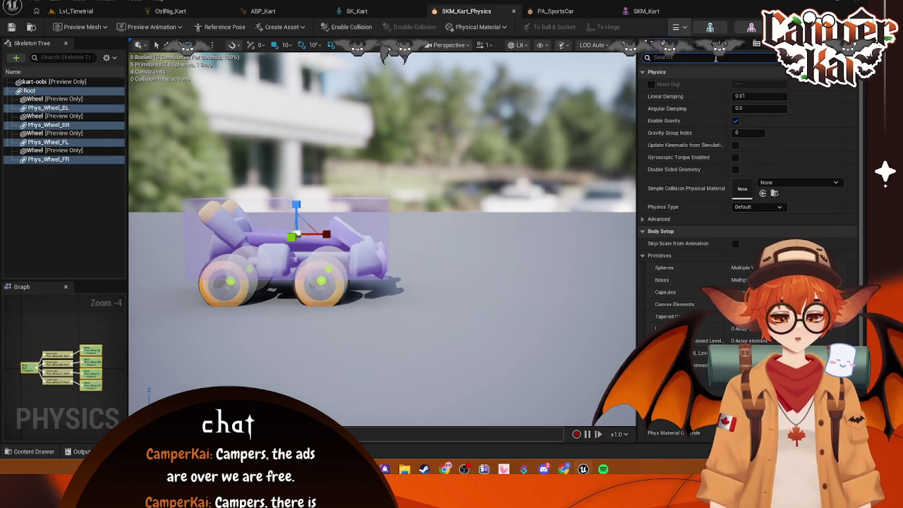
Filter Details for 'coll' collision settings, then show the body creation settings.
text(coll)
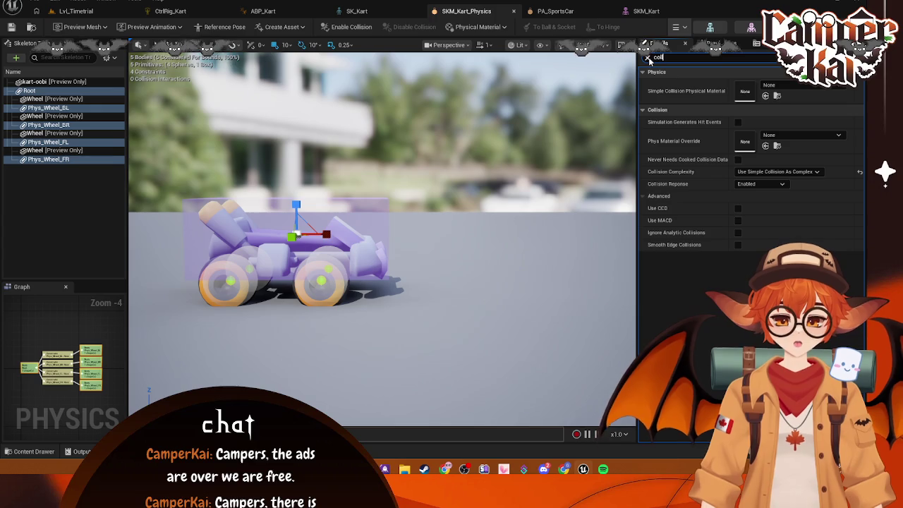
click(648, 58)
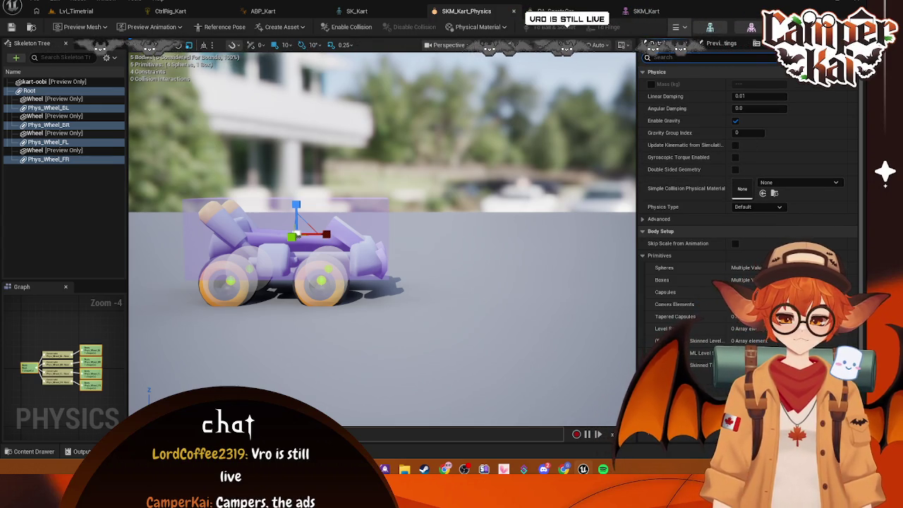
click(756, 43)
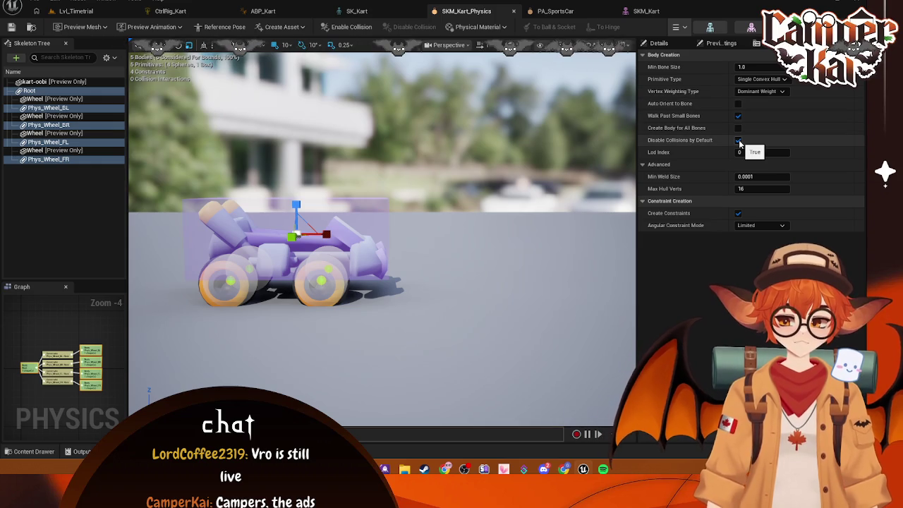
click(558, 11)
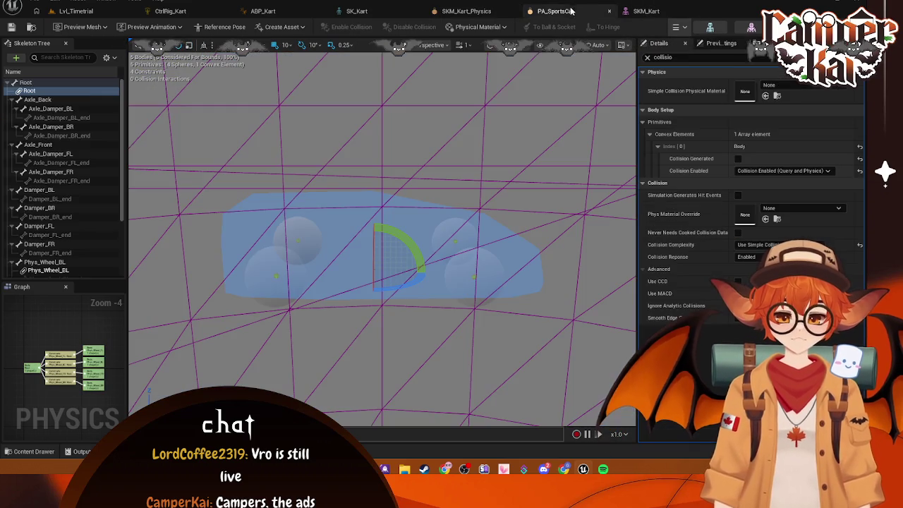
click(756, 43)
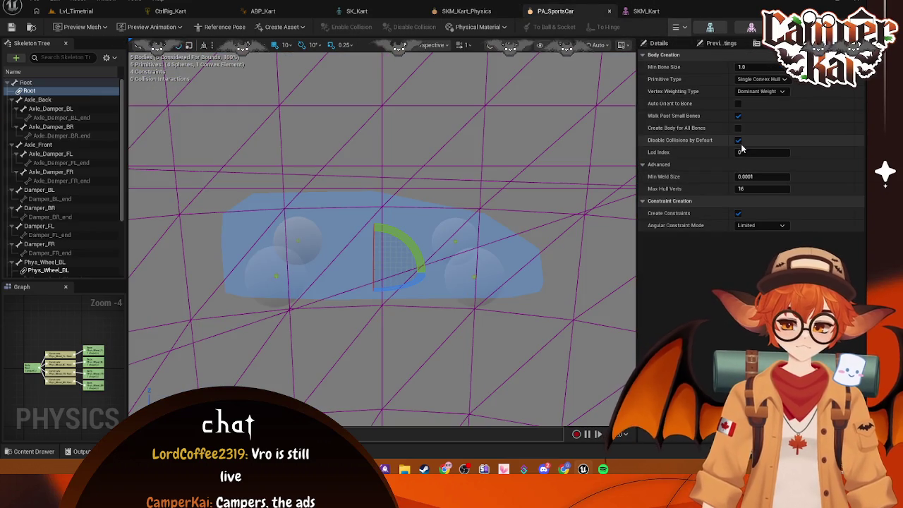
click(445, 11)
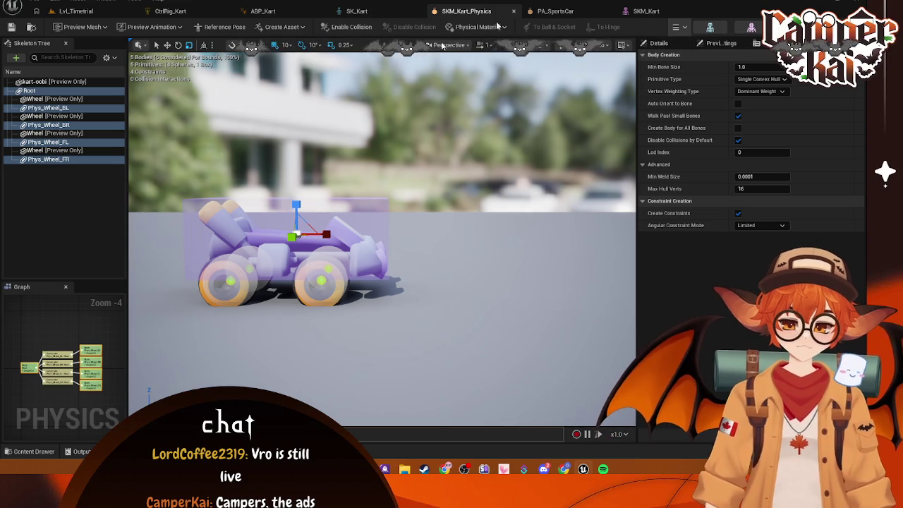
click(676, 29)
click(695, 71)
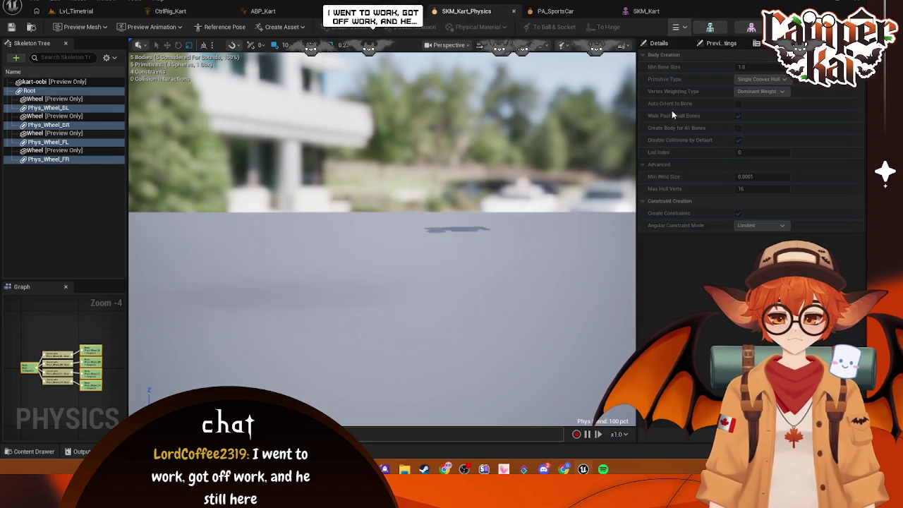
click(703, 32)
click(689, 72)
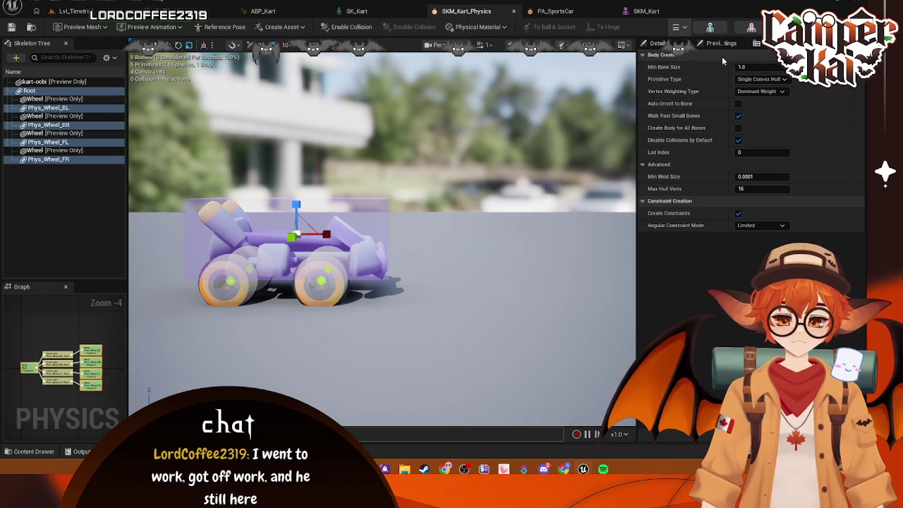
click(93, 342)
click(26, 365)
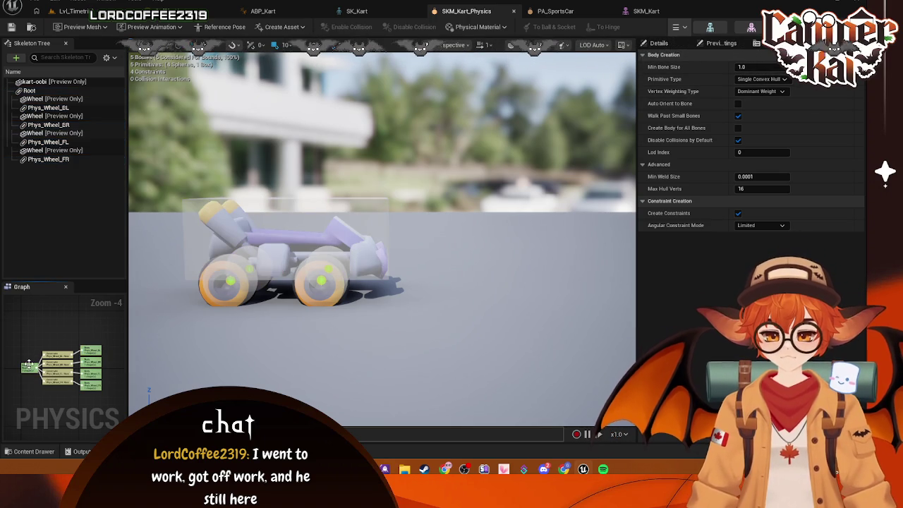
click(87, 348)
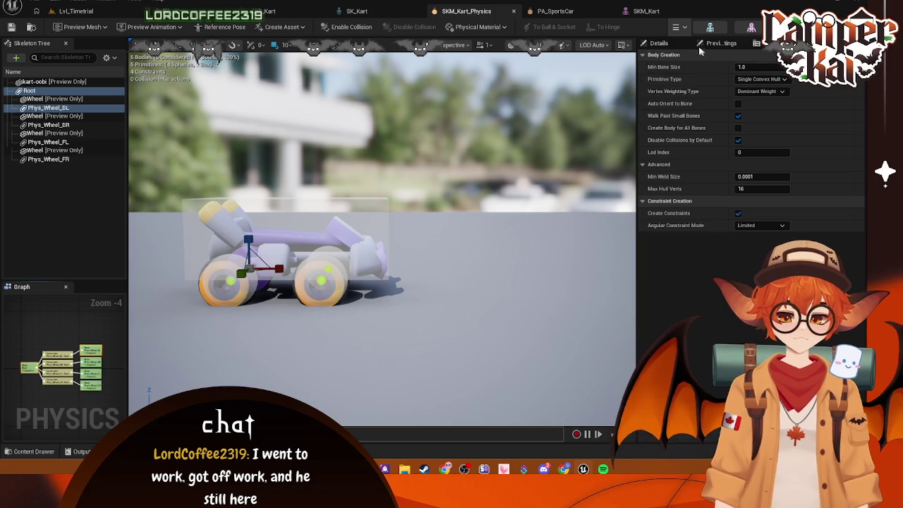
click(676, 44)
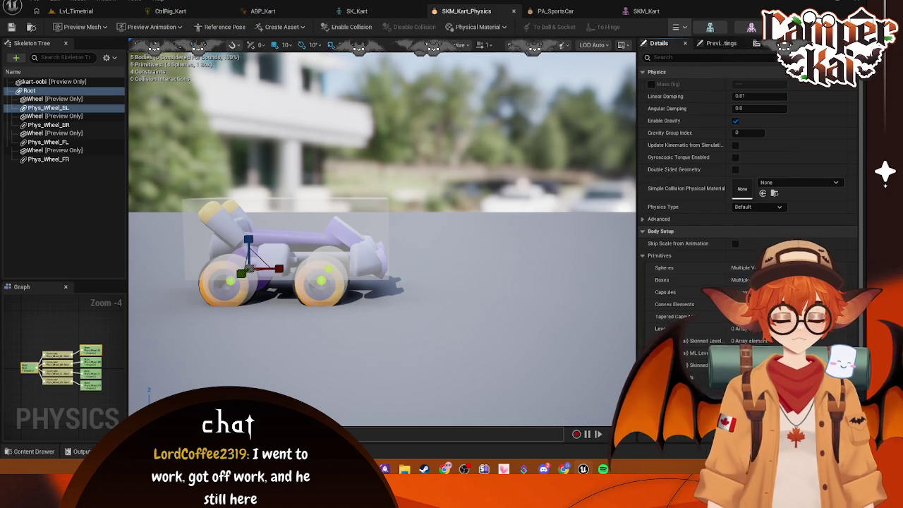
click(466, 298)
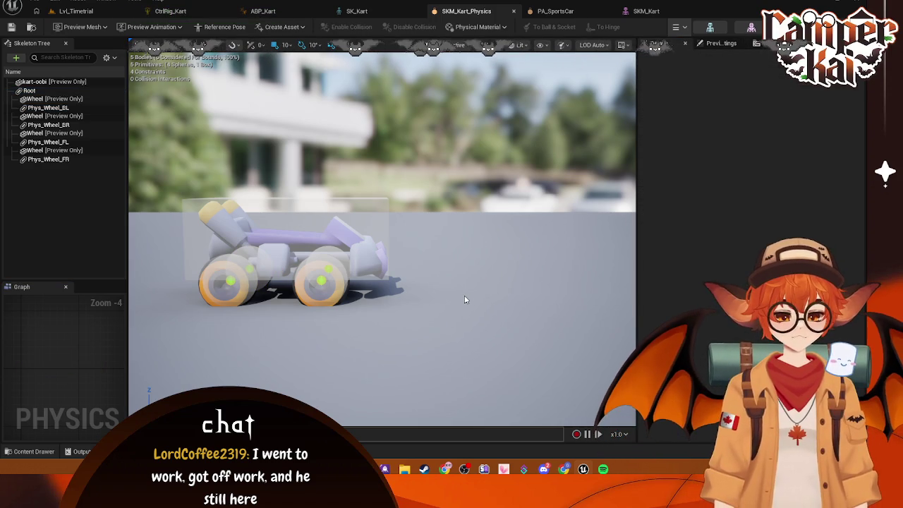
Select all kart bodies, then narrow the selection to the Root box plus the four wheel spheres.
key(ctrl+a)
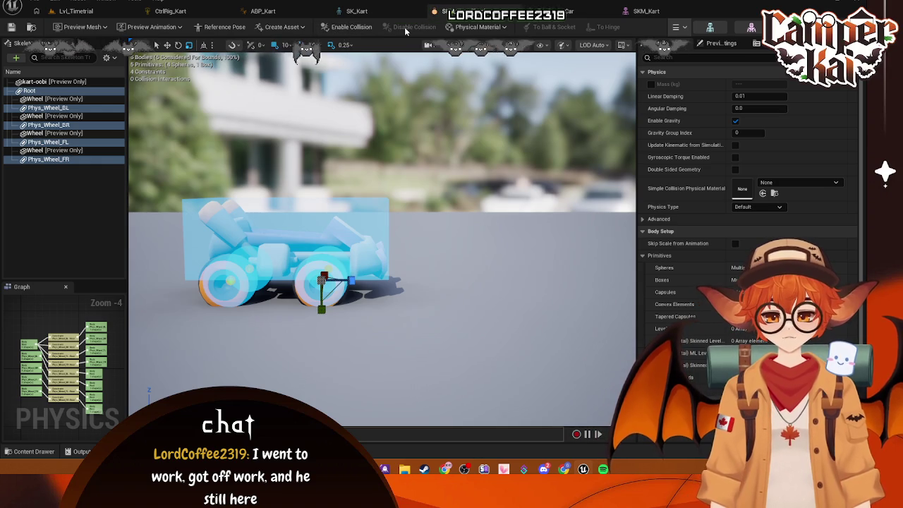
click(212, 106)
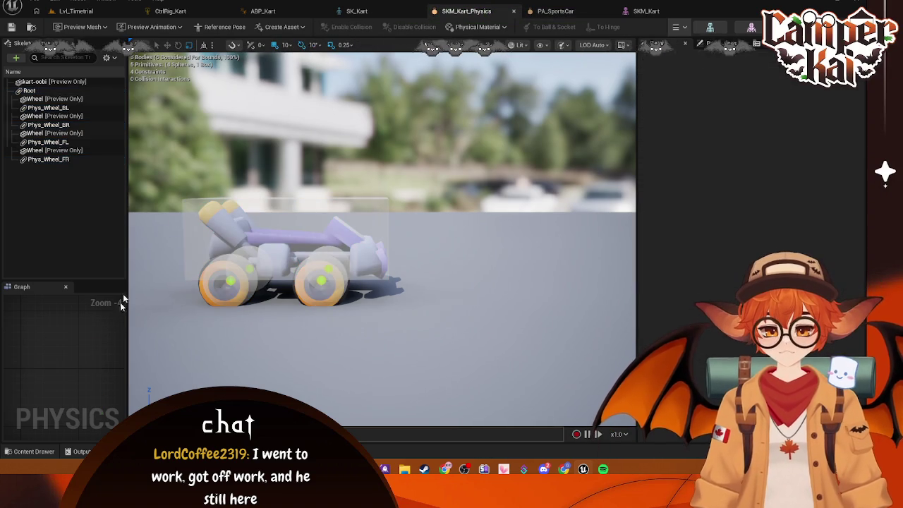
click(43, 91)
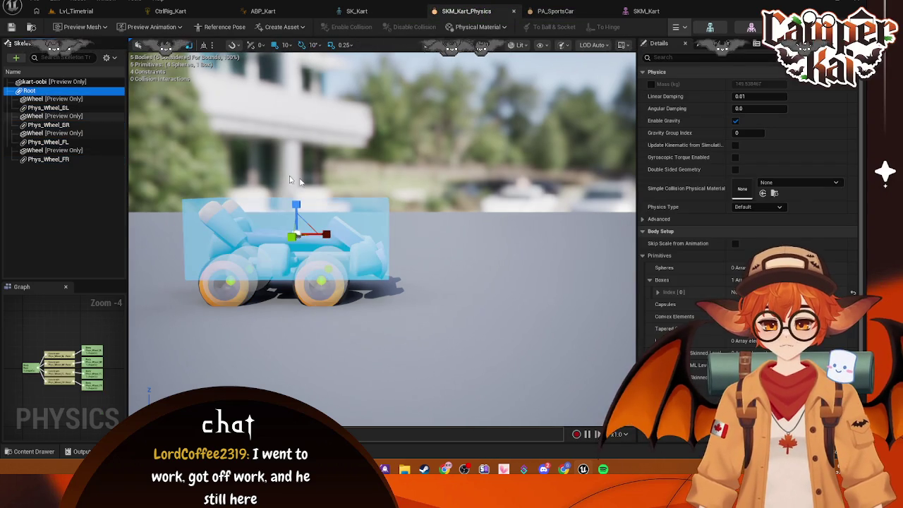
click(93, 354)
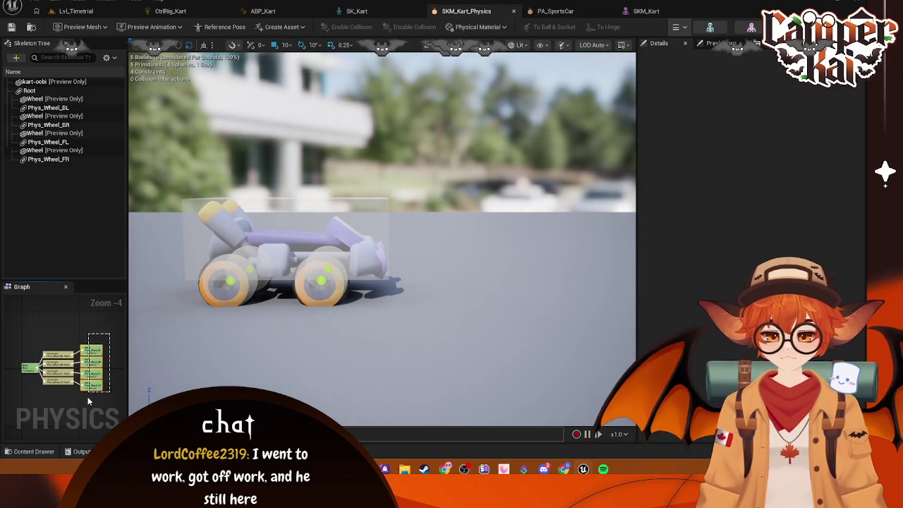
click(28, 367)
ctrl+click(29, 366)
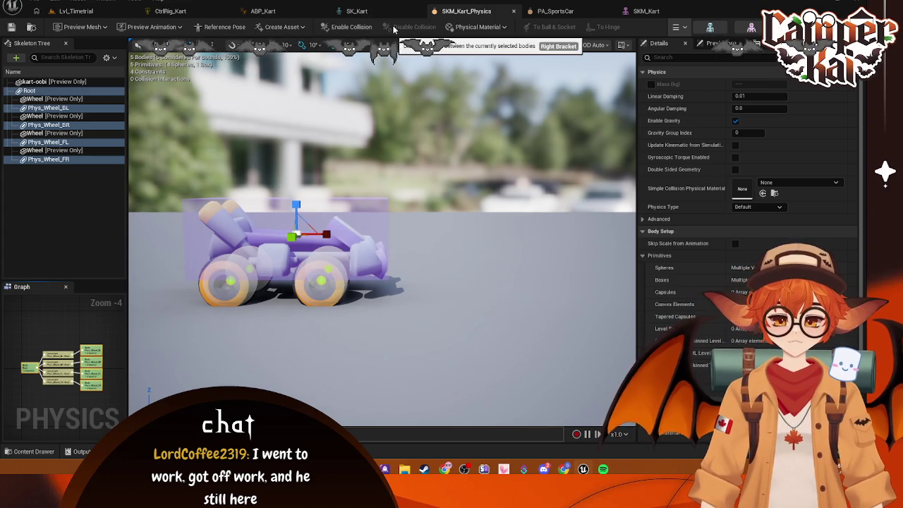
Review the wheel constraints and Physical Material list, reselect wheels plus Root, then open PA_SportsCar.
drag(69, 323, 41, 390)
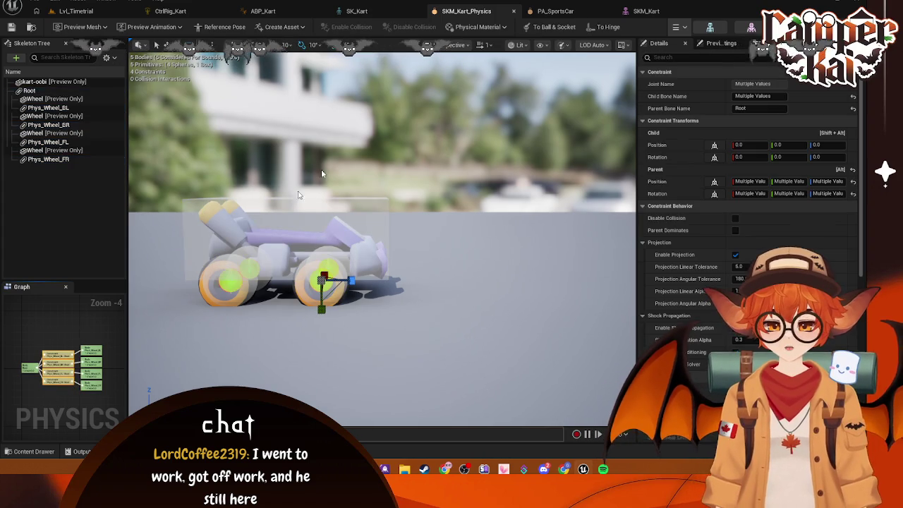
click(476, 26)
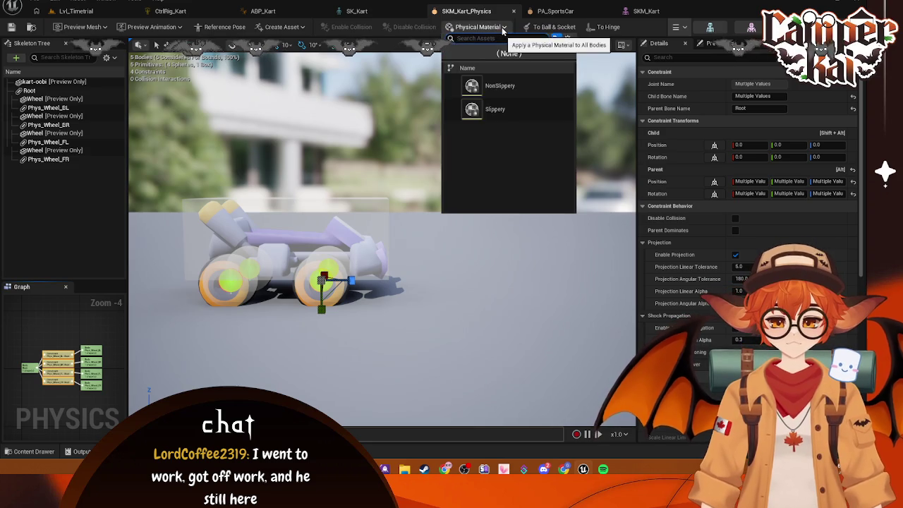
key(Escape)
drag(103, 343, 84, 393)
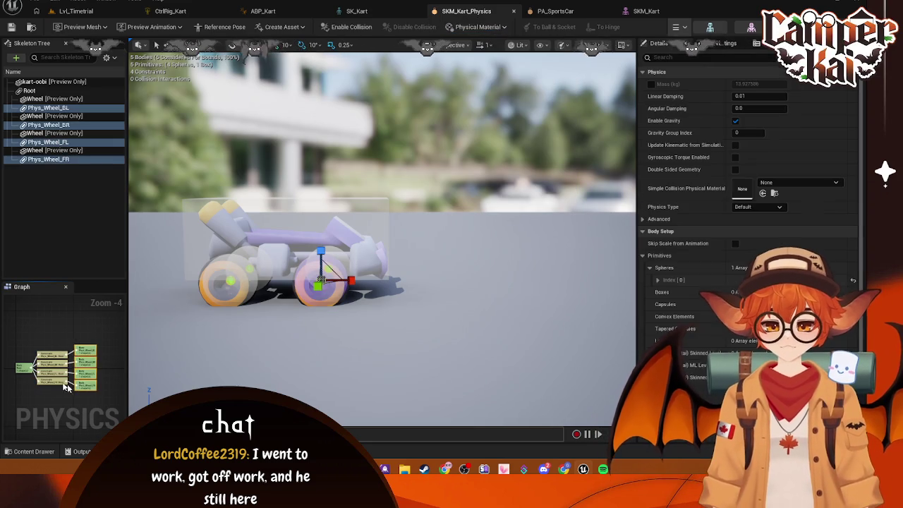
ctrl+click(23, 370)
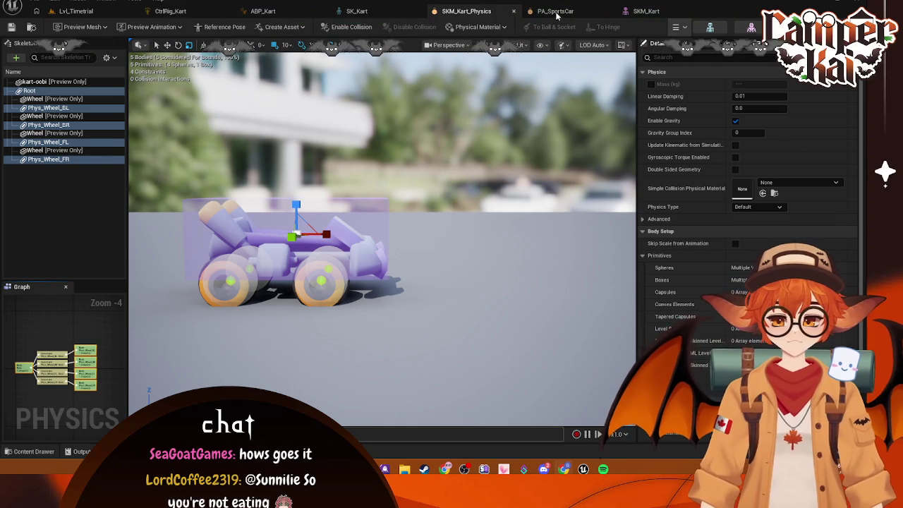
click(556, 12)
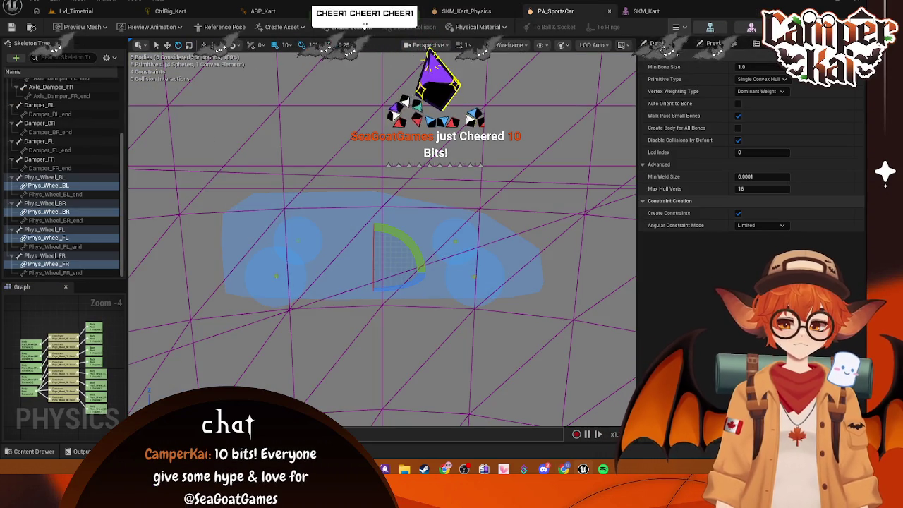
Assign SKM_Kart_Physics as the SKM_Kart mesh's Physics Asset, then play Lvl_Timetrial.
click(468, 12)
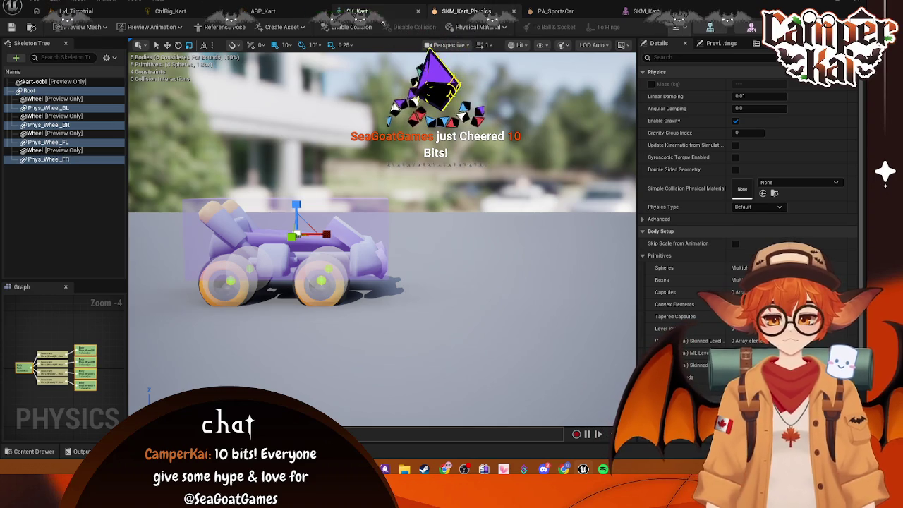
click(367, 11)
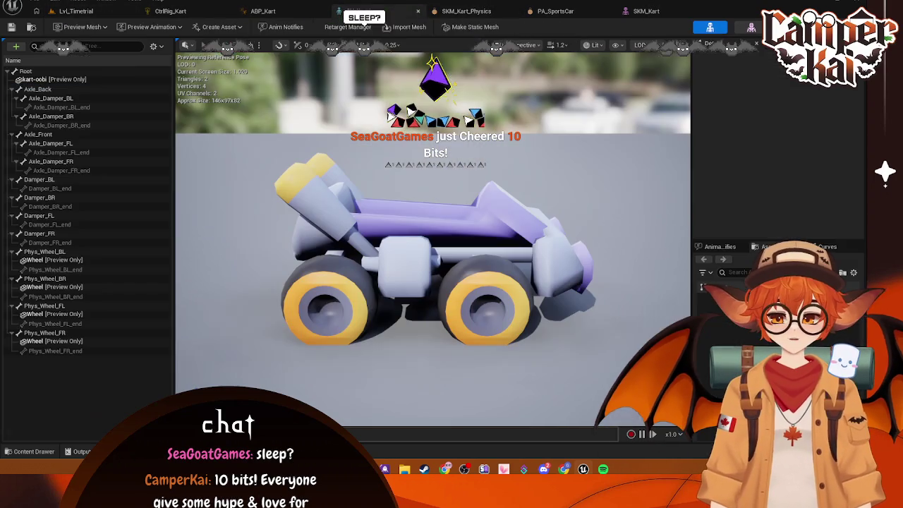
click(628, 12)
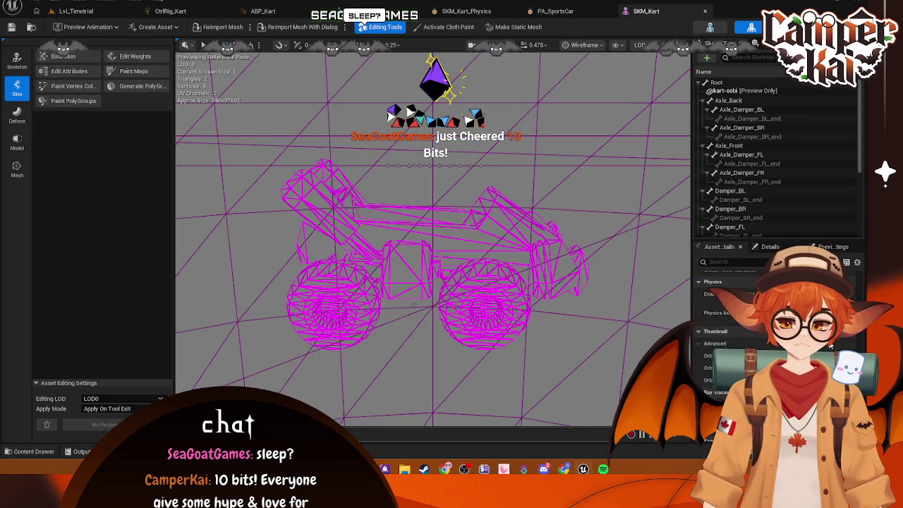
click(790, 323)
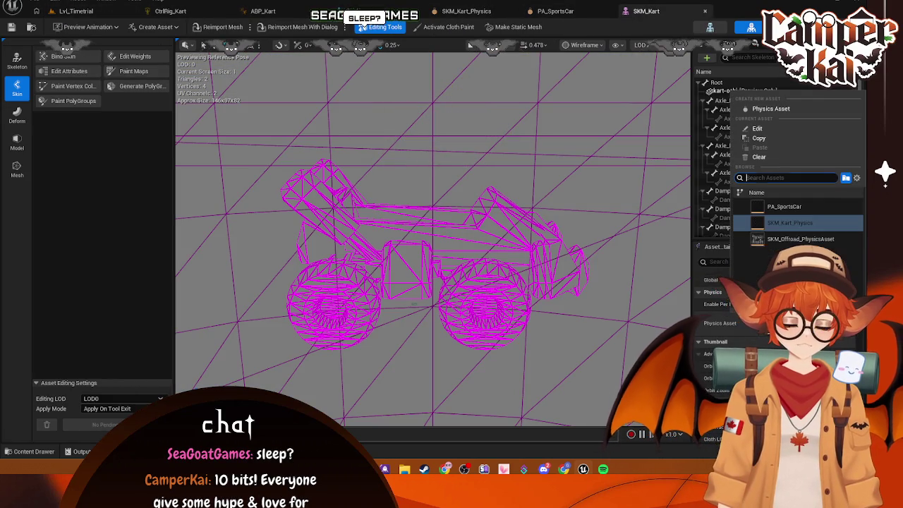
click(792, 223)
click(73, 12)
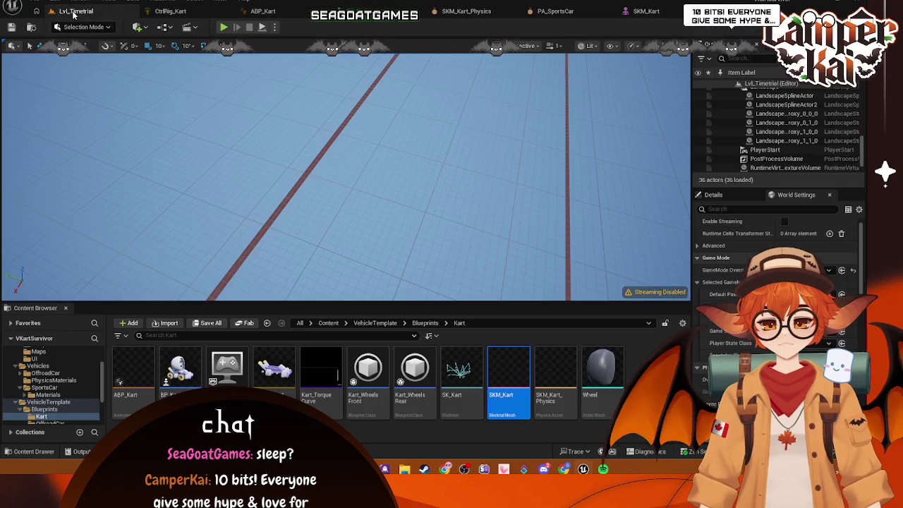
click(223, 28)
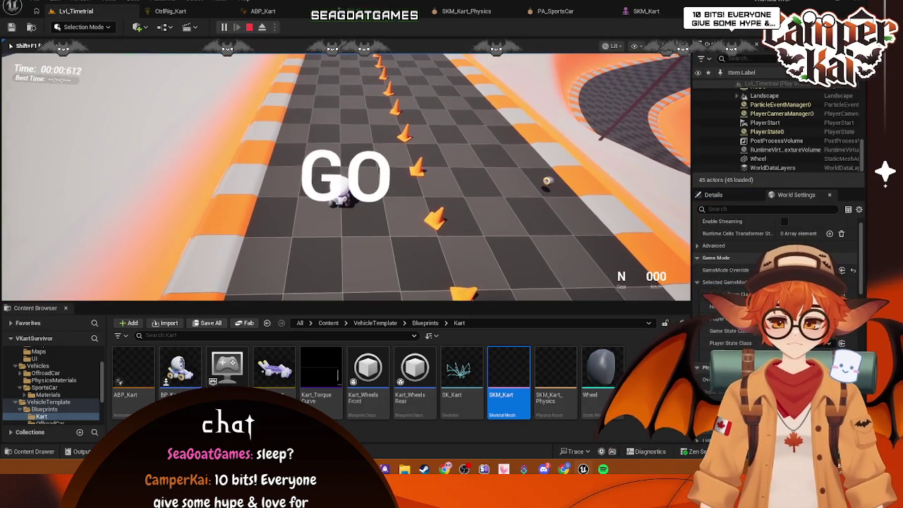
Drive the kart forward with W, steer right with D, then end play with Esc.
key(w)
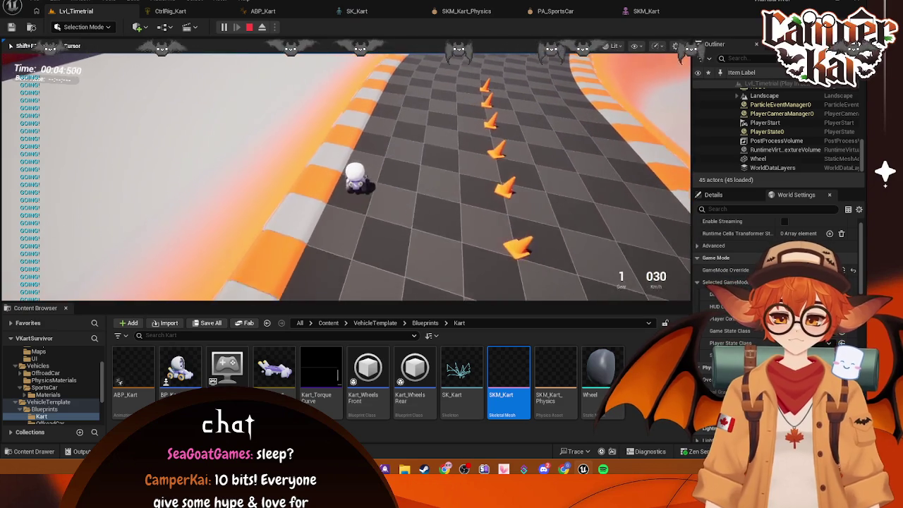
key(d)
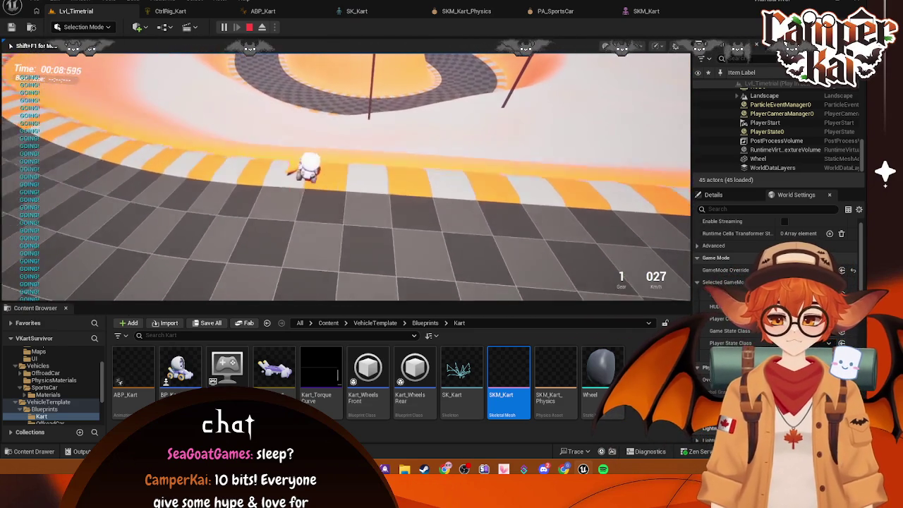
key(Escape)
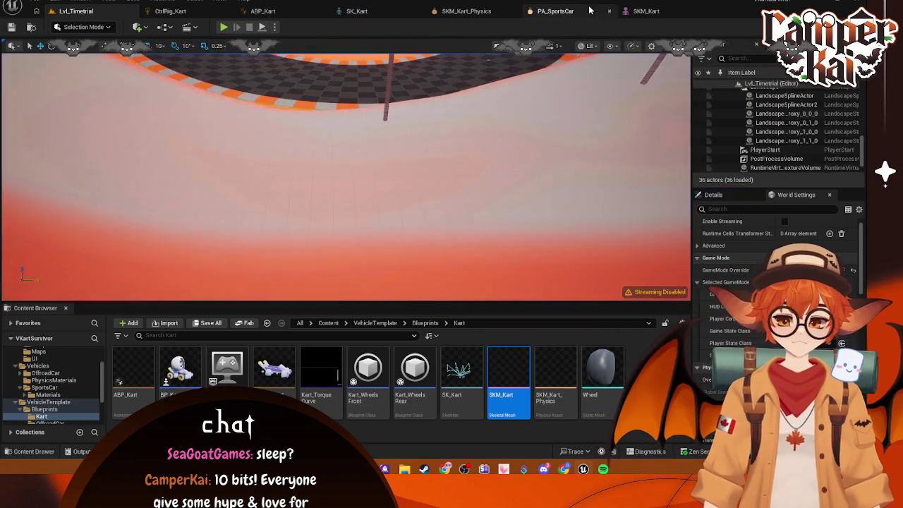
Cycle through the PA_SportsCar, SKM_Kart and Lvl_Timetrial tabs before returning to SKM_Kart_Physics.
click(590, 9)
click(655, 11)
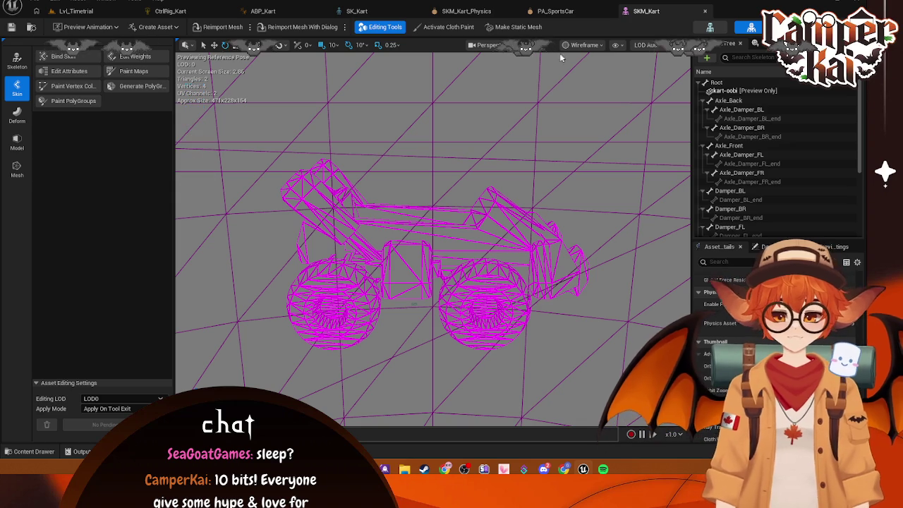
click(75, 11)
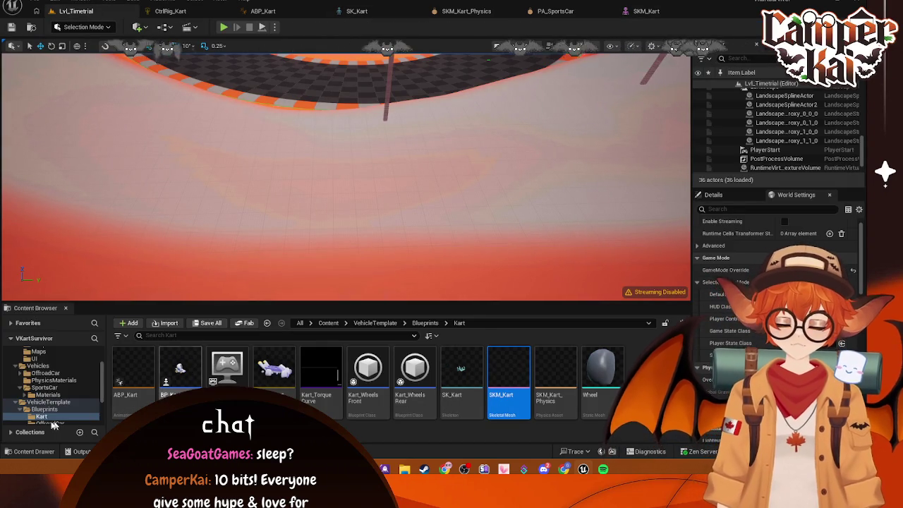
scroll(55, 397, down, 2)
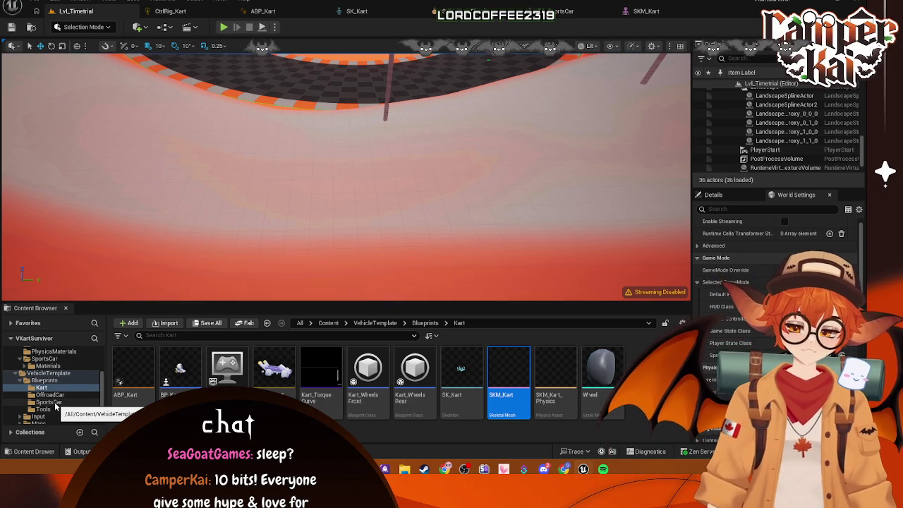
click(642, 12)
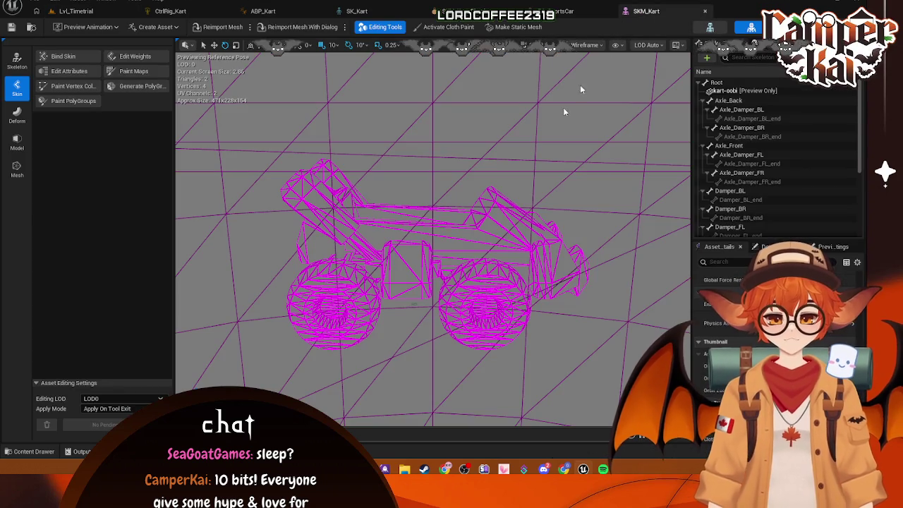
click(460, 12)
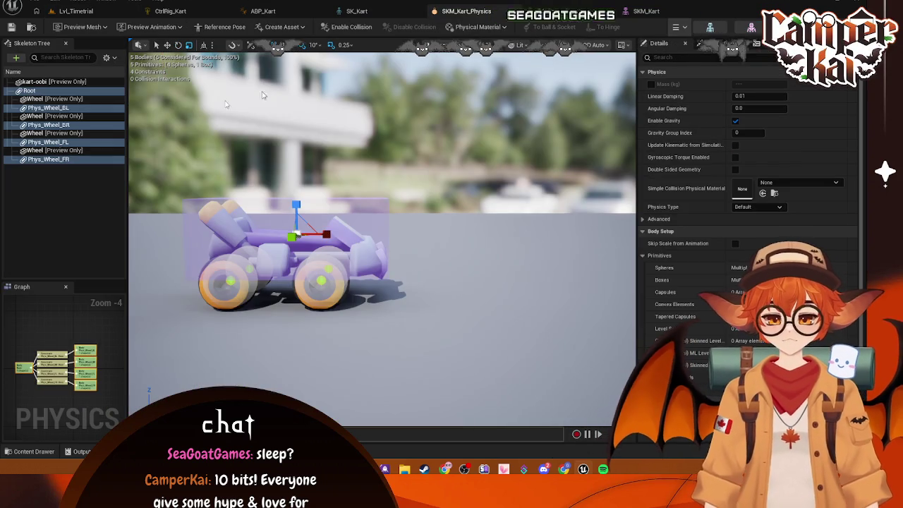
Set the kart physics asset's skeleton tree to Show All Bones.
click(554, 11)
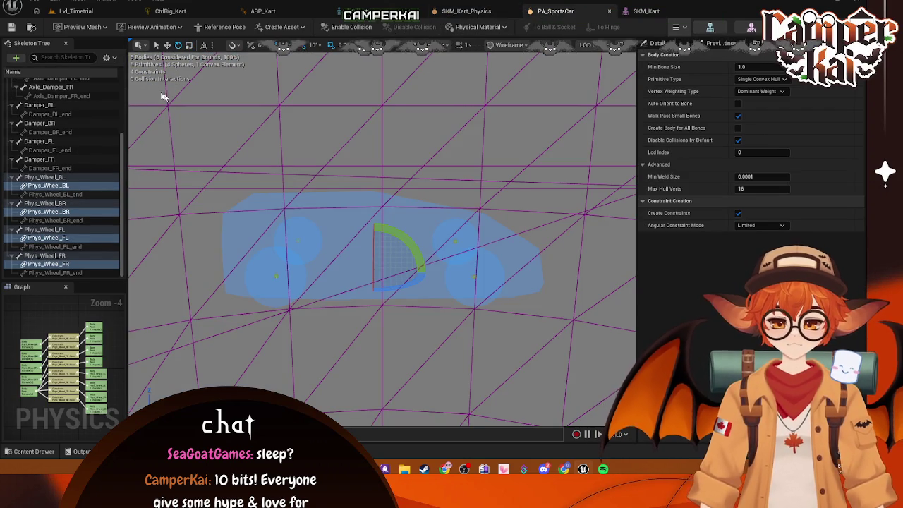
click(479, 9)
click(106, 57)
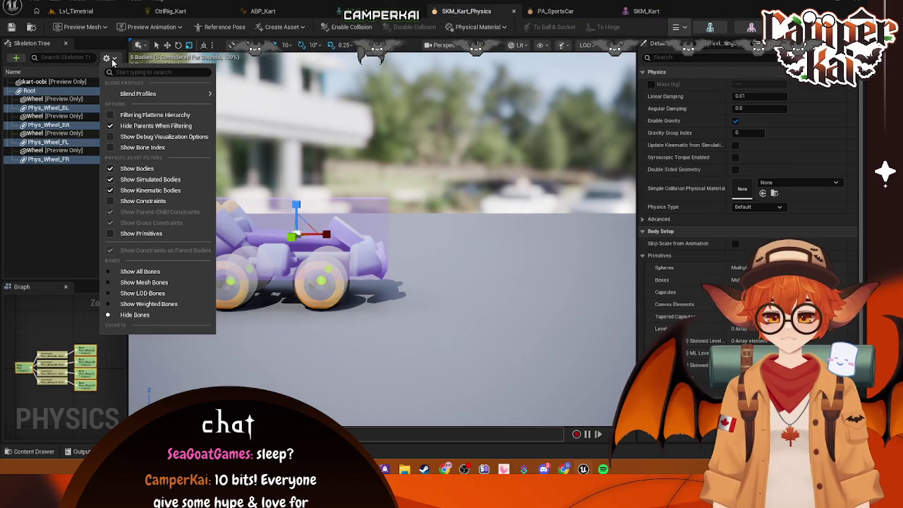
click(136, 273)
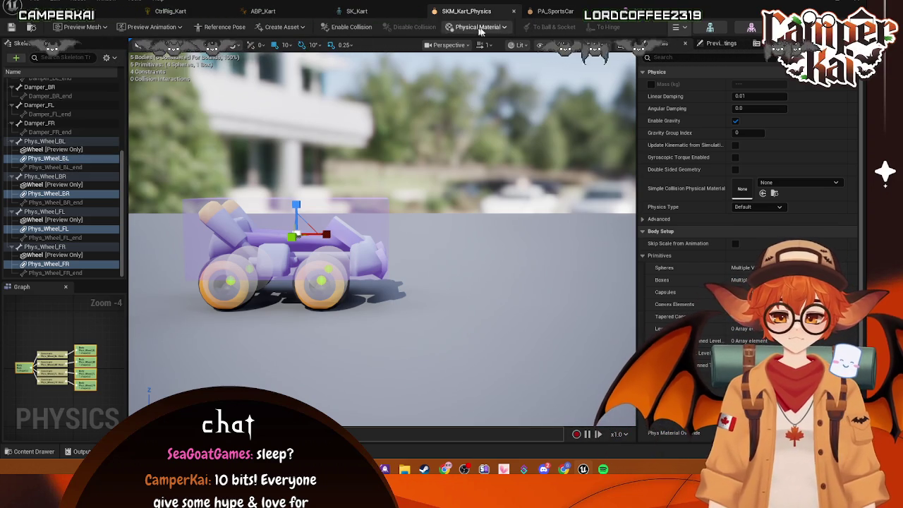
On PA_SportsCar, toggle Enable then Disable Collision on the selected car bodies.
click(554, 11)
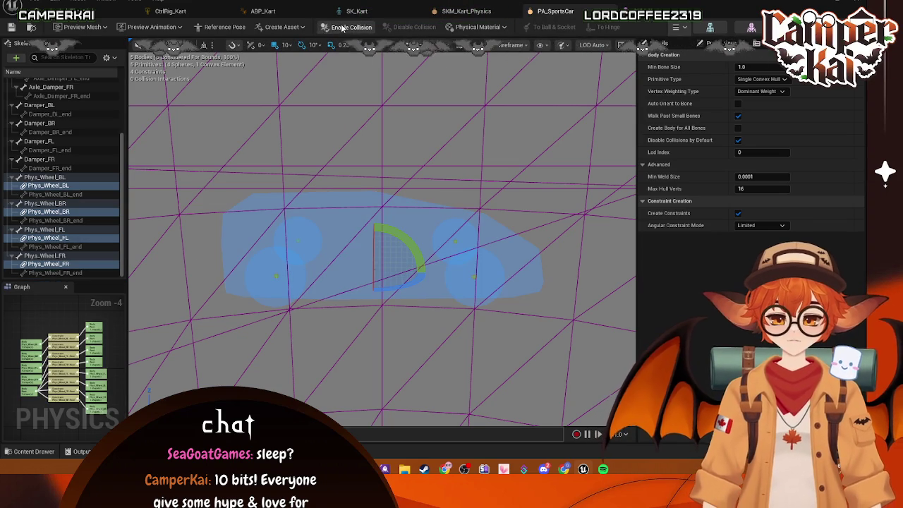
click(352, 27)
click(250, 89)
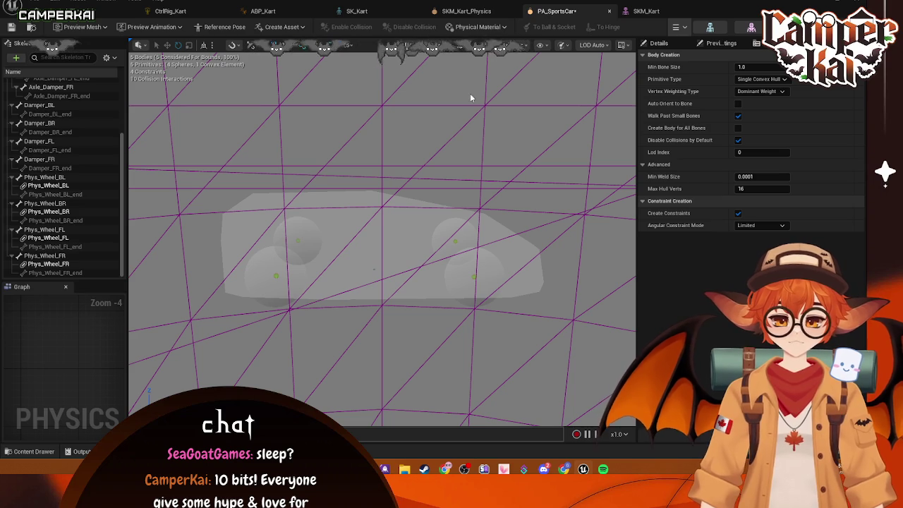
key(ctrl+z)
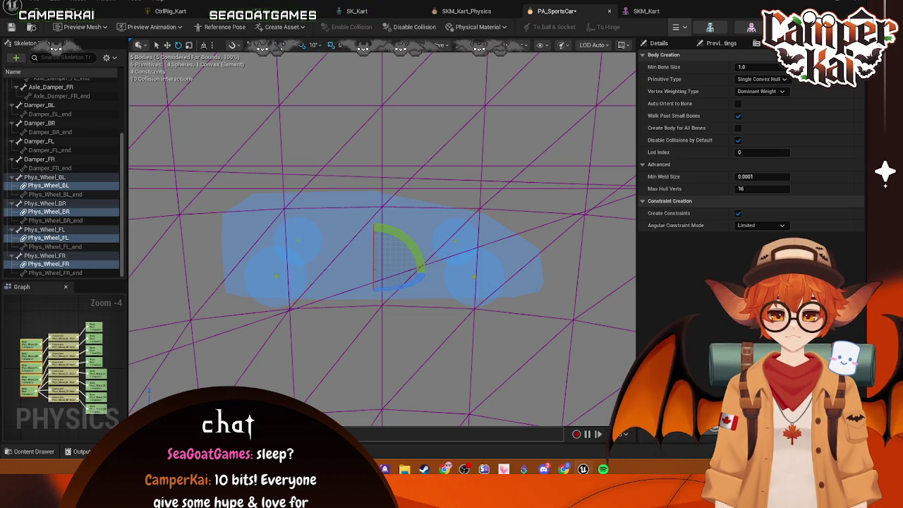
click(414, 27)
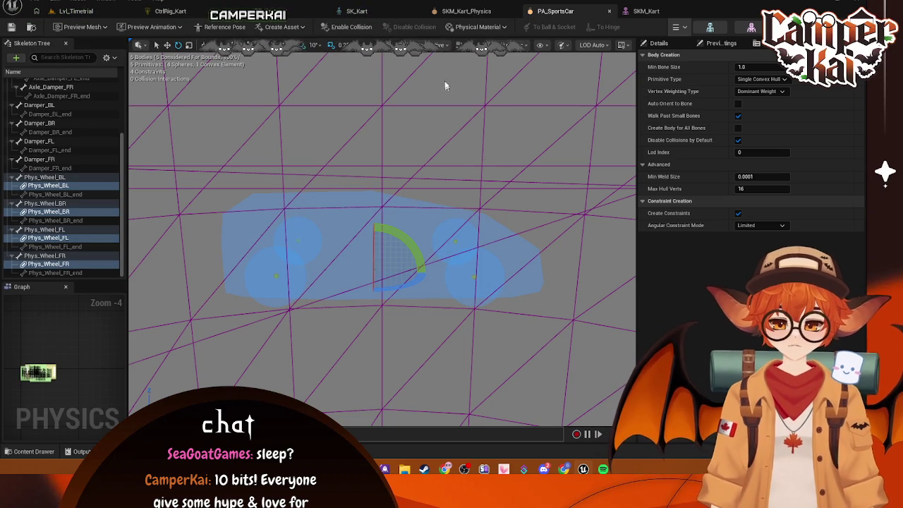
click(448, 84)
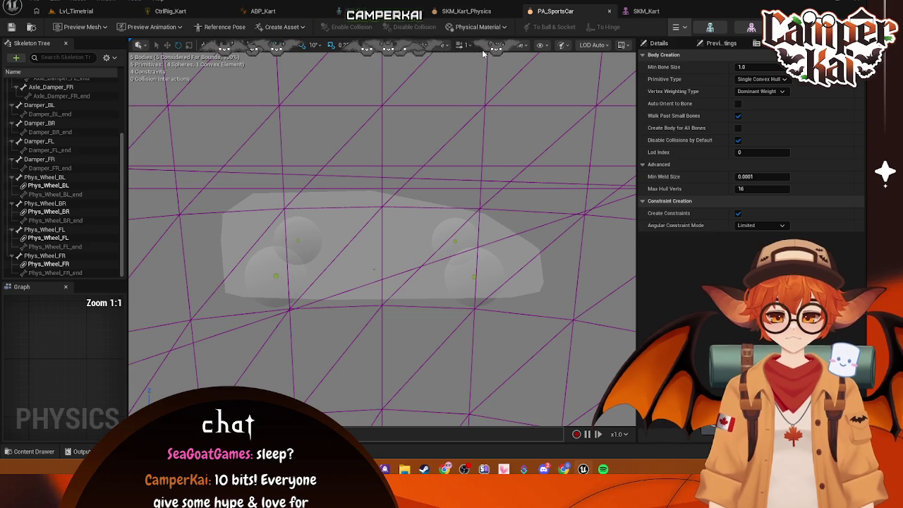
click(466, 11)
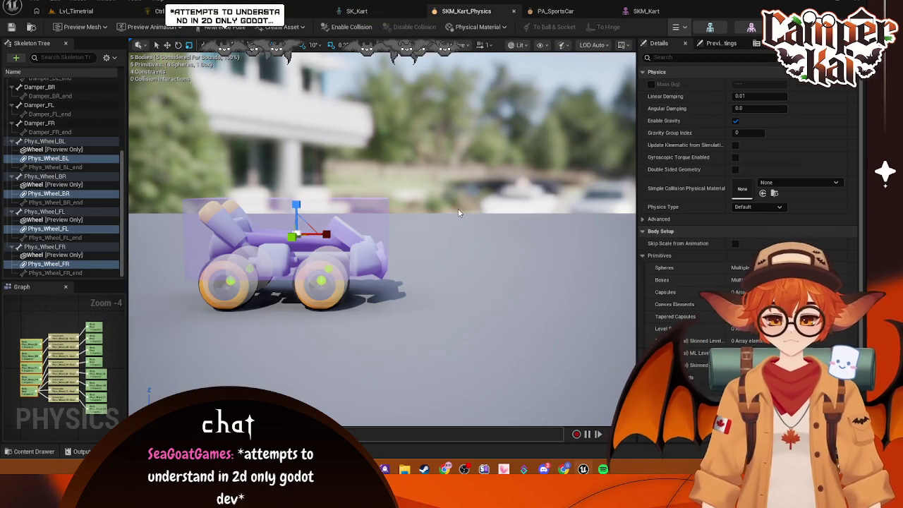
Enable collision between the selected kart bodies, then run and stop a physics simulation.
click(345, 29)
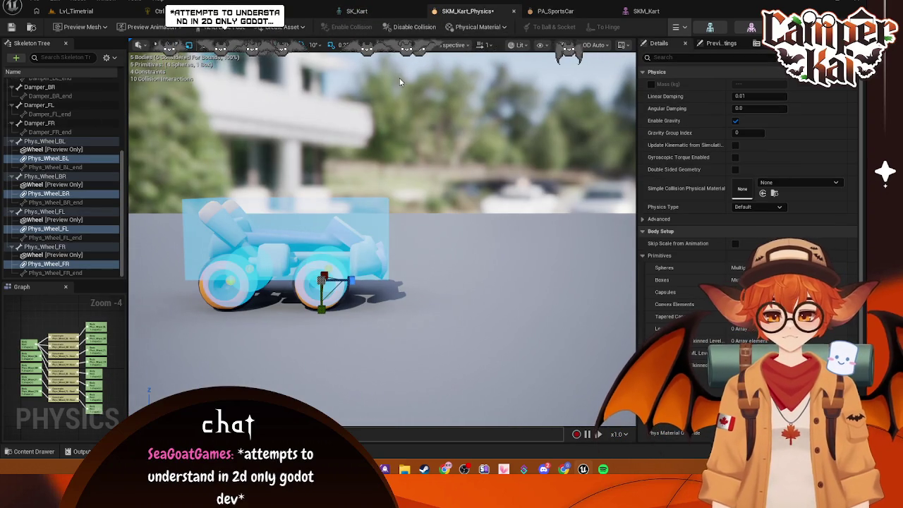
click(675, 28)
click(699, 44)
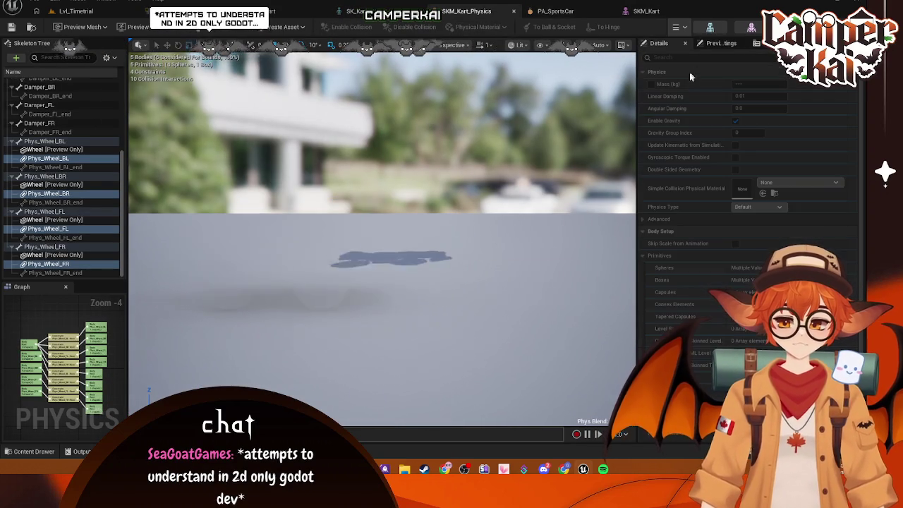
click(683, 31)
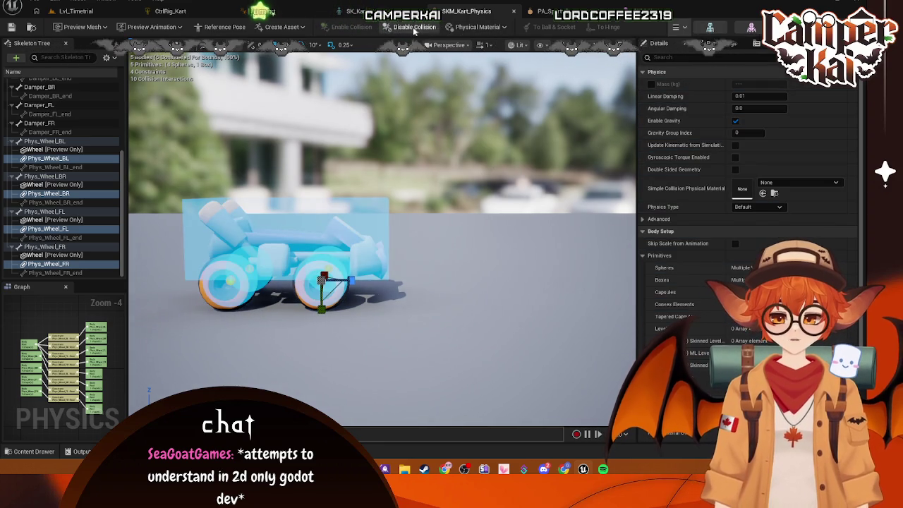
click(678, 28)
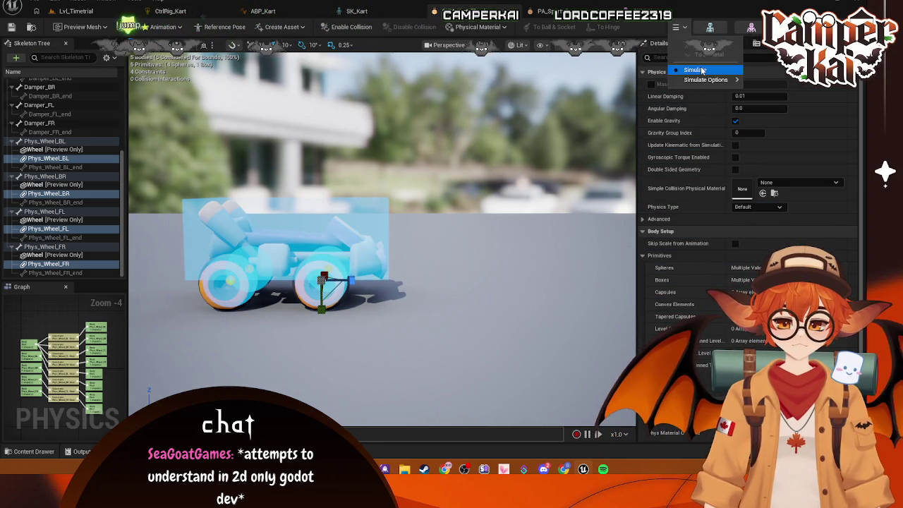
click(698, 67)
click(677, 28)
click(699, 67)
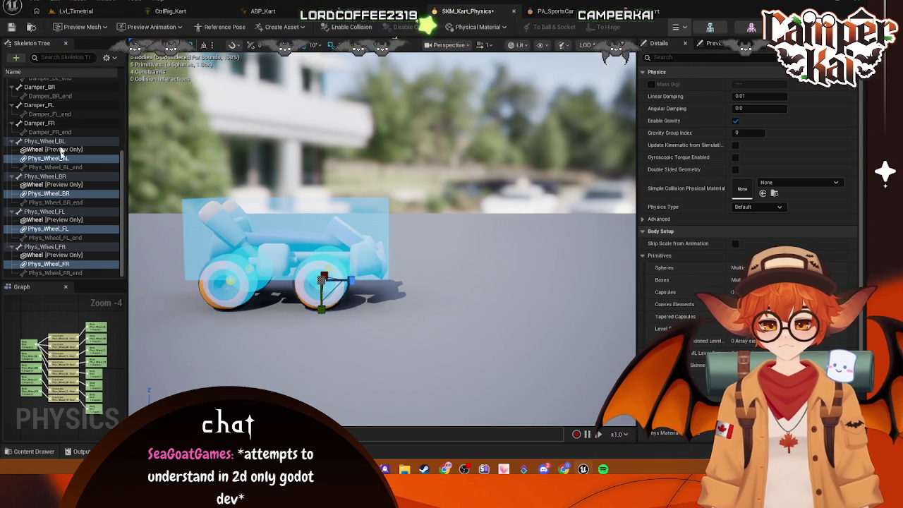
Switch the skeleton tree to Hide Bones and select the Root body.
scroll(61, 153, up, 3)
click(107, 57)
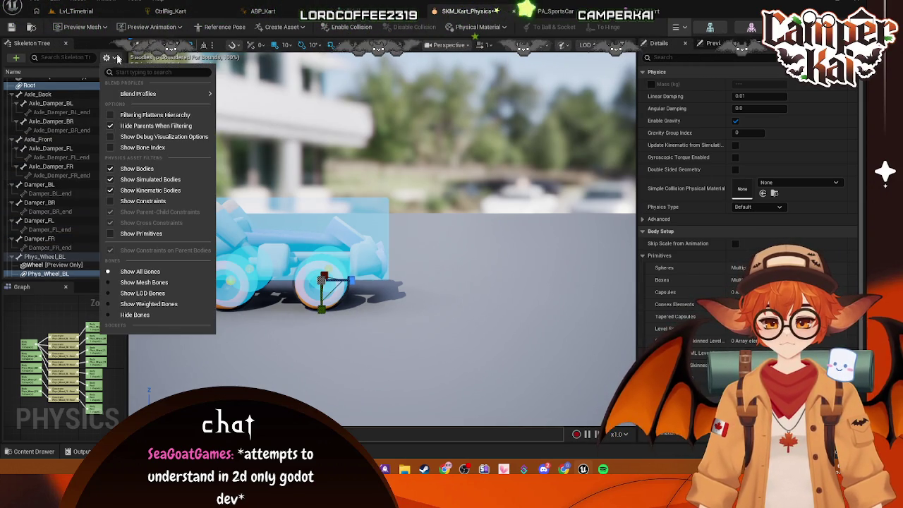
click(134, 315)
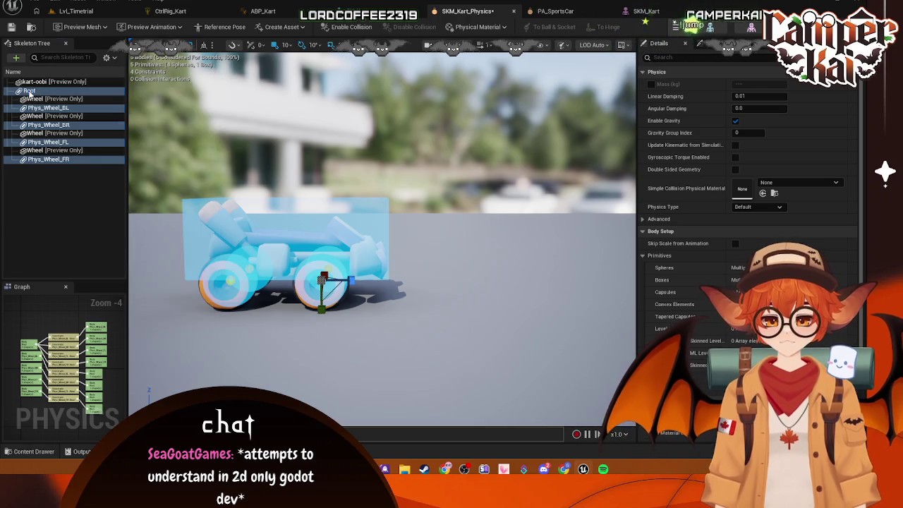
click(29, 92)
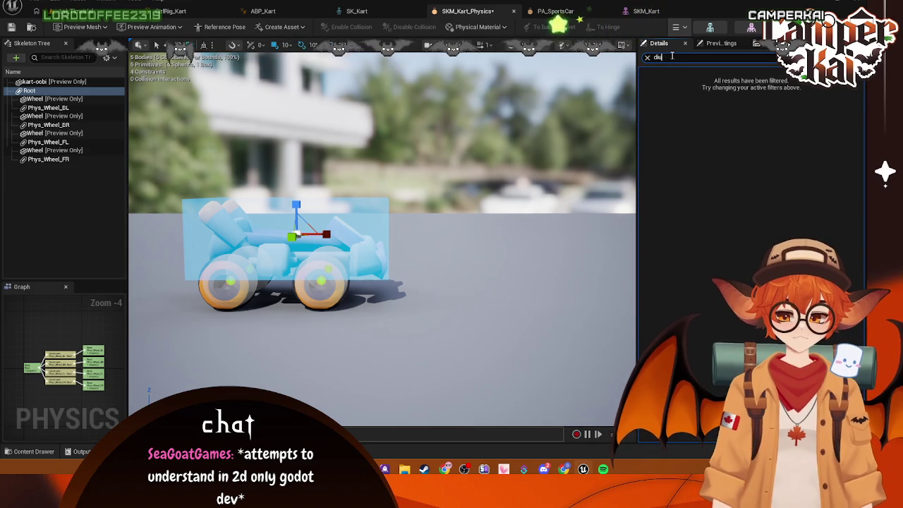
Filter Root's Details for 'coll', check Preview Scene Settings, clear the search, and switch to SKM_Kart.
text(coll)
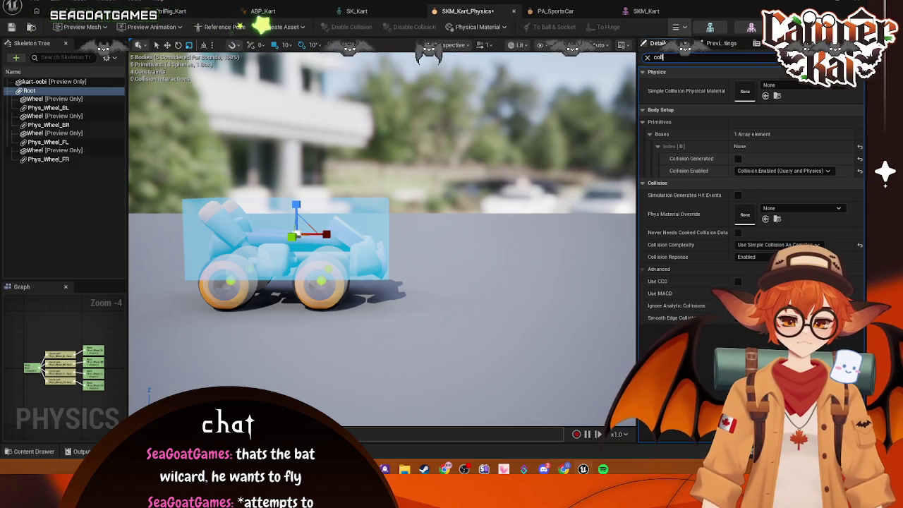
click(720, 43)
text(coll)
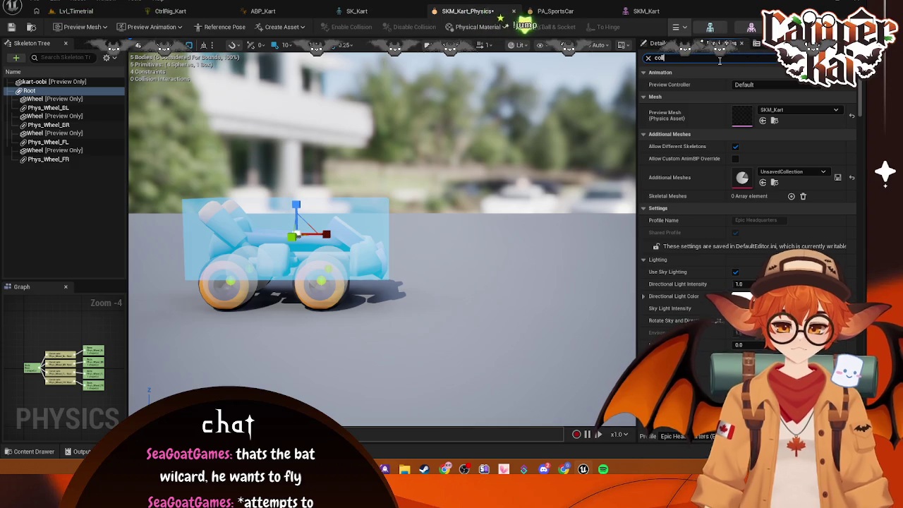
click(648, 58)
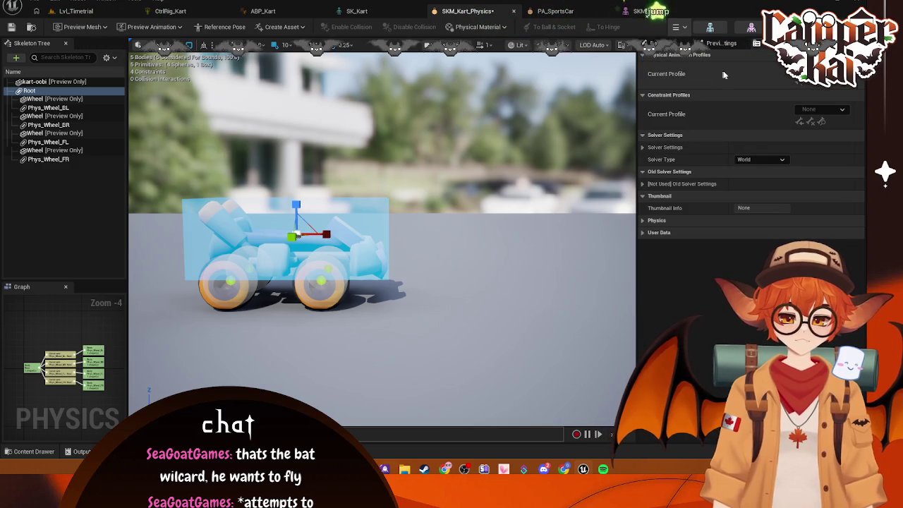
click(644, 13)
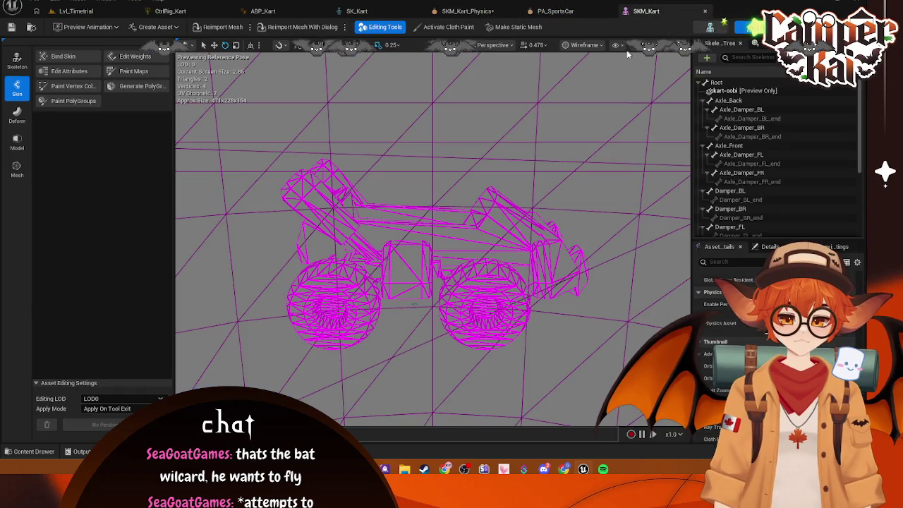
Flip between SKM_Kart_Physics and PA_SportsCar to compare their solver settings.
click(555, 11)
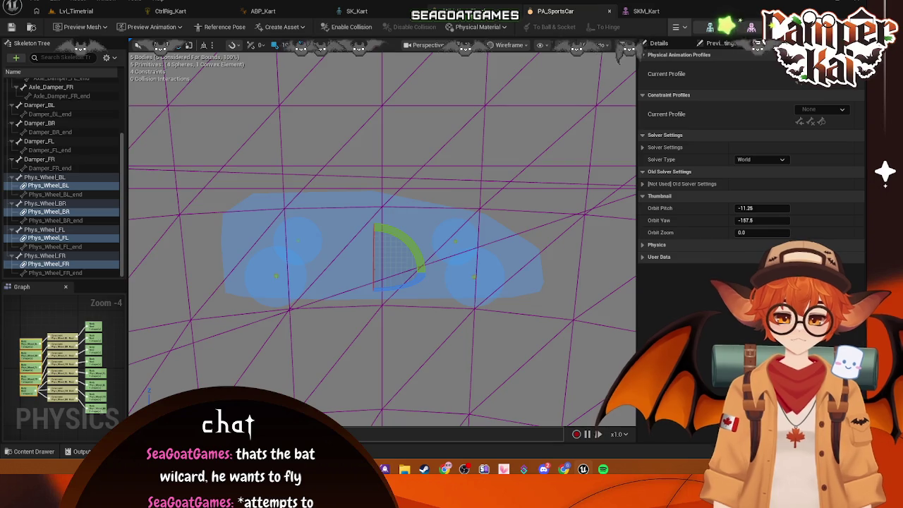
click(466, 12)
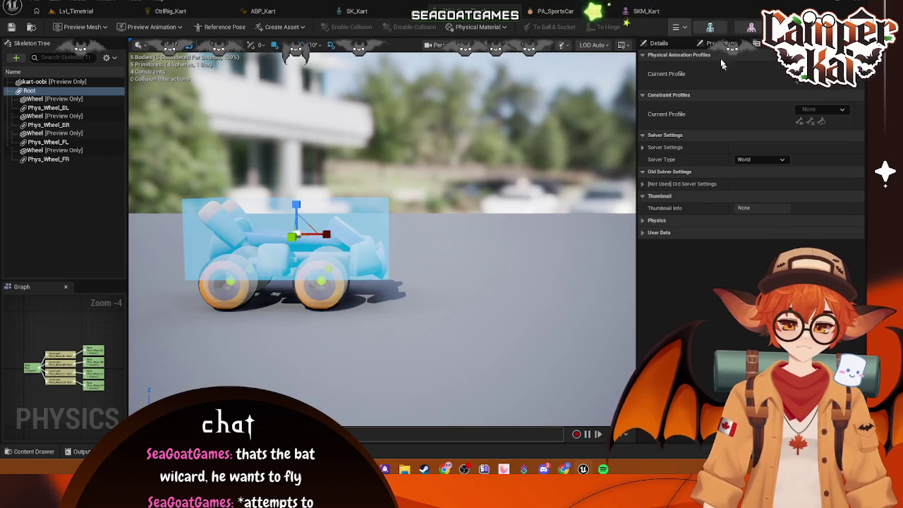
click(561, 11)
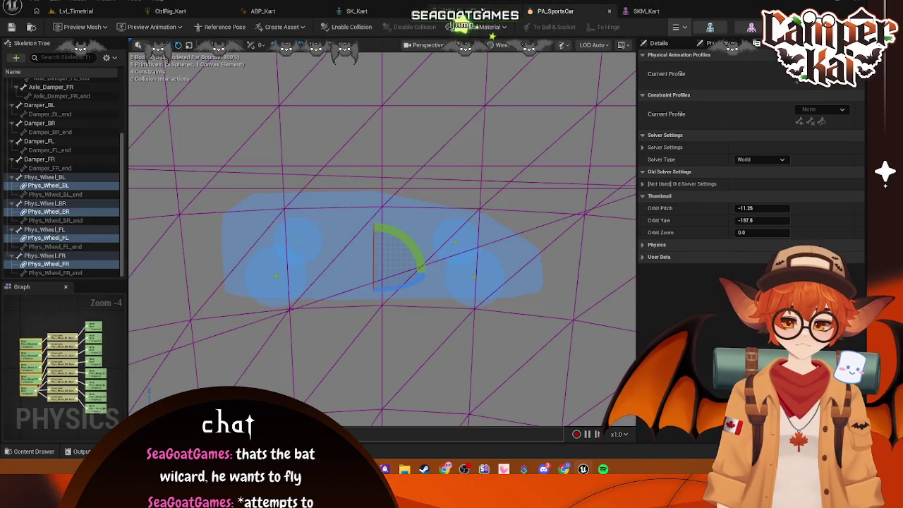
click(487, 11)
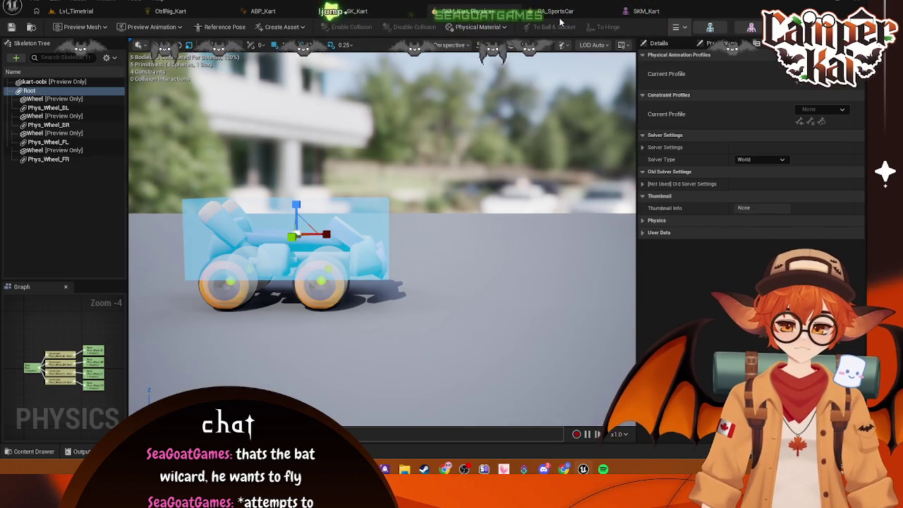
click(564, 11)
click(642, 147)
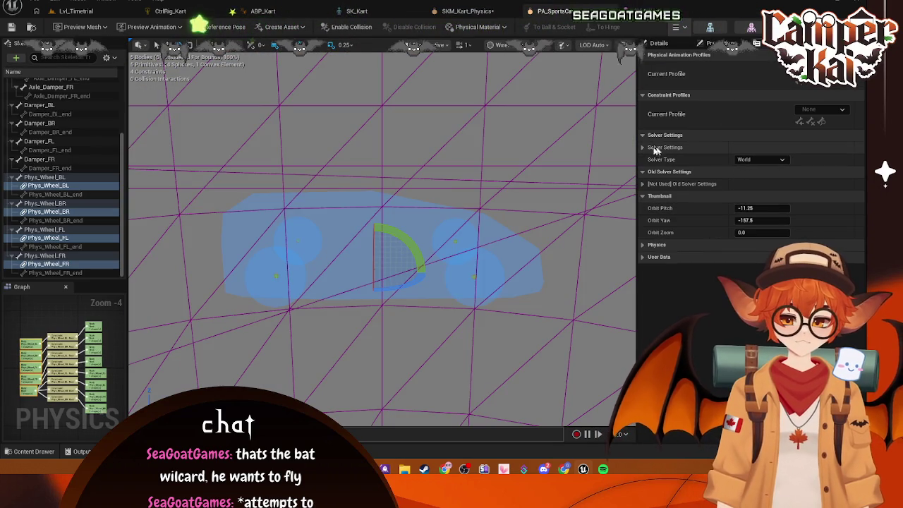
click(642, 148)
click(642, 147)
key(ctrl+Tab)
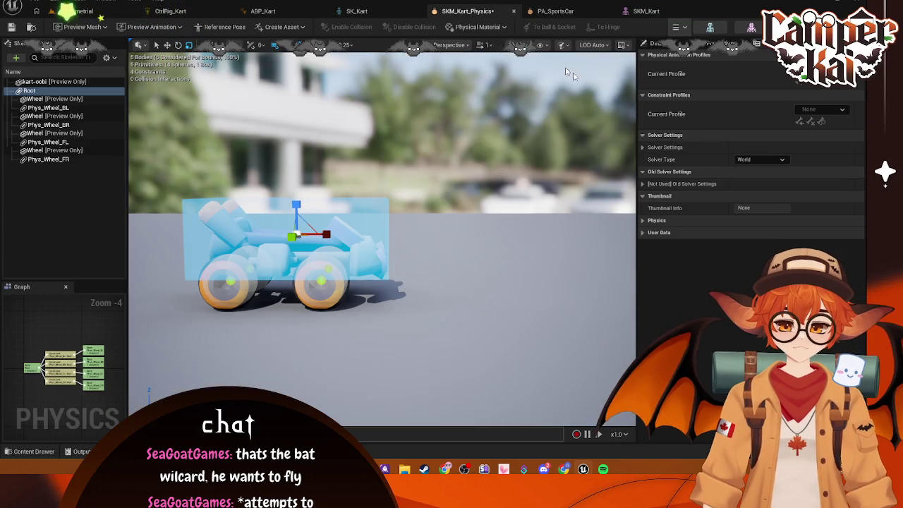
click(642, 147)
click(558, 11)
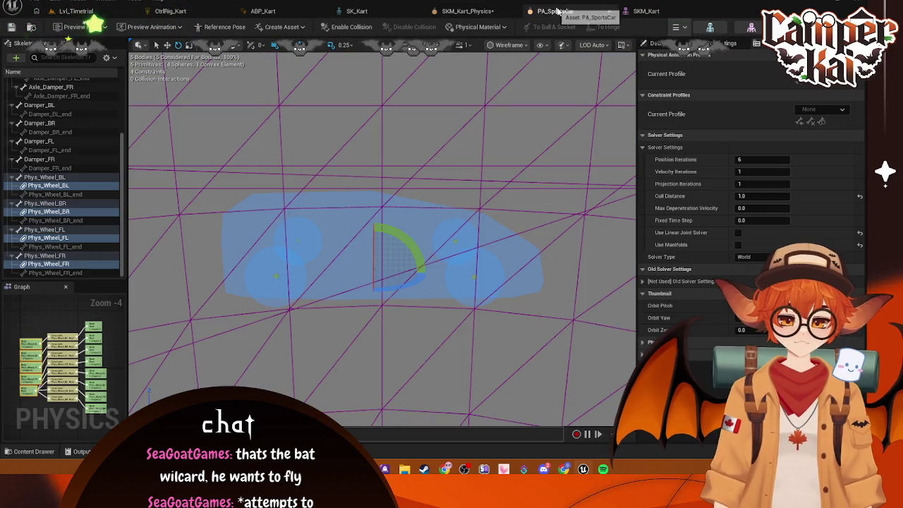
click(479, 11)
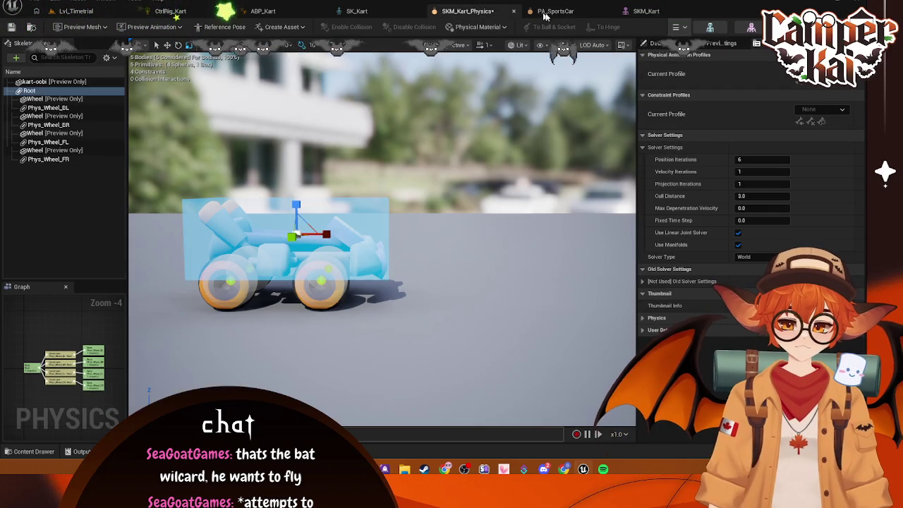
click(544, 11)
click(484, 10)
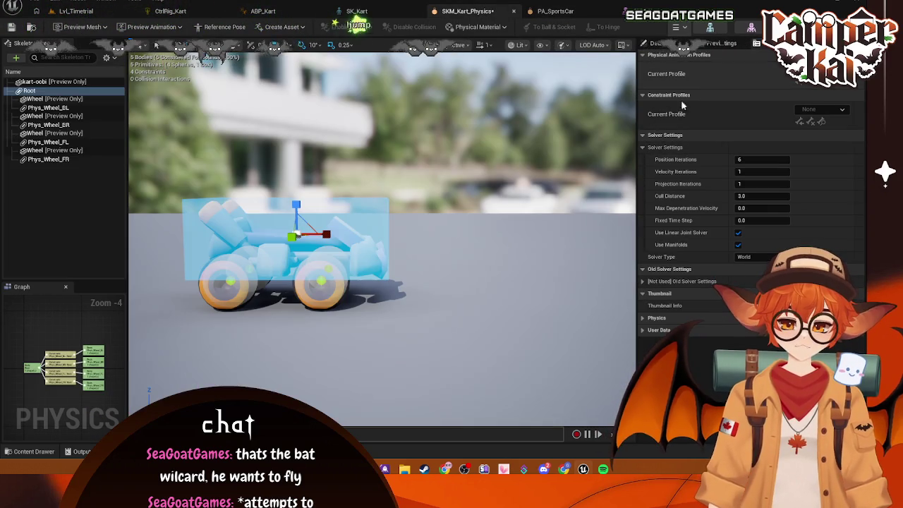
Compare the Preview Scene Settings and body physics properties of the kart and PA_SportsCar.
click(721, 43)
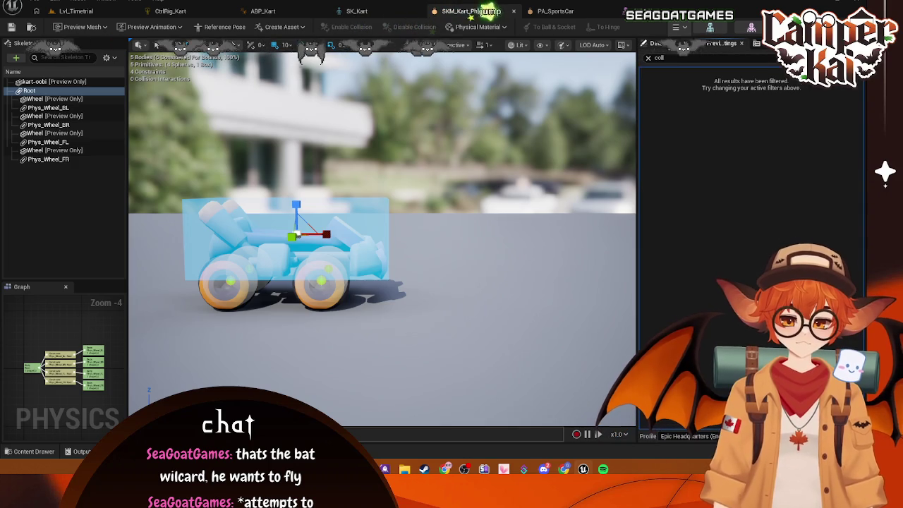
click(648, 58)
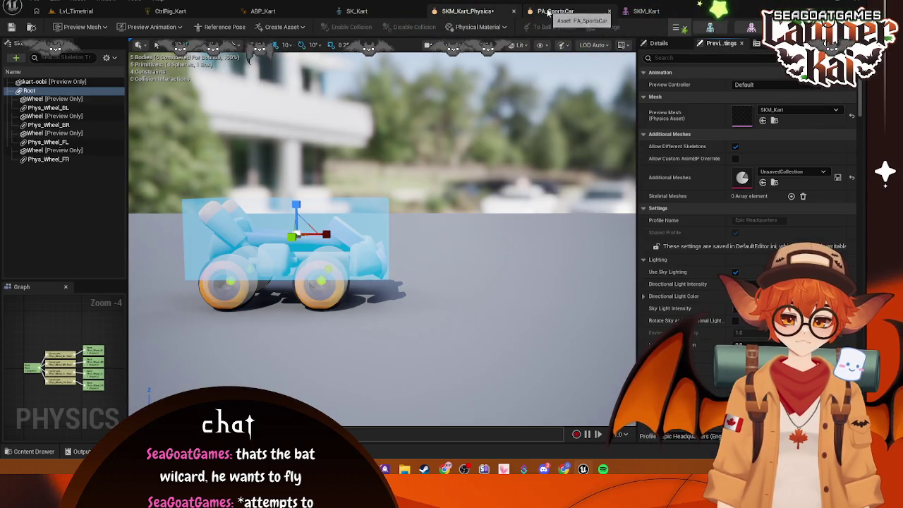
click(555, 10)
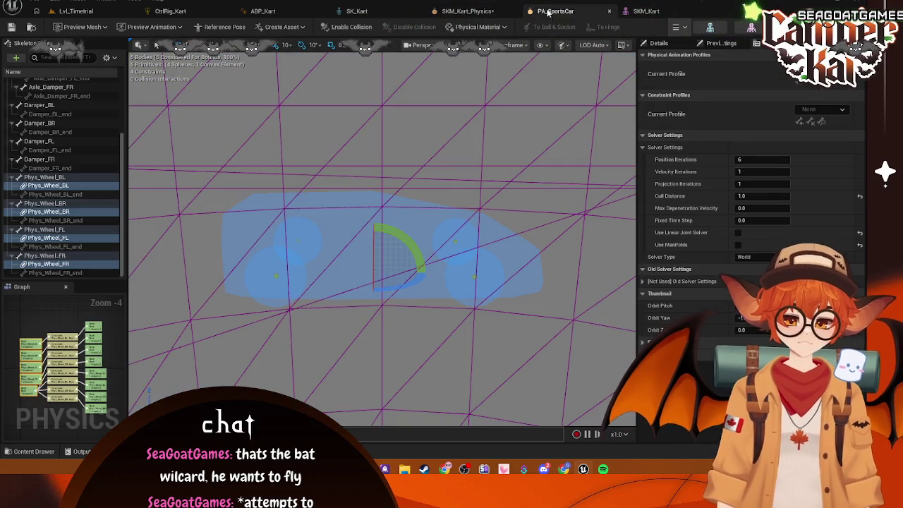
click(721, 43)
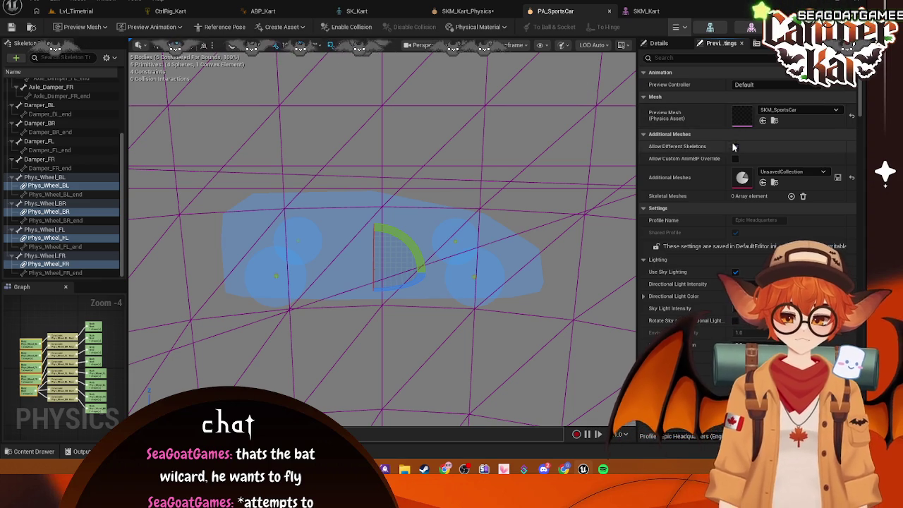
click(469, 11)
scroll(650, 79, down, 5)
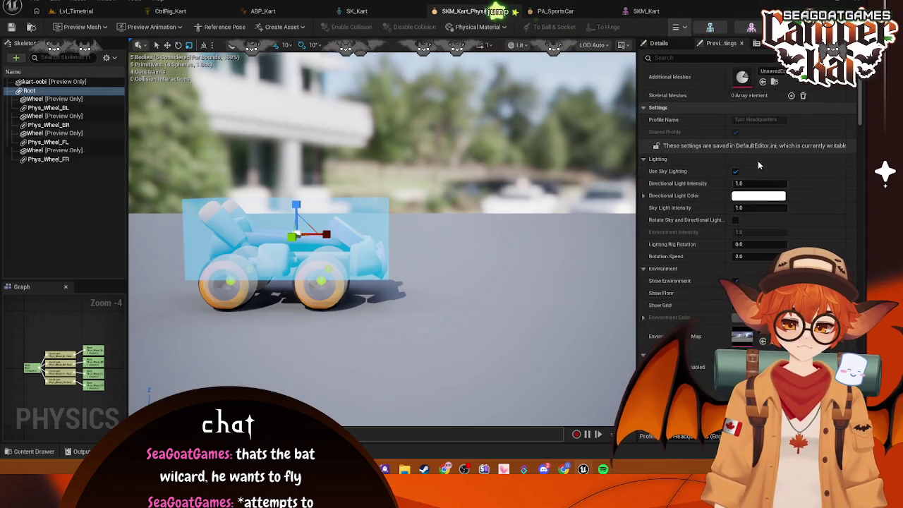
click(659, 44)
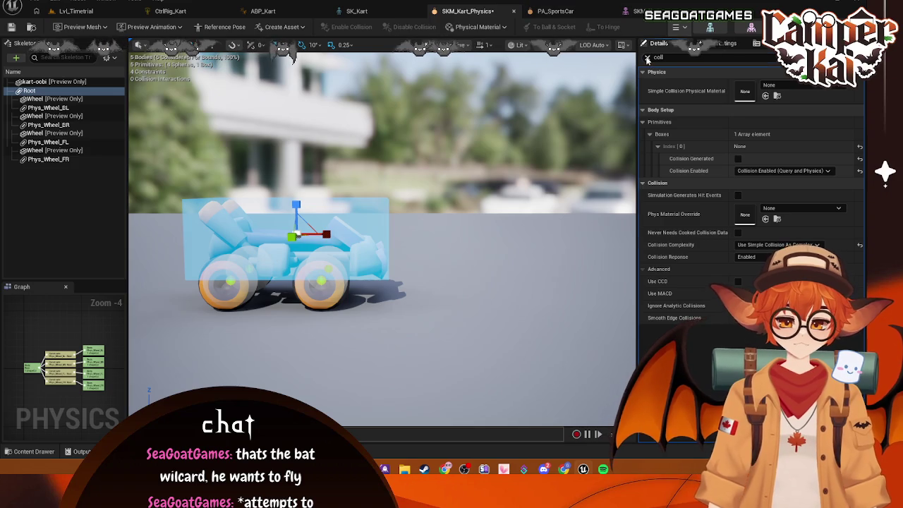
click(555, 10)
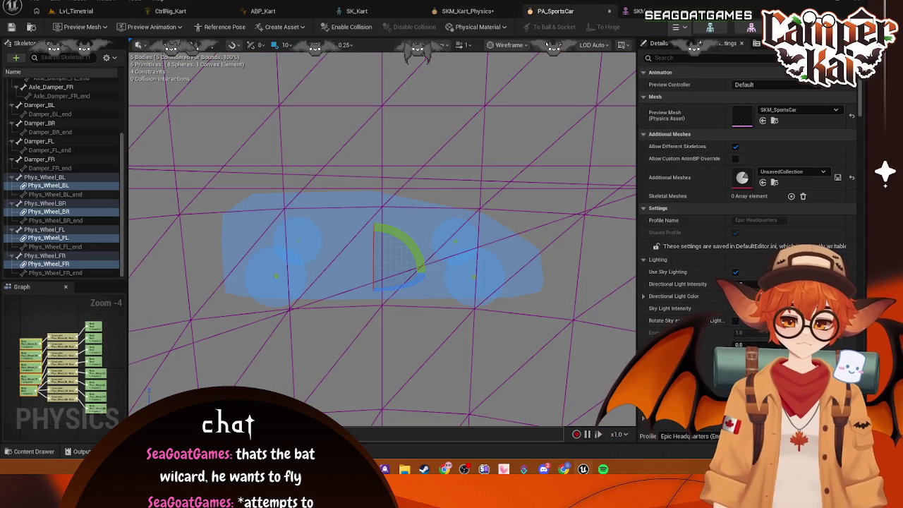
click(662, 45)
text(collisio)
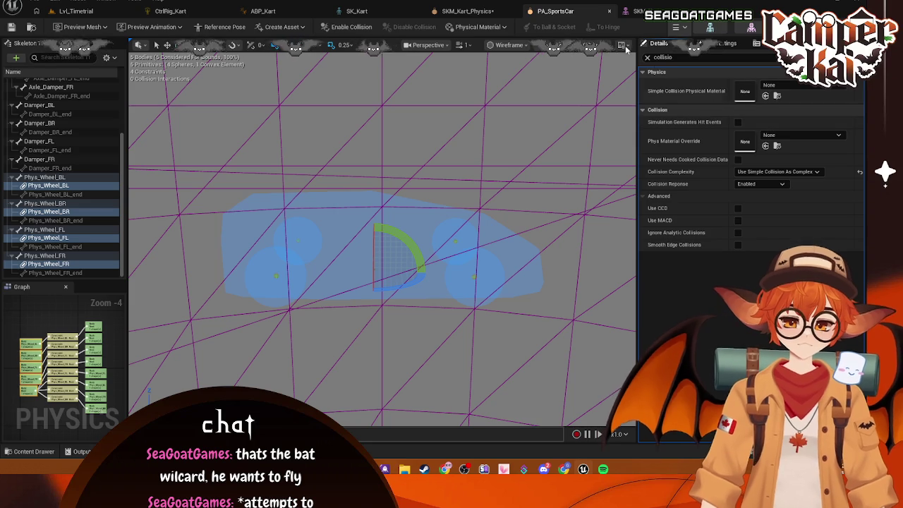
click(647, 58)
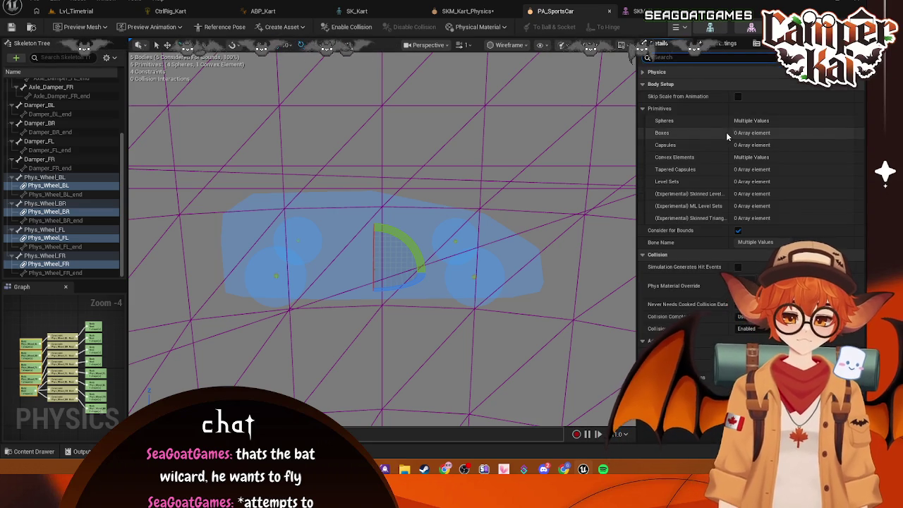
Expand the advanced physics settings on both PA_SportsCar and the kart.
click(492, 11)
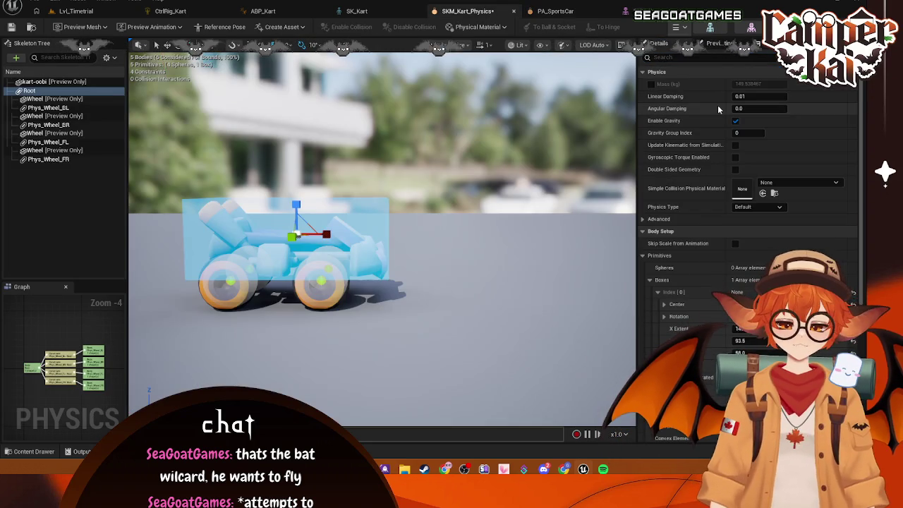
click(555, 11)
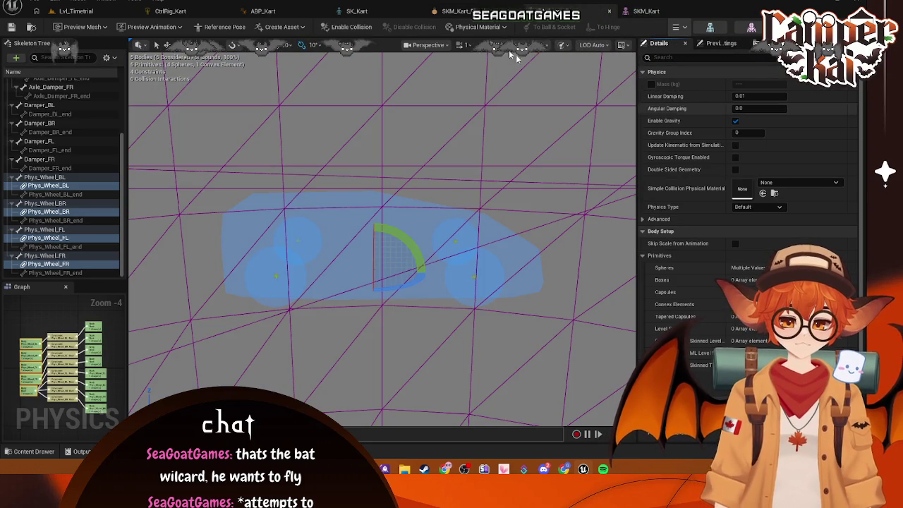
click(573, 12)
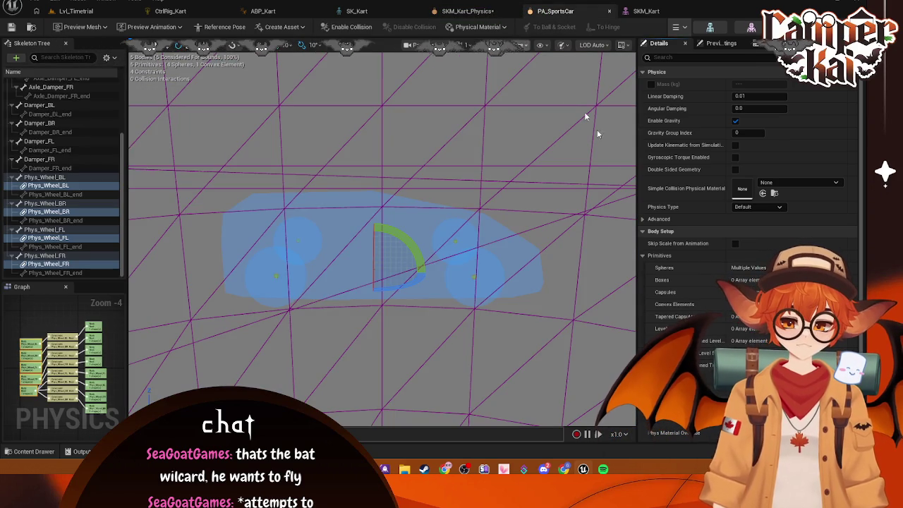
click(656, 218)
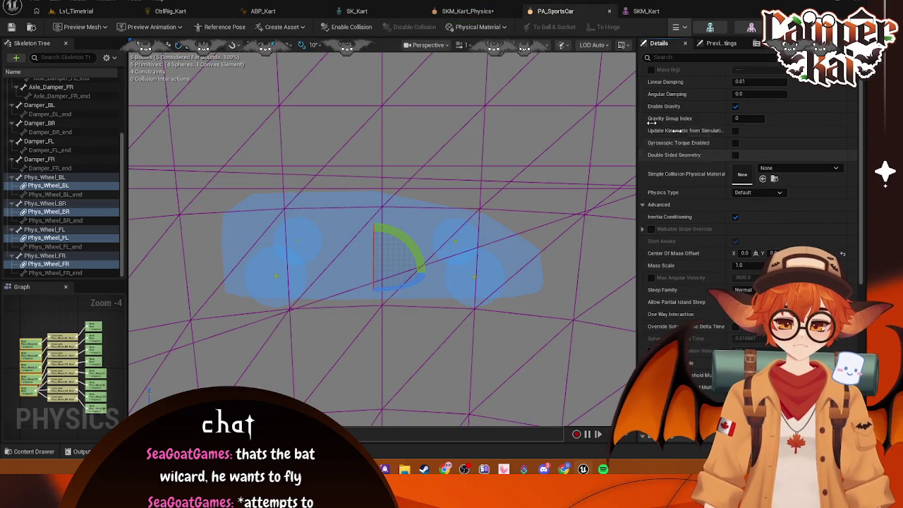
click(467, 10)
click(649, 219)
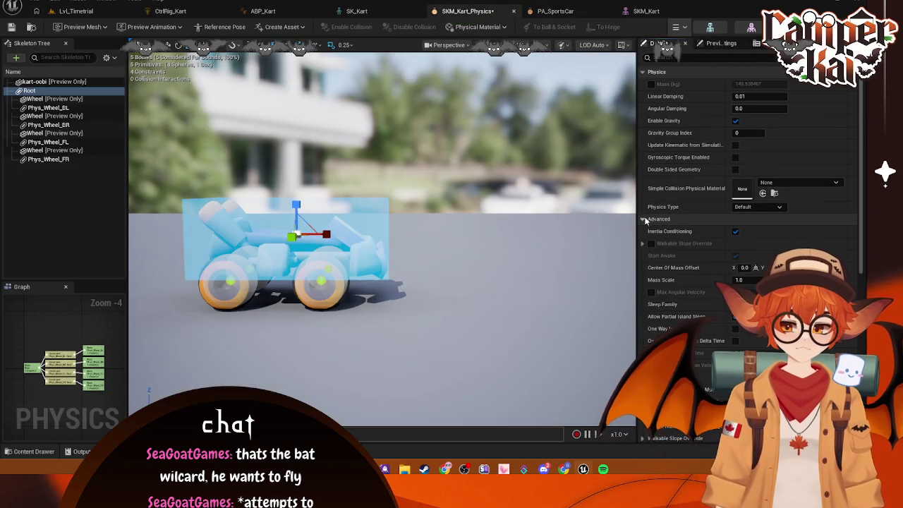
scroll(709, 207, down, 2)
Expand the kart Root box to show center 10, 0, 40 and extents 146.362885 × 93.5 × 58.0.
click(555, 12)
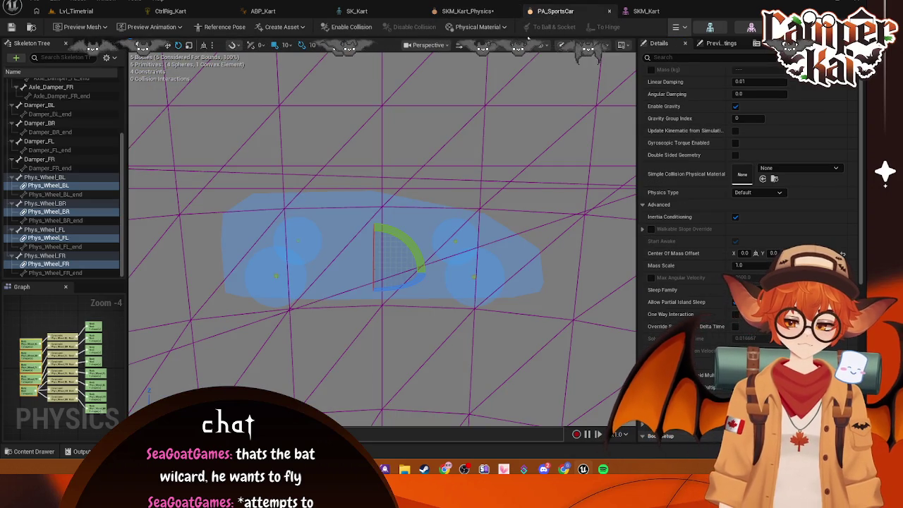
click(468, 11)
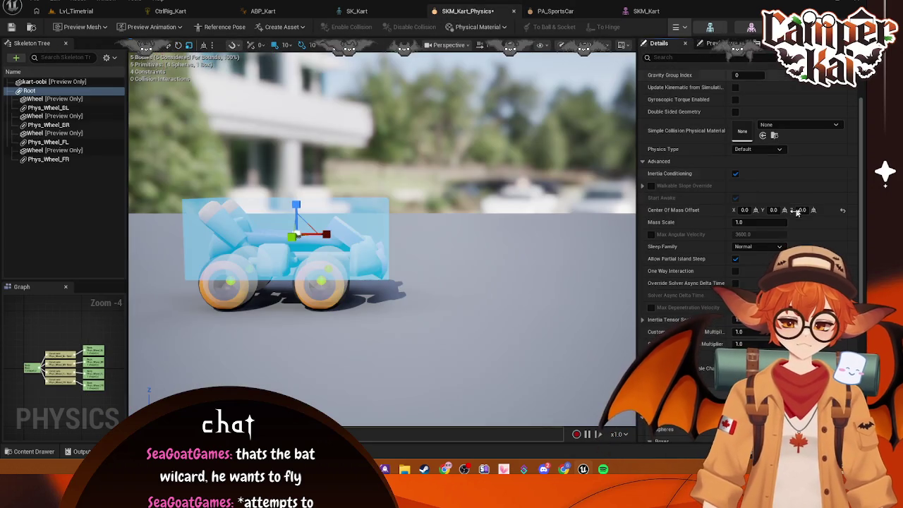
scroll(773, 247, down, 10)
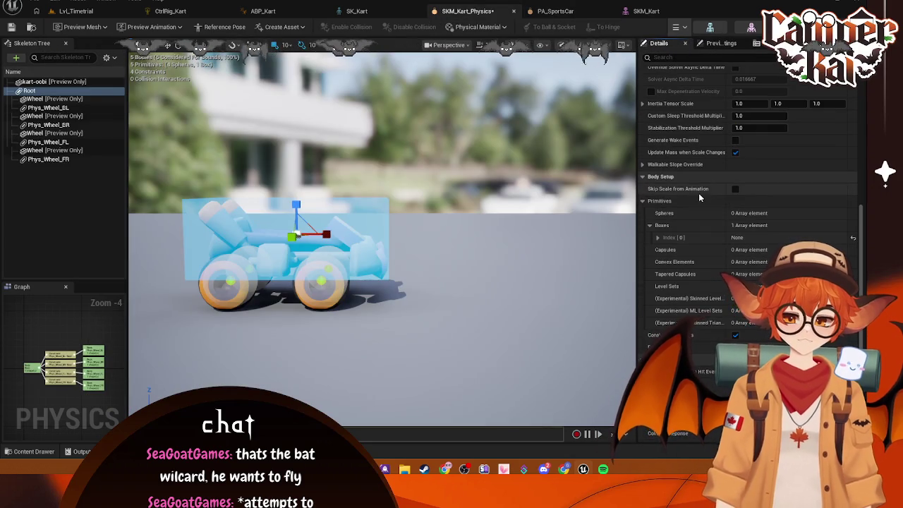
scroll(653, 185, down, 1)
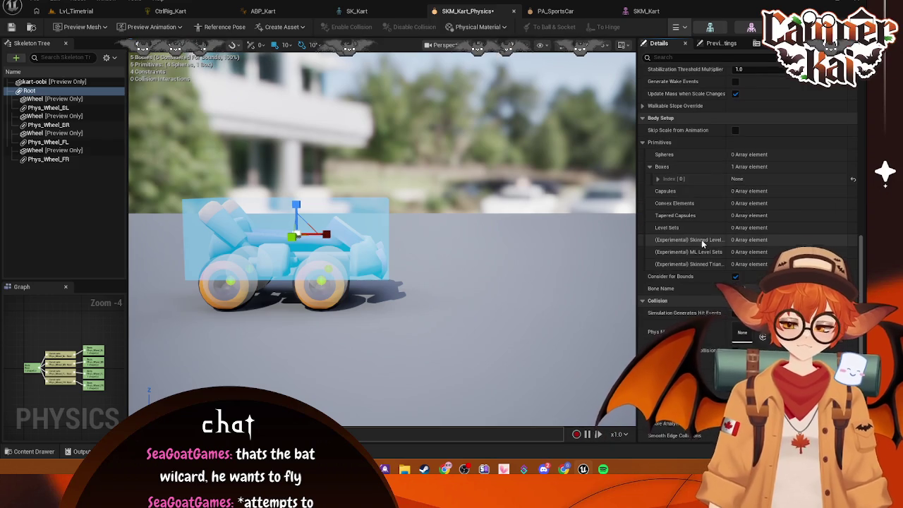
scroll(663, 189, up, 1)
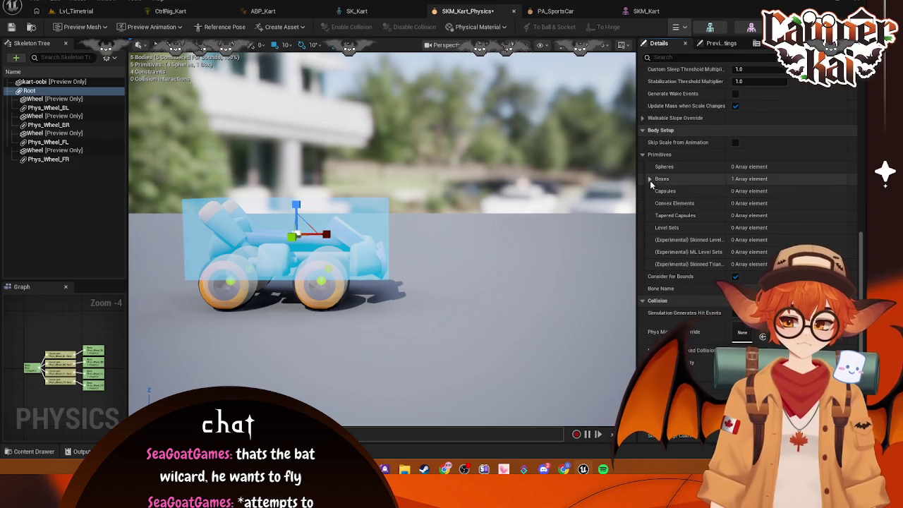
click(657, 191)
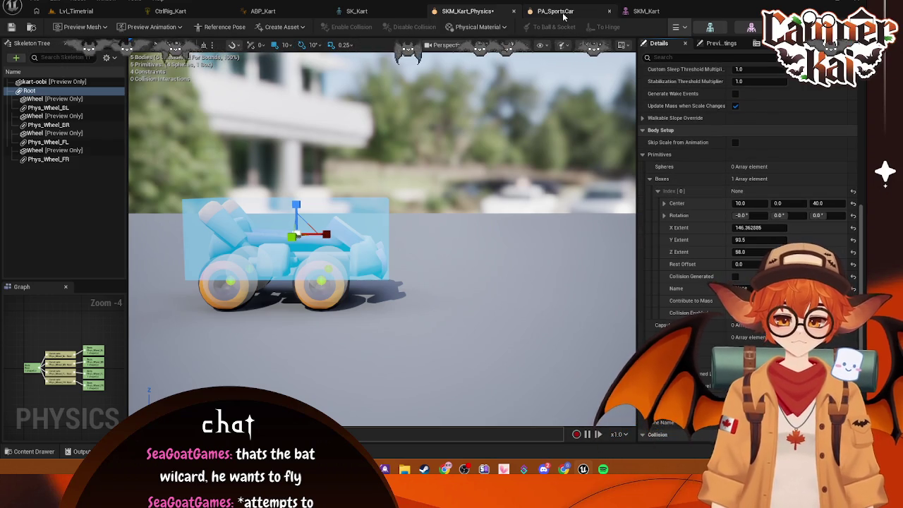
Select PA_SportsCar's Root body and expand its convex element for comparison.
click(555, 11)
scroll(661, 175, down, 10)
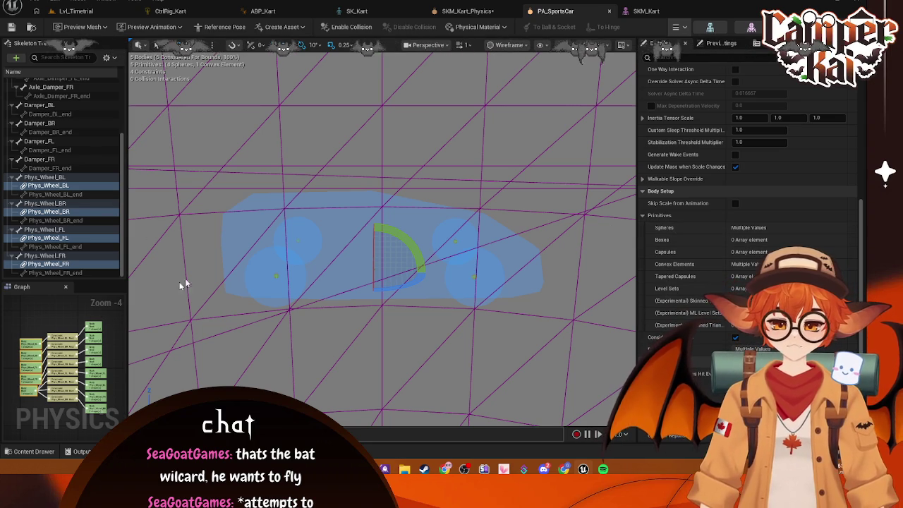
click(233, 275)
click(650, 264)
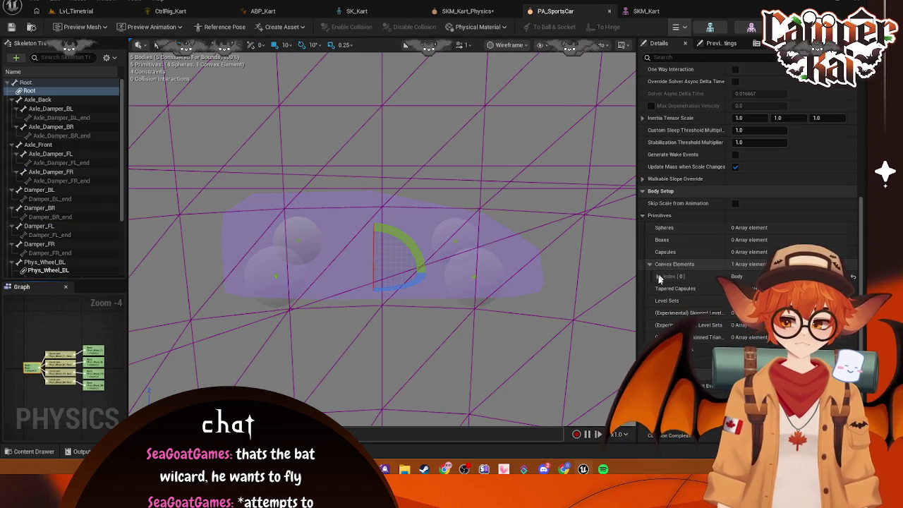
click(658, 276)
scroll(698, 261, down, 2)
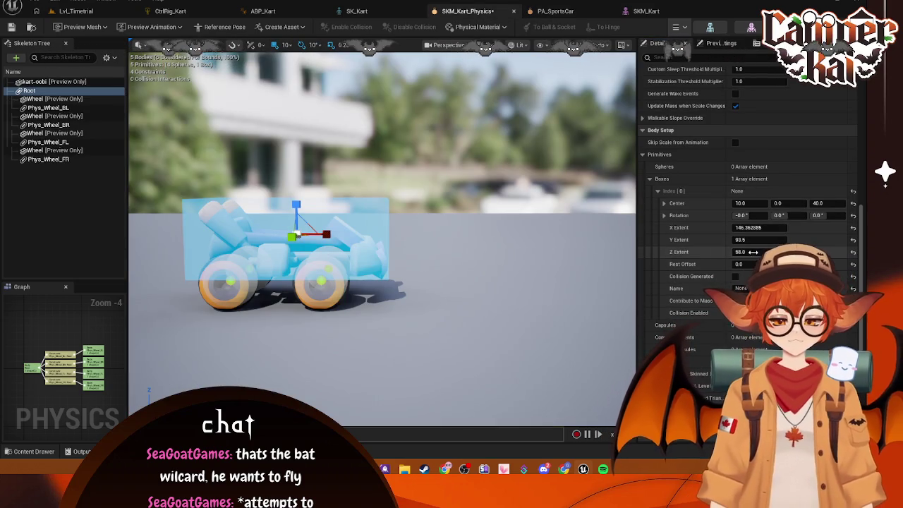
Flatten the kart's Root collision box to a Z extent of 21.6 and start a physics simulation.
drag(748, 251, 706, 252)
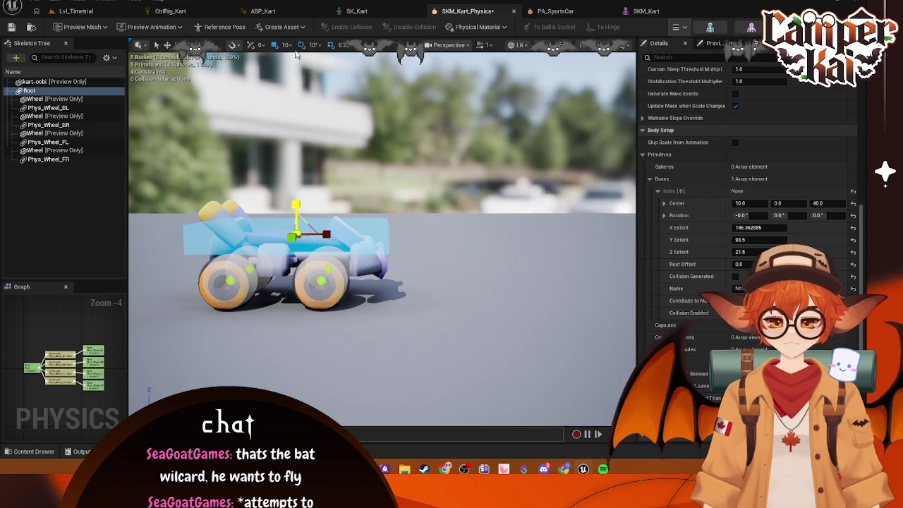
click(677, 27)
click(702, 69)
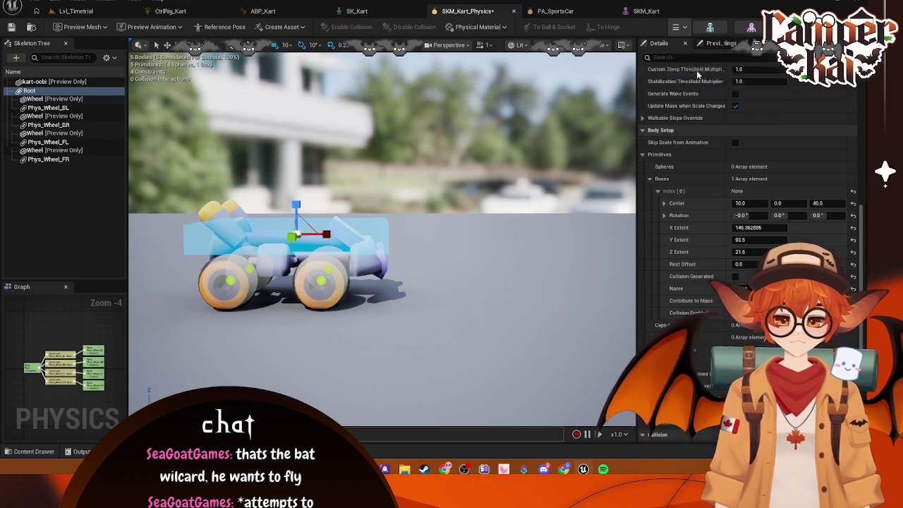
Stop the simulation, view the kart from below, and bring up the viewport mode menu.
click(682, 28)
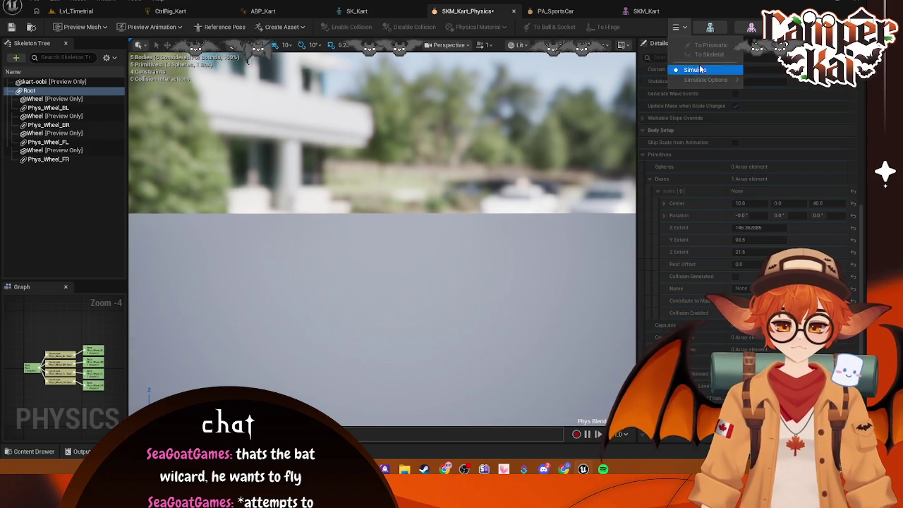
click(697, 69)
drag(419, 206, 419, 206)
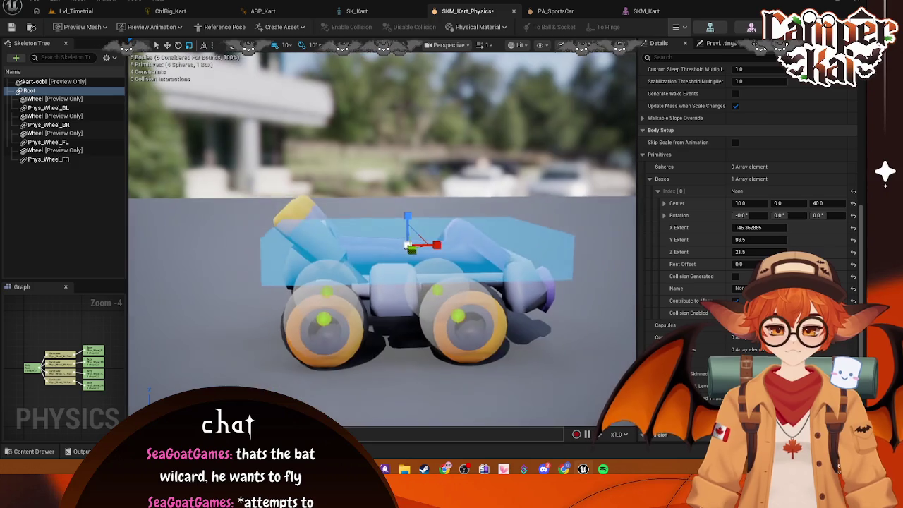
click(519, 45)
Switch the viewport to Left wireframe and set the box's Z Extent to 88.
click(452, 45)
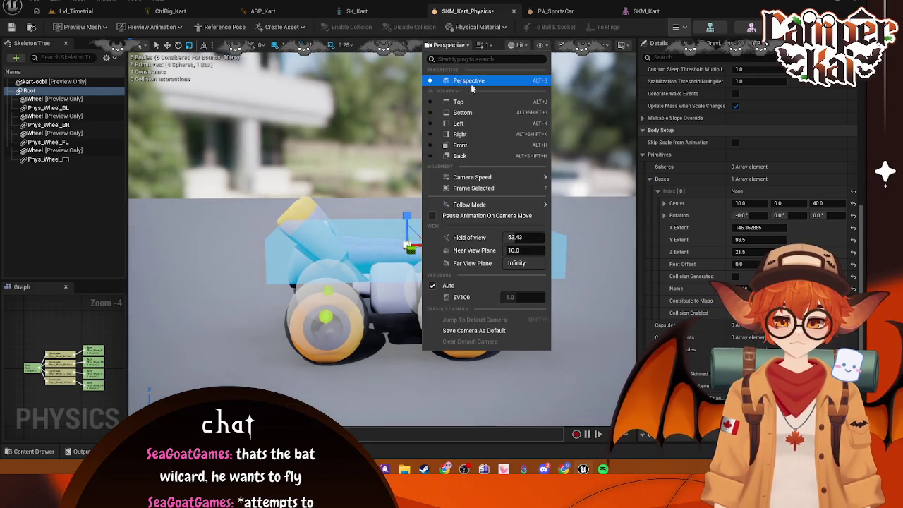
click(459, 122)
scroll(433, 196, up, 3)
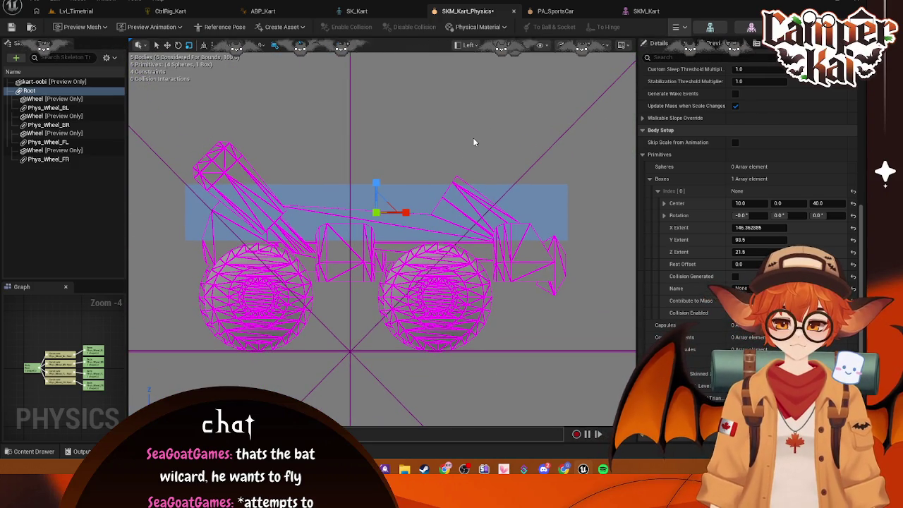
text(88)
key(Return)
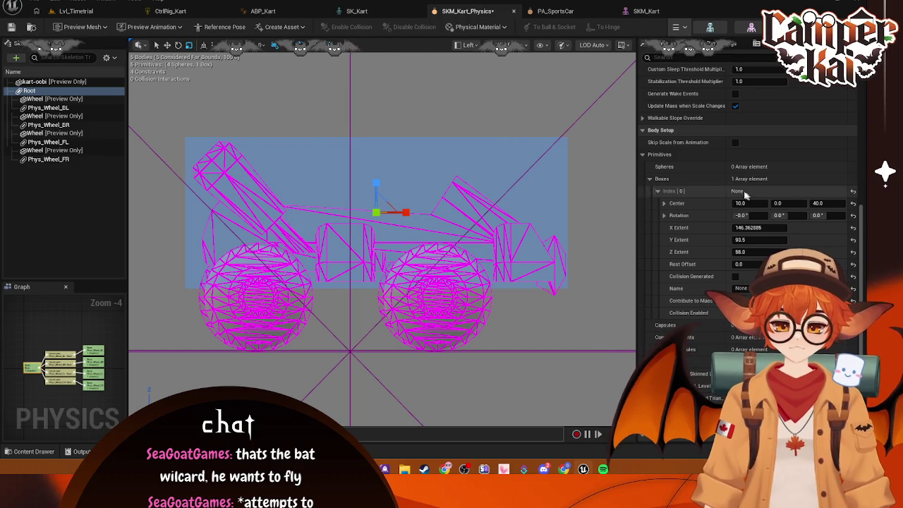
scroll(767, 211, down, 1)
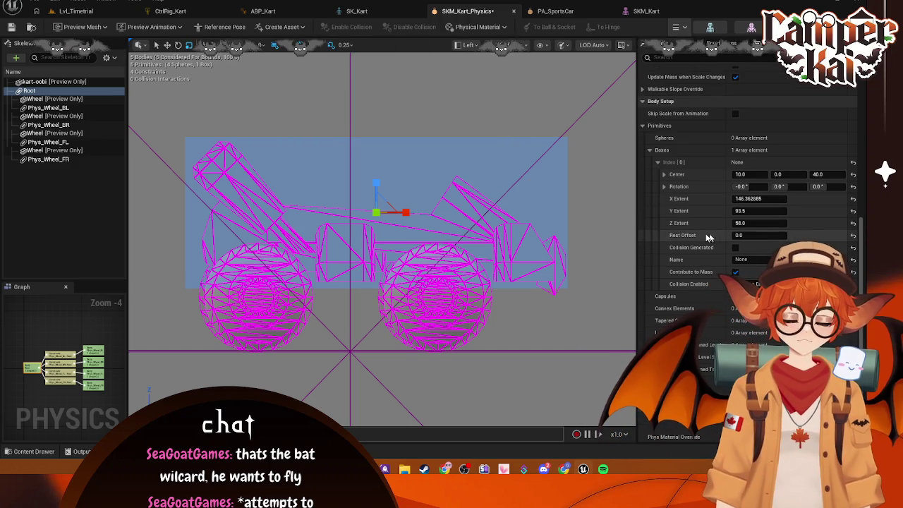
Select the kart's Root body, then select the Root physics body in PA_SportsCar.
click(38, 92)
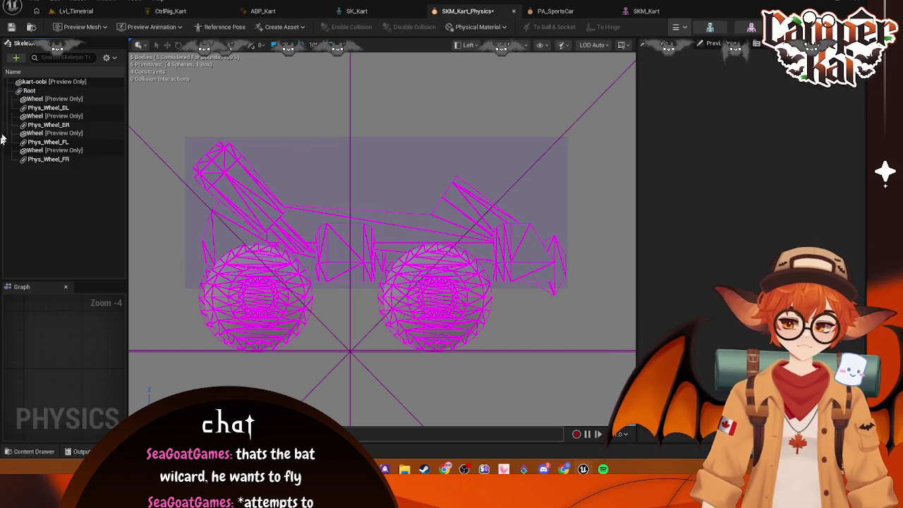
click(40, 90)
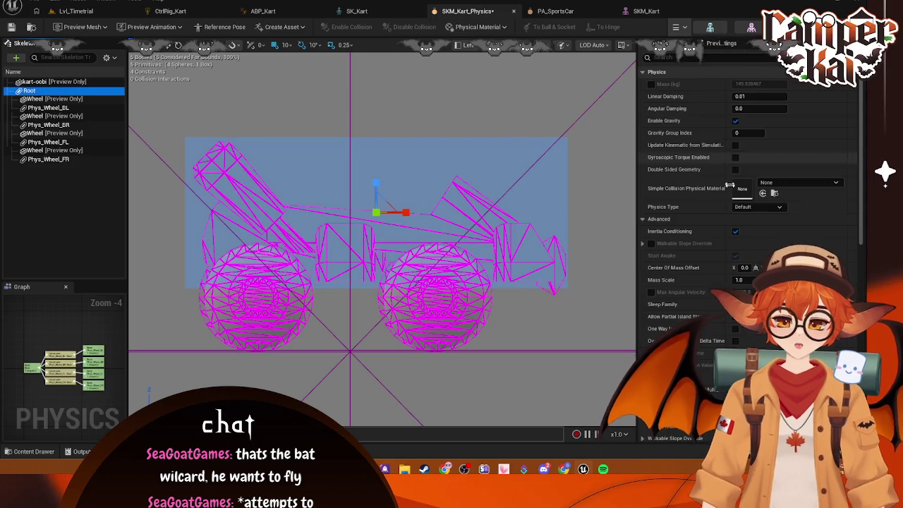
click(555, 11)
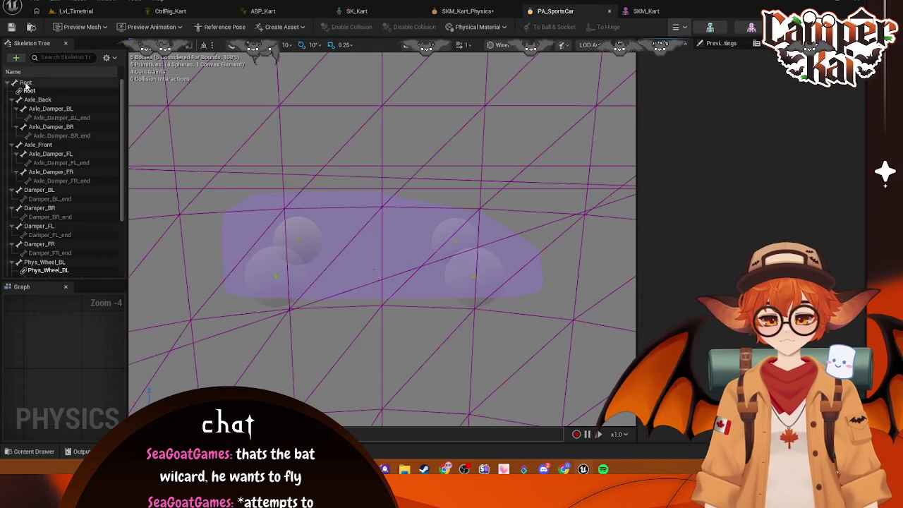
click(113, 83)
click(63, 90)
scroll(776, 205, down, 2)
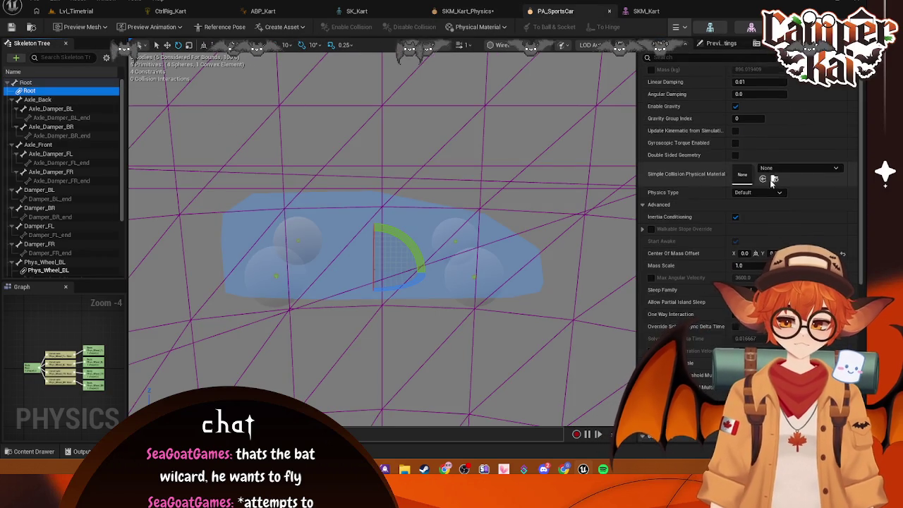
Compare the Root body physics settings between the kart asset and PA_SportsCar.
key(ctrl+Tab)
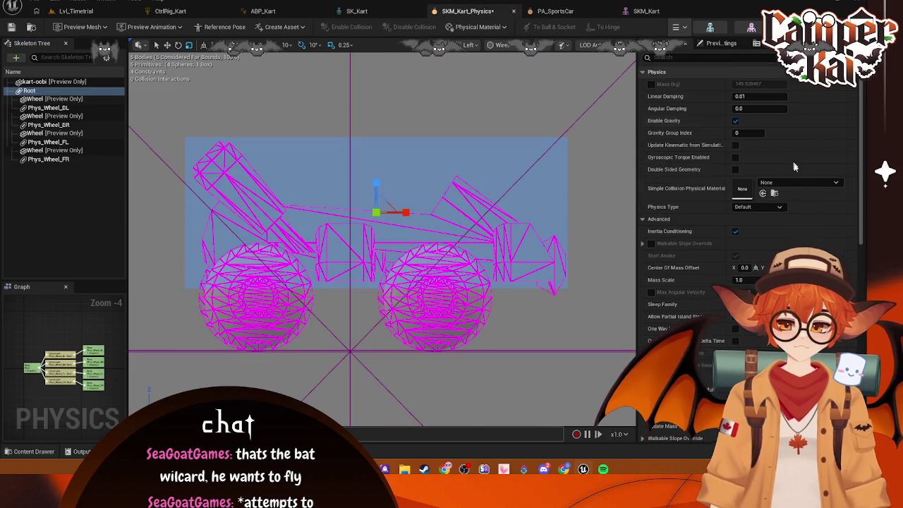
scroll(783, 218, down, 5)
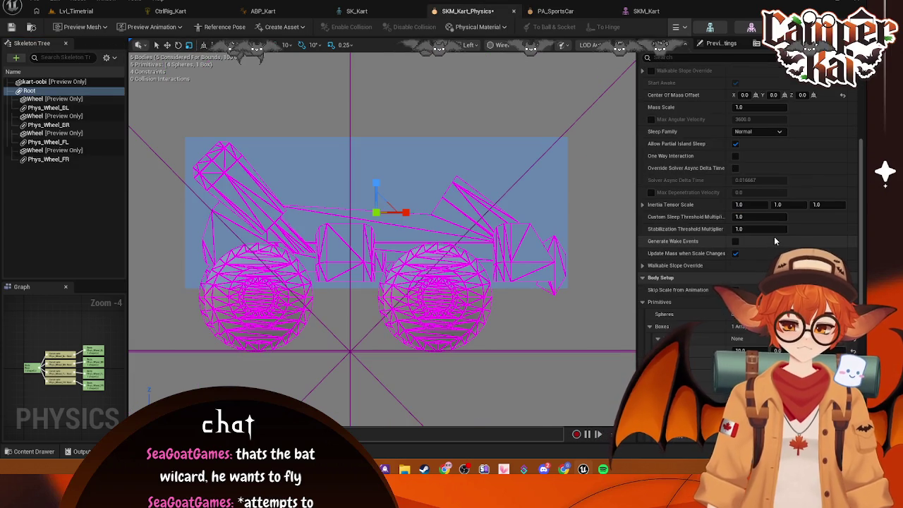
key(ctrl+Tab)
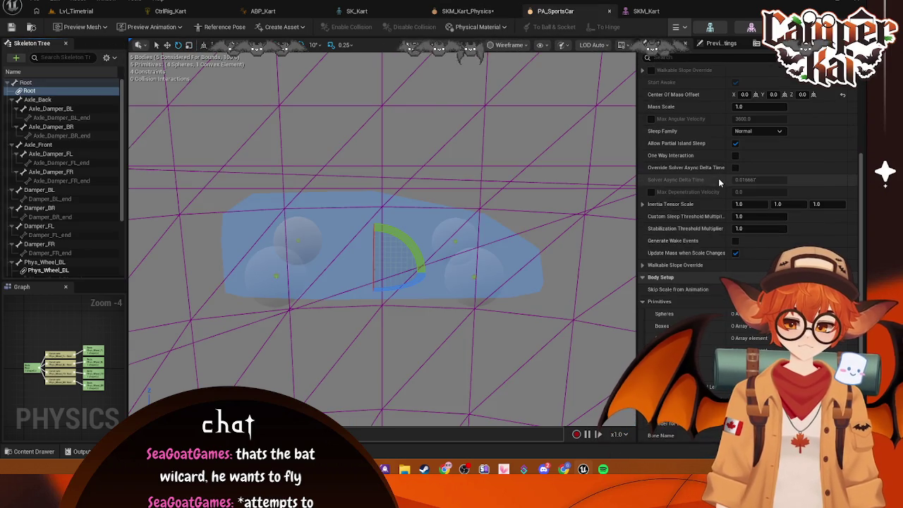
key(ctrl+Tab)
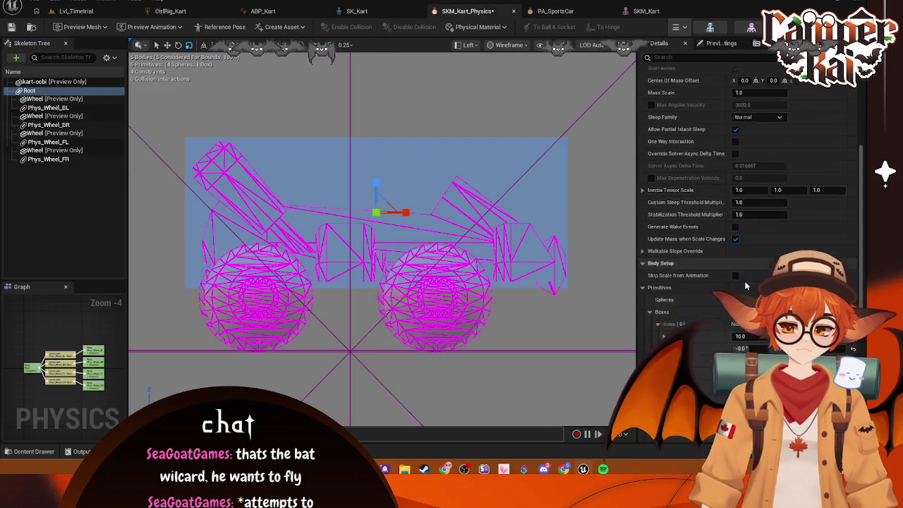
scroll(745, 281, down, 4)
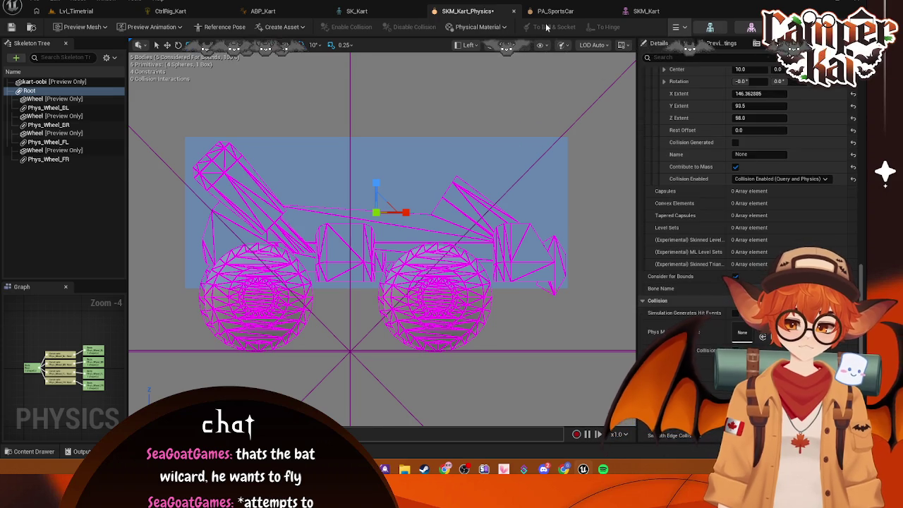
key(ctrl+Tab)
scroll(727, 185, down, 4)
Inspect PA_SportsCar's Body convex element details alongside the kart asset.
click(650, 220)
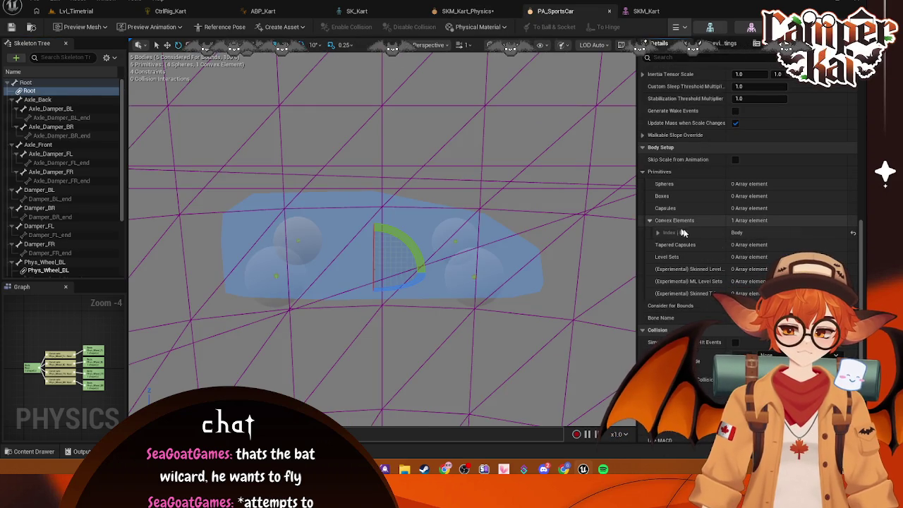
click(658, 233)
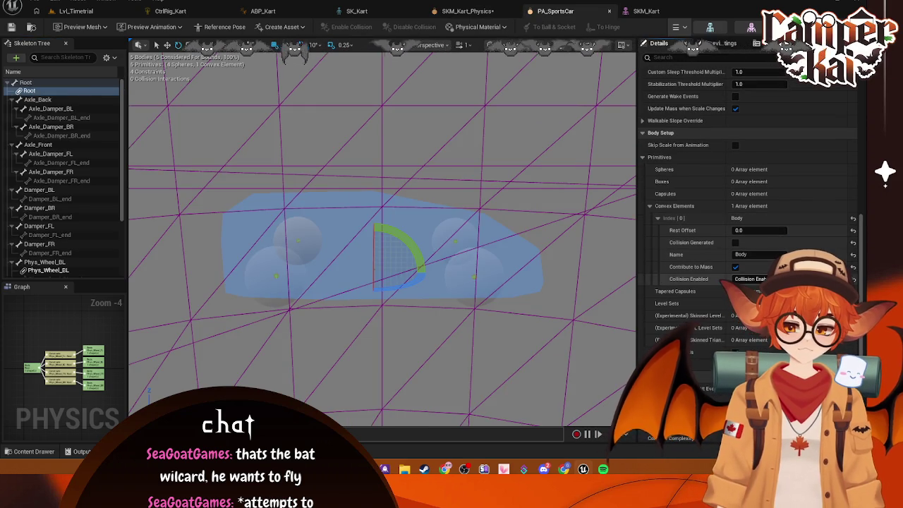
click(501, 14)
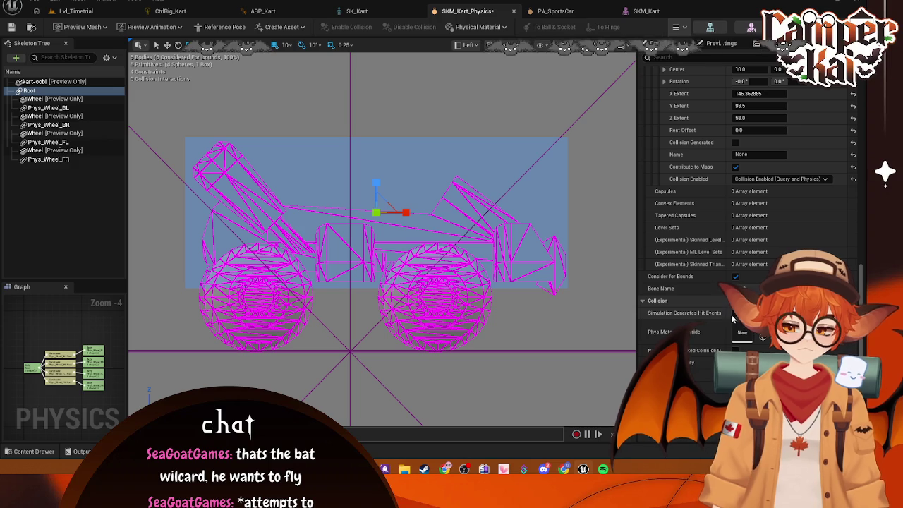
click(547, 10)
scroll(660, 137, down, 3)
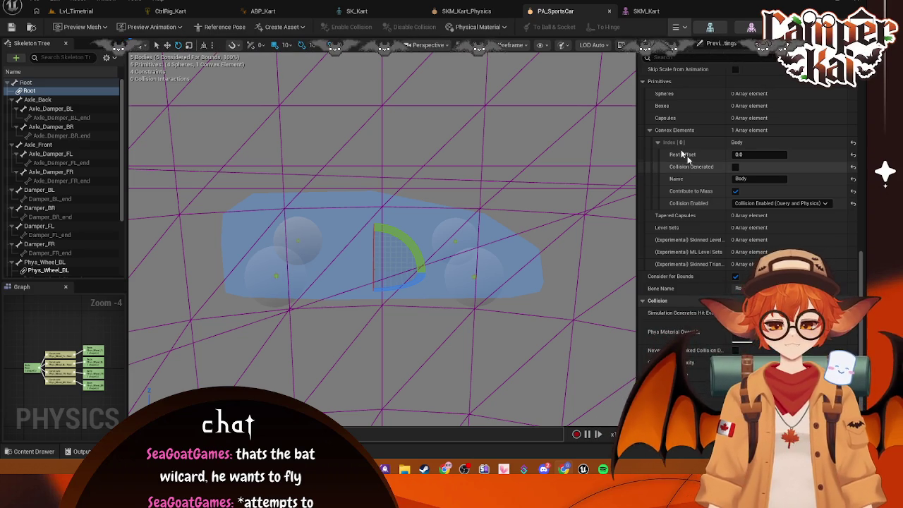
Review the kart's Root body once more, then return to the Lvl_Timetrial level editor.
click(452, 9)
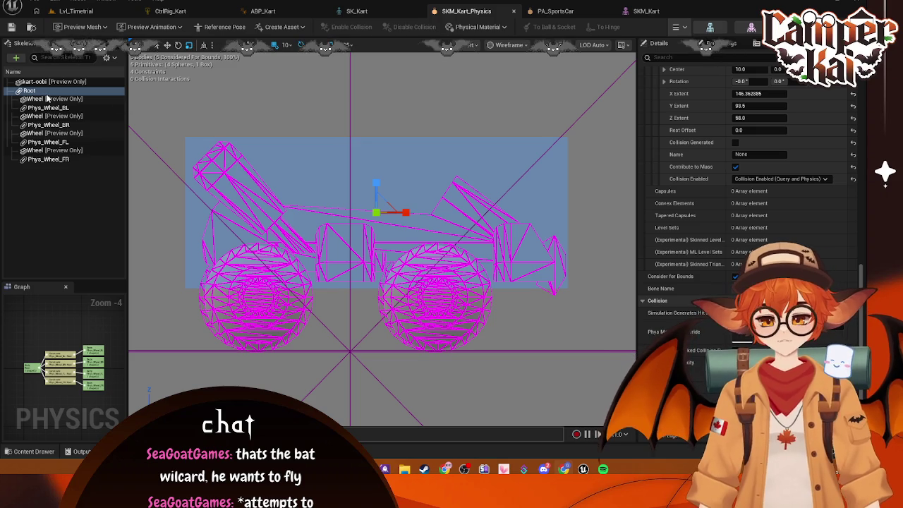
click(87, 92)
scroll(824, 170, down, 10)
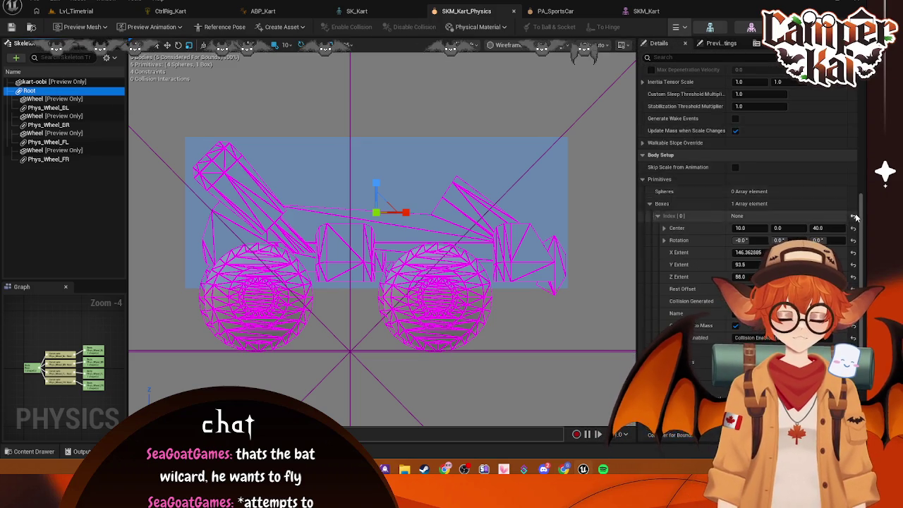
scroll(850, 212, up, 3)
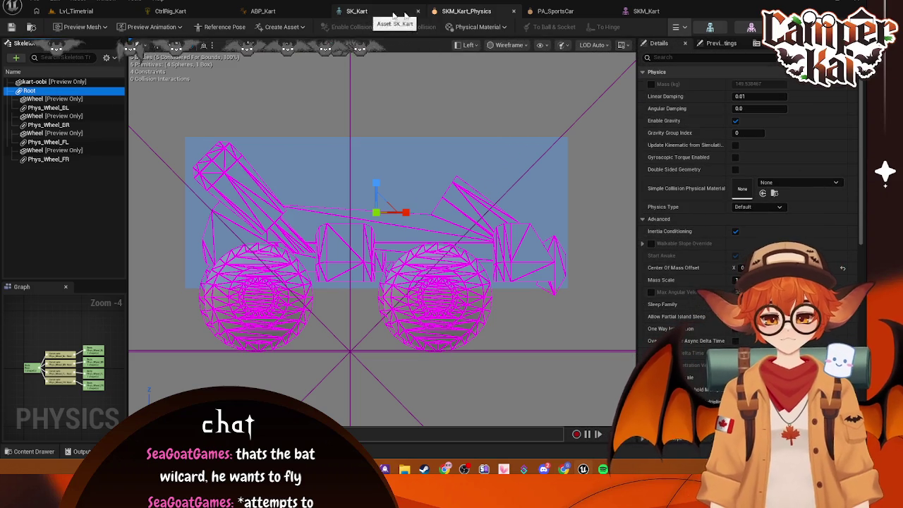
click(74, 12)
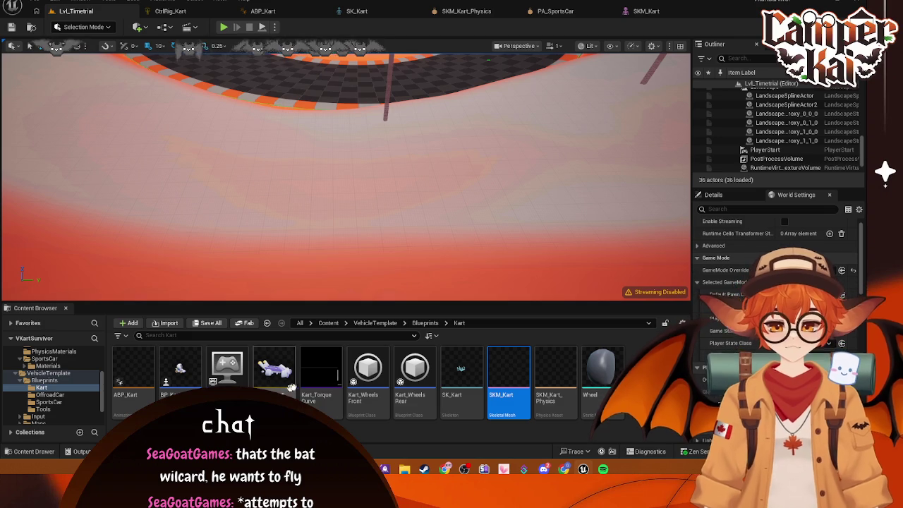
Change BP_Kart's vehicle mass from 1500 to 300 and save the blueprint.
click(182, 382)
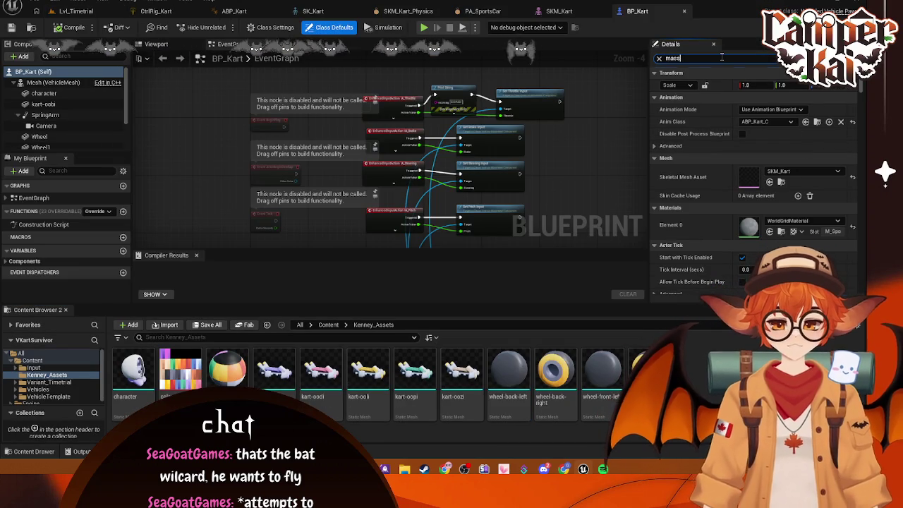
click(766, 146)
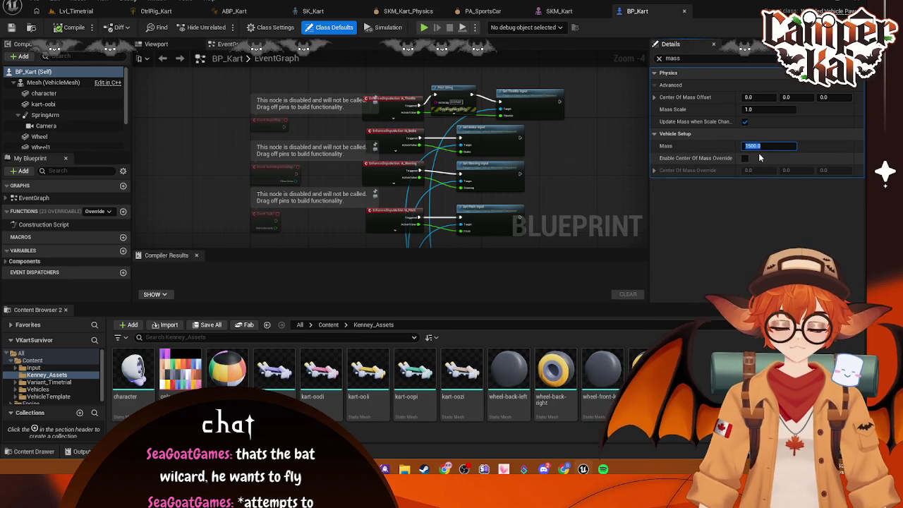
text(300)
key(Return)
key(ctrl+s)
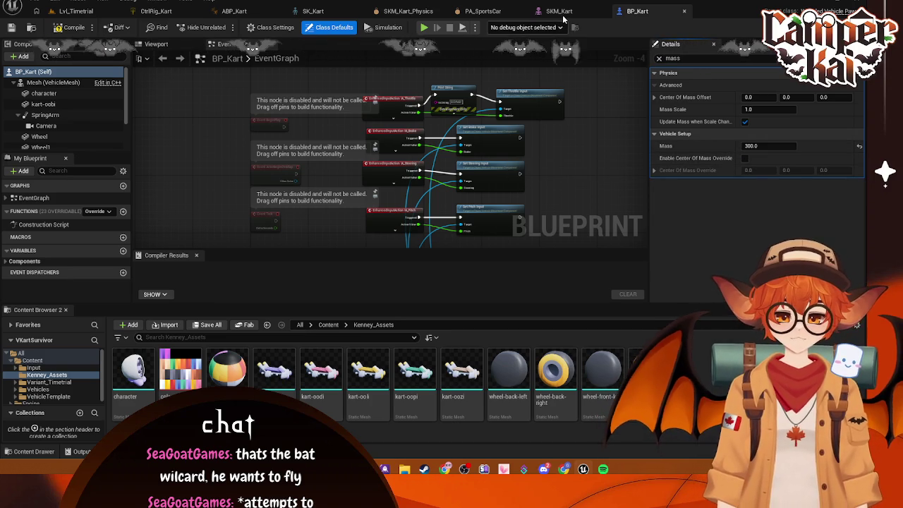
Bring up the SKM_Kart skeletal mesh editor.
click(563, 13)
click(62, 11)
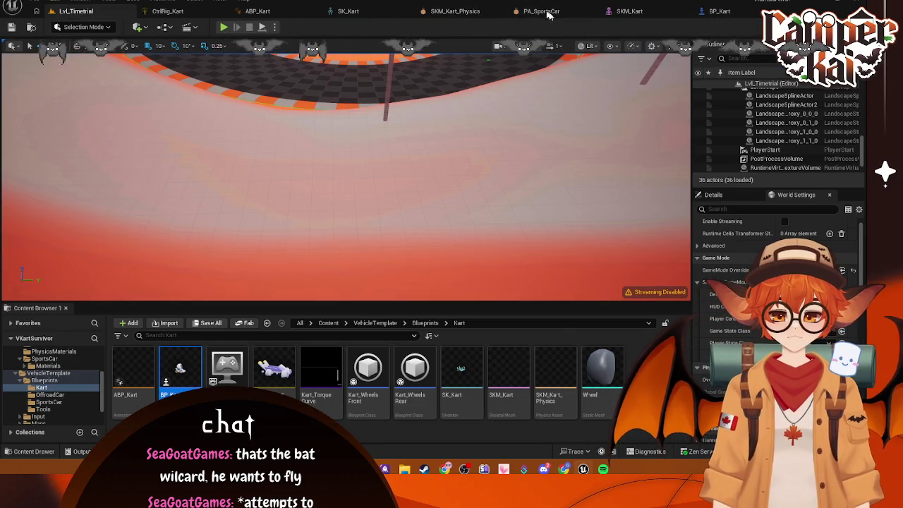
click(624, 11)
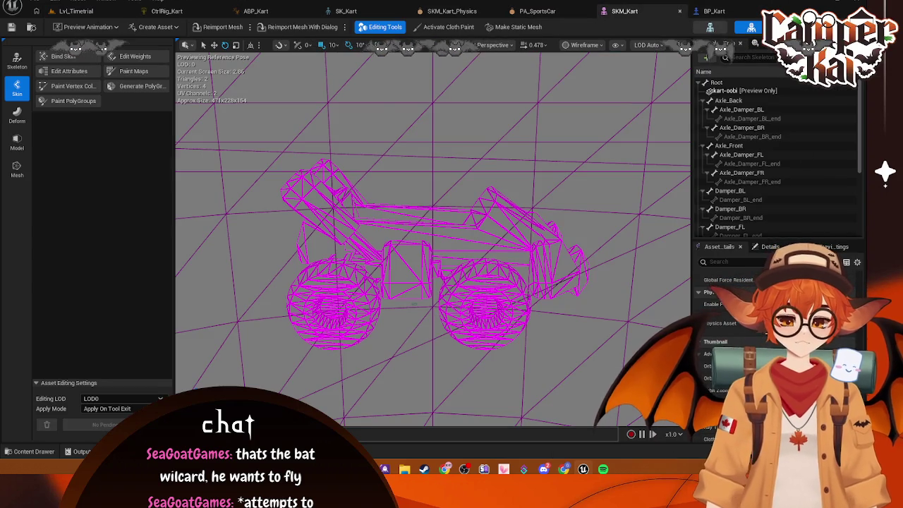
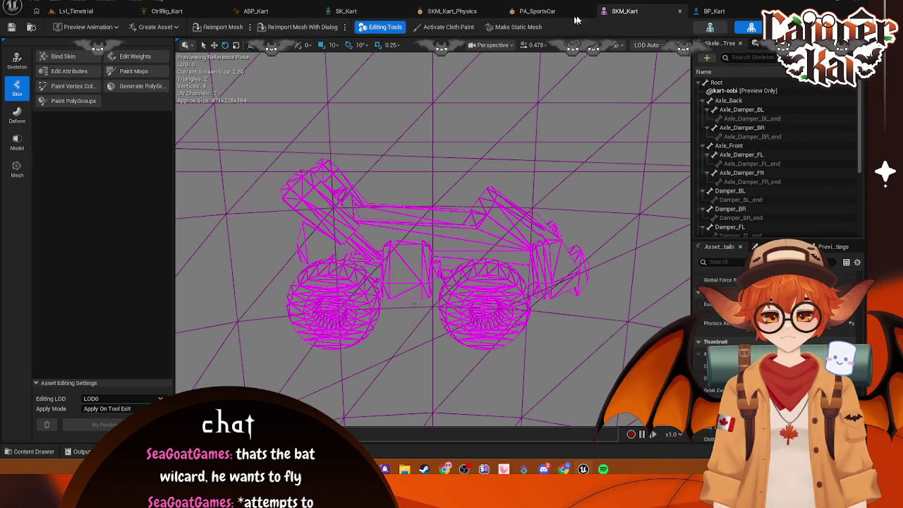
Set the SKM_Kart mesh viewport to the Top view and zoom in on the kart.
click(714, 11)
click(625, 10)
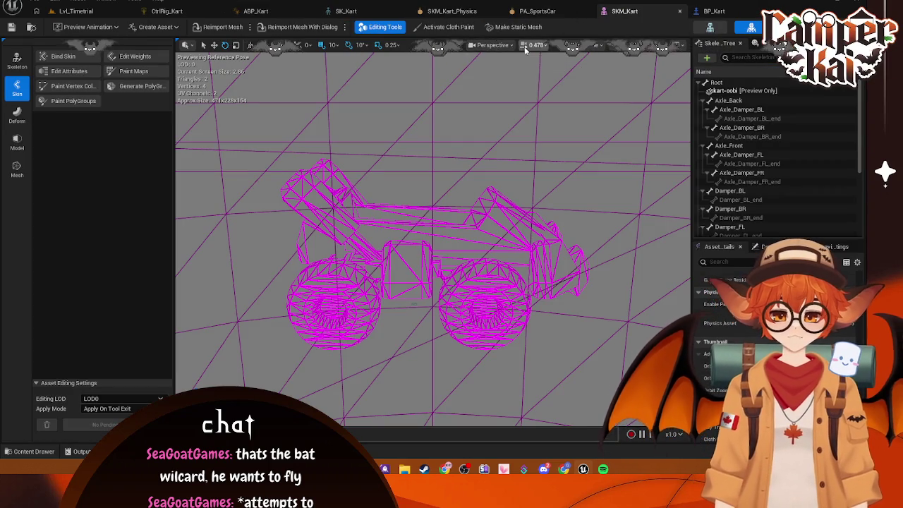
click(494, 44)
click(508, 99)
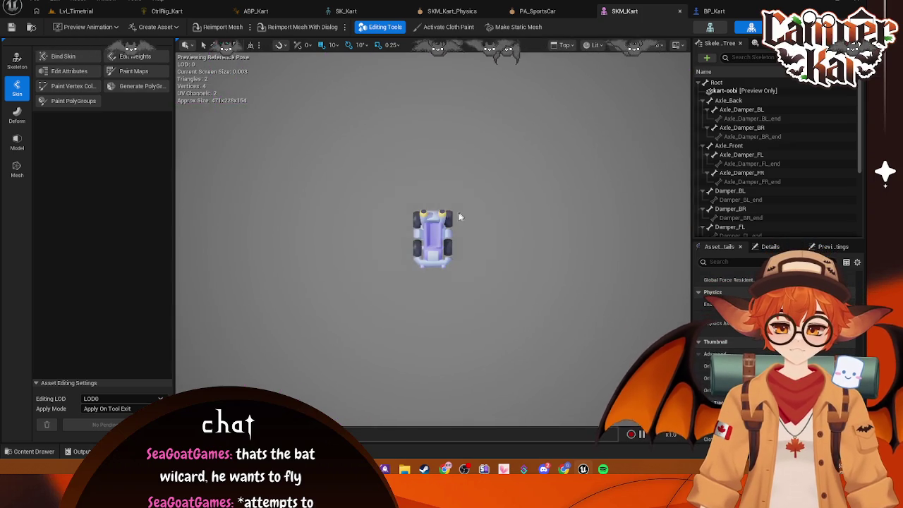
scroll(455, 219, up, 5)
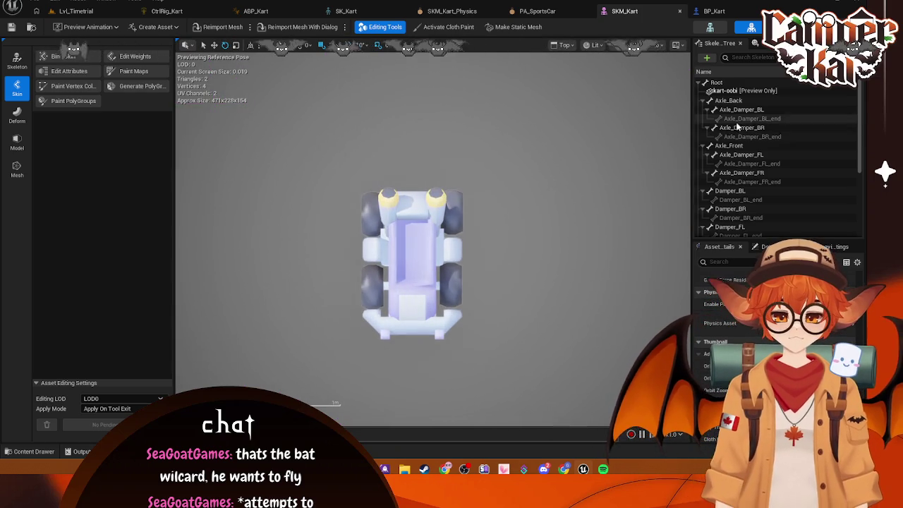
scroll(737, 180, down, 4)
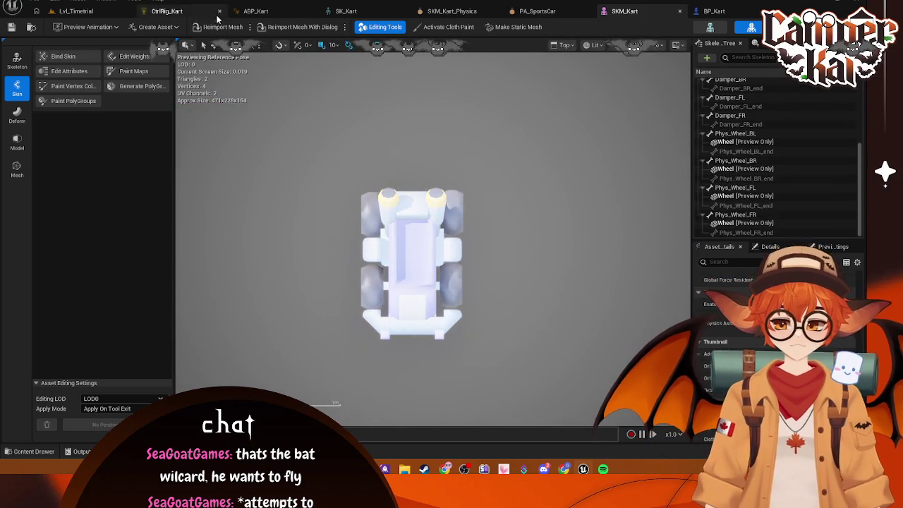
Move from the Lvl_Timetrial level through SKM_Kart to the SKM_Kart_Physics asset.
click(76, 11)
click(639, 12)
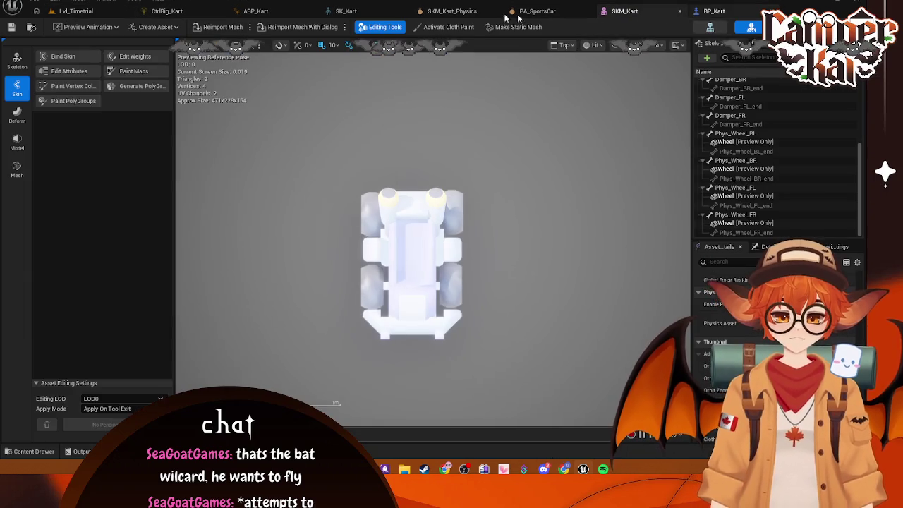
click(453, 11)
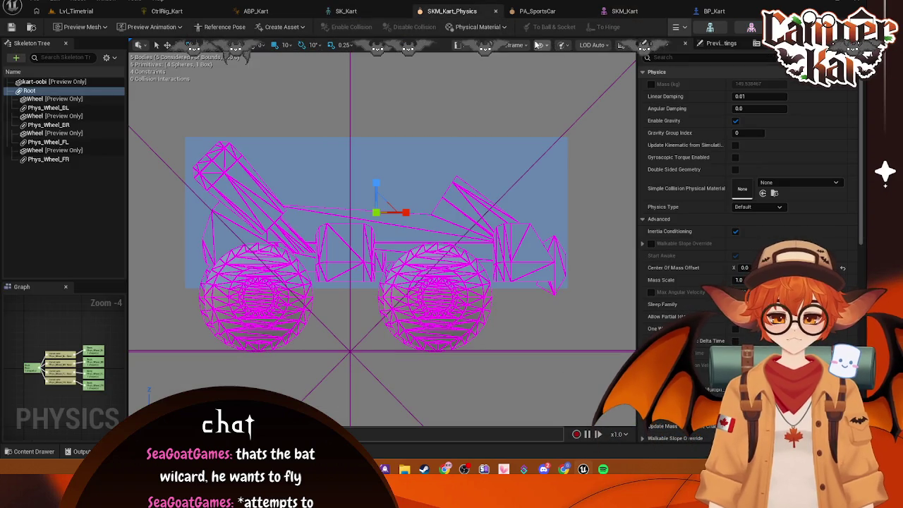
Set the physics asset viewport to the Top view and zoom in.
click(508, 45)
click(469, 44)
click(489, 101)
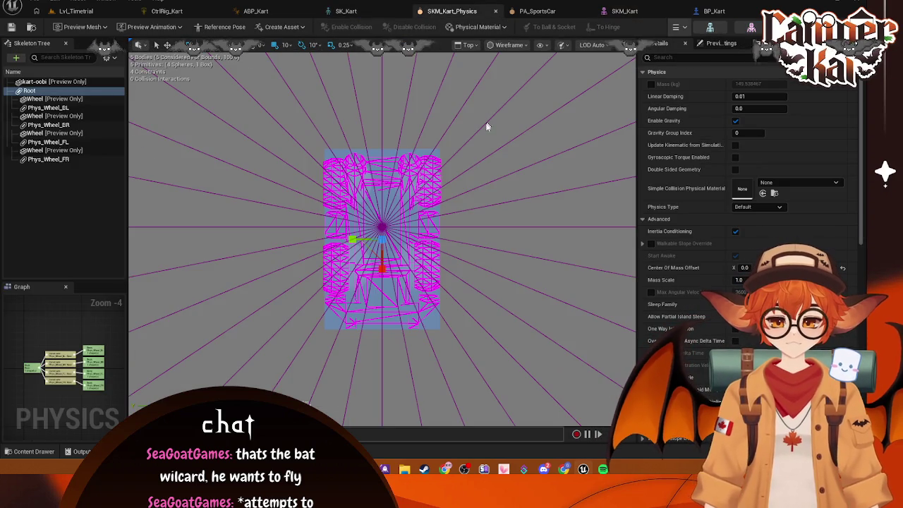
scroll(417, 204, up, 2)
Inspect the main kart body and Phys_Wheel_BL, then return to the SKM_Kart mesh.
click(133, 163)
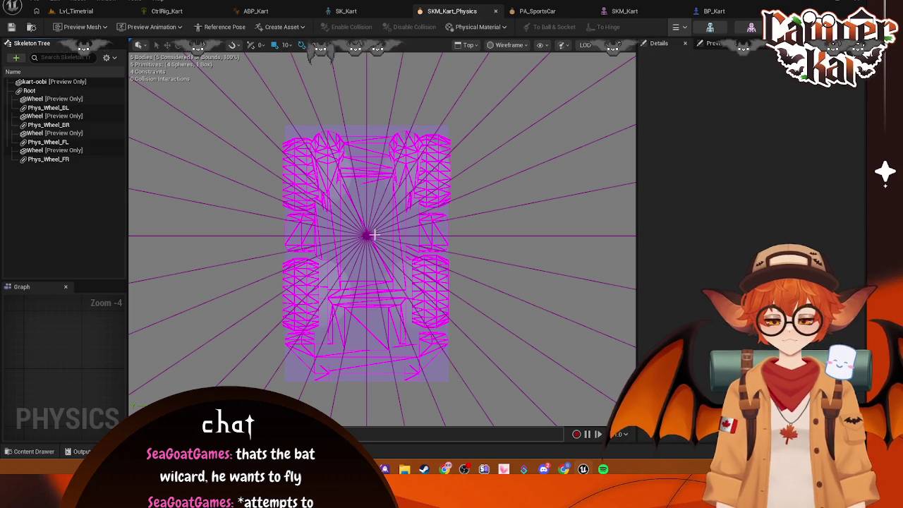
scroll(372, 235, up, 2)
scroll(373, 235, down, 1)
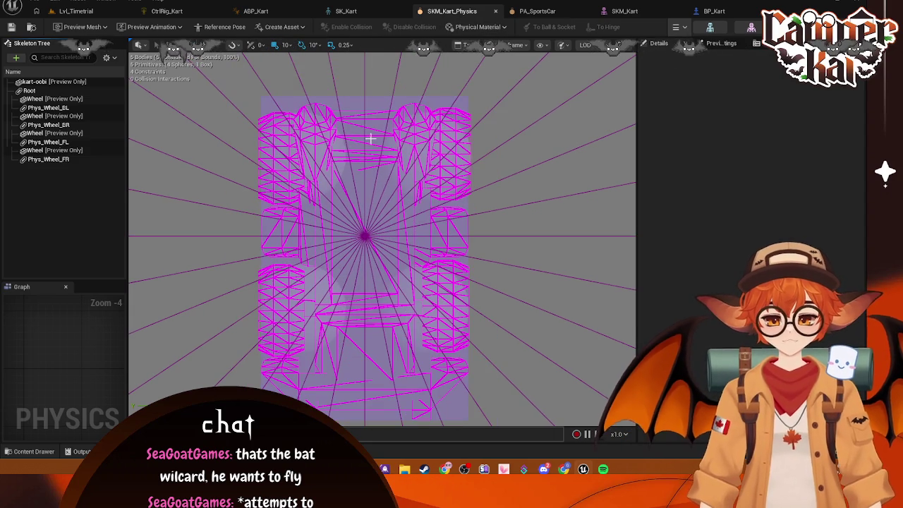
click(363, 108)
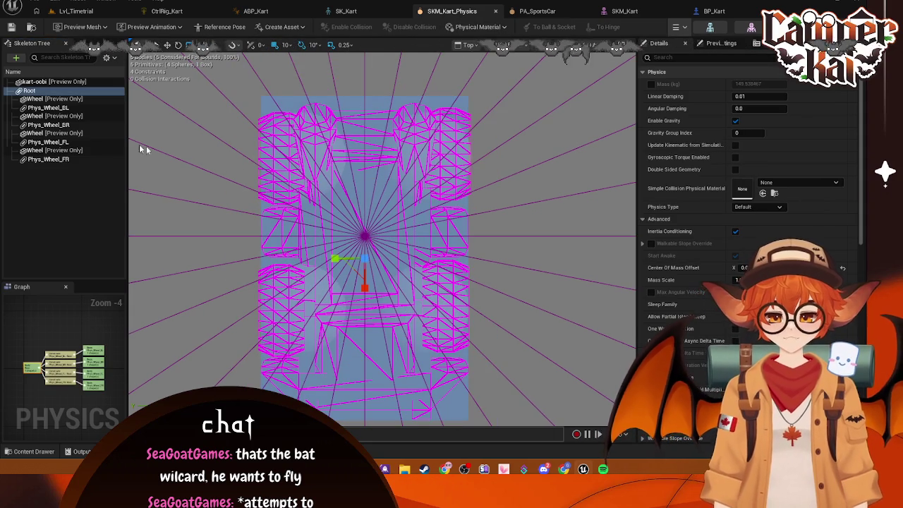
click(99, 108)
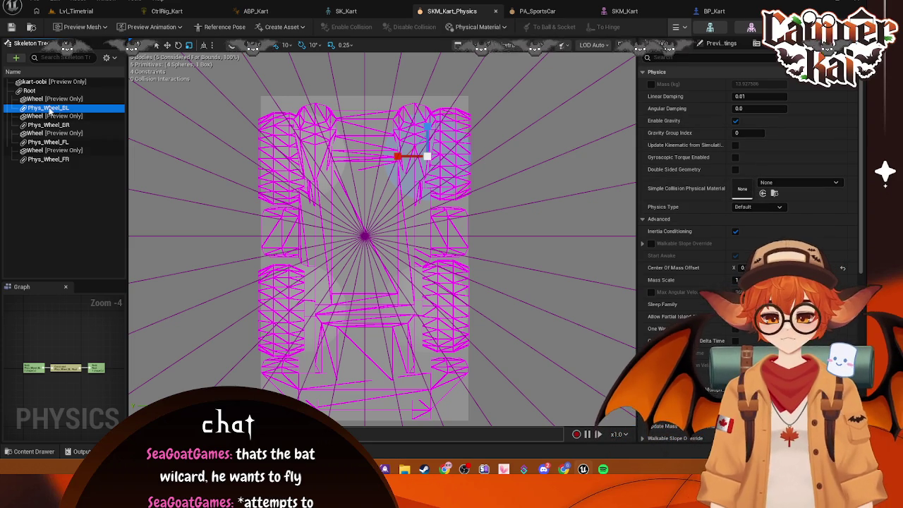
click(636, 12)
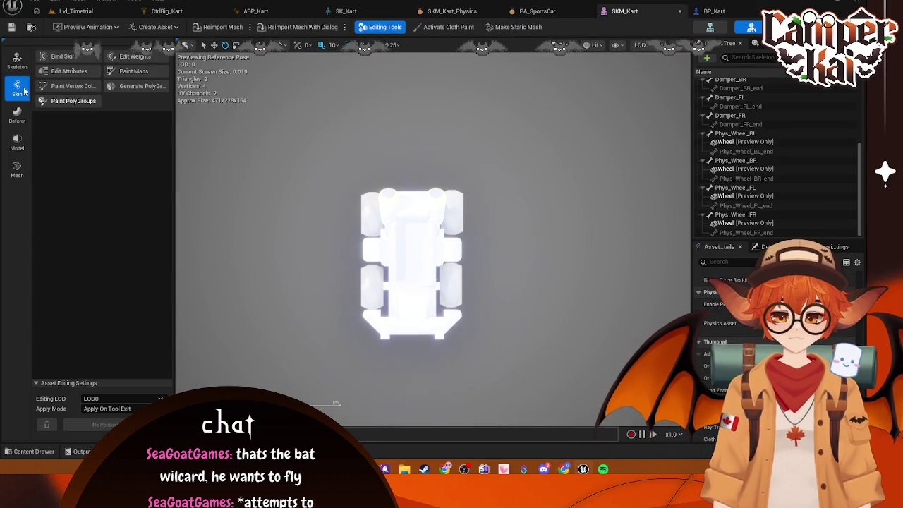
Enter Edit Skeleton mode and move the Phys_Wheel_FL bone outward along Y.
click(17, 61)
click(69, 59)
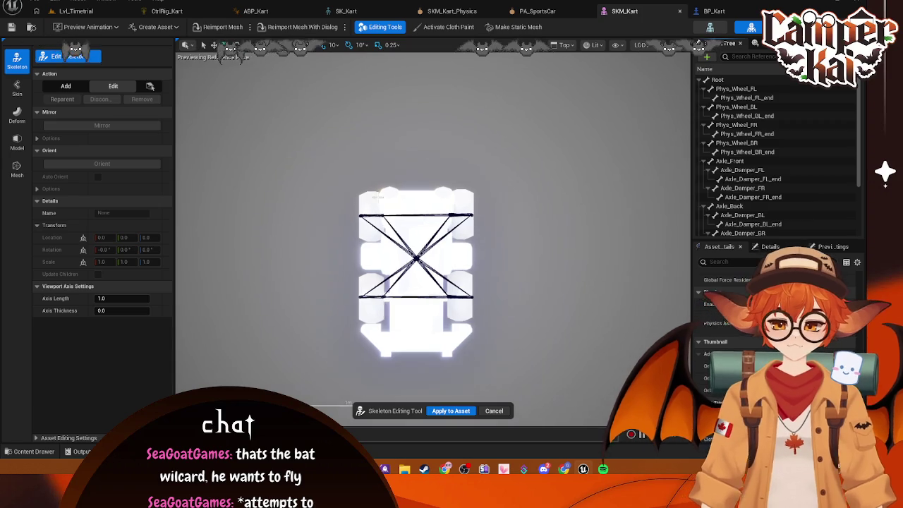
click(736, 88)
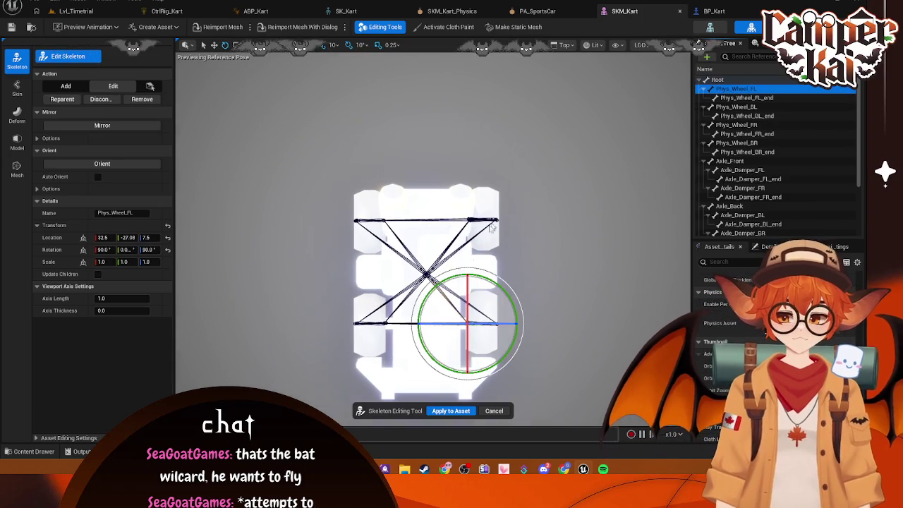
scroll(577, 188, up, 5)
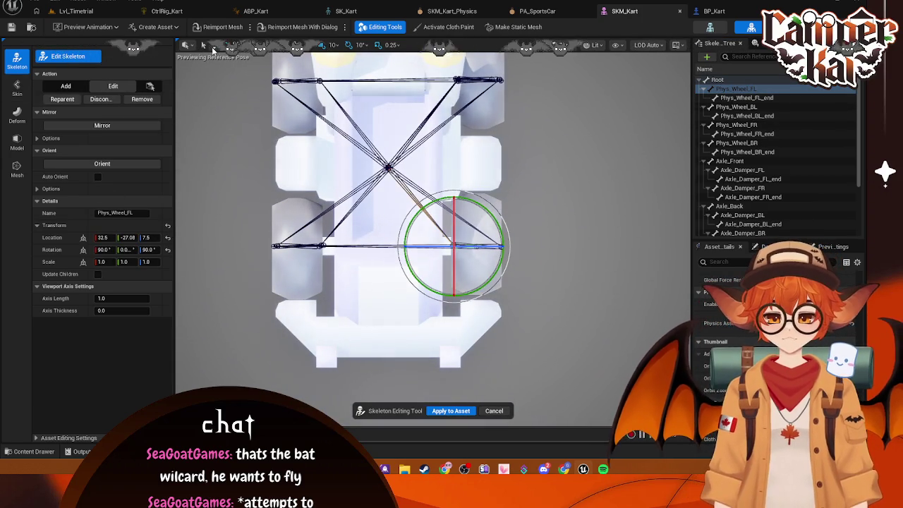
key(w)
drag(394, 247, 415, 246)
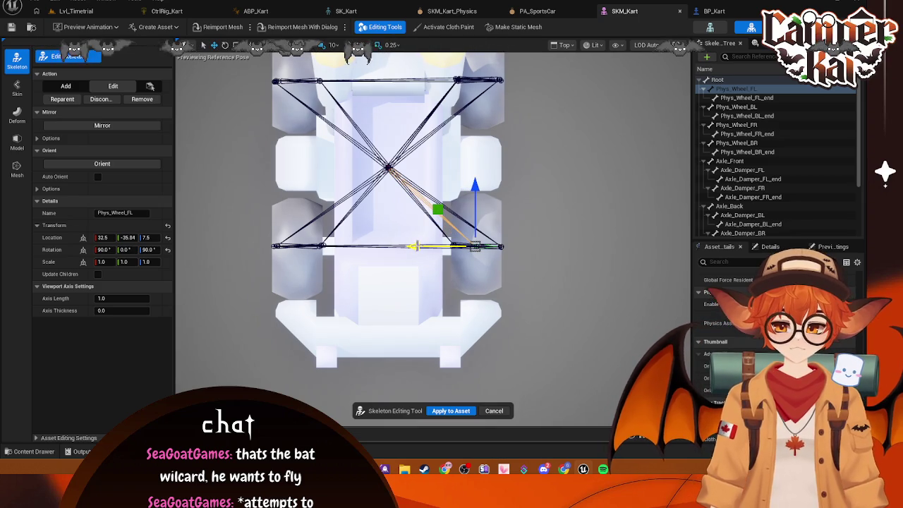
Move Phys_Wheel_BL outward along Y, then bring up PA_SportsCar for comparison.
click(748, 107)
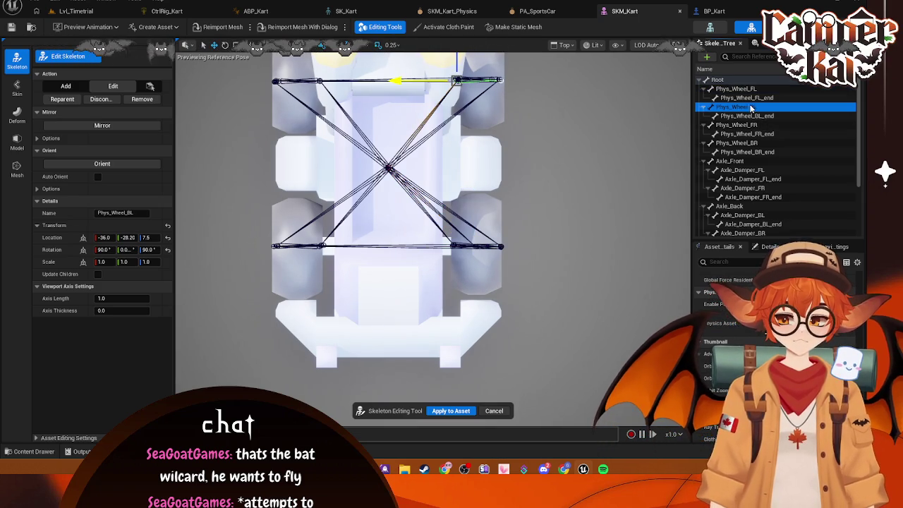
drag(397, 80, 419, 81)
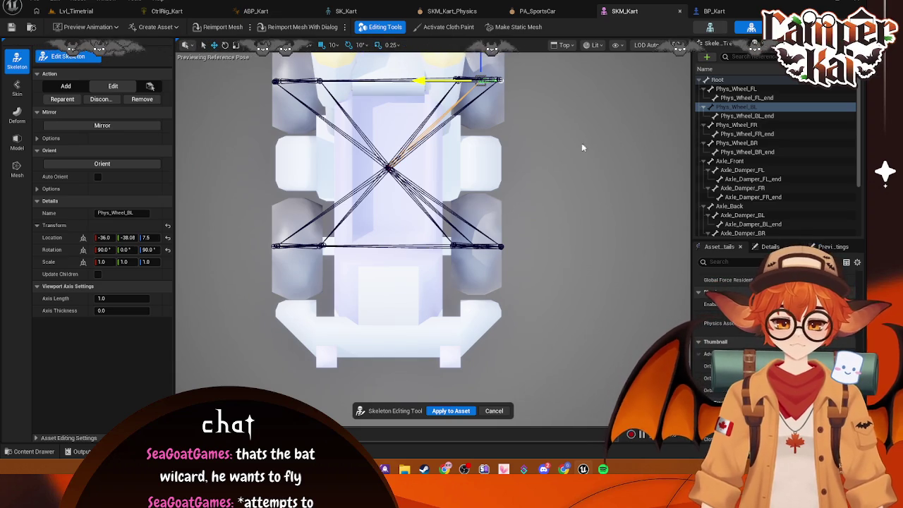
click(537, 11)
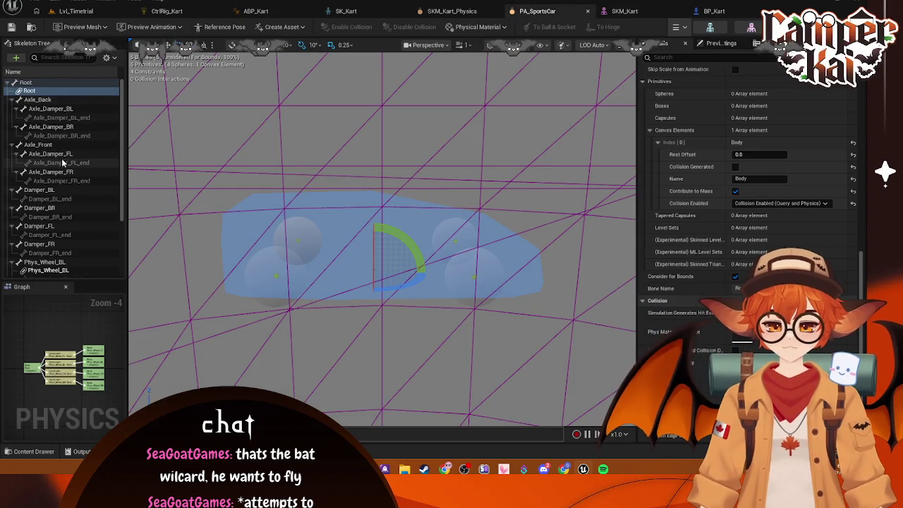
Cancel the SKM_Kart Skeleton Editing Tool, discarding the wheel bone moves, and return to SKM_Kart_Physics.
scroll(57, 141, down, 3)
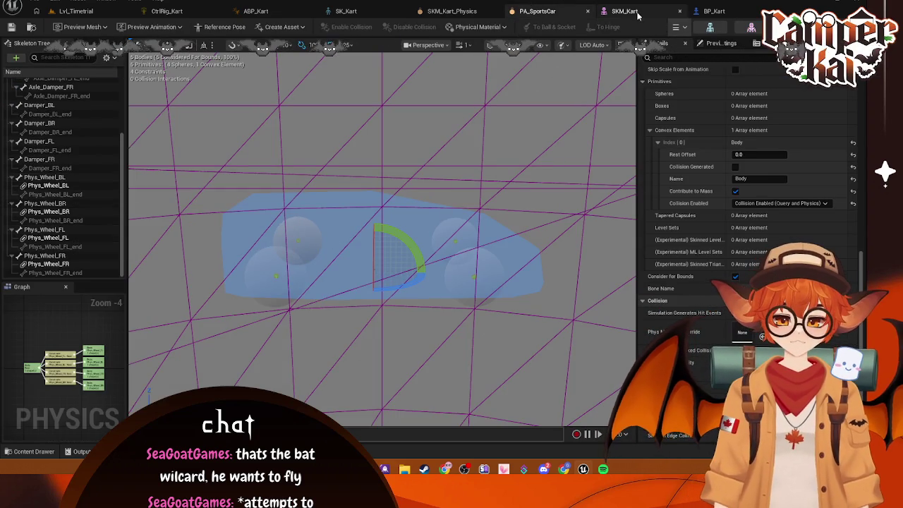
click(464, 16)
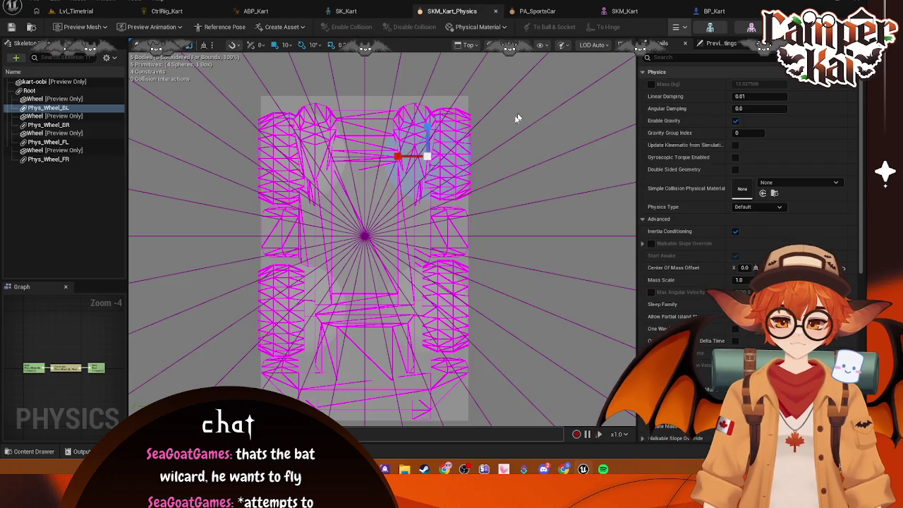
click(537, 11)
click(608, 12)
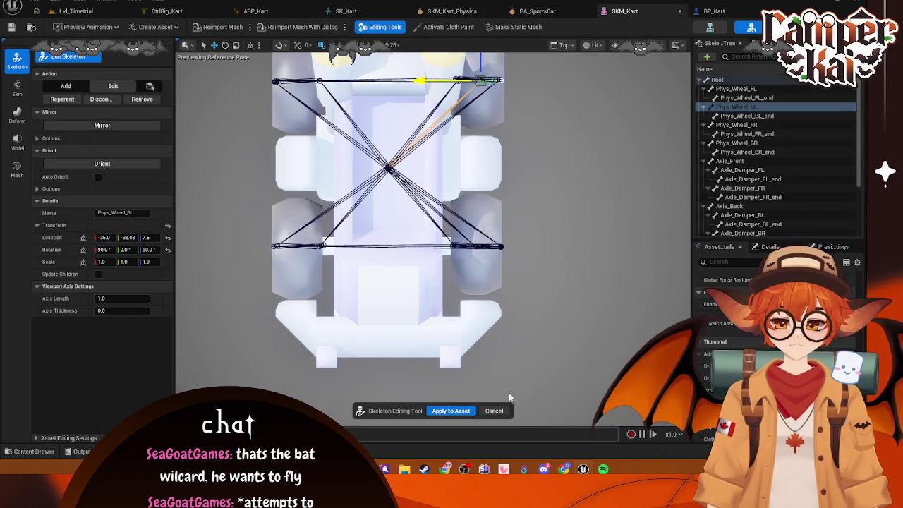
click(494, 411)
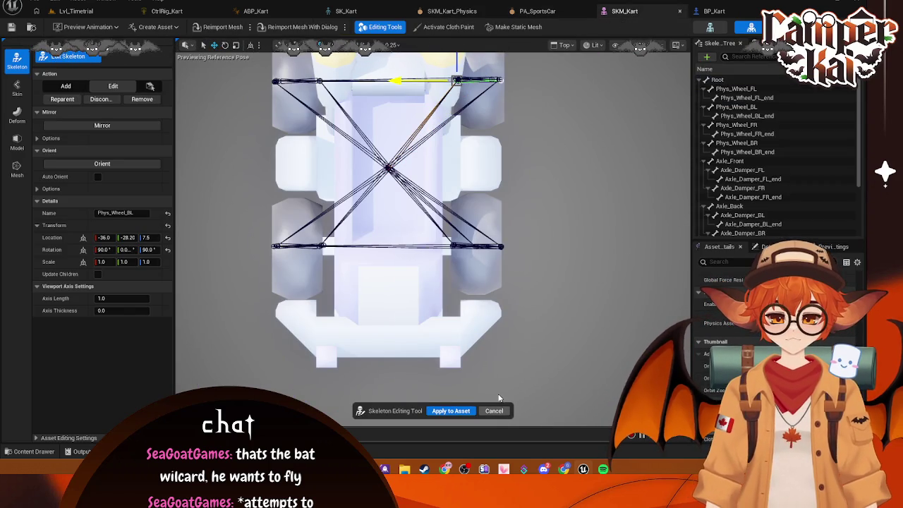
click(496, 412)
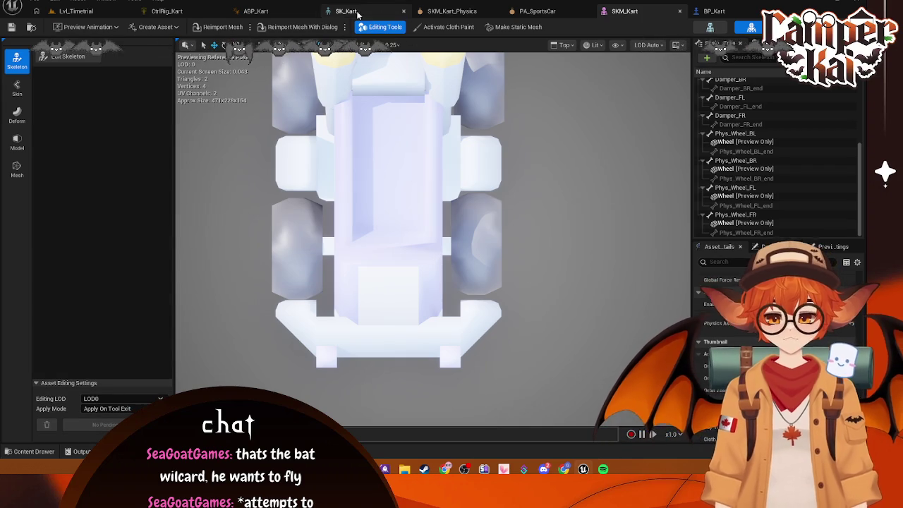
click(463, 13)
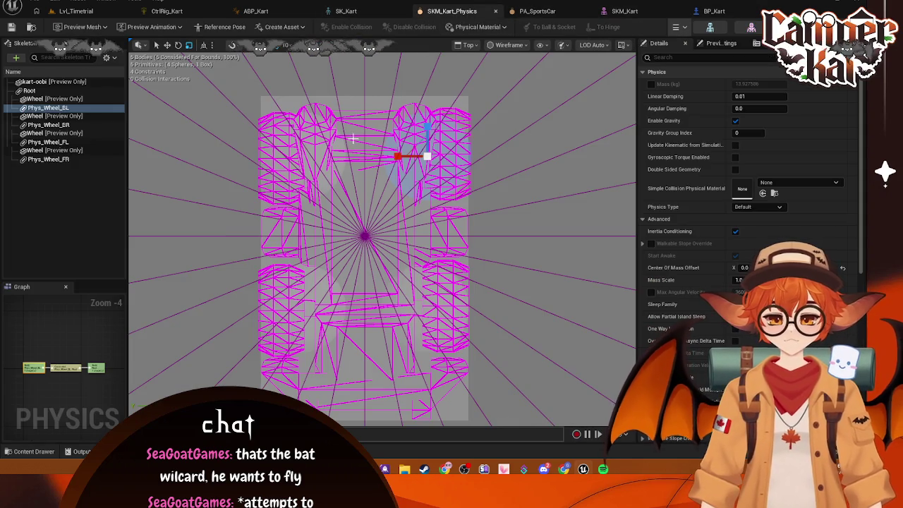
Expand Phys_Wheel_BL's sphere settings and shift its sphere outward along X.
click(48, 107)
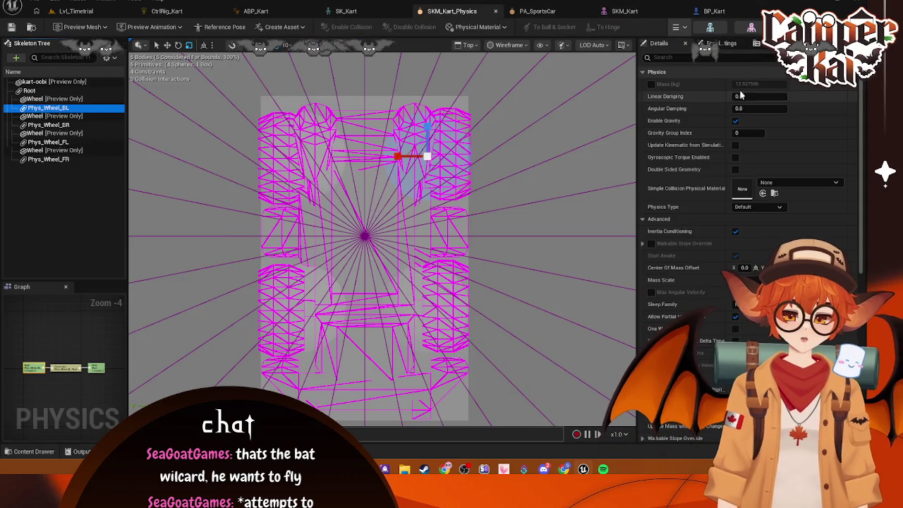
scroll(776, 216, down, 3)
scroll(775, 227, up, 3)
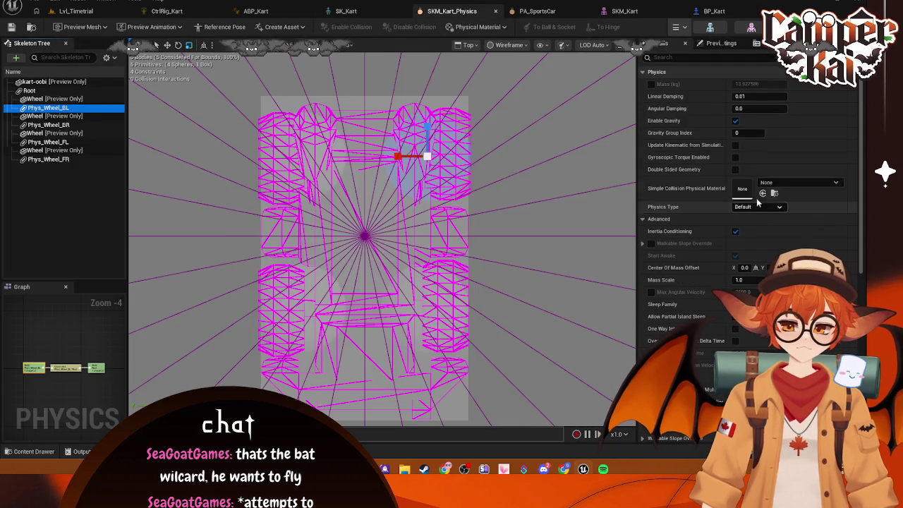
scroll(757, 166, down, 8)
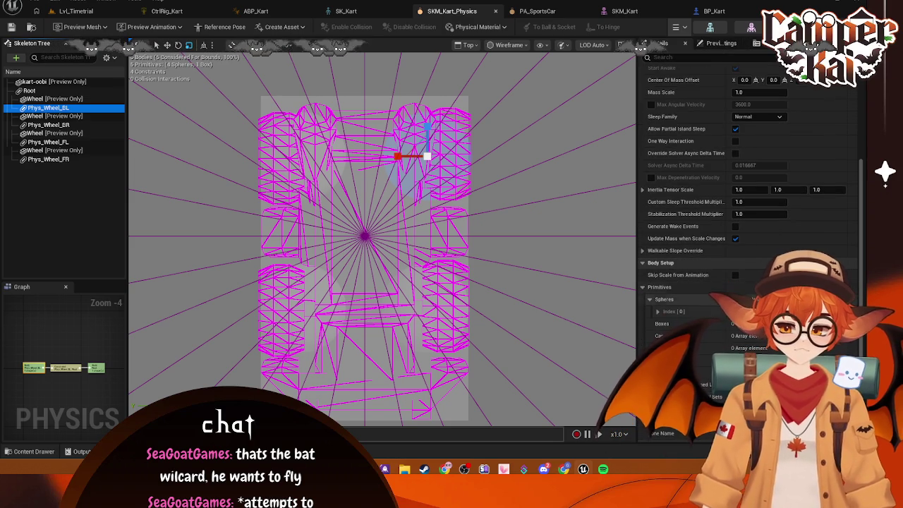
click(658, 311)
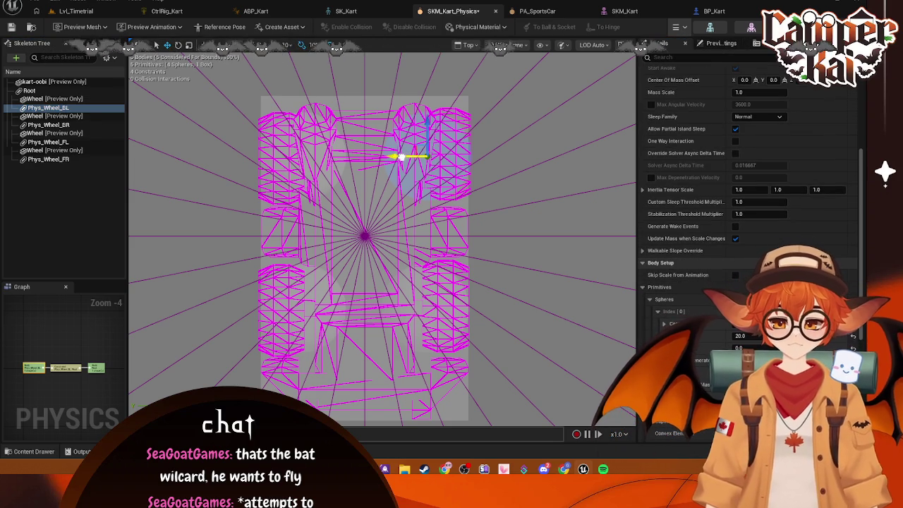
drag(398, 154, 423, 158)
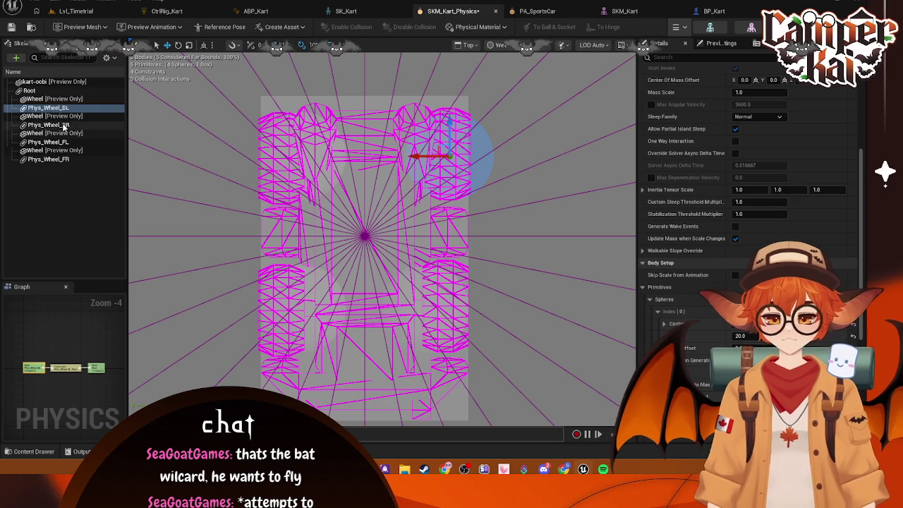
Shift the front-left and front-right wheel spheres along X, front-right to center X -10.0.
click(331, 157)
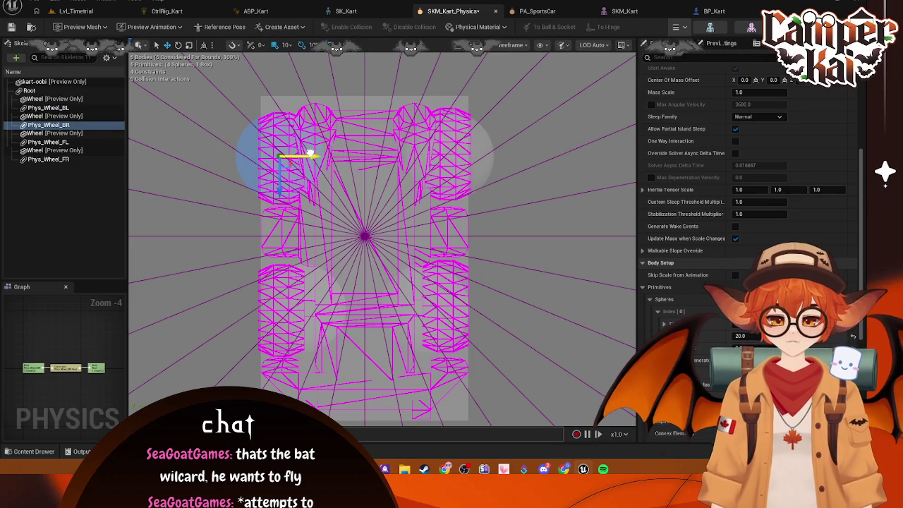
click(367, 211)
drag(402, 308, 423, 308)
click(48, 159)
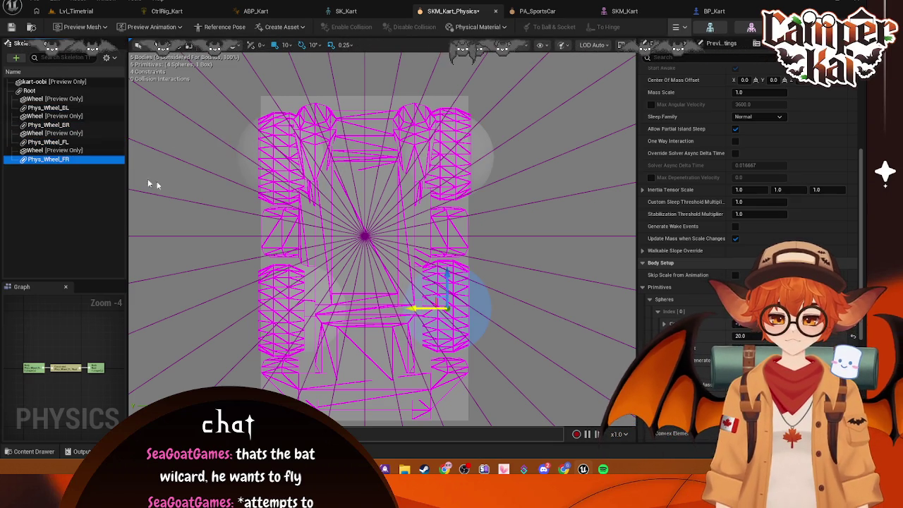
drag(331, 310, 310, 310)
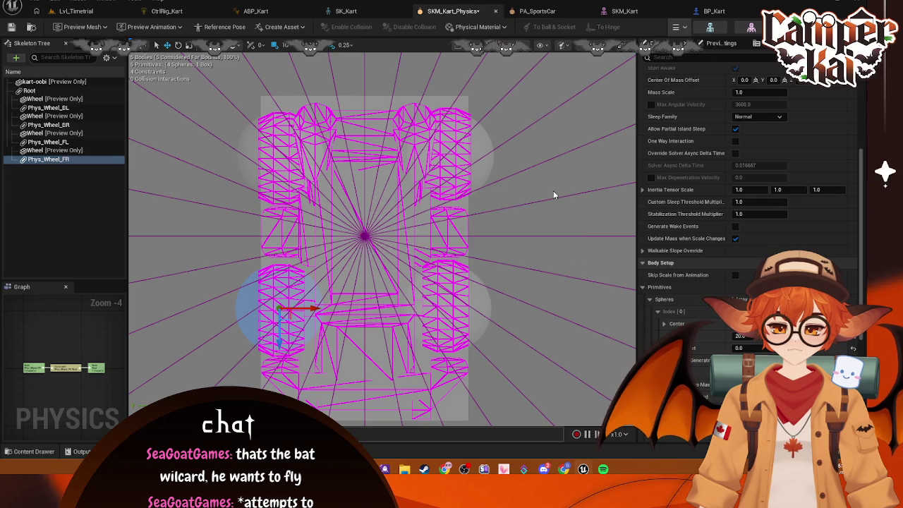
Switch the viewport to a shaded Perspective view looking down over the kart.
click(459, 45)
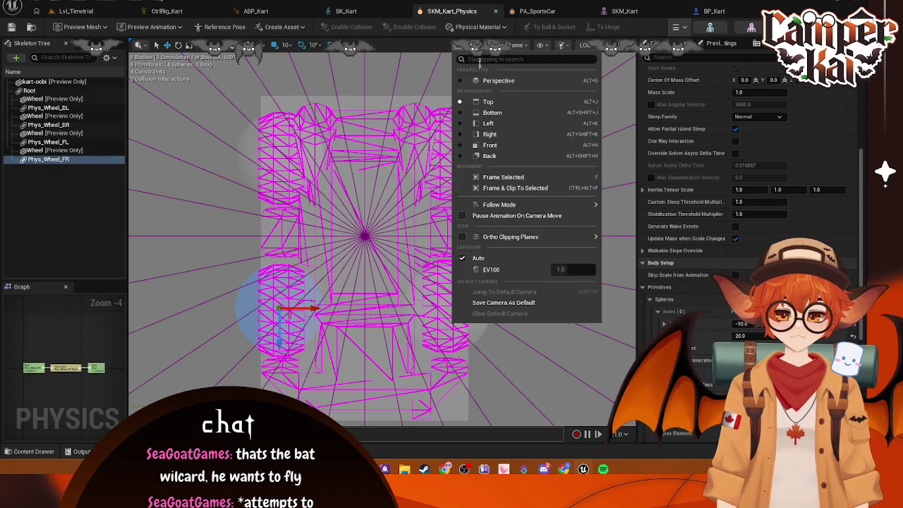
click(476, 75)
scroll(444, 193, down, 5)
mouse_move(443, 193)
mouse_down()
mouse_move(466, 191)
mouse_move(476, 233)
mouse_move(536, 111)
mouse_up()
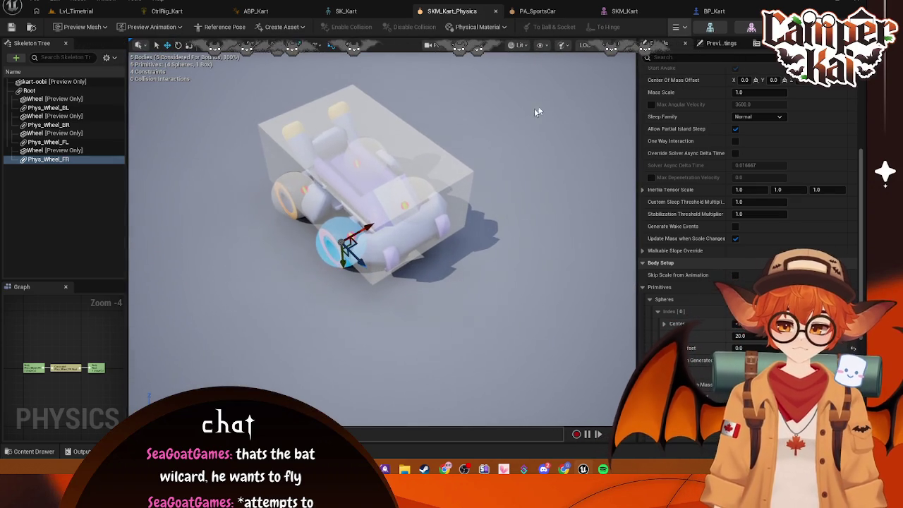
Run the Simulate physics test briefly, then stop it.
click(676, 27)
click(695, 71)
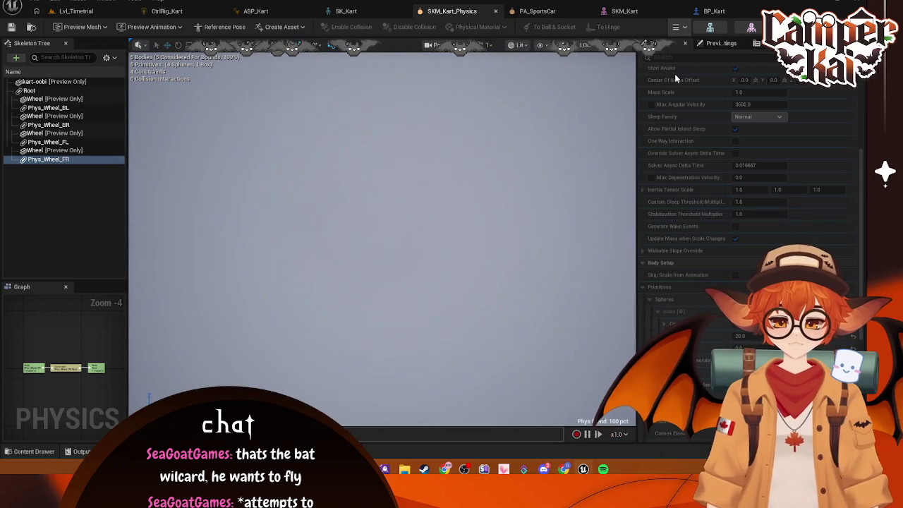
click(679, 28)
click(695, 69)
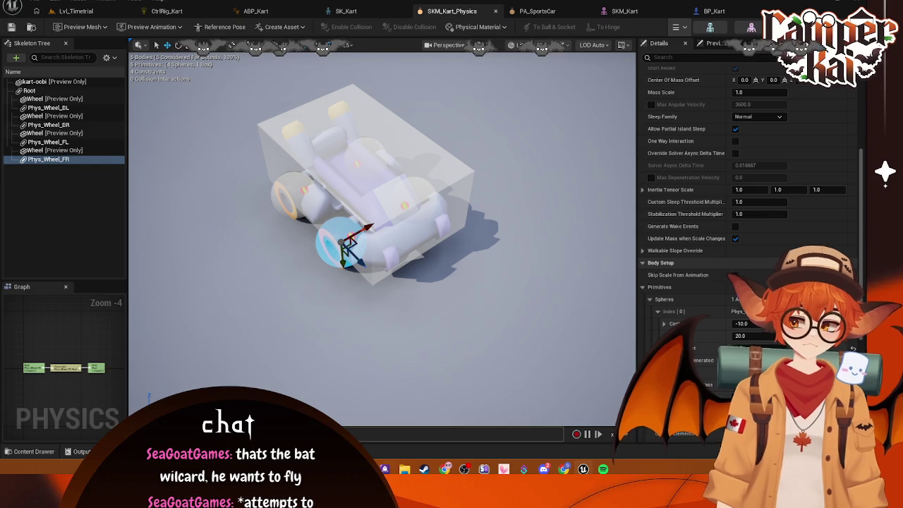
Select Root, then Phys_Wheel_BL, and scroll Details to Body Setup > Primitives.
mouse_move(478, 227)
mouse_down()
mouse_move(480, 165)
mouse_move(497, 236)
mouse_up()
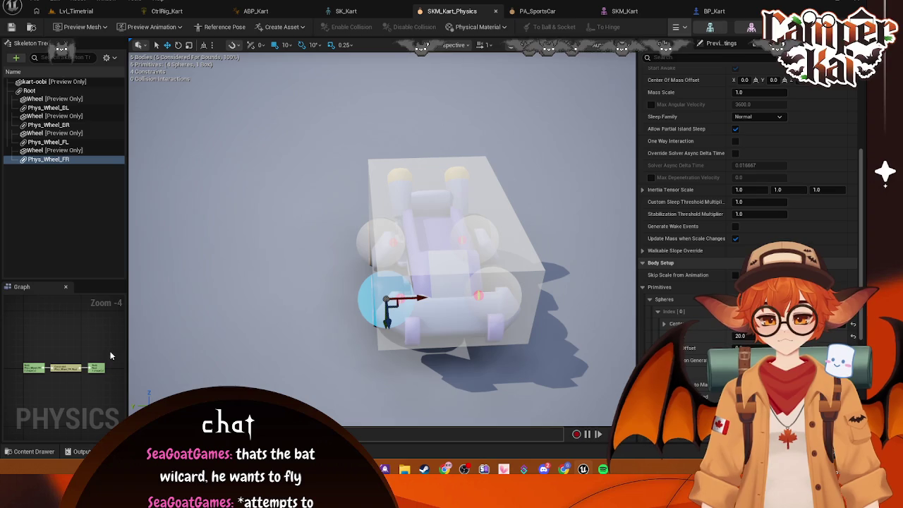
click(711, 44)
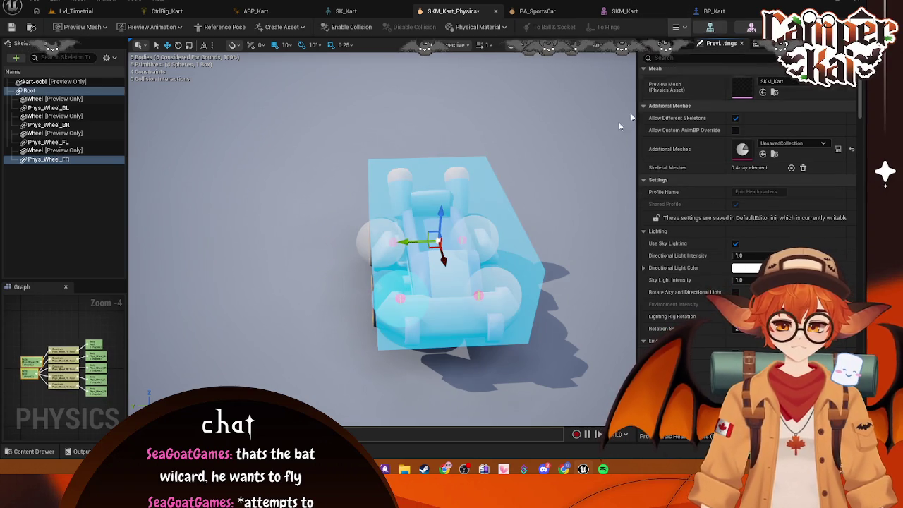
click(39, 102)
click(32, 91)
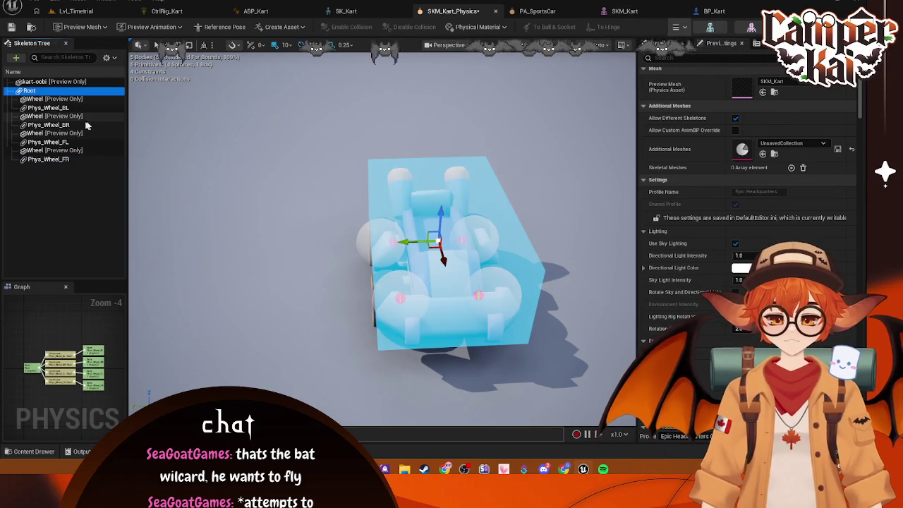
click(40, 108)
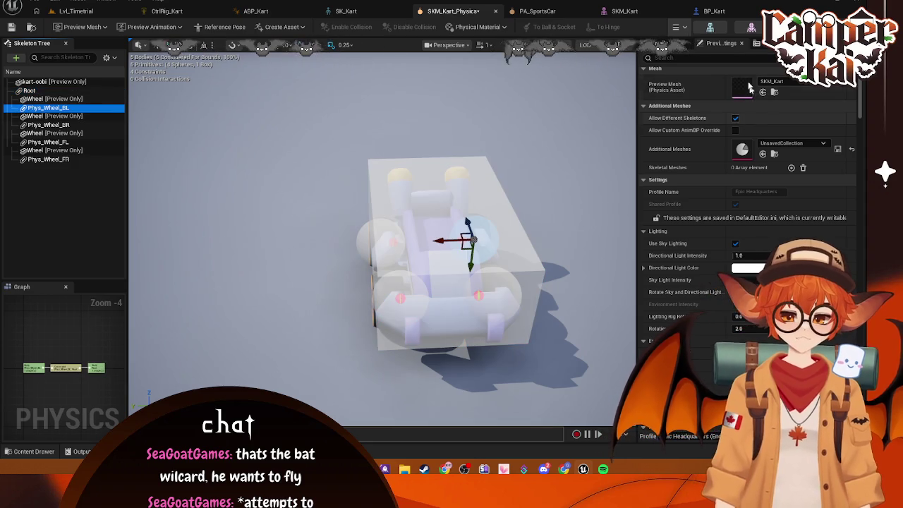
scroll(759, 186, down, 5)
scroll(754, 112, up, 5)
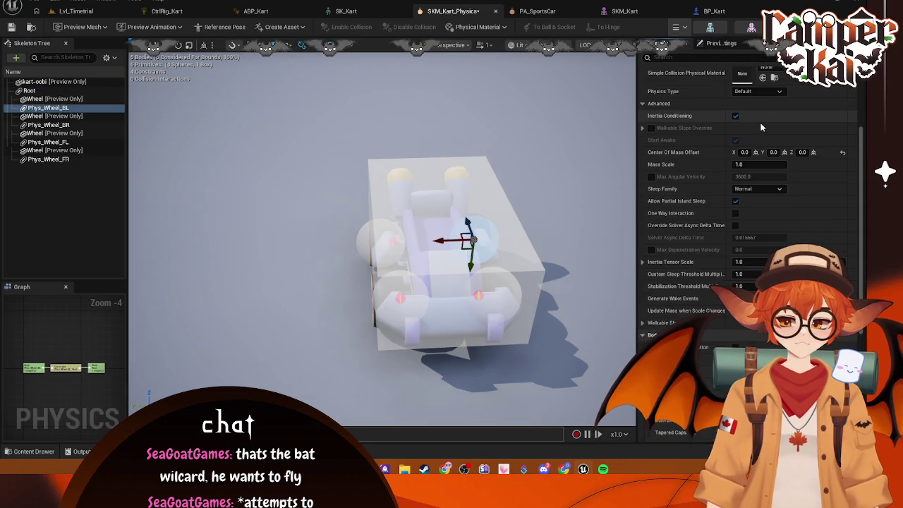
scroll(748, 172, down, 6)
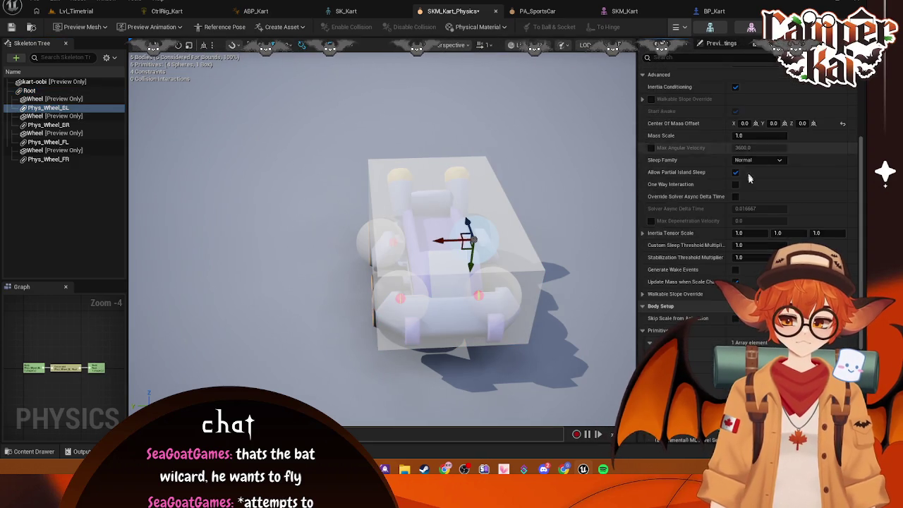
Expand Spheres Index [0] and review the sphere centers of the BL, BR, FL and FR wheels.
click(658, 269)
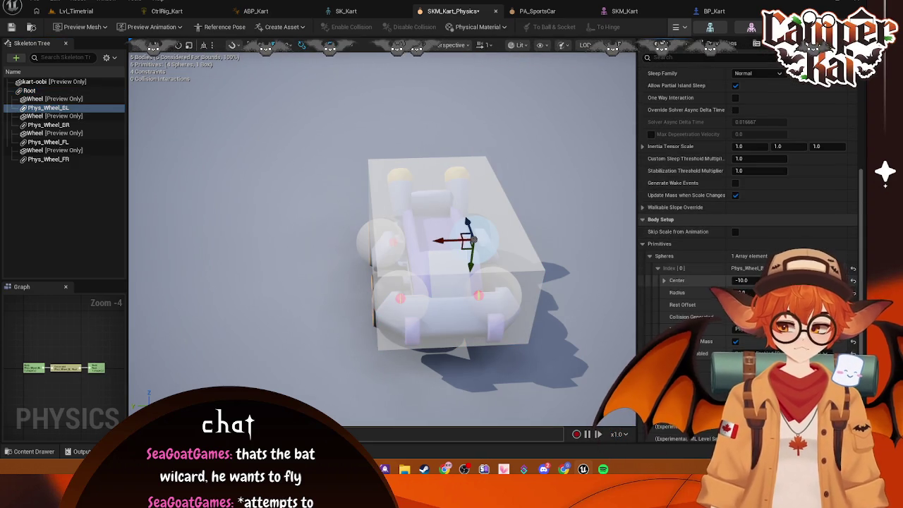
click(742, 280)
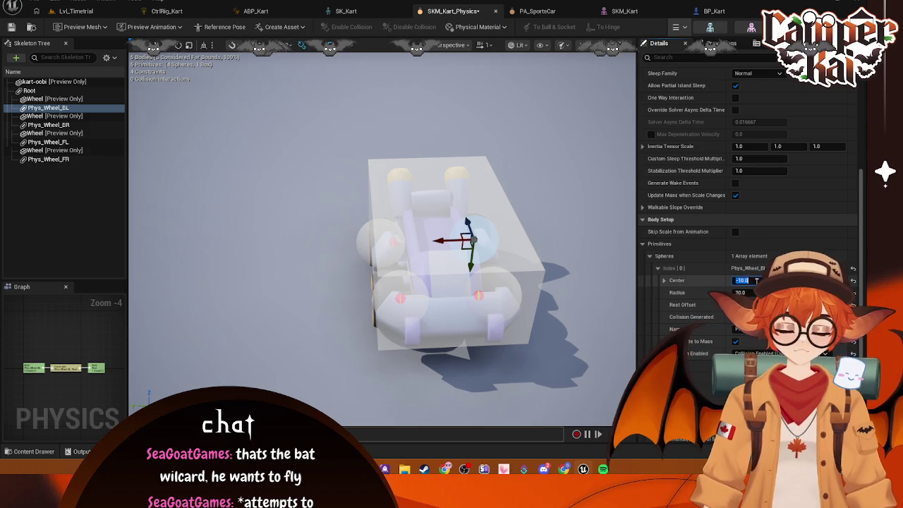
text(0)
click(67, 125)
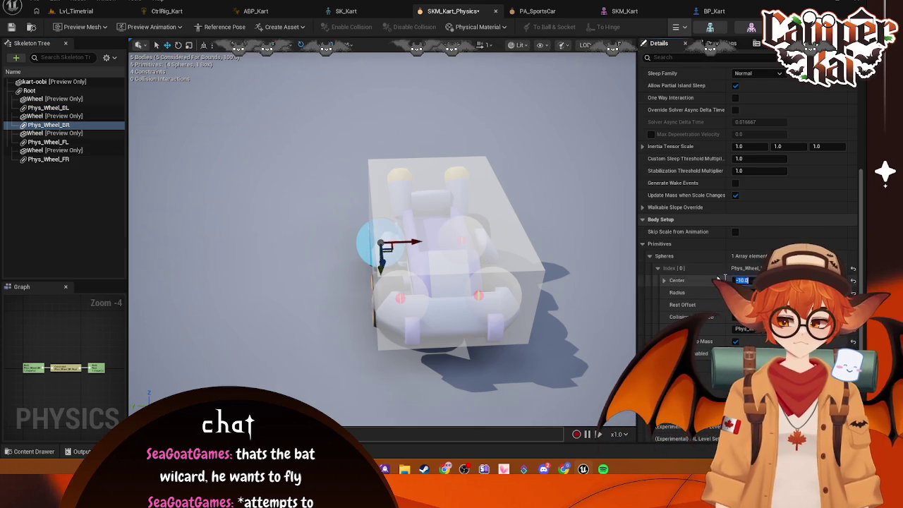
click(46, 141)
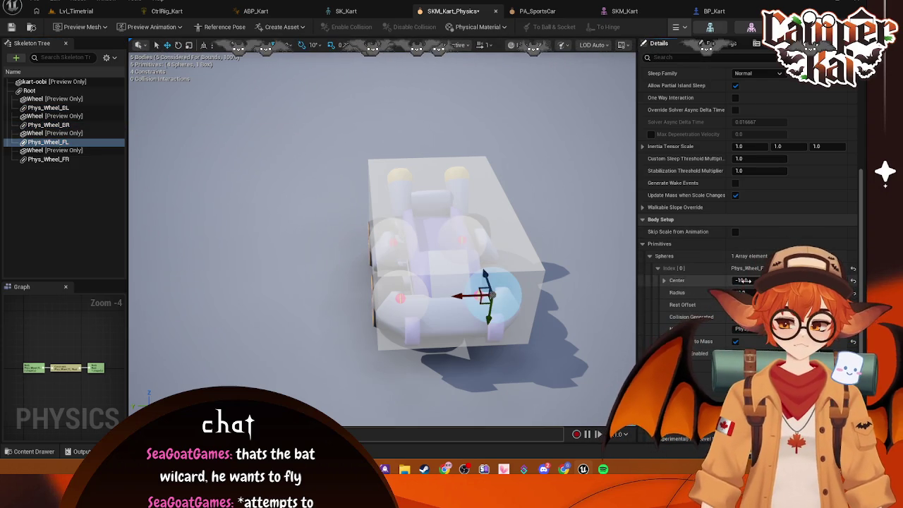
key(Down)
key(Down)
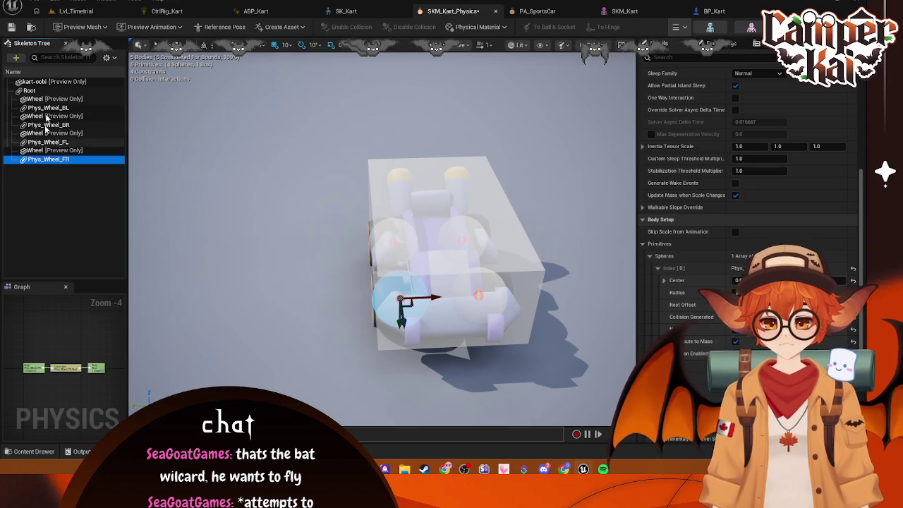
Select the Phys_Wheel_BL constraint to show its parent position -38.0, -28.205232, 7.6.
click(40, 91)
click(456, 239)
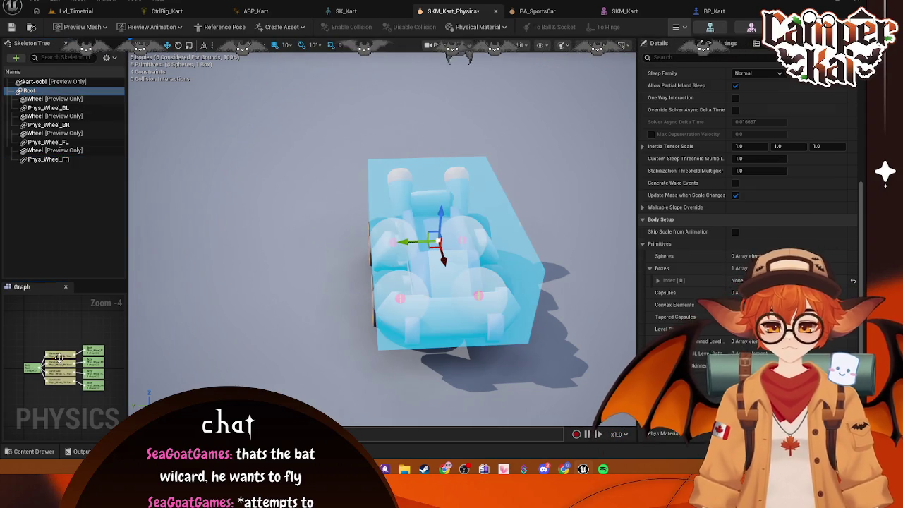
scroll(676, 224, up, 8)
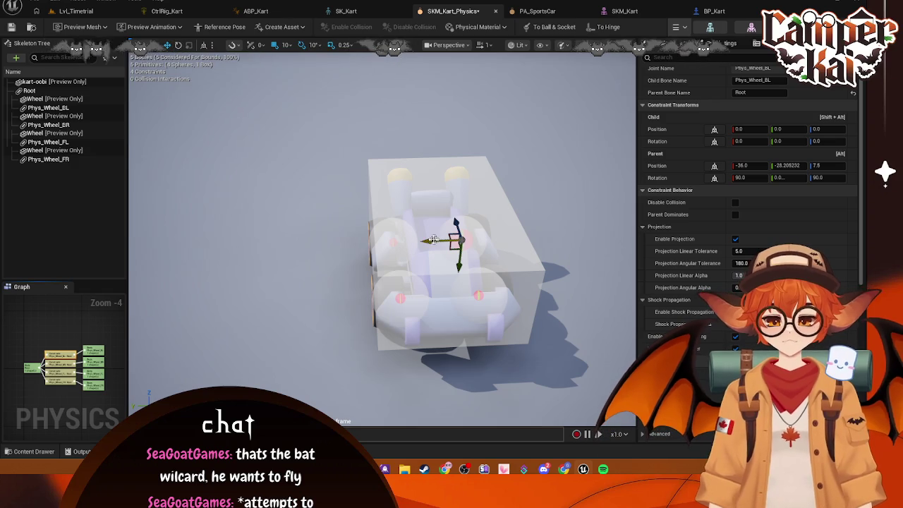
Offset the back-left constraint's child X and set the front-left constraint's child Position X to -10.
drag(428, 242, 446, 241)
drag(533, 191, 541, 178)
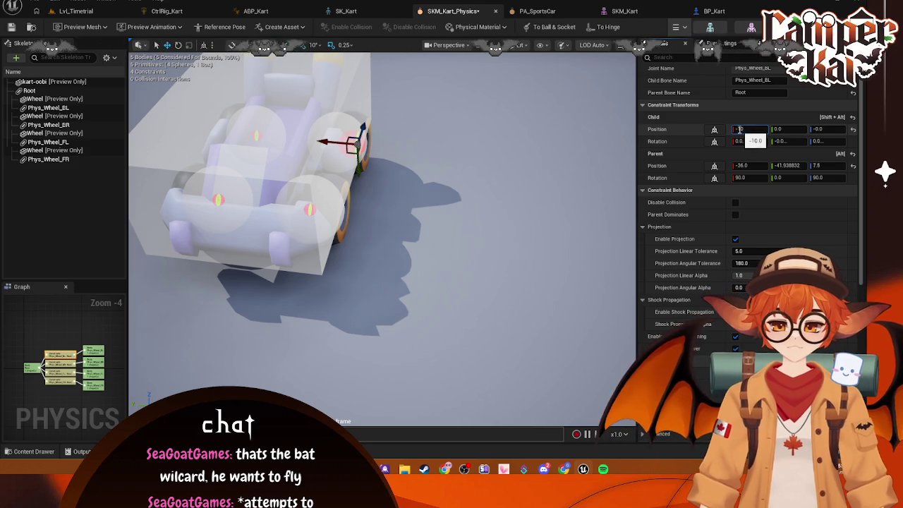
click(79, 361)
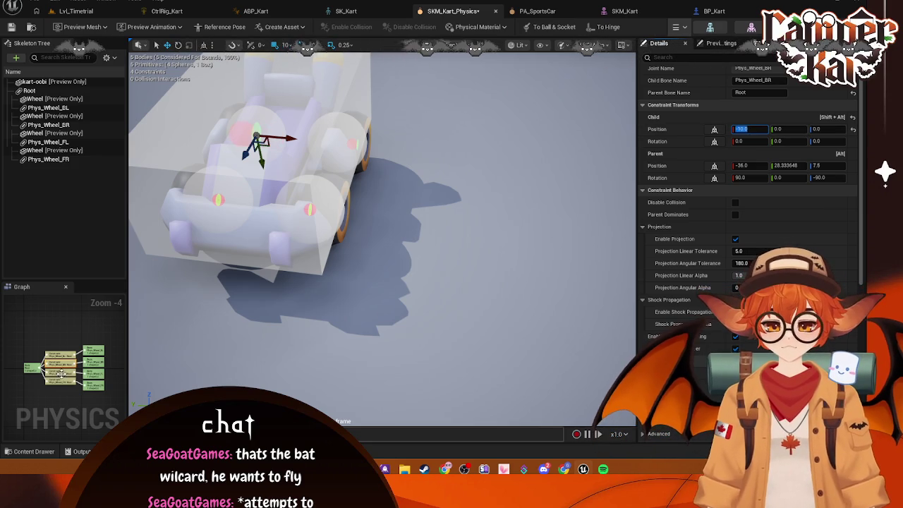
click(60, 374)
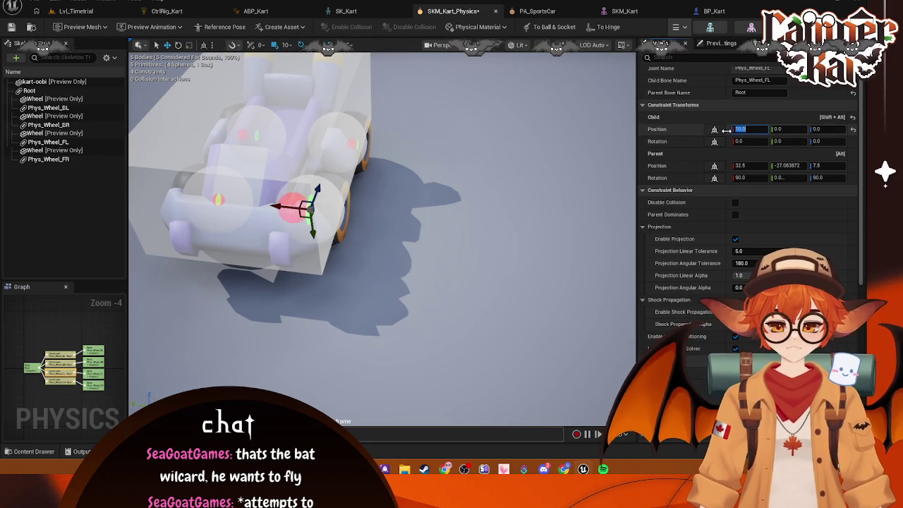
text(-10)
key(Return)
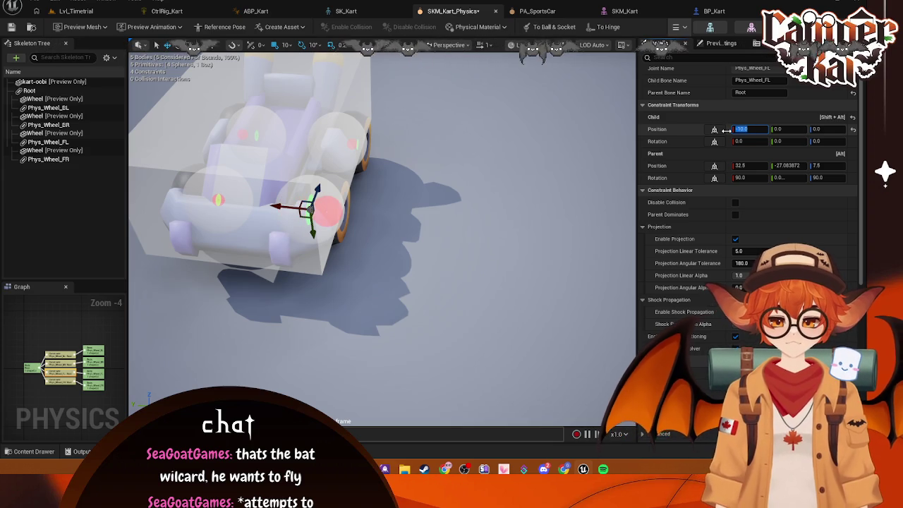
Set the front-right constraint's child Position X to -10 and view the kart nearly top-down.
click(105, 363)
click(746, 129)
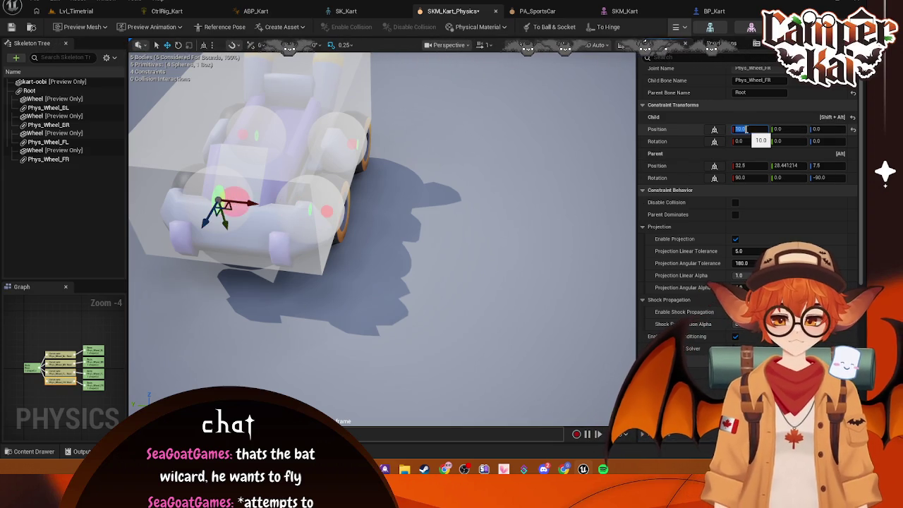
text(-10)
key(Return)
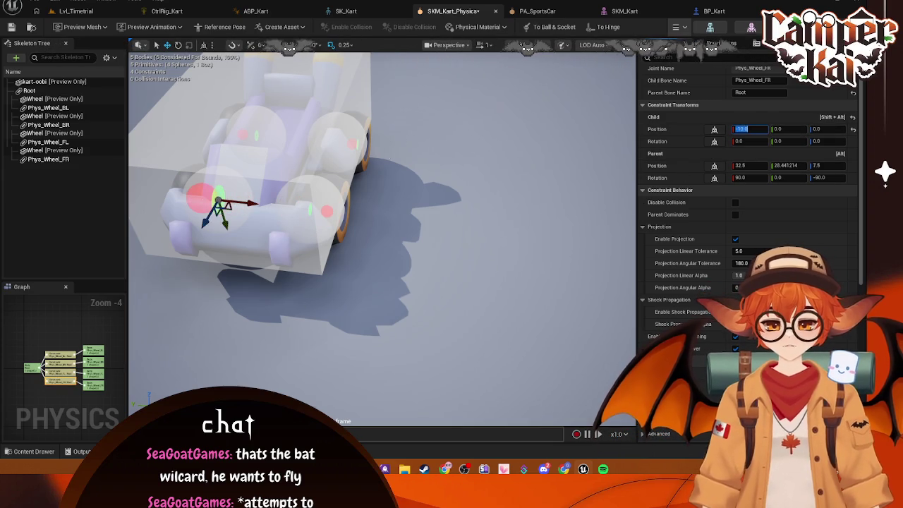
drag(358, 145, 358, 146)
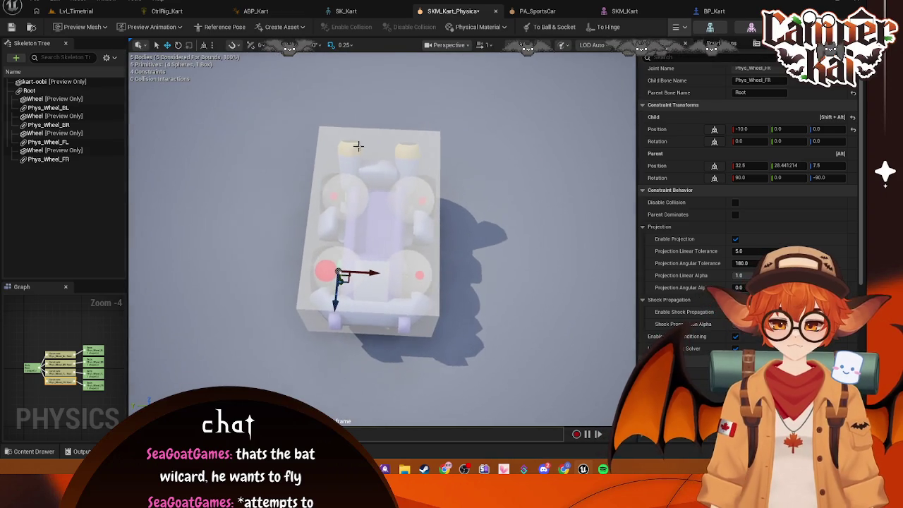
click(477, 199)
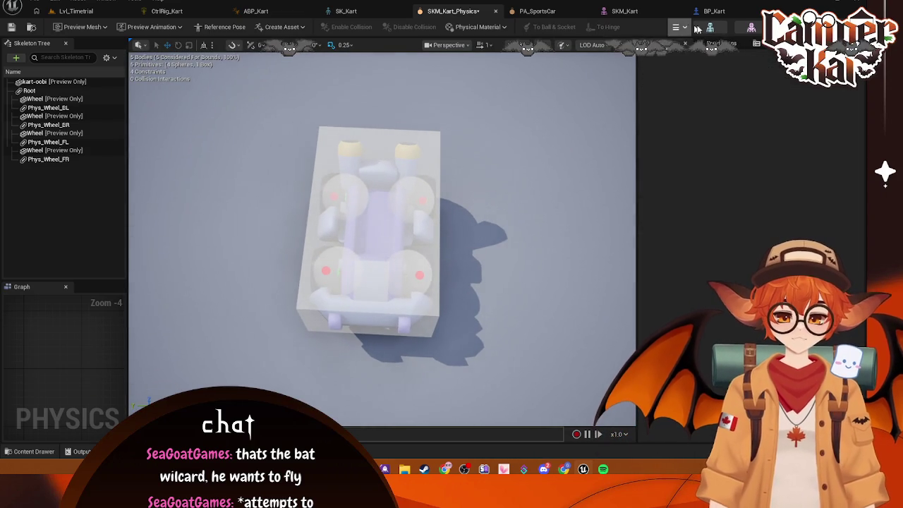
click(709, 28)
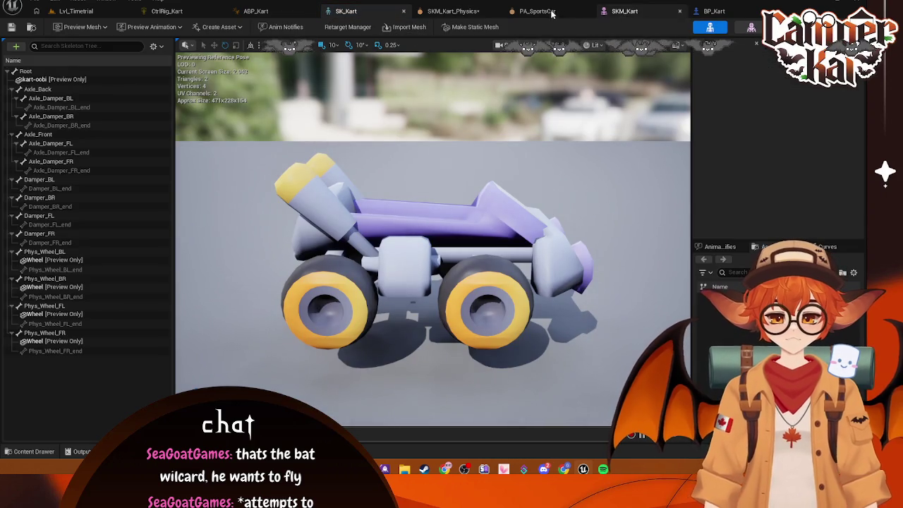
click(477, 12)
click(681, 28)
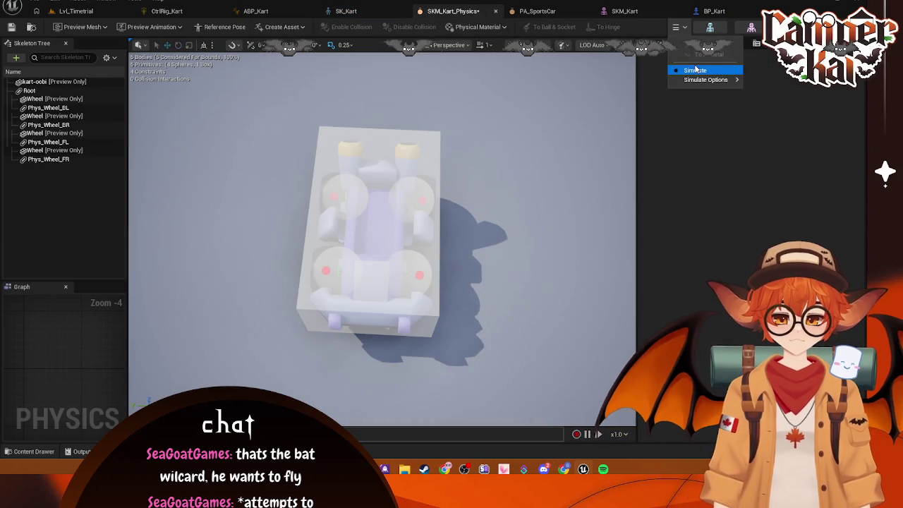
click(695, 68)
click(680, 28)
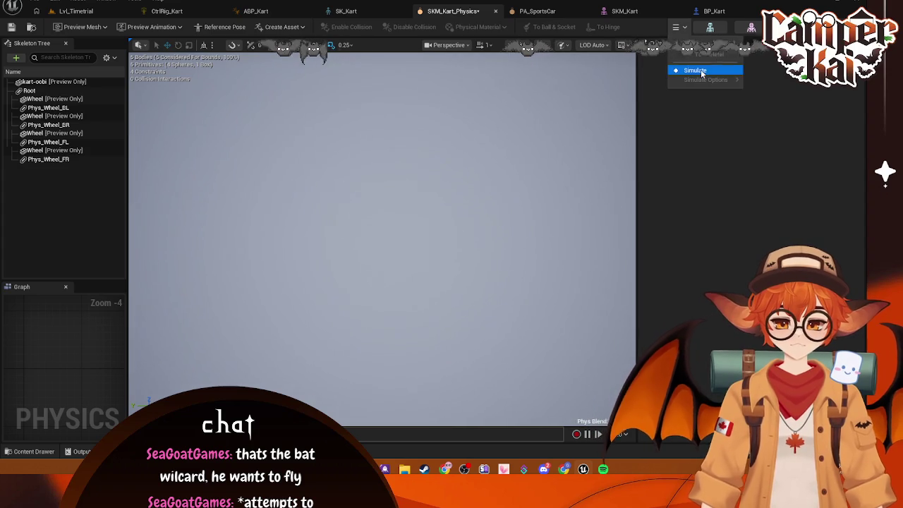
click(701, 69)
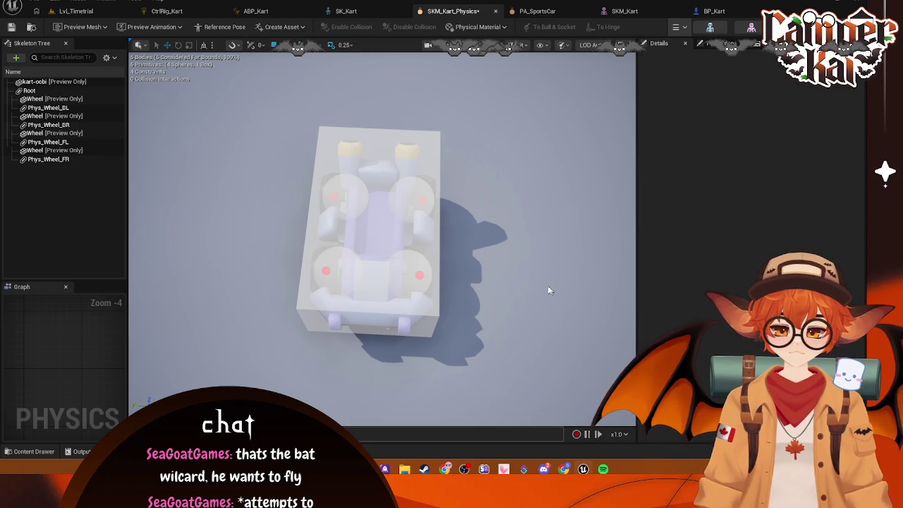
Check the child Position X of the FR, BL, BR and FL wheel constraints.
click(36, 100)
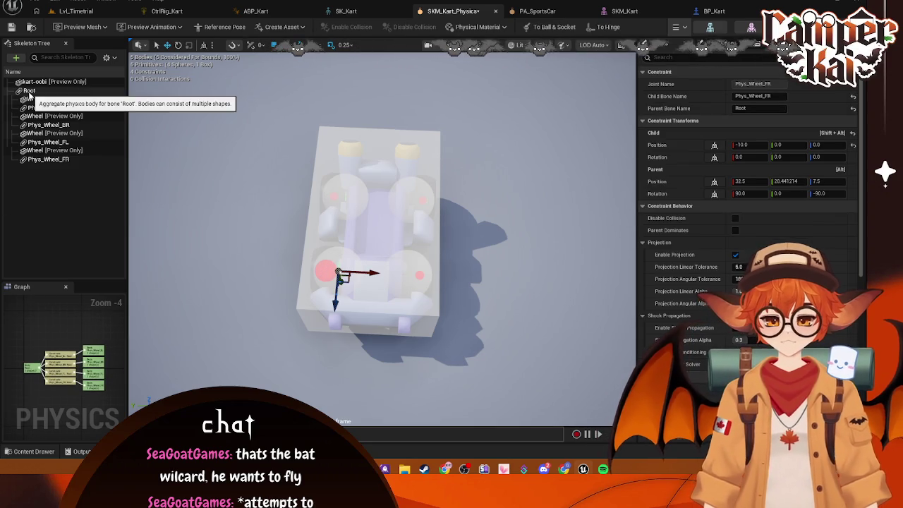
click(421, 199)
click(744, 145)
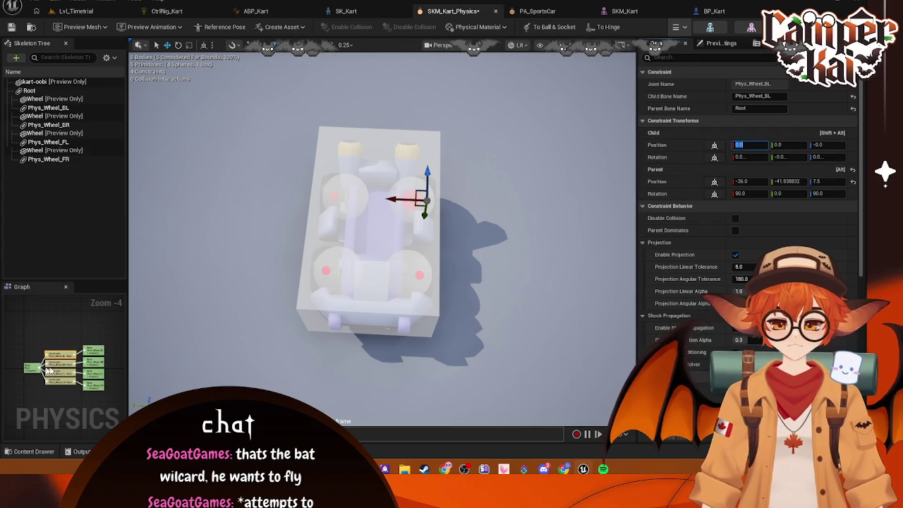
click(346, 199)
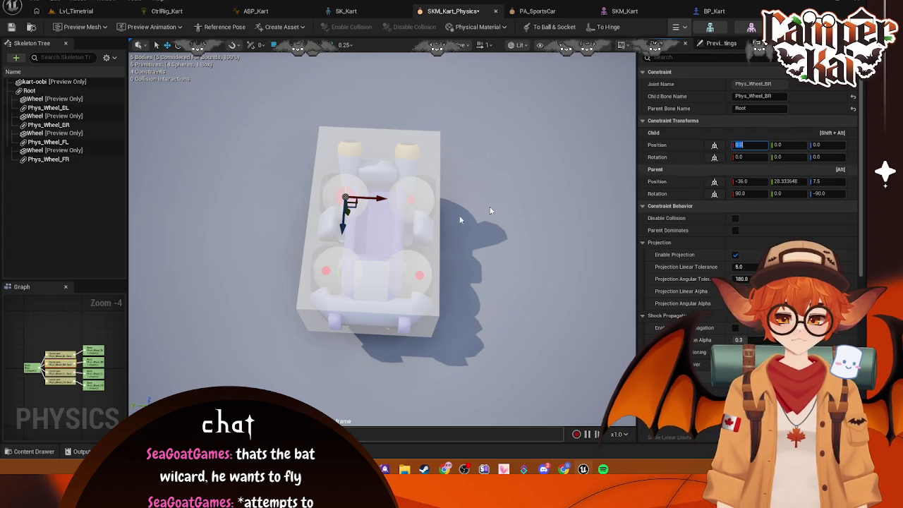
click(418, 275)
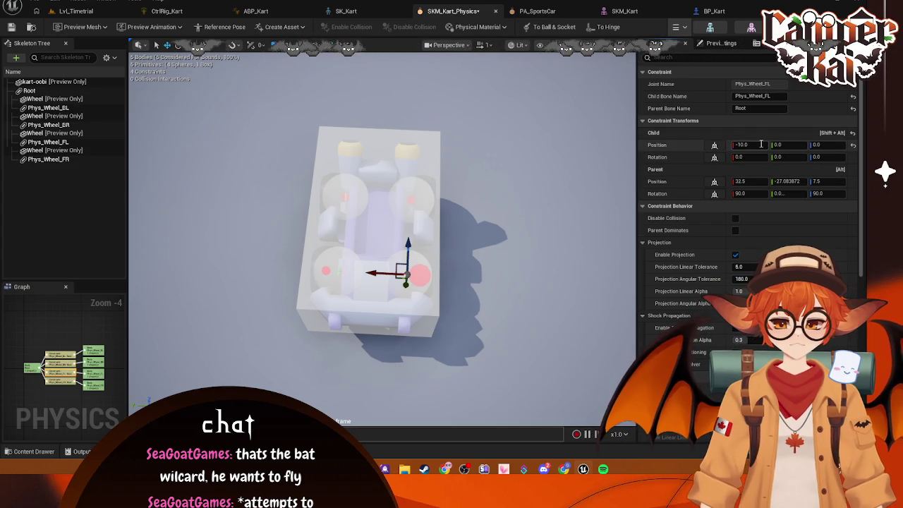
Set the Phys_Wheel_FR constraint's child Position X to 0.0 and clear the selection.
click(325, 272)
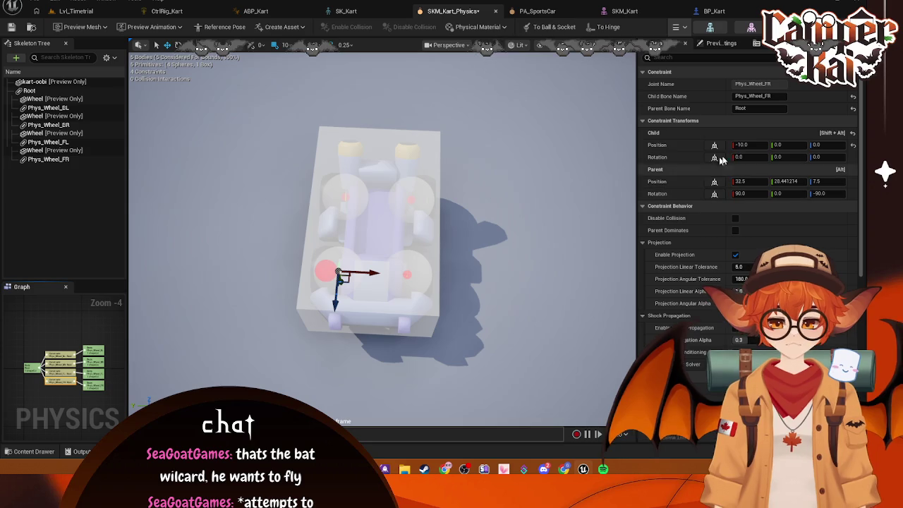
click(741, 145)
text(0)
key(Return)
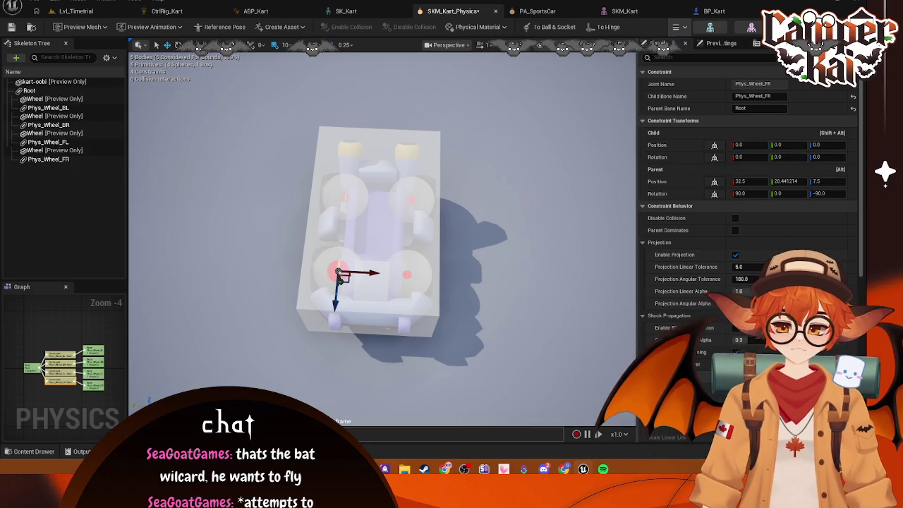
click(339, 274)
scroll(339, 274, up, 3)
scroll(339, 274, down, 3)
scroll(339, 274, up, 2)
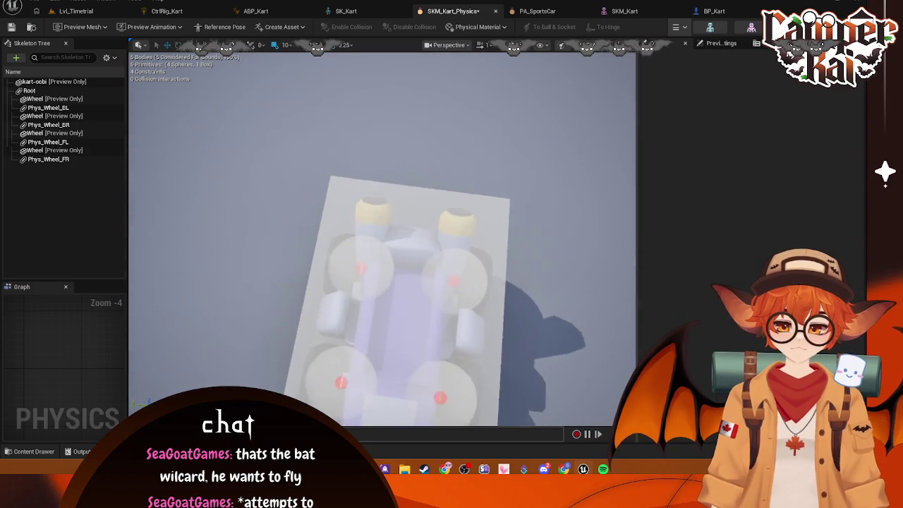
scroll(388, 233, up, 1)
scroll(388, 233, down, 3)
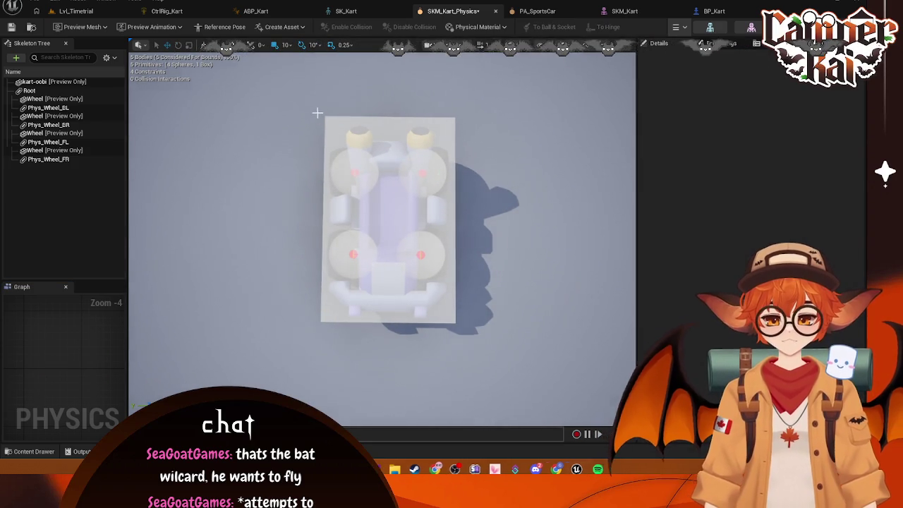
key(super+shift+s)
drag(288, 102, 496, 340)
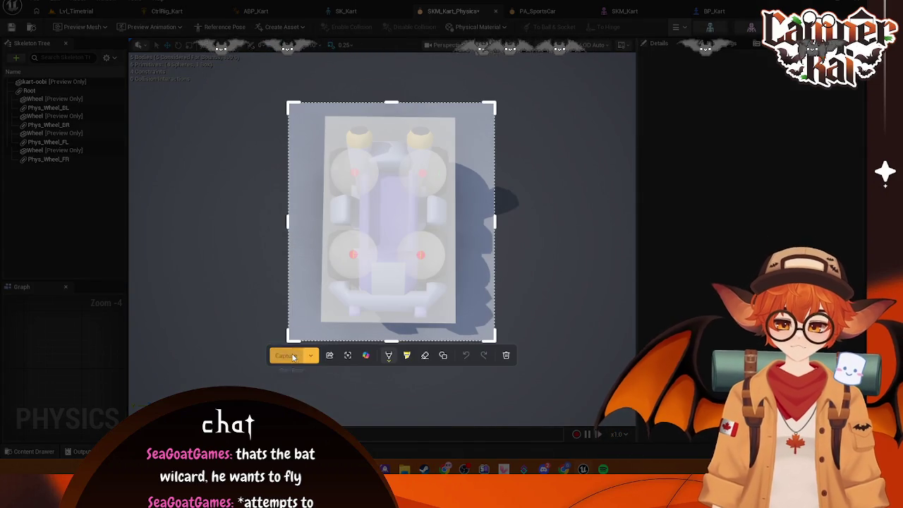
click(293, 357)
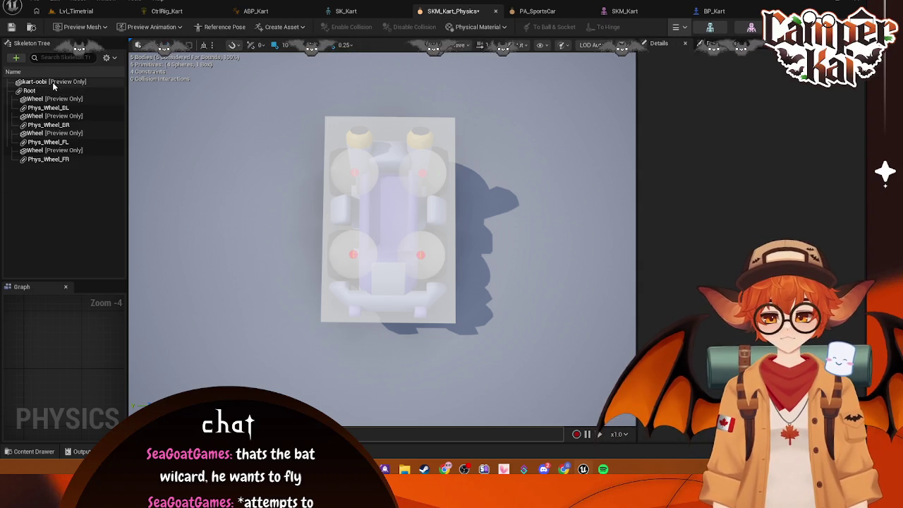
Enable collision between Root and all other bodies, then run and stop a quick simulation.
click(29, 90)
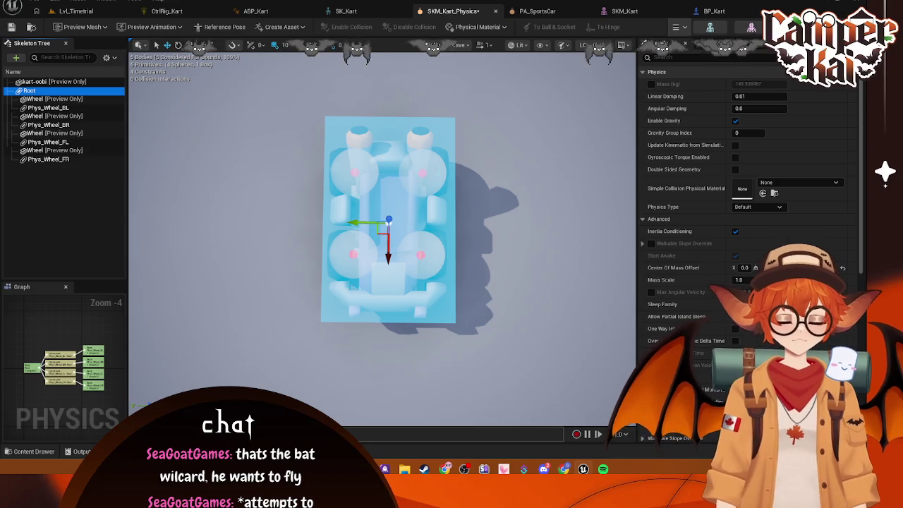
right_click(92, 98)
mouse_move(197, 135)
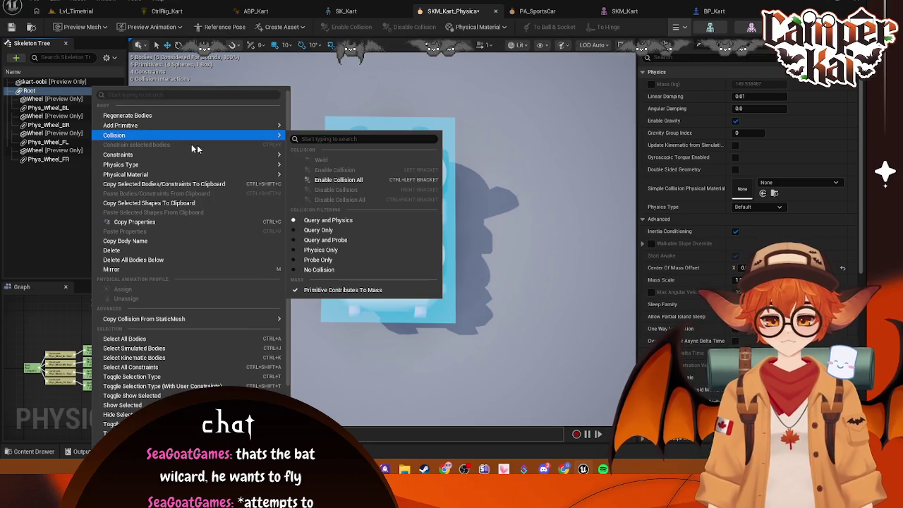
click(349, 182)
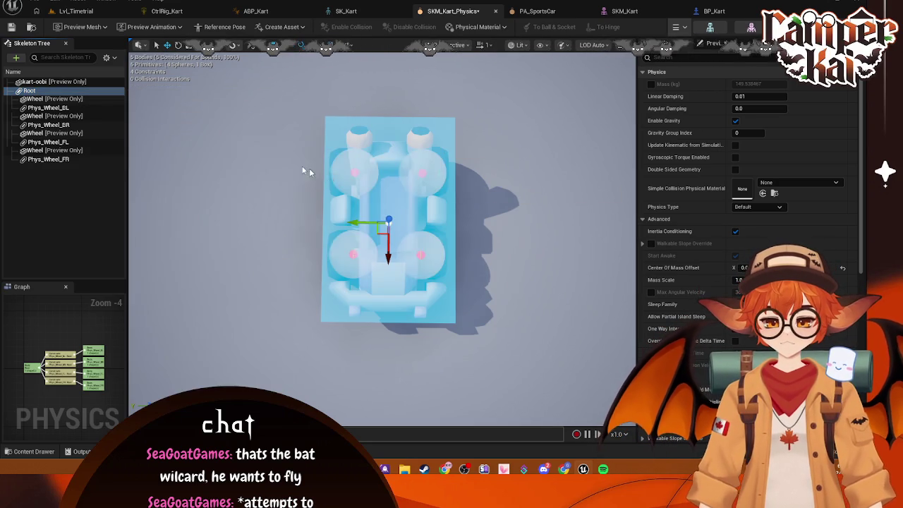
click(674, 30)
click(688, 69)
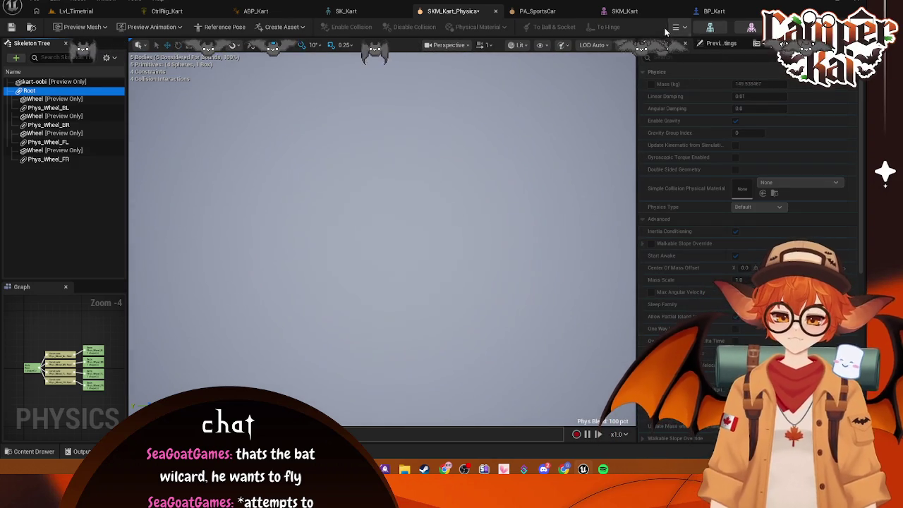
click(675, 28)
click(692, 72)
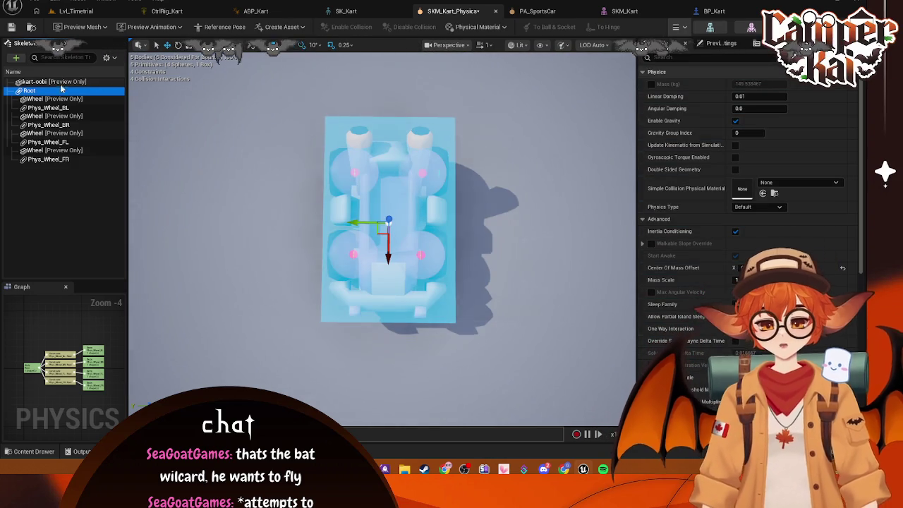
Disable collision between the Root body and all other bodies.
click(48, 107)
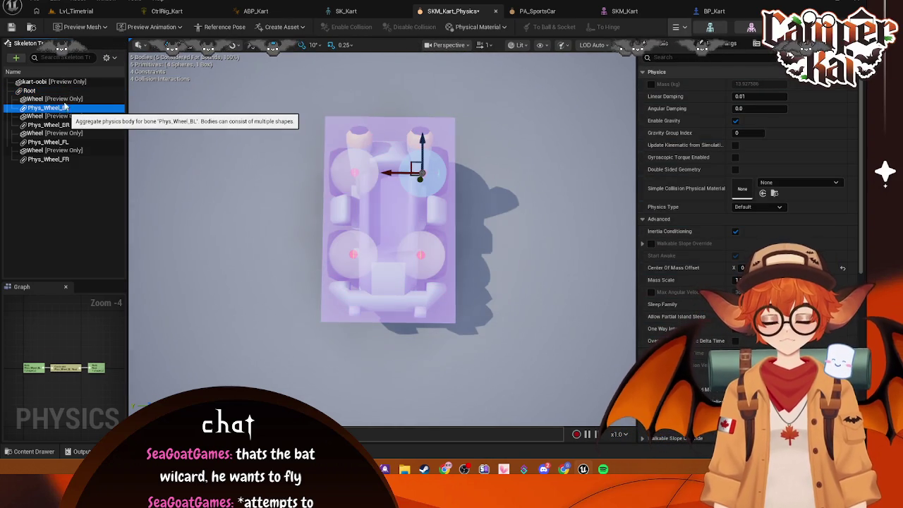
right_click(65, 90)
mouse_move(103, 130)
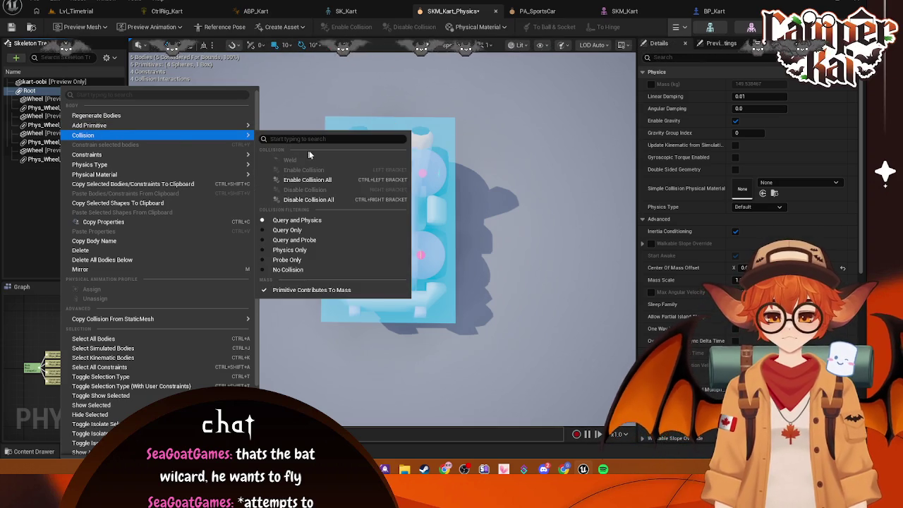
click(330, 200)
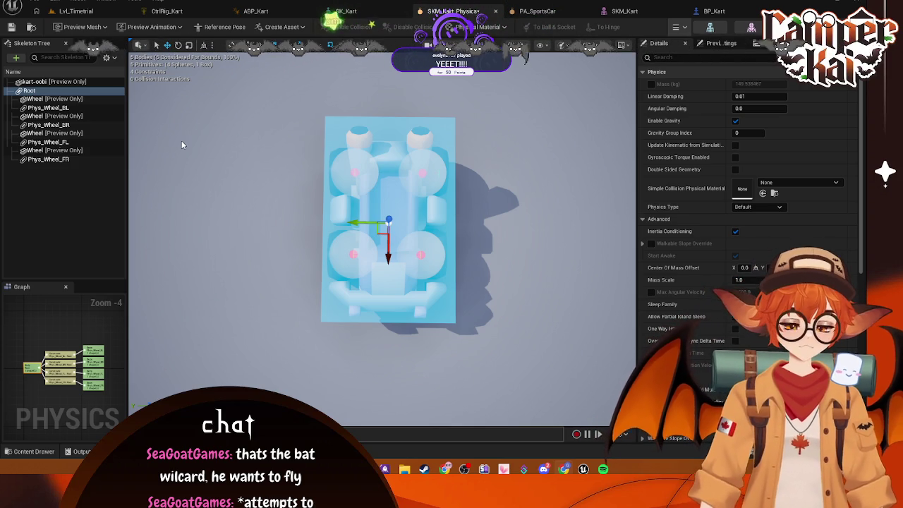
Show physics shapes under each bone and delete the None body from Root.
click(106, 58)
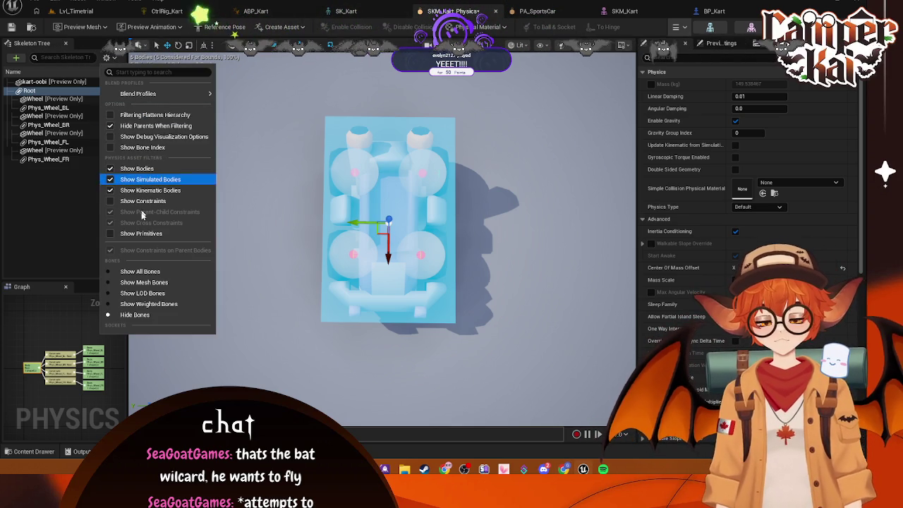
click(148, 233)
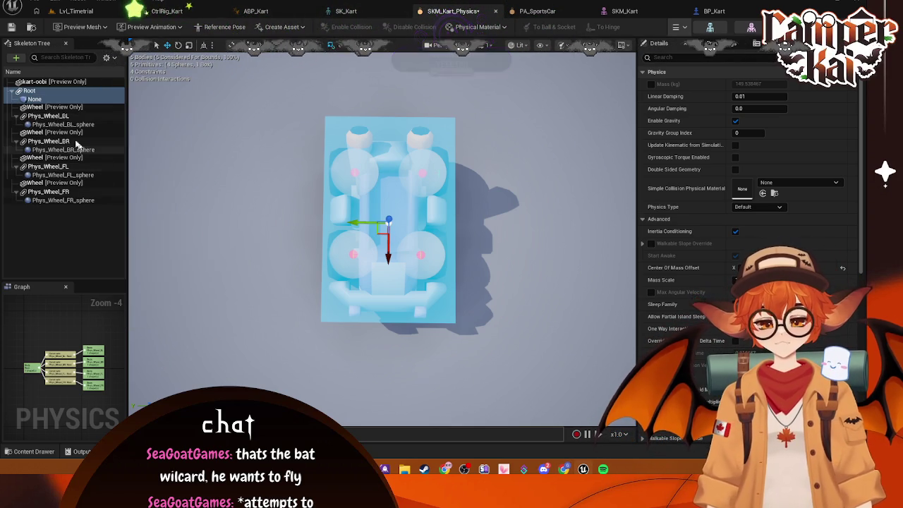
click(36, 100)
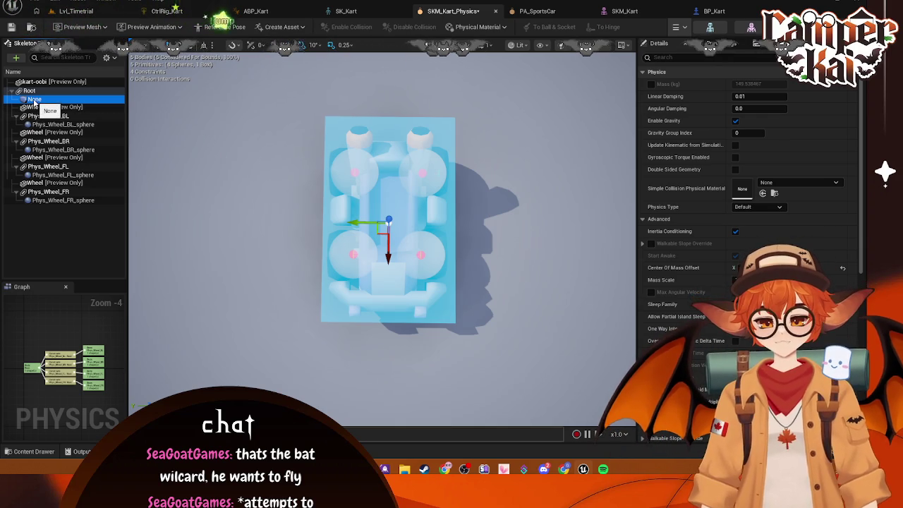
right_click(33, 104)
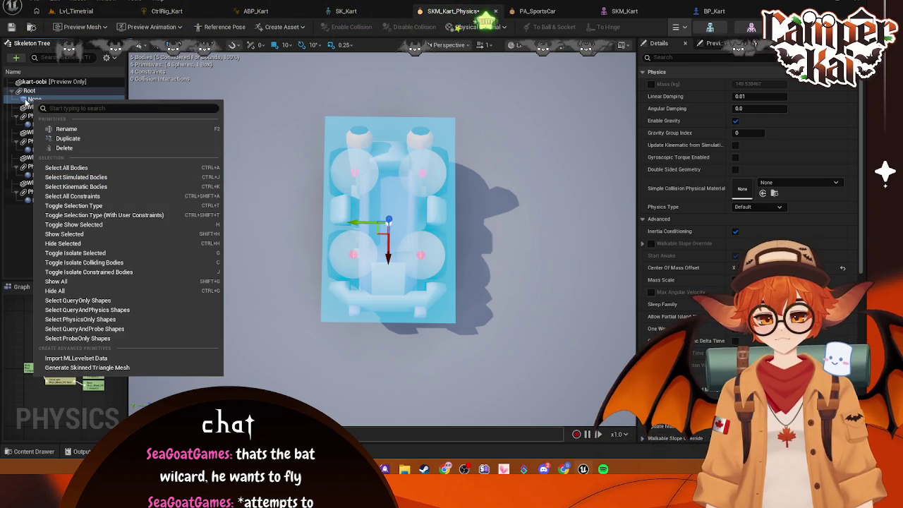
click(26, 101)
key(Delete)
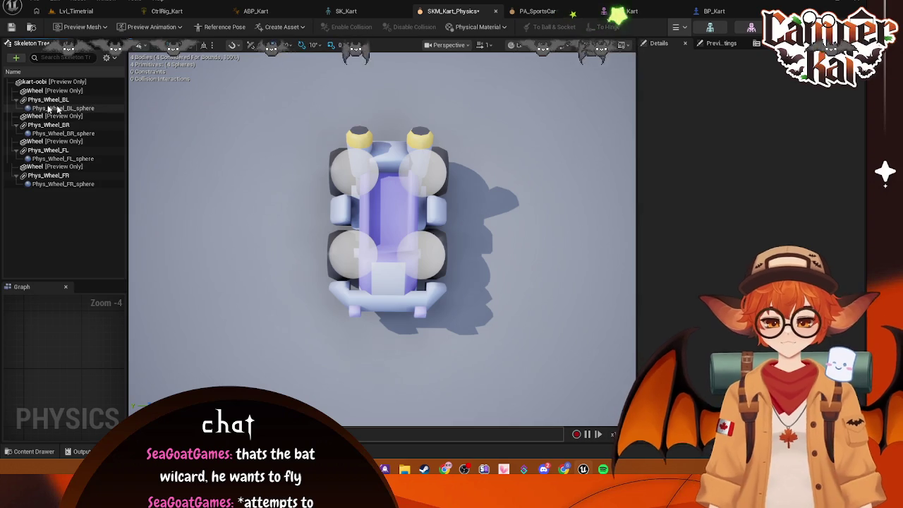
Simulate the kart without the root body, then drive it forward in Lvl_Timetrial and stop.
drag(513, 93, 513, 93)
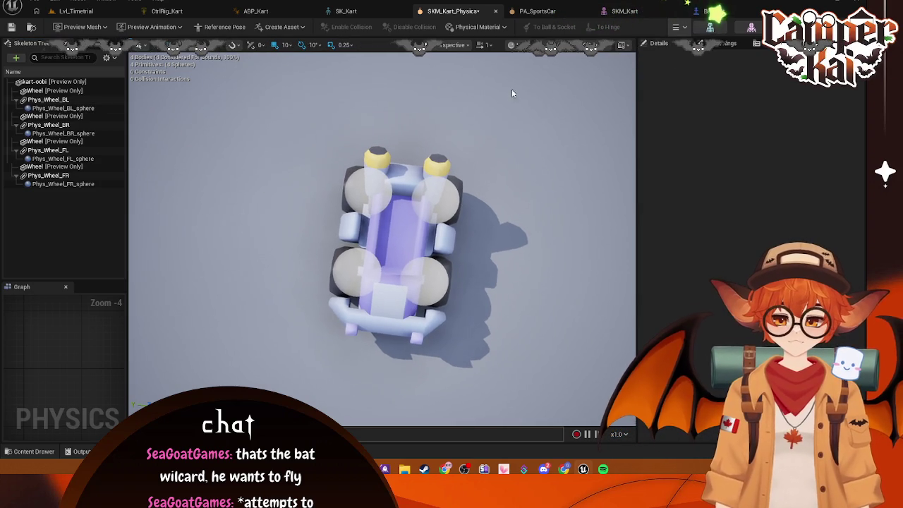
click(676, 27)
click(695, 57)
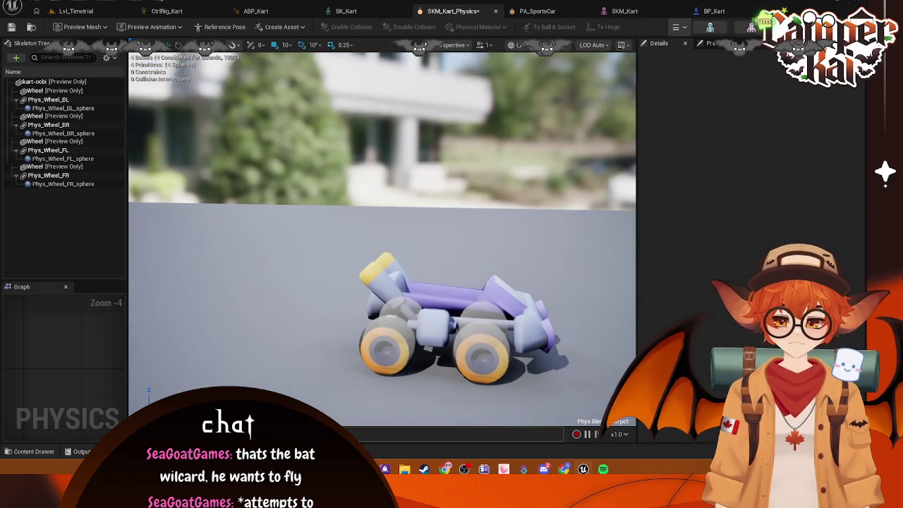
click(76, 11)
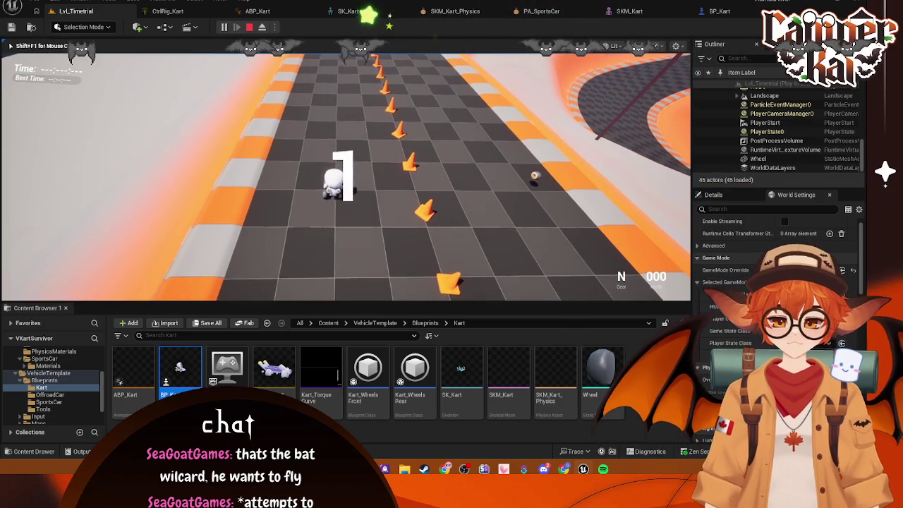
key(w)
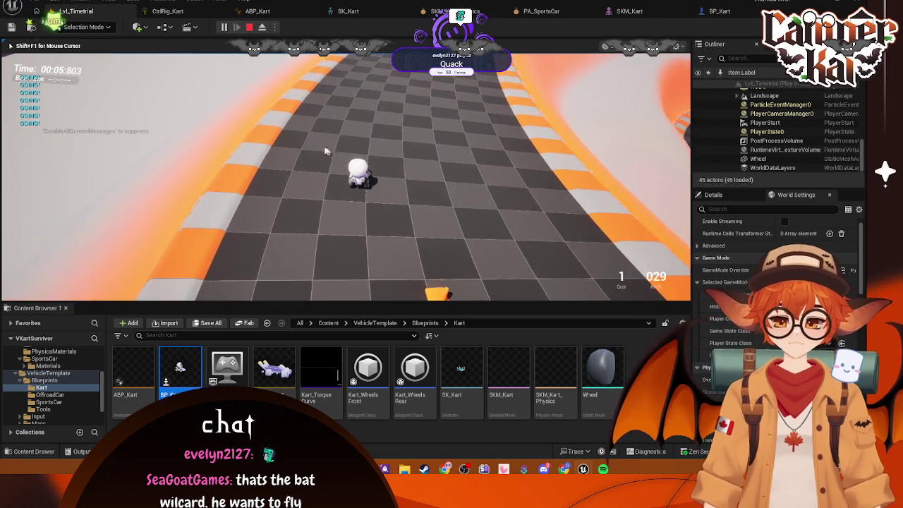
key(Escape)
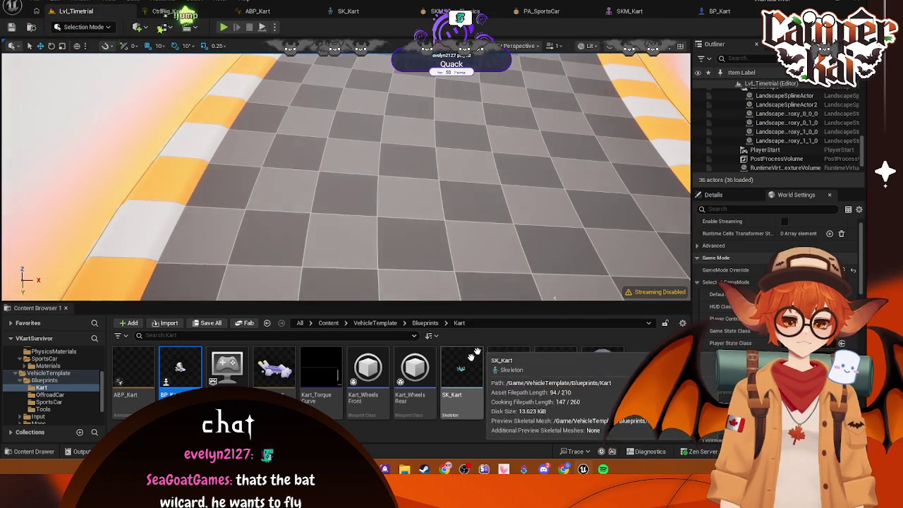
Open SKM_Kart and set its Physics Asset to SKM_Kart_Physics.
click(509, 384)
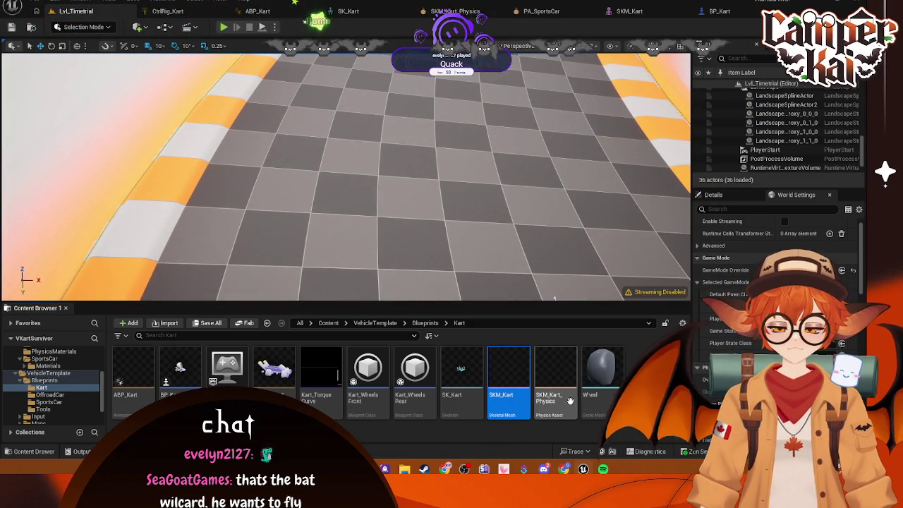
double_click(522, 398)
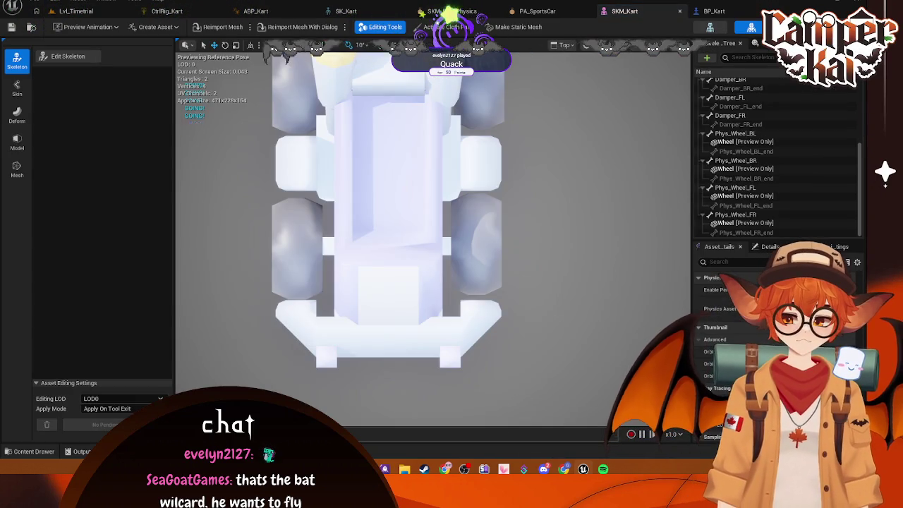
click(790, 308)
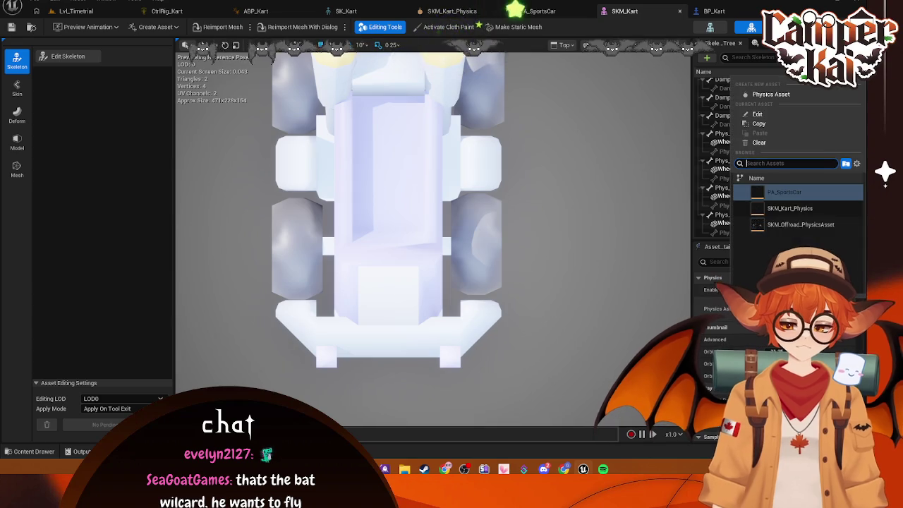
click(791, 209)
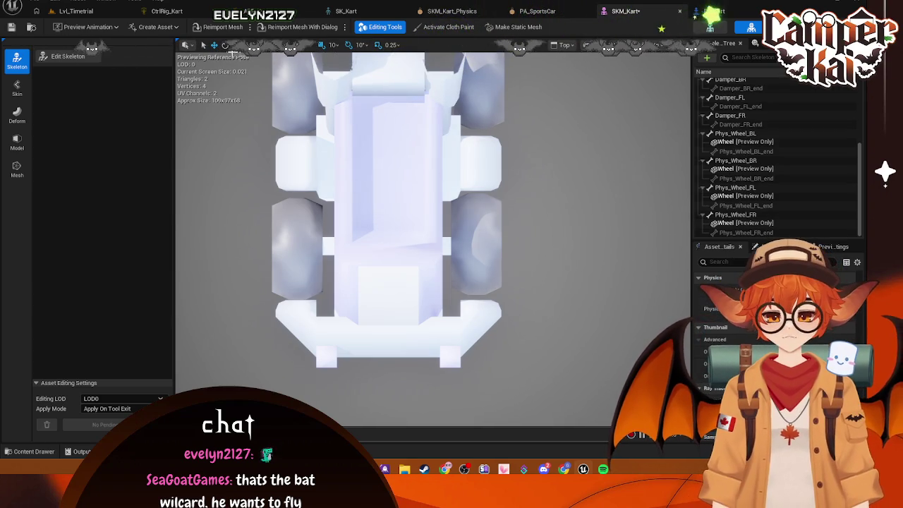
Start a play test in Lvl_Timetrial, then return to SKM_Kart_Physics.
click(75, 11)
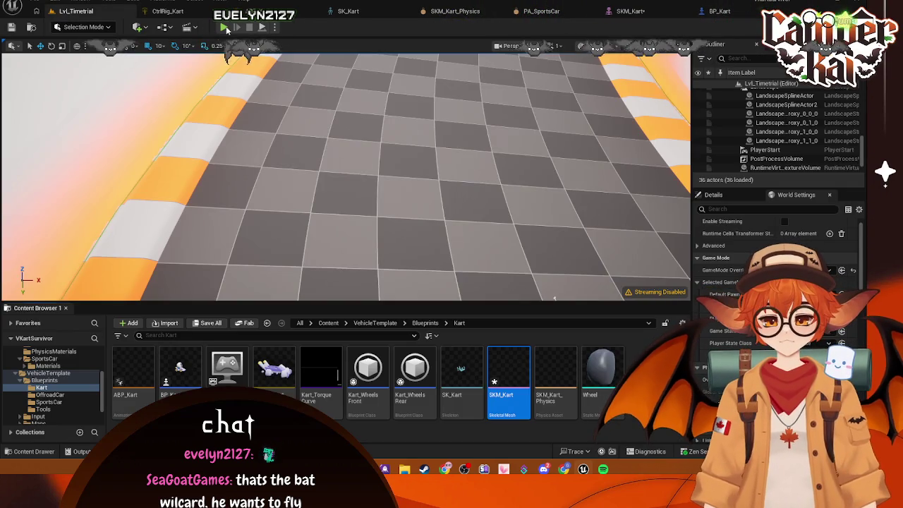
key(alt+p)
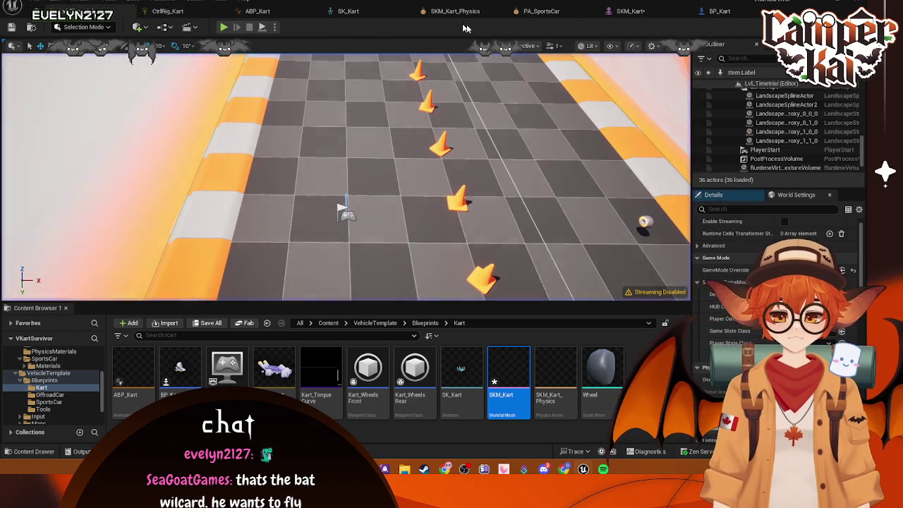
click(444, 12)
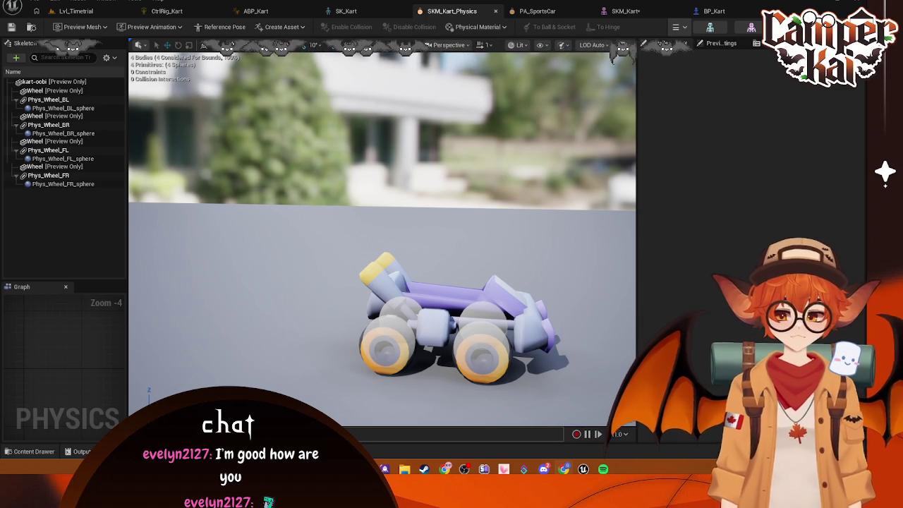
Play Lvl_Timetrial briefly, with the kart staying at 000 speed, then end the session.
click(70, 11)
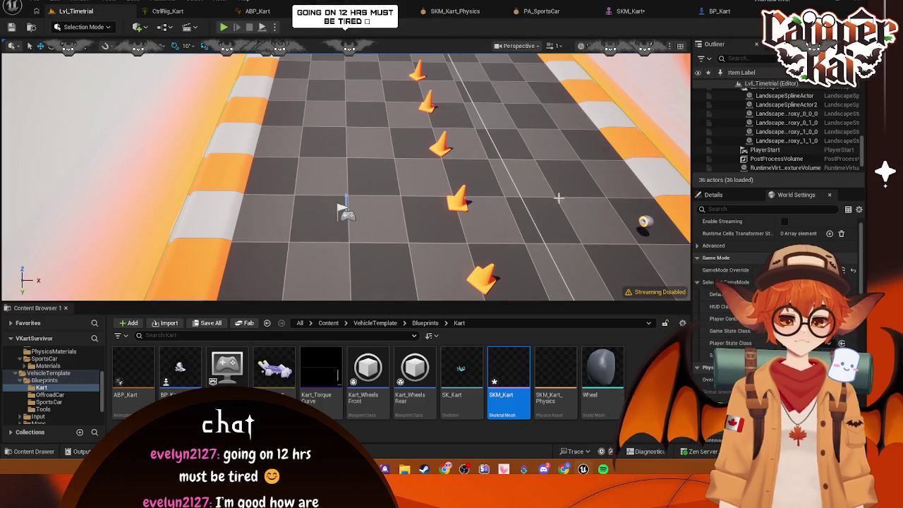
click(224, 28)
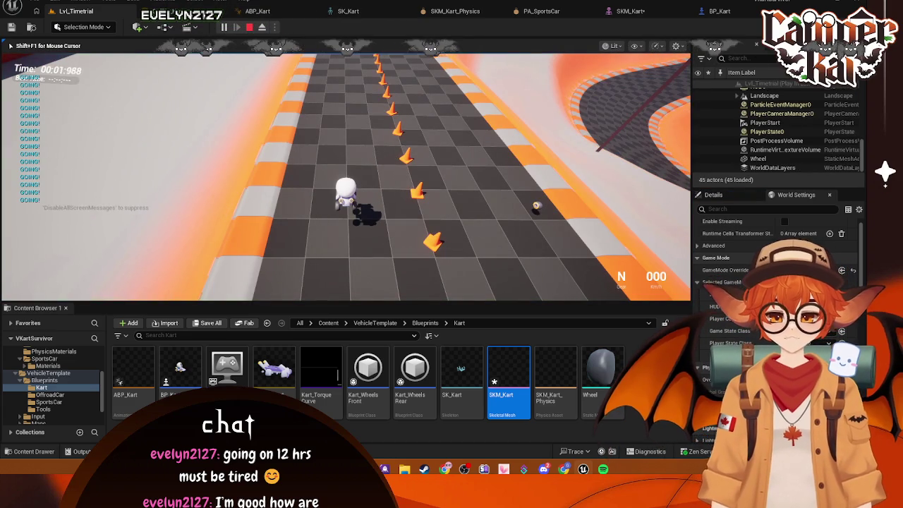
key(Escape)
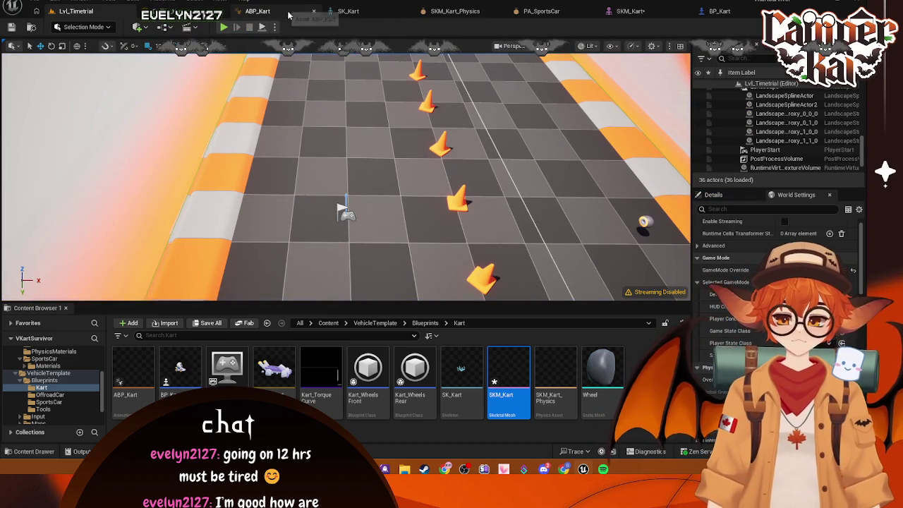
Swap SKM_Kart's physics asset, save the mesh, and run a short play test in Lvl_Timetrial.
click(716, 10)
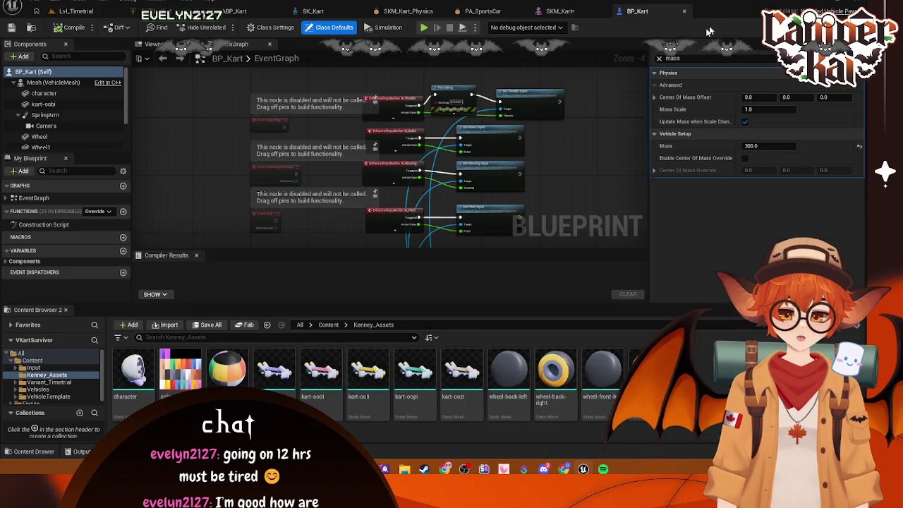
click(601, 14)
click(783, 308)
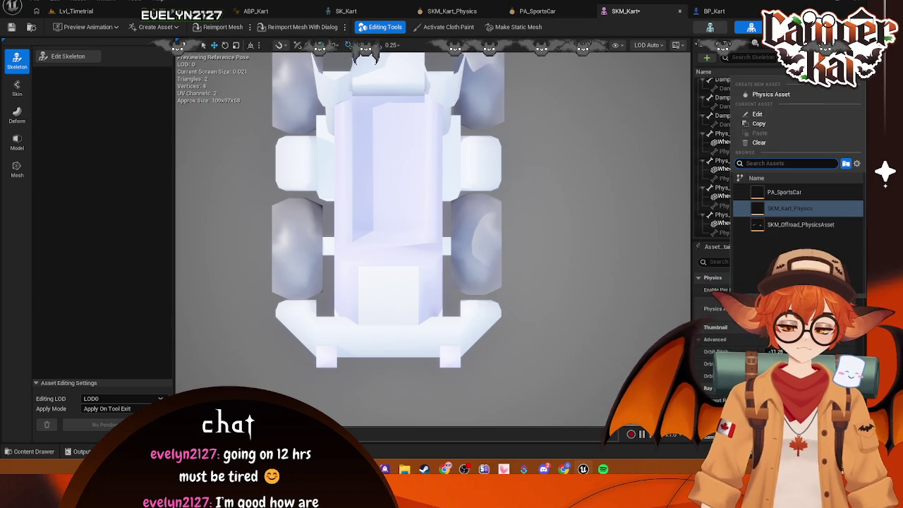
click(783, 191)
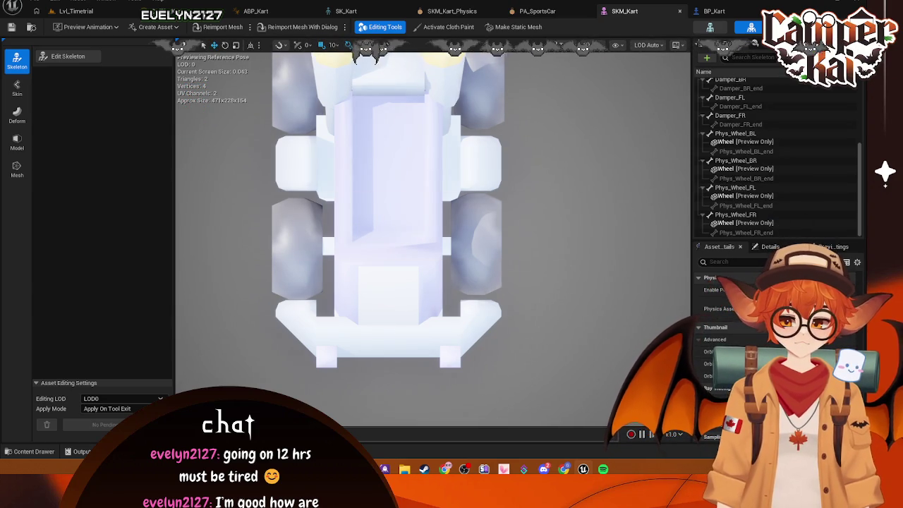
click(783, 308)
click(783, 223)
key(ctrl+s)
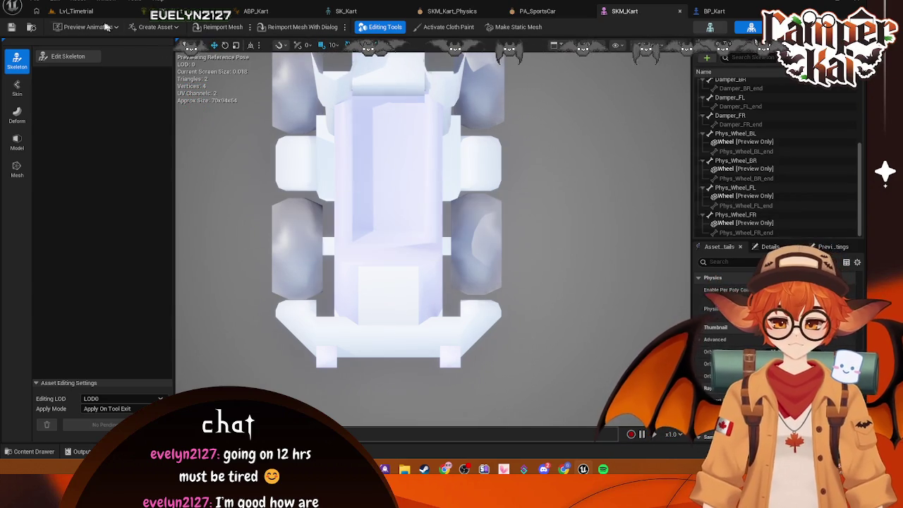
click(75, 10)
click(223, 26)
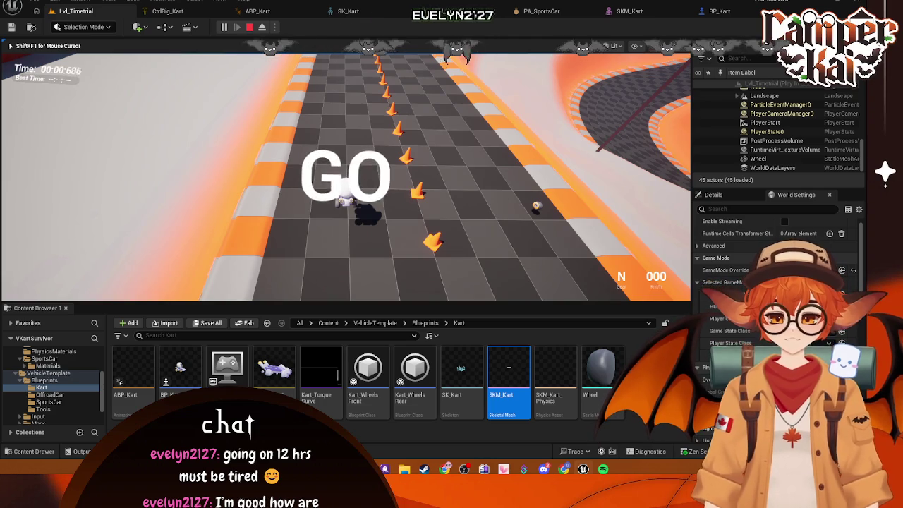
key(Escape)
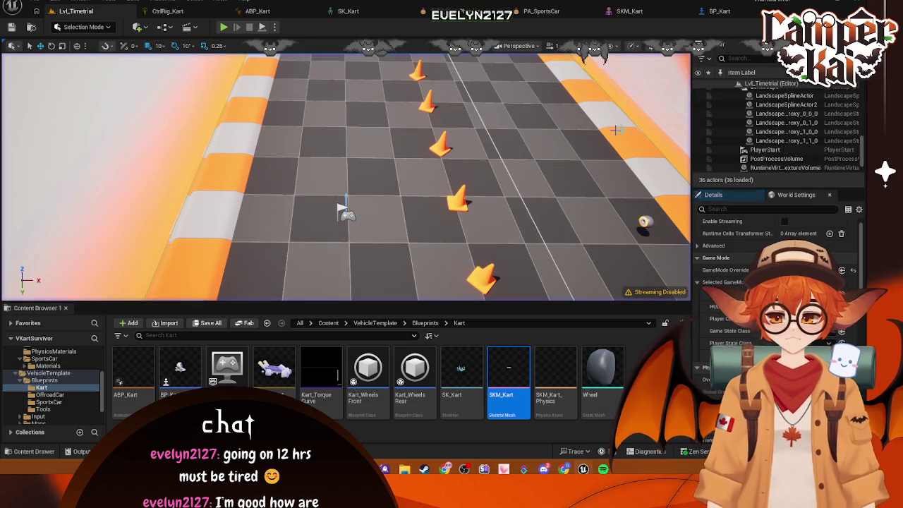
Assign another physics asset, save, and drive the kart forward and around the right curve.
click(629, 11)
click(797, 309)
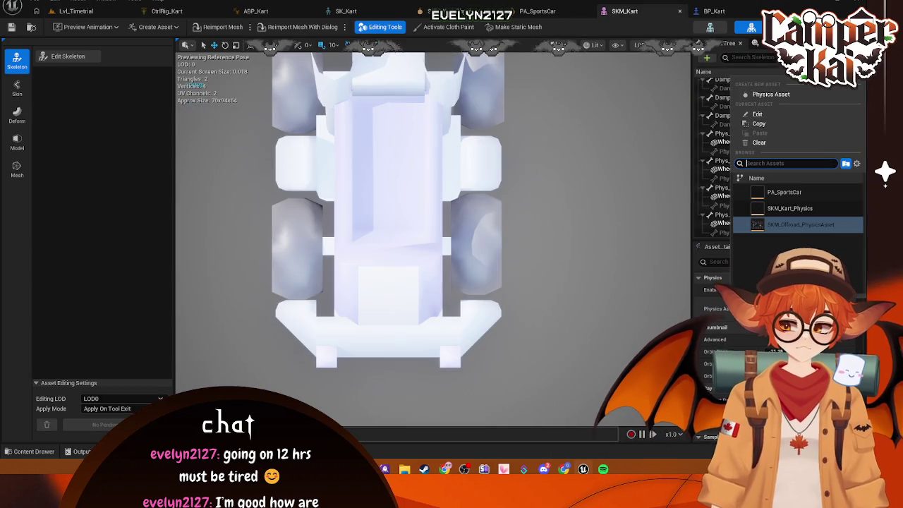
click(787, 194)
key(ctrl+s)
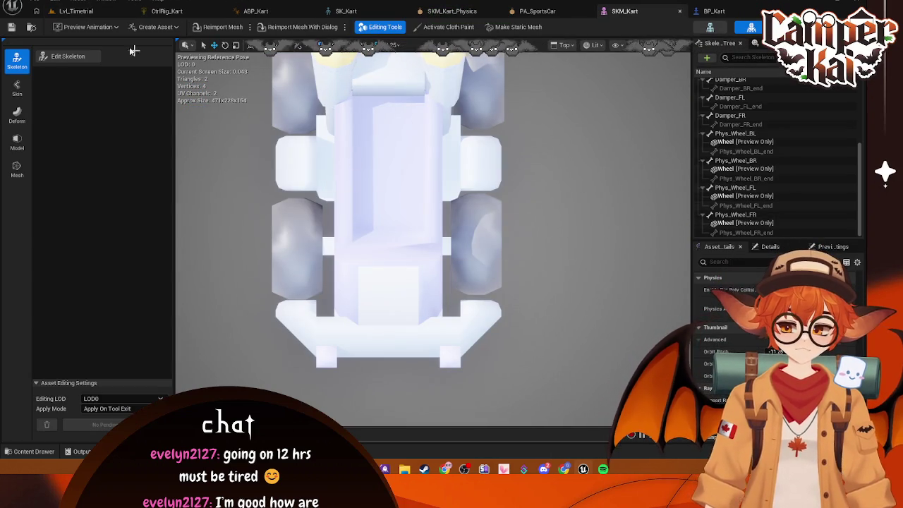
click(76, 11)
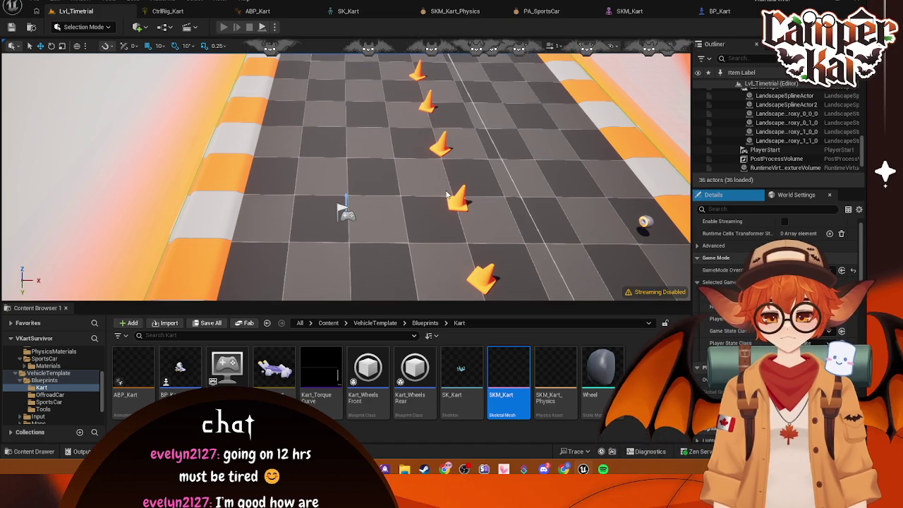
key(alt+p)
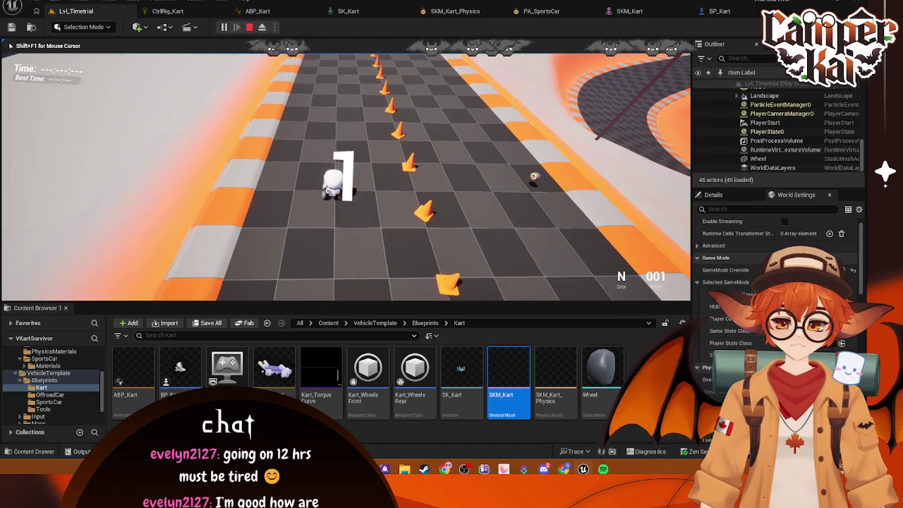
key(w)
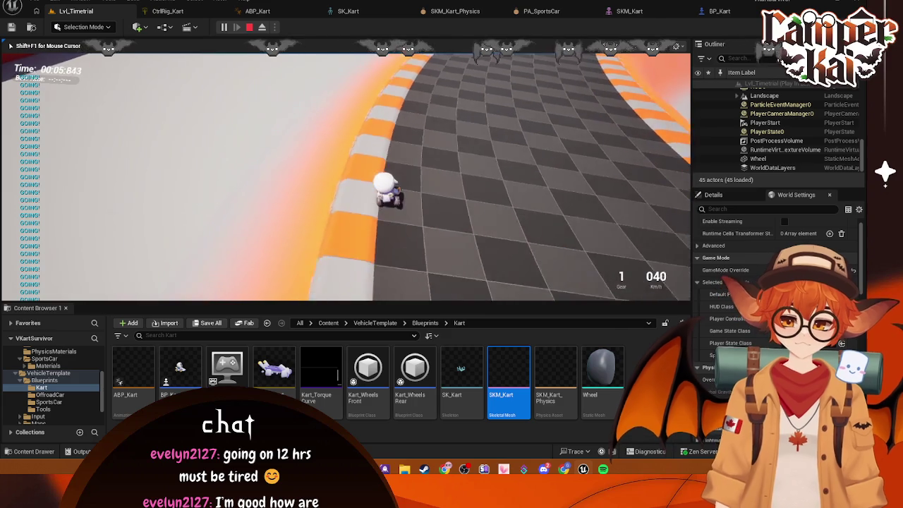
key(d)
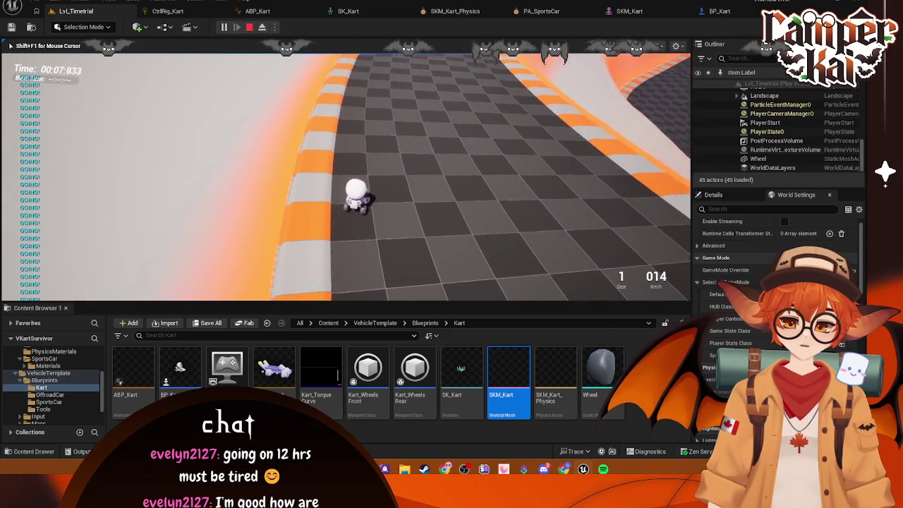
key(Escape)
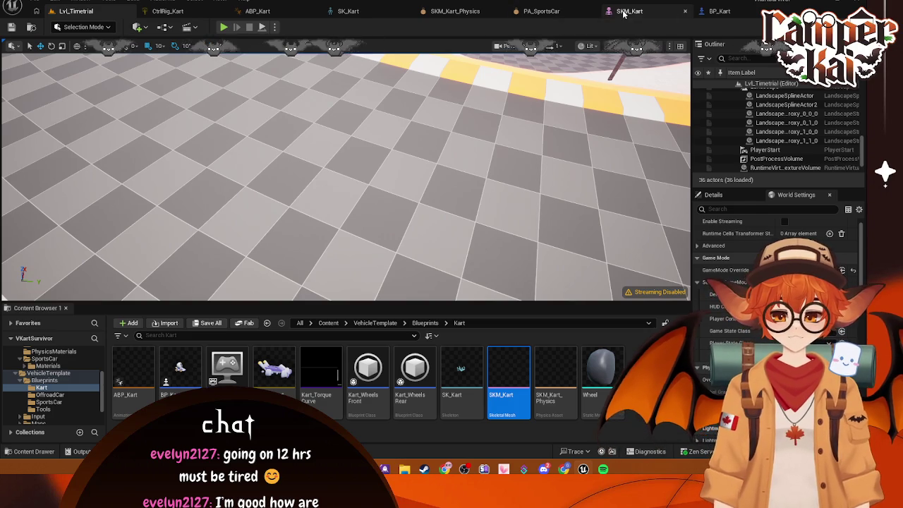
Return to SKM_Kart_Physics and set its skeleton tree to Show All Bones.
click(624, 12)
click(540, 11)
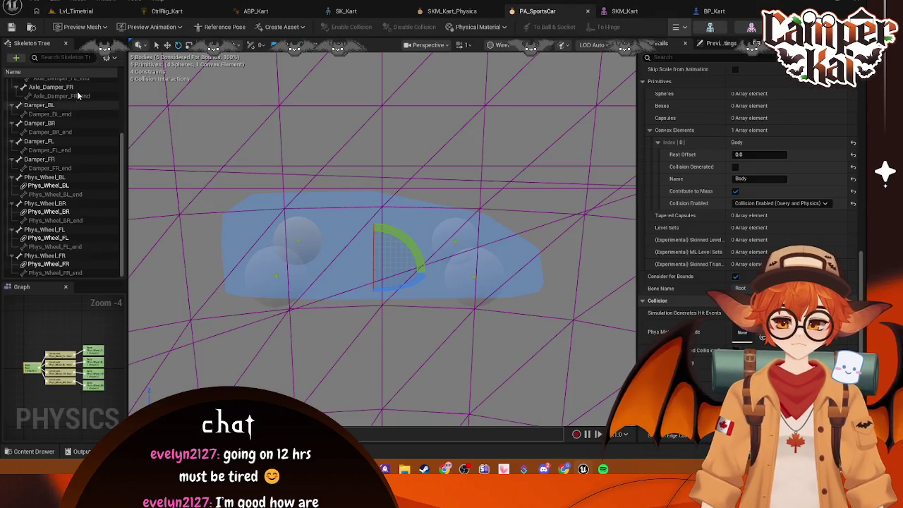
scroll(70, 99, up, 3)
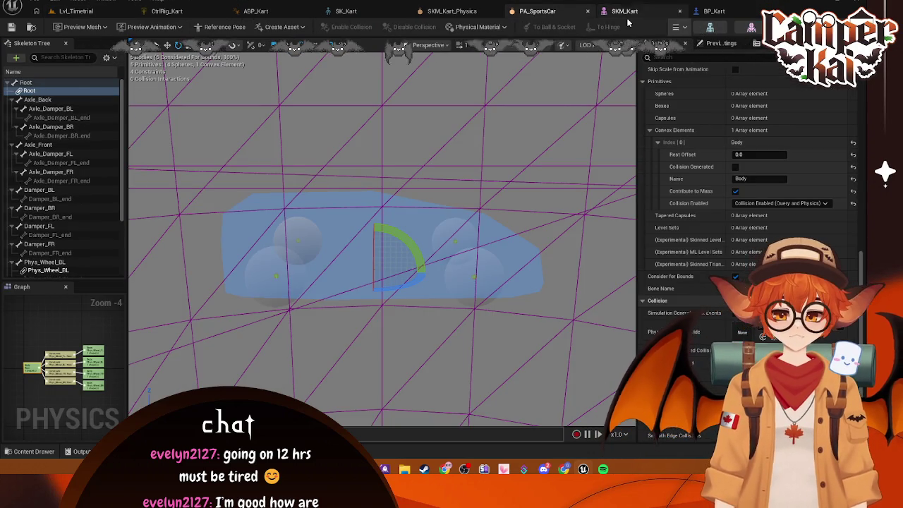
key(ctrl+Tab)
key(ctrl+Tab)
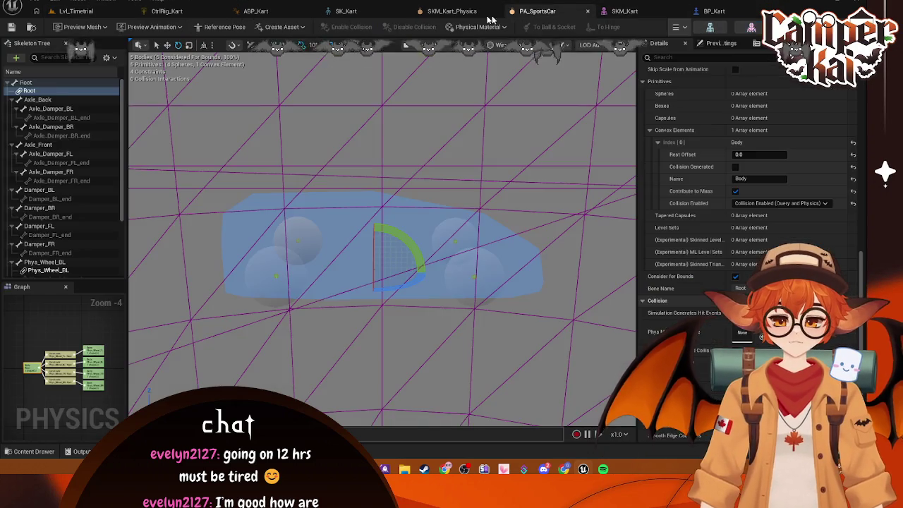
click(439, 15)
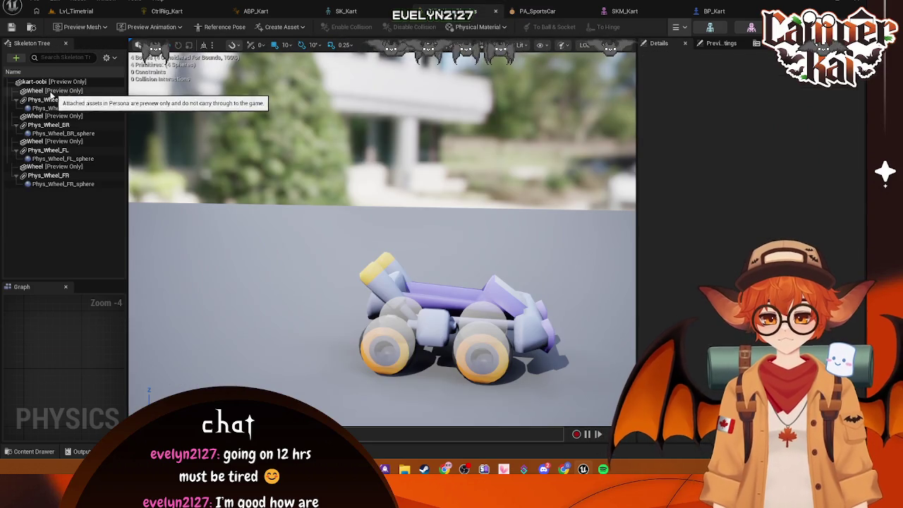
click(106, 59)
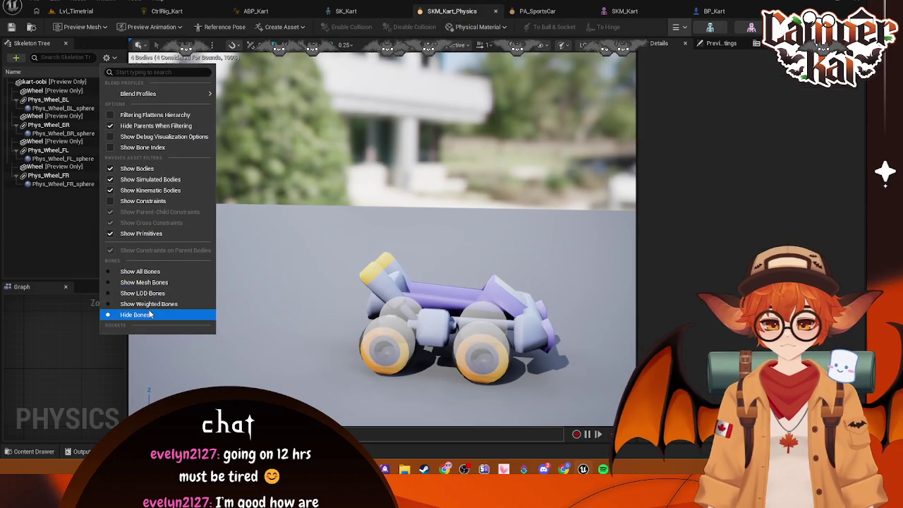
click(142, 271)
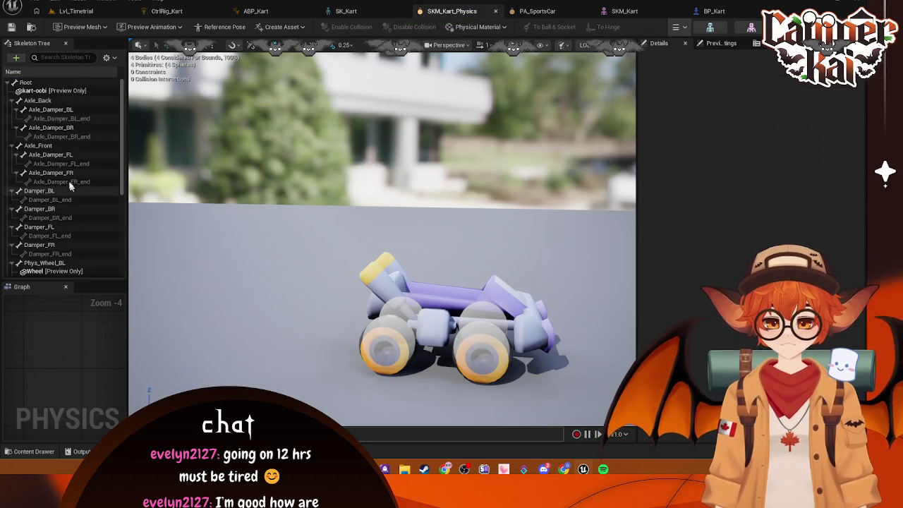
Copy the kart-oobi static mesh collision onto the Root bone as a convex body.
right_click(28, 83)
mouse_move(104, 140)
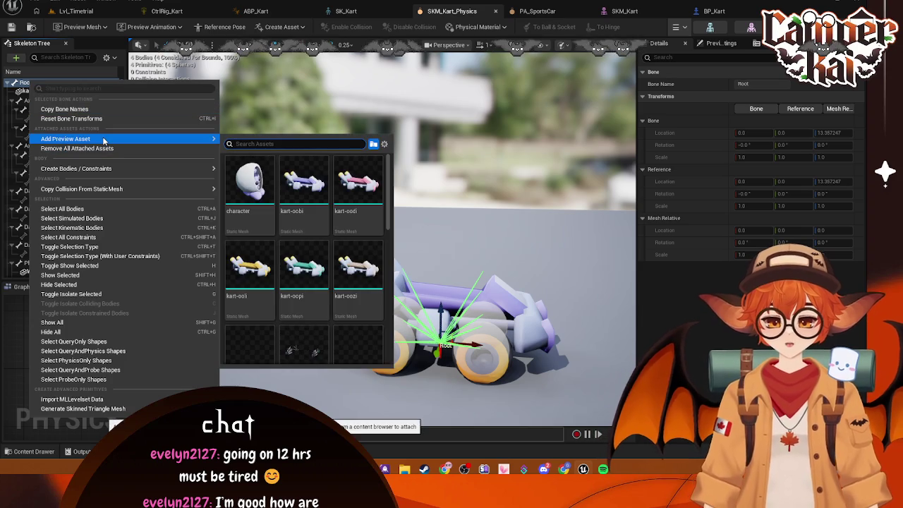
mouse_move(110, 192)
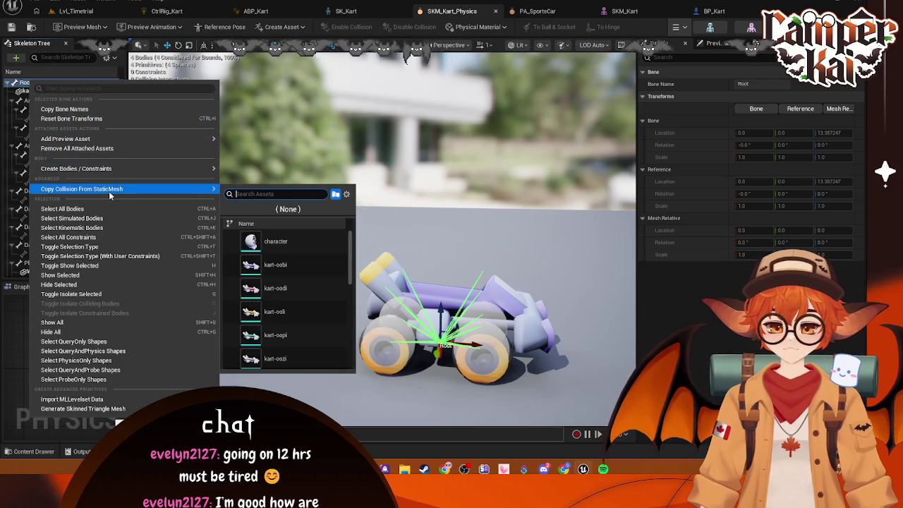
mouse_move(139, 167)
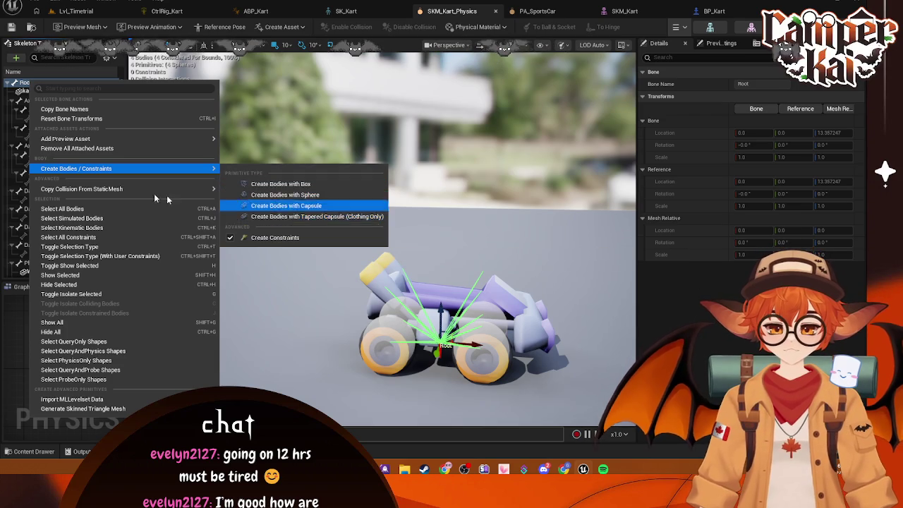
click(275, 264)
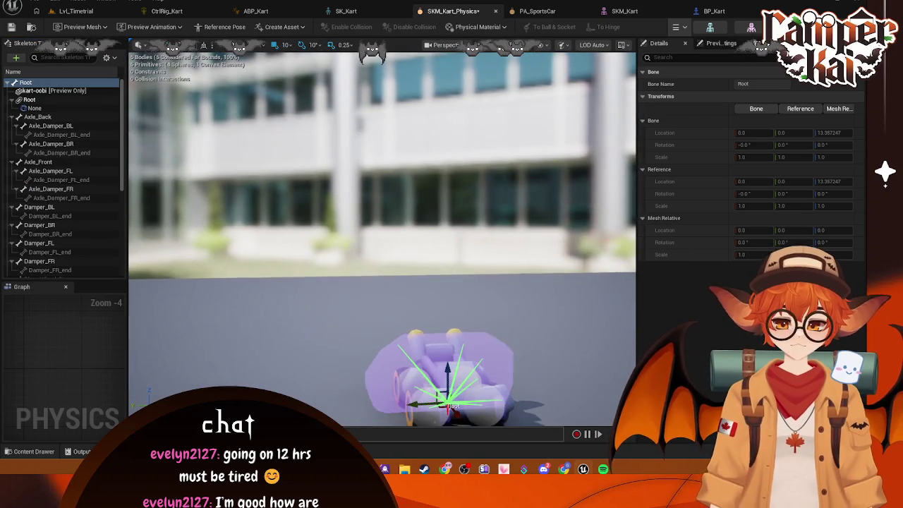
Delete the copied None convex primitive from under Root.
click(71, 109)
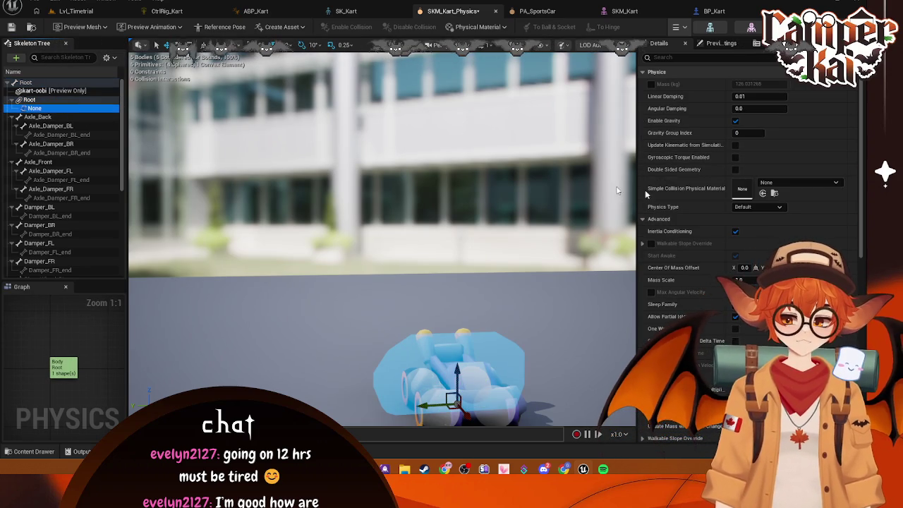
key(Up)
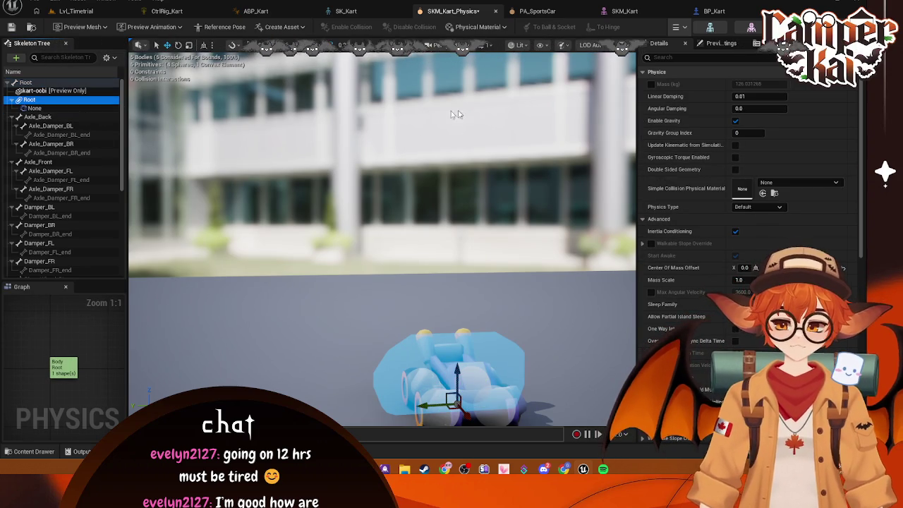
click(33, 108)
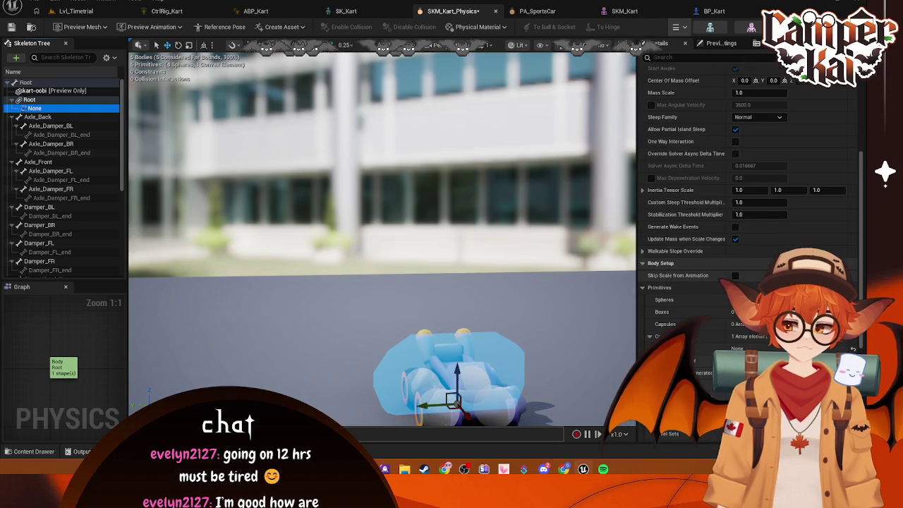
scroll(761, 347, down, 2)
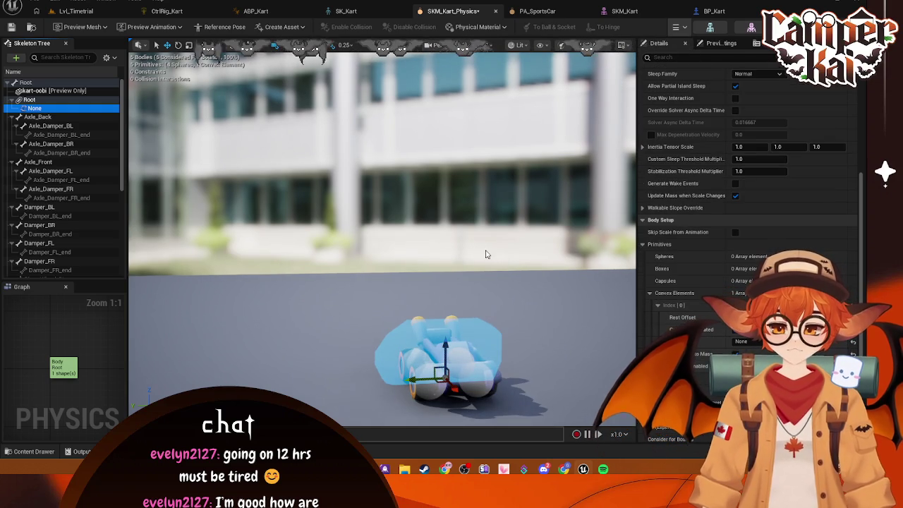
click(73, 100)
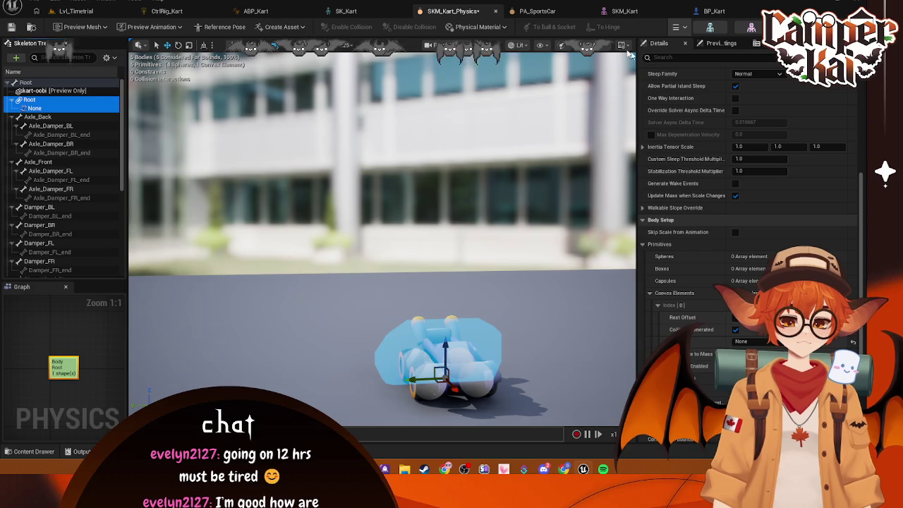
click(53, 92)
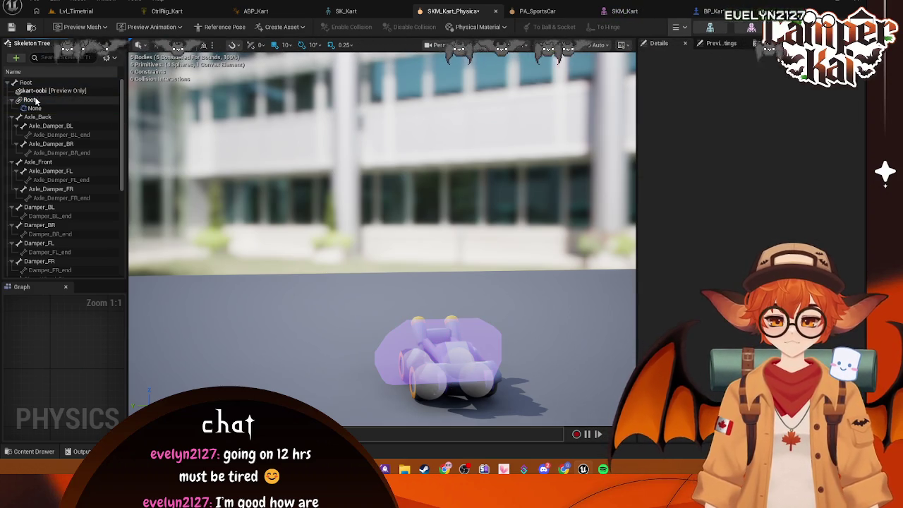
click(34, 108)
right_click(41, 110)
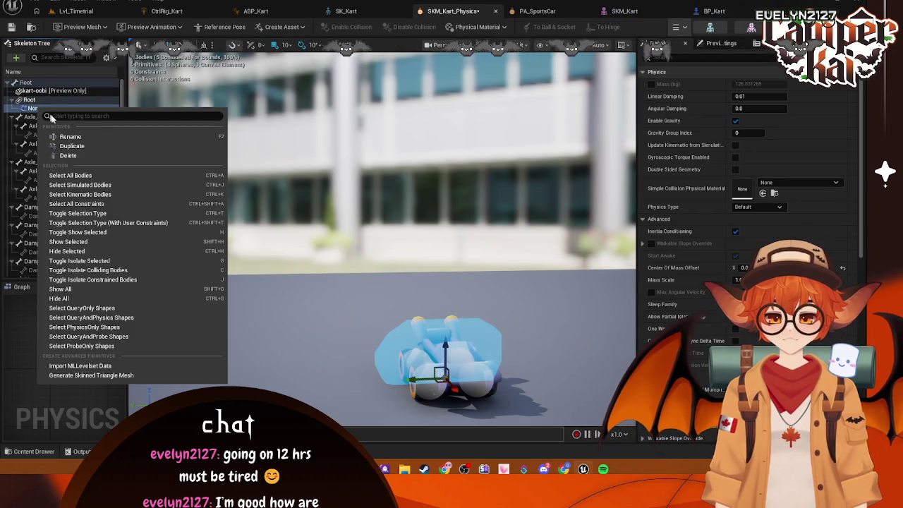
click(65, 156)
Reselect the Root bone and bring up its actions, then go to Lvl_Timetrial.
click(107, 58)
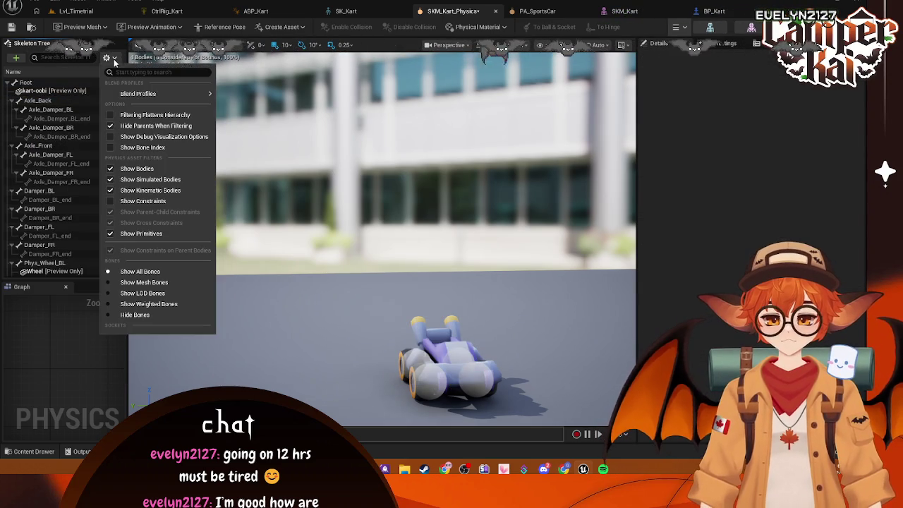
mouse_move(142, 93)
click(55, 84)
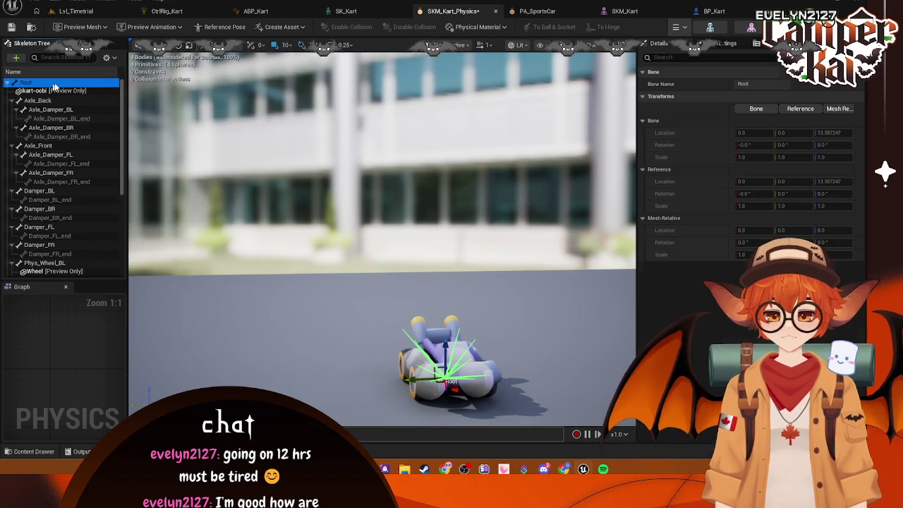
right_click(51, 85)
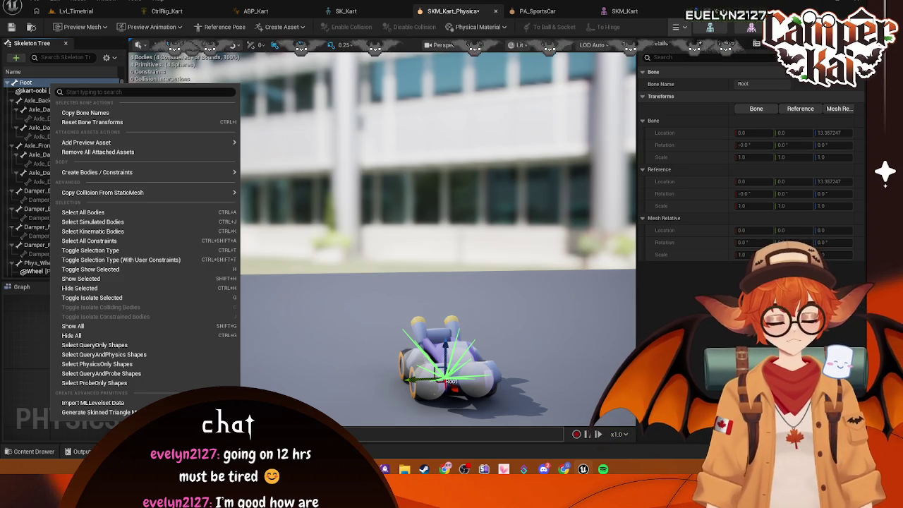
click(75, 11)
Close the front wheel class, check SKM_Kart, PA_SportsCar and SK_Kart, then select Root in SKM_Kart_Physics.
click(372, 378)
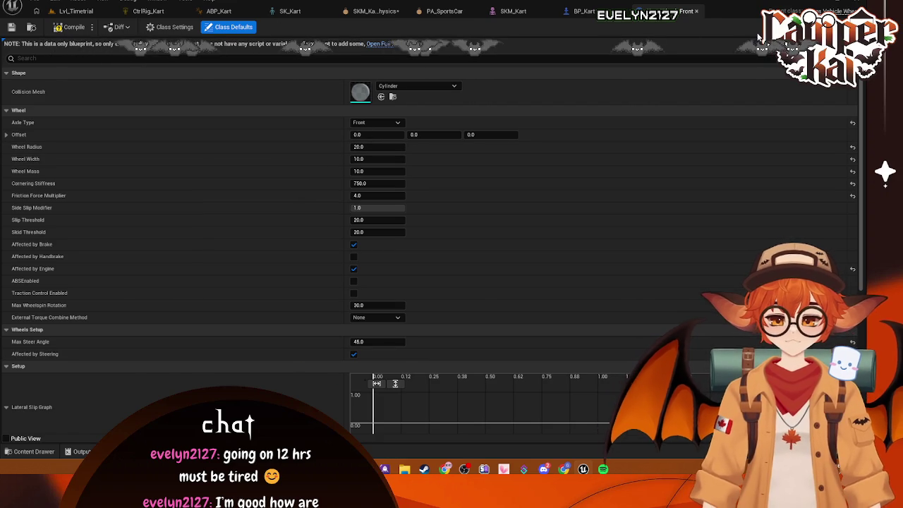
click(696, 12)
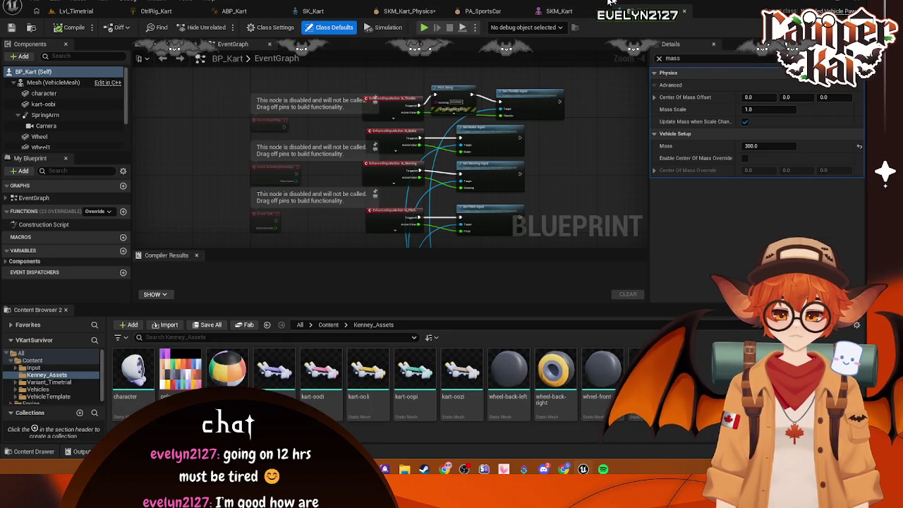
click(566, 11)
click(550, 13)
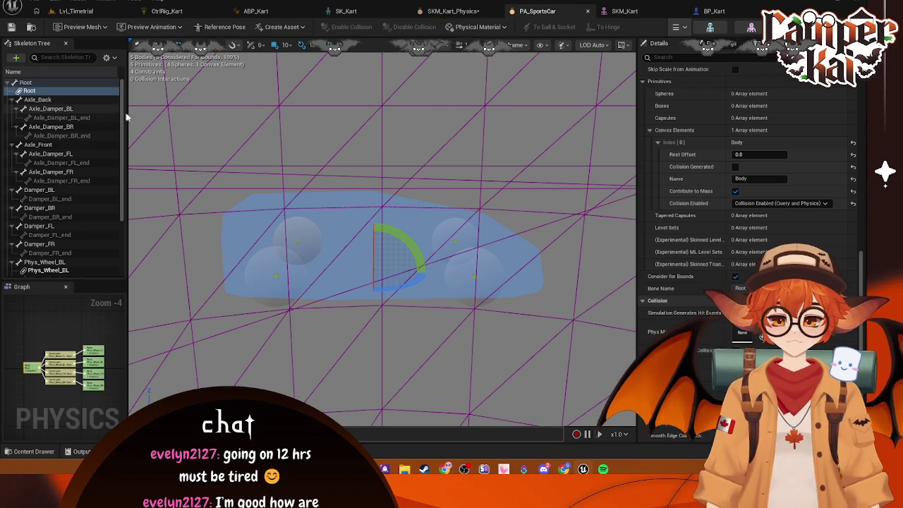
click(346, 11)
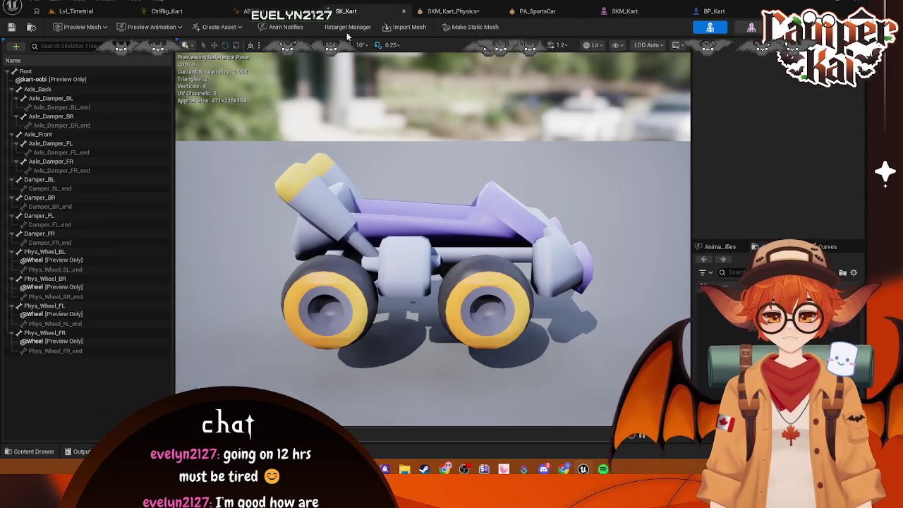
click(462, 12)
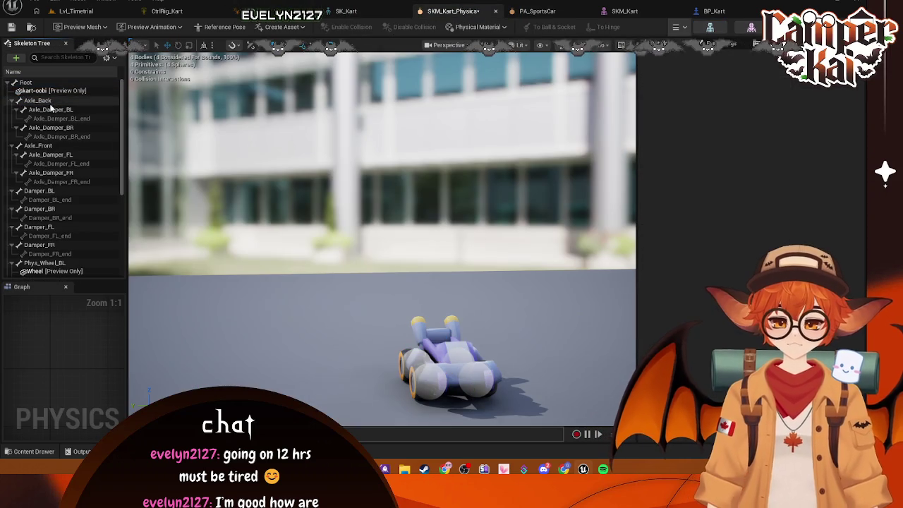
click(28, 83)
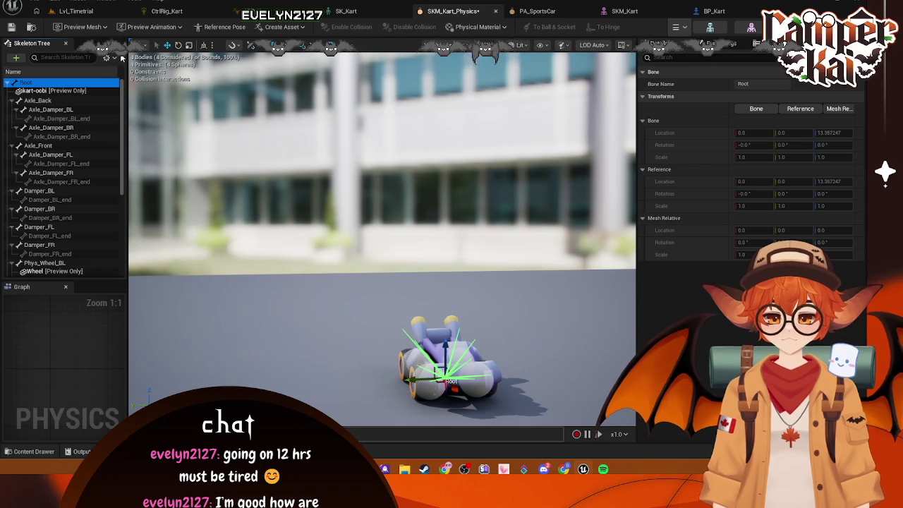
Review the Root bone's context menu submenus without choosing anything.
right_click(67, 84)
mouse_move(156, 175)
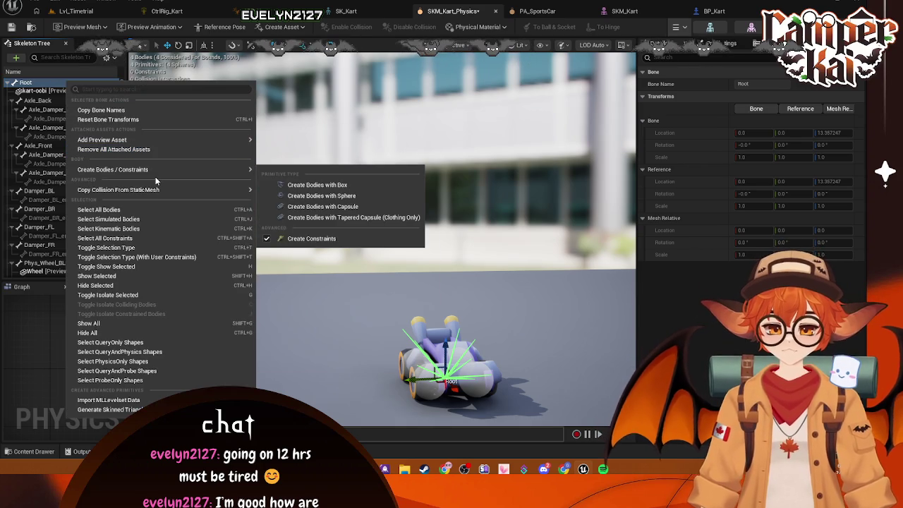
mouse_move(162, 190)
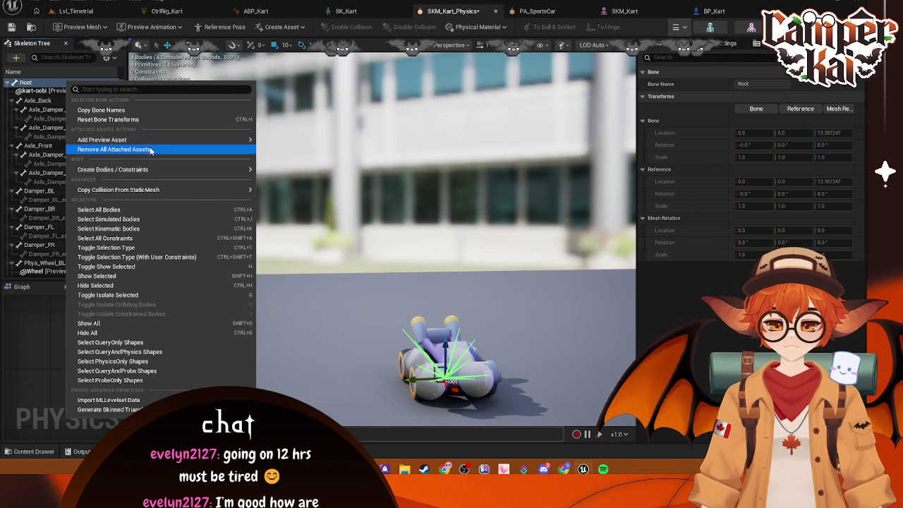
mouse_move(158, 141)
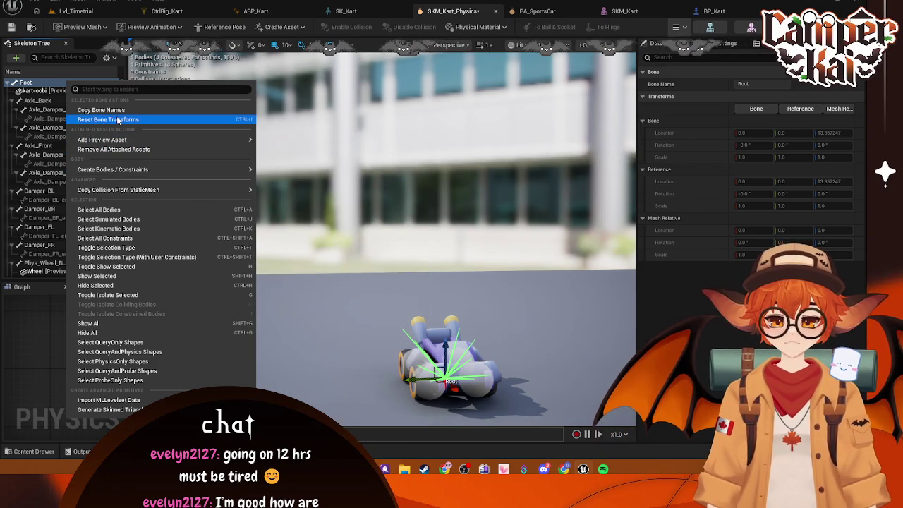
click(14, 329)
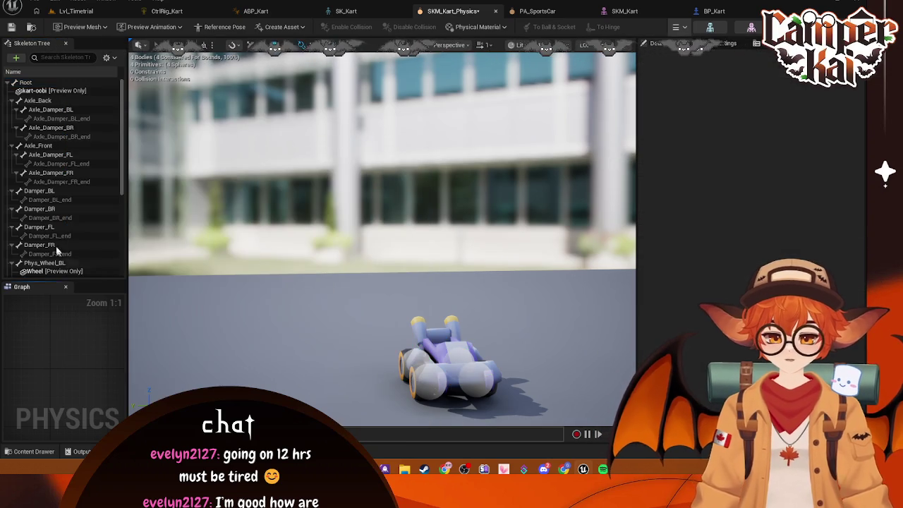
Check the Phys_Wheel_BL_sphere body and kart-oobi preview entry, then reopen Root's actions.
scroll(51, 204, down, 6)
click(48, 135)
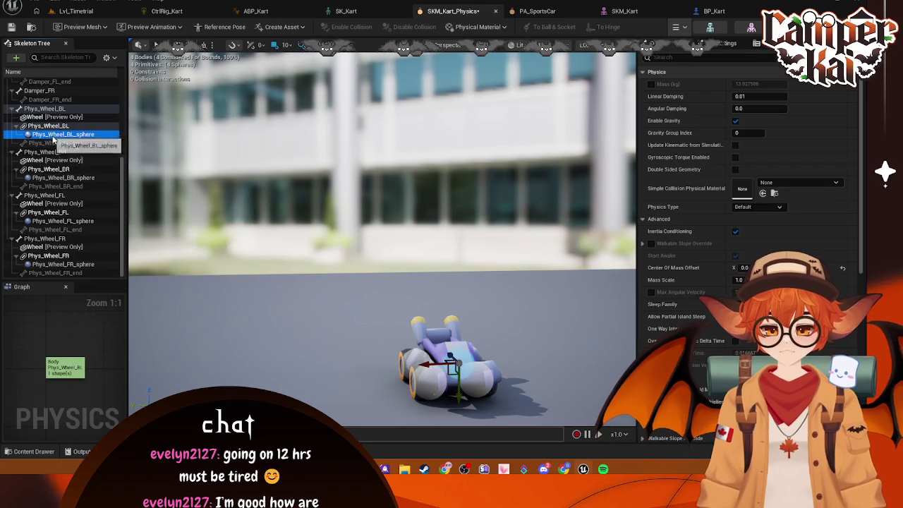
scroll(50, 121, up, 6)
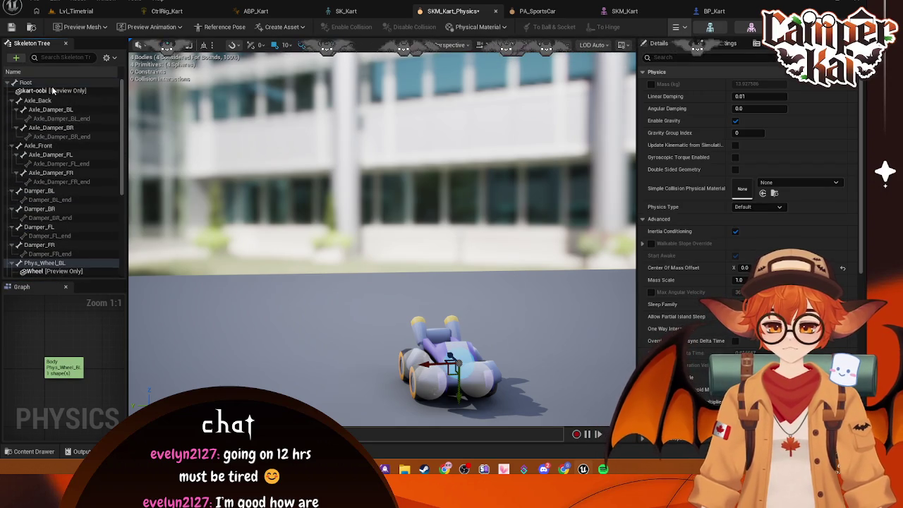
click(54, 90)
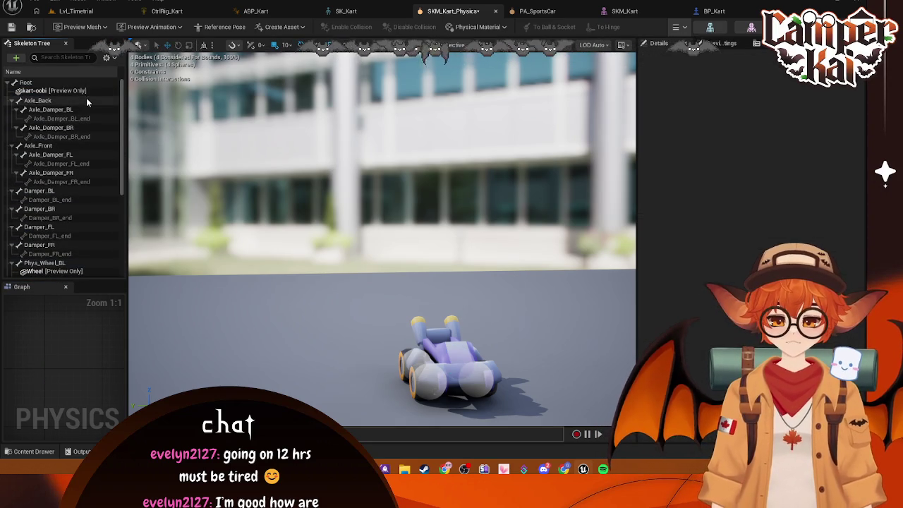
click(49, 84)
right_click(50, 87)
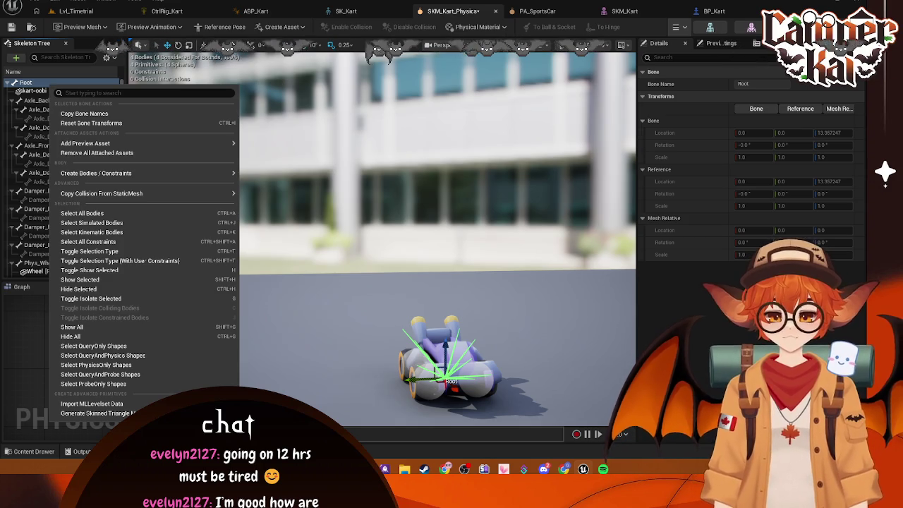
Open the PA_SportsCar physics asset and select its Root body in the Skeleton Tree.
click(536, 11)
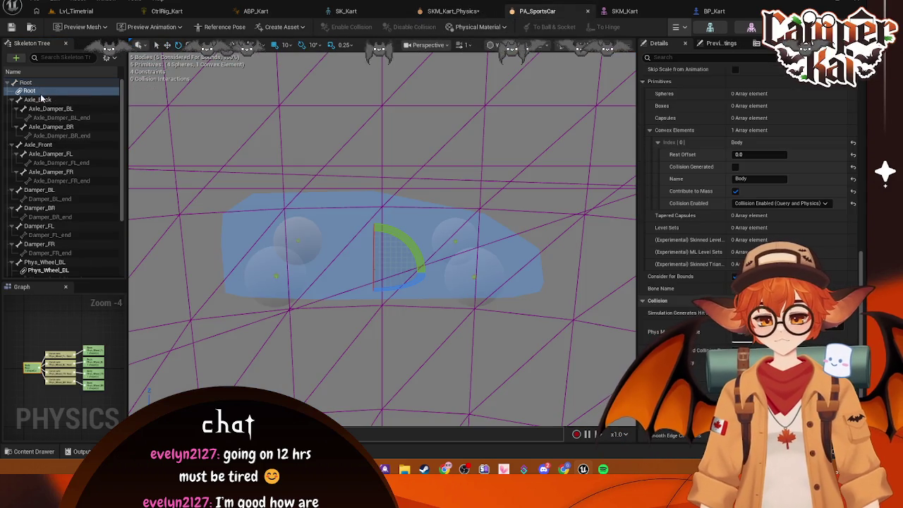
click(106, 57)
click(37, 85)
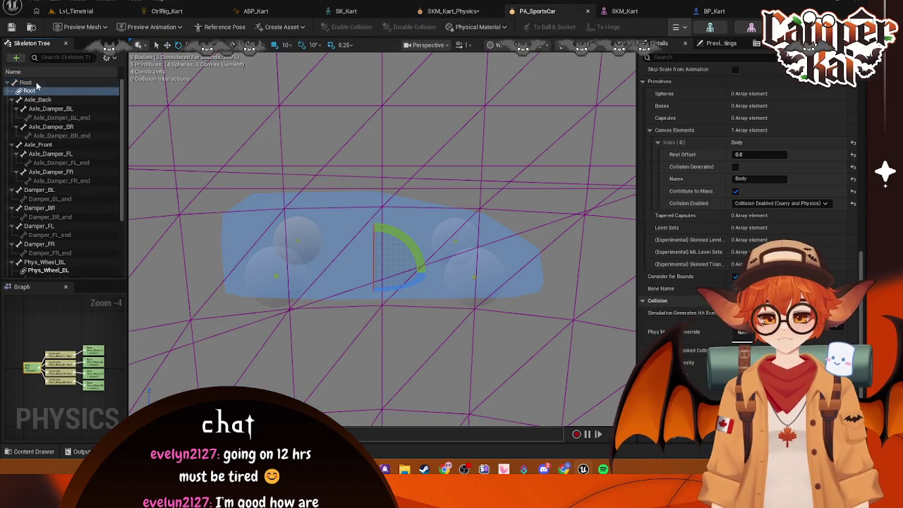
click(39, 90)
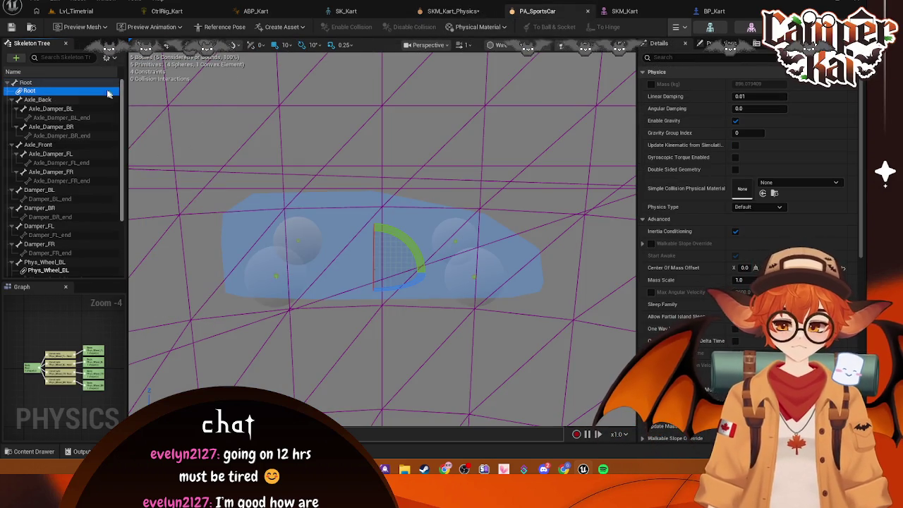
click(60, 82)
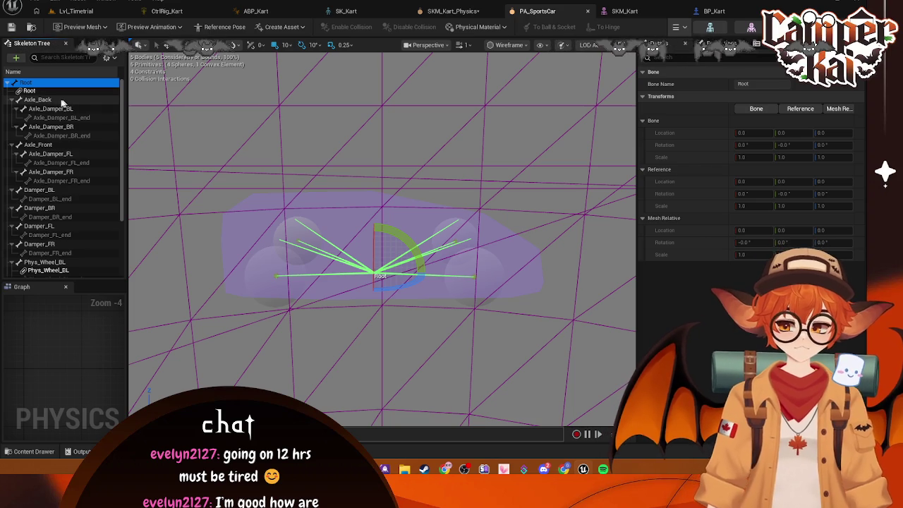
click(39, 91)
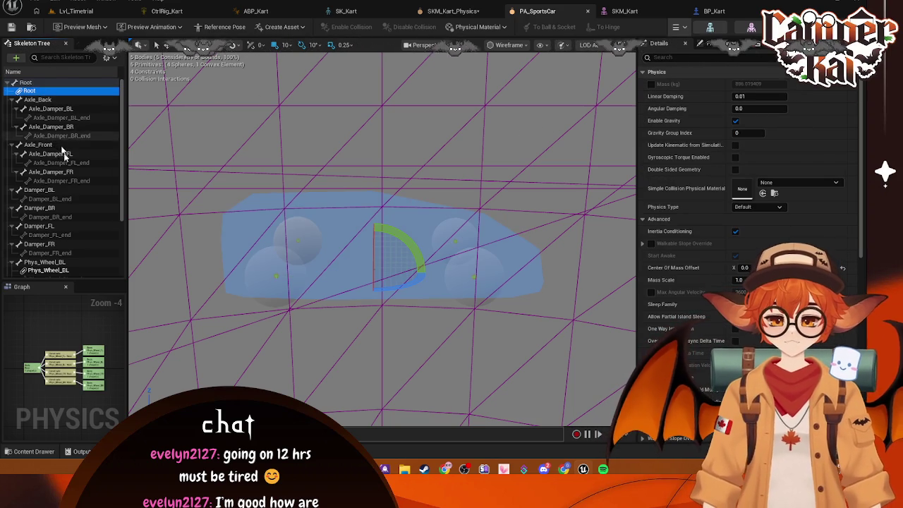
Inspect the Root body's single convex element under Primitives > Convex Elements.
scroll(63, 154, down, 3)
click(48, 185)
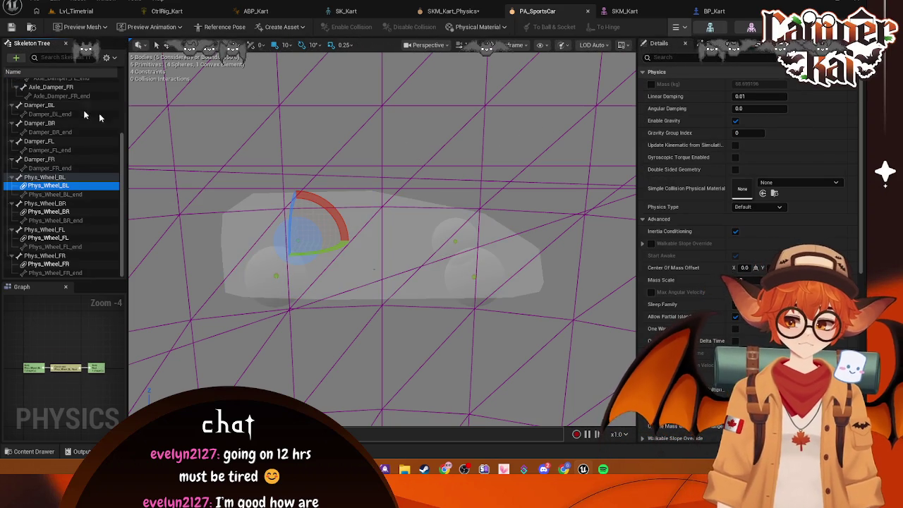
scroll(51, 94, up, 3)
click(32, 90)
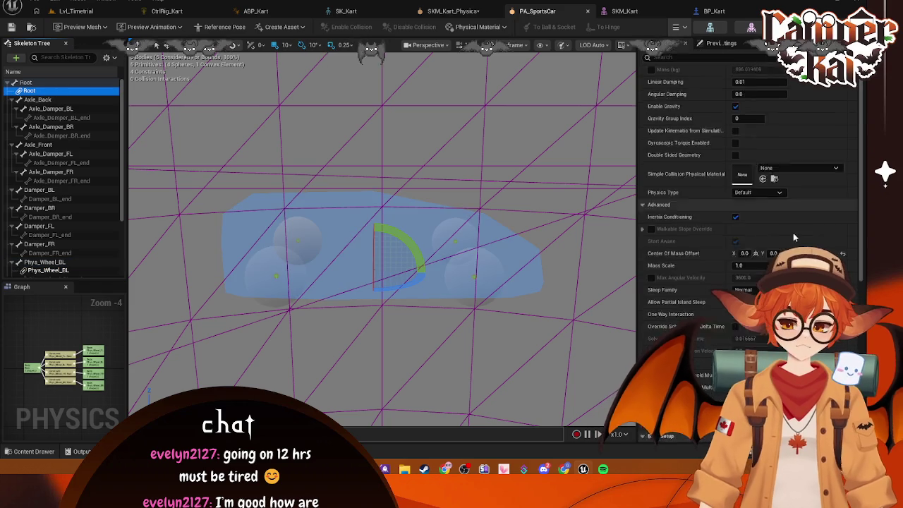
scroll(793, 237, down, 5)
click(657, 247)
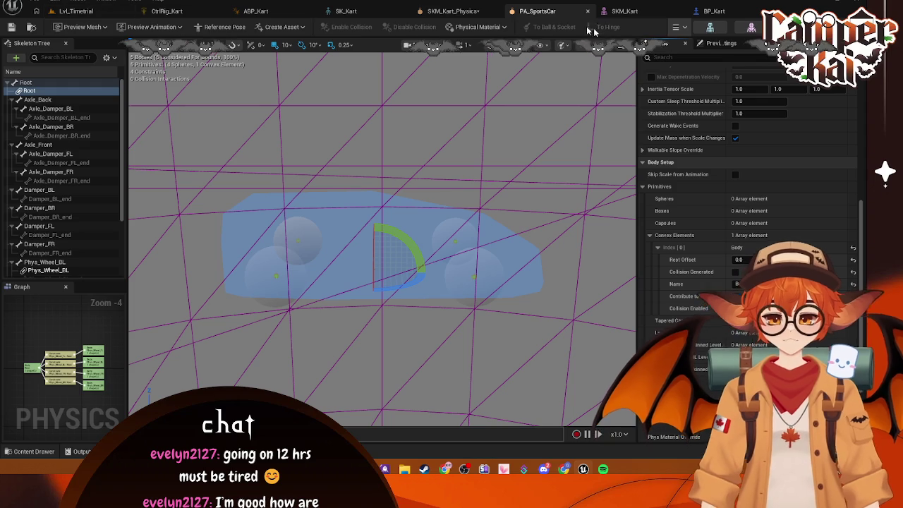
click(451, 10)
Review the Root bone's Copy Collision From StaticMesh and Create Bodies options, then save SKM_Kart_Physics.
right_click(59, 82)
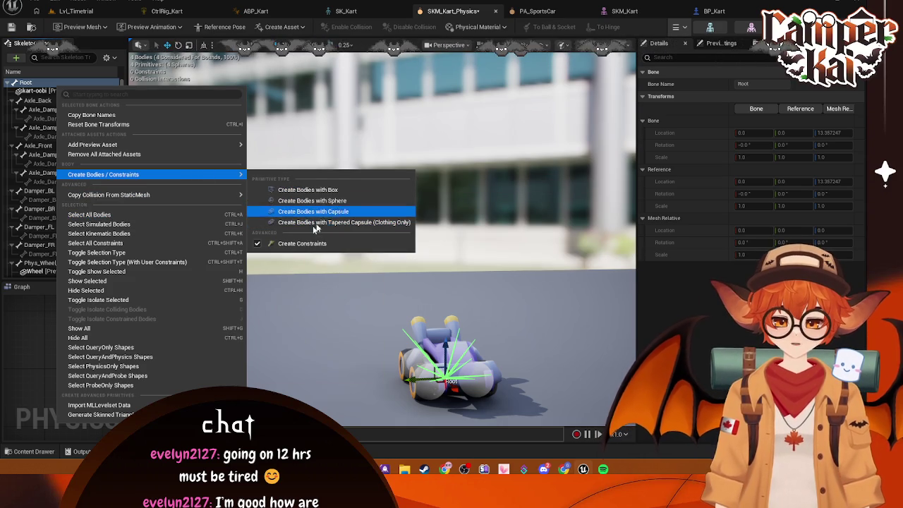
mouse_move(190, 200)
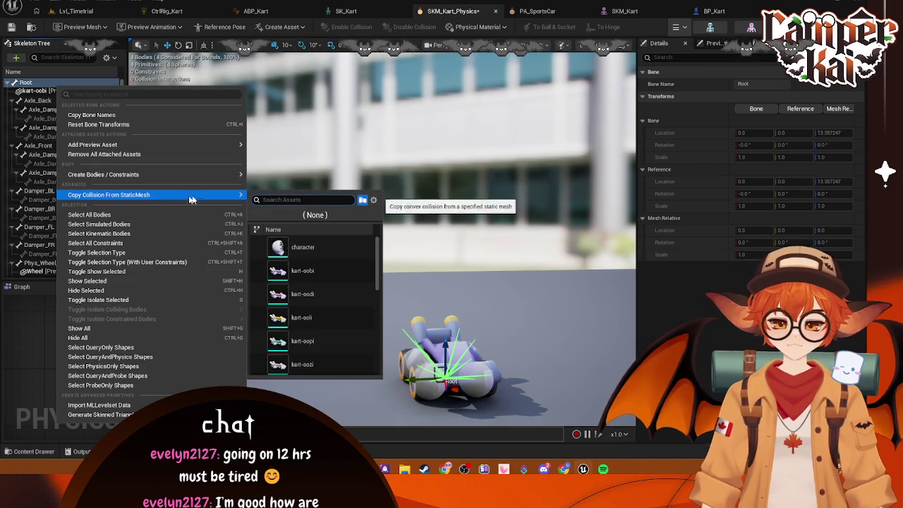
scroll(318, 290, down, 10)
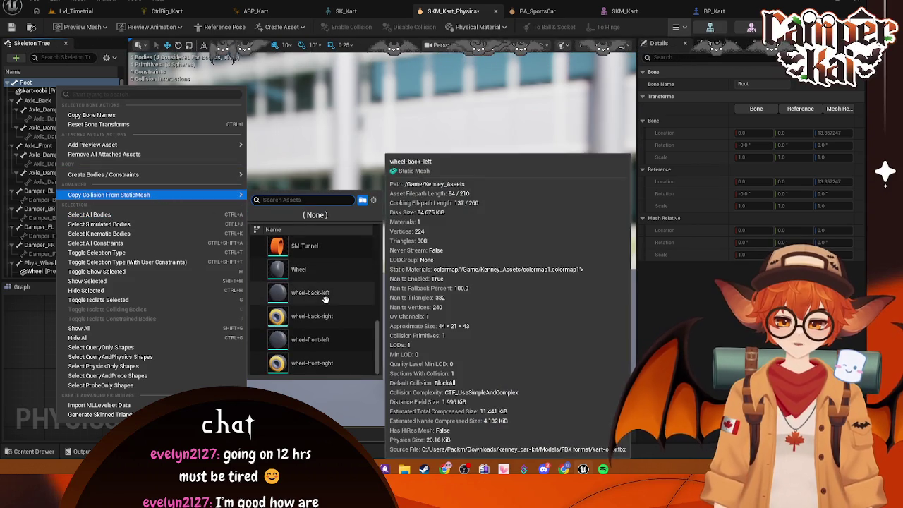
scroll(325, 300, up, 5)
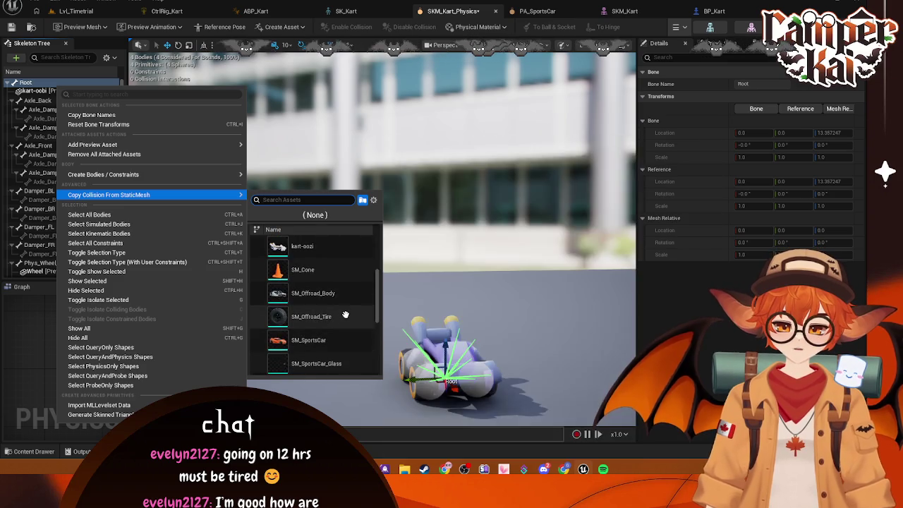
scroll(346, 315, up, 2)
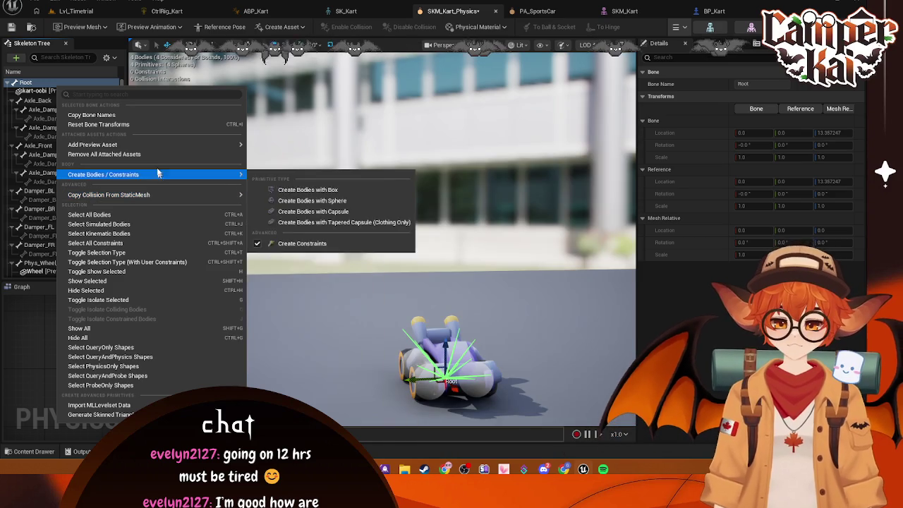
mouse_move(152, 145)
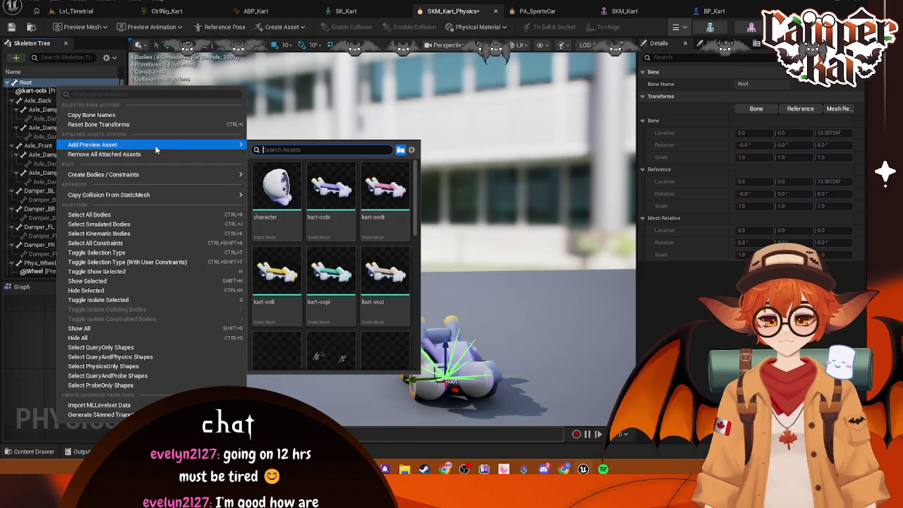
mouse_move(155, 175)
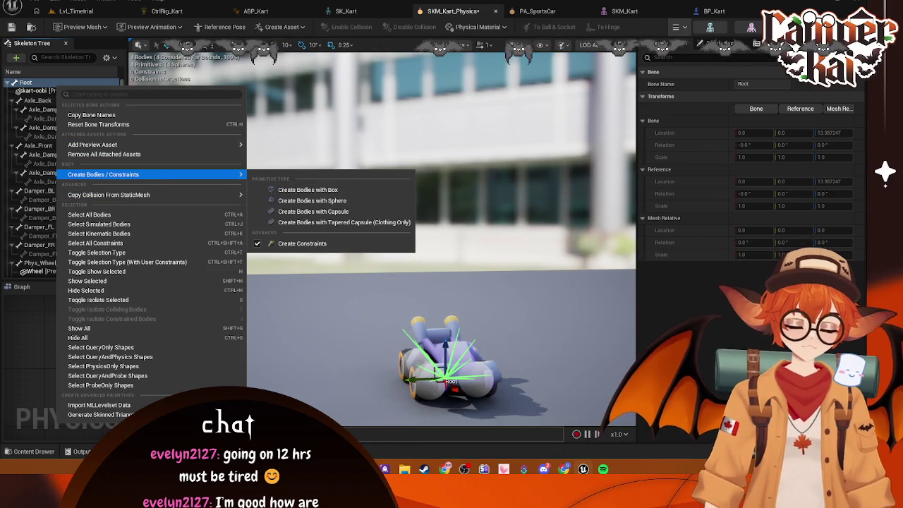
click(22, 331)
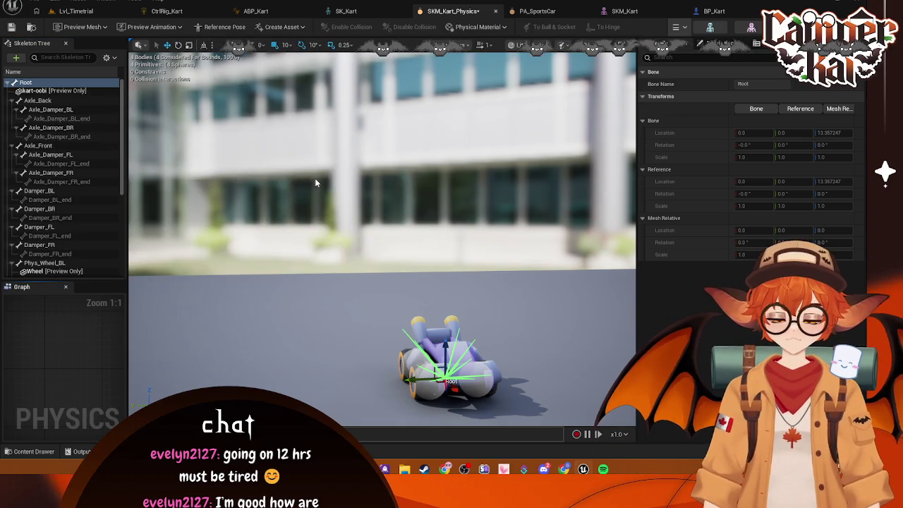
key(ctrl+s)
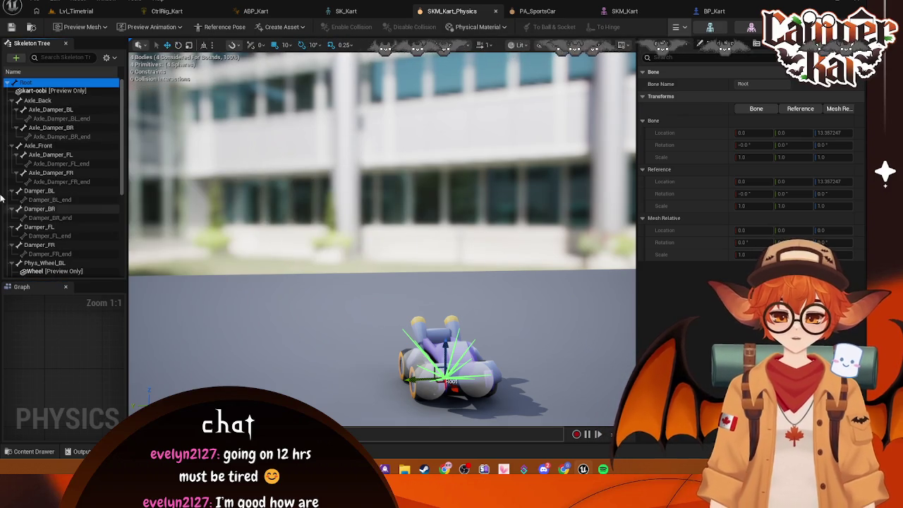
click(9, 82)
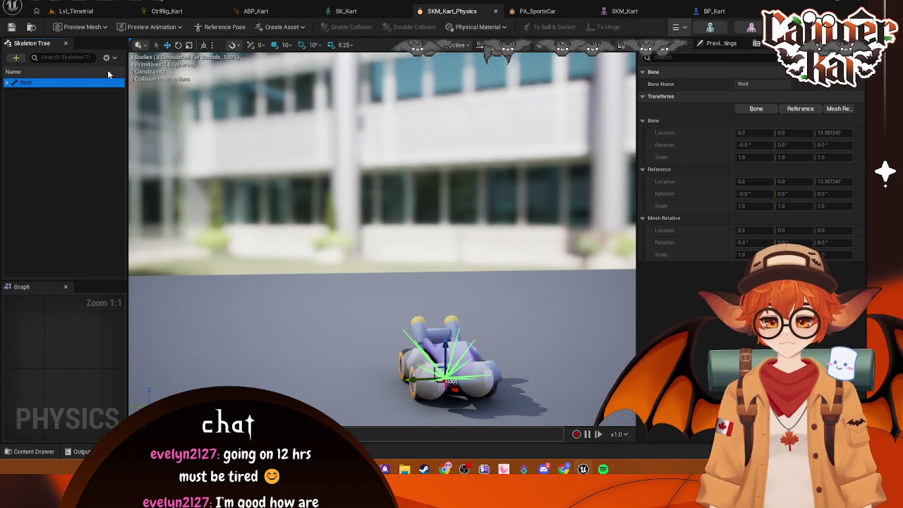
click(13, 83)
click(112, 59)
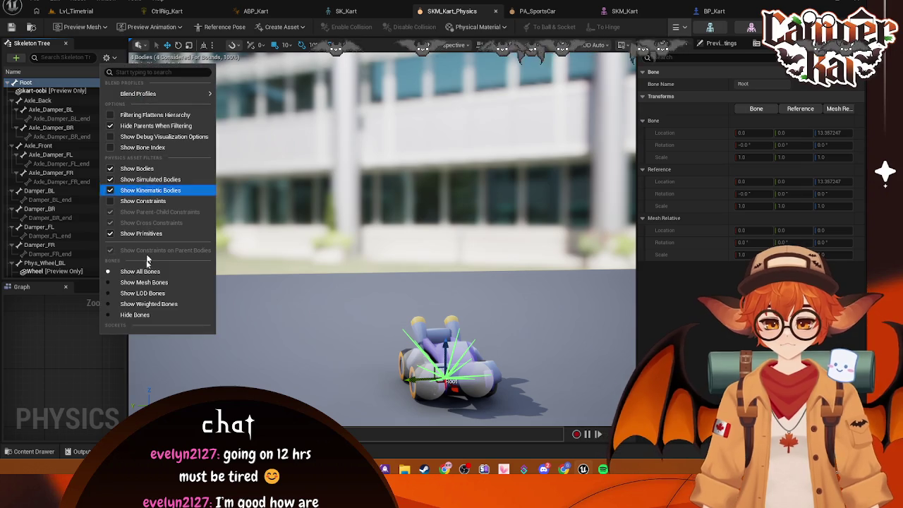
click(131, 312)
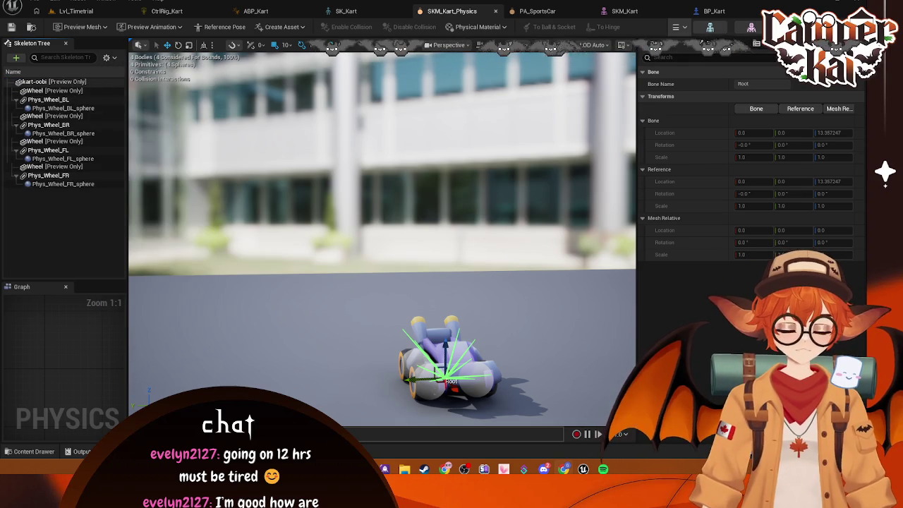
key(Escape)
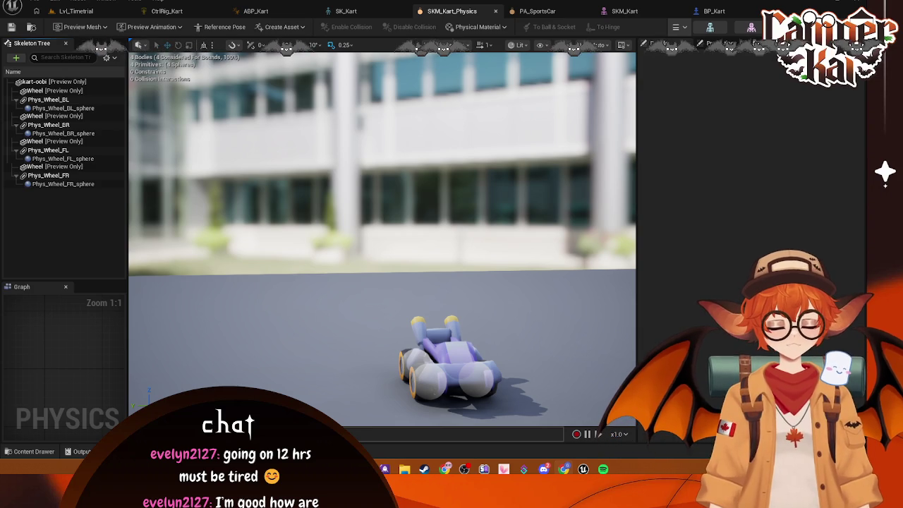
click(107, 57)
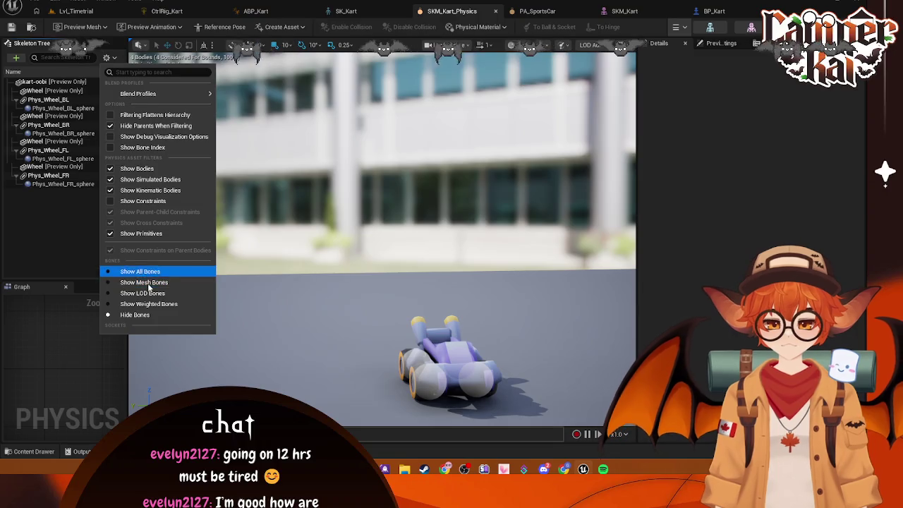
click(145, 273)
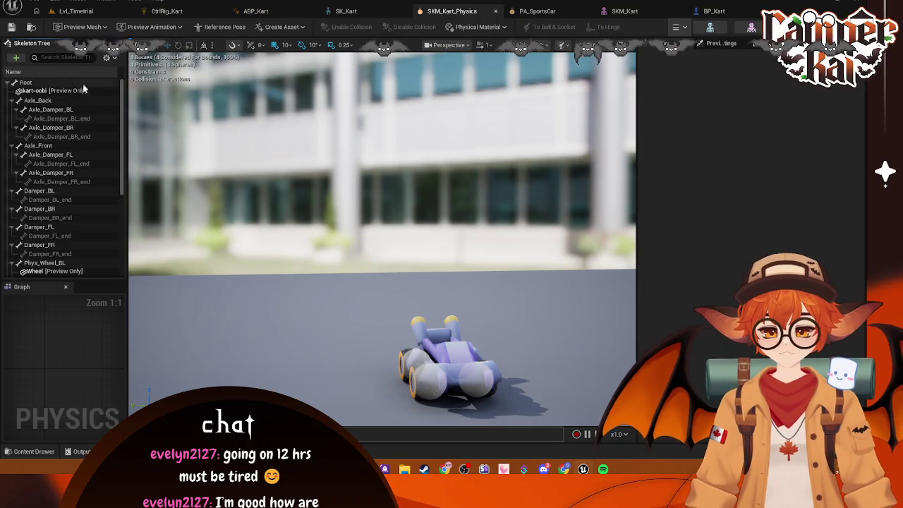
Copy kart-oobi's static mesh collision onto the Root bone as a convex body.
click(81, 84)
right_click(80, 89)
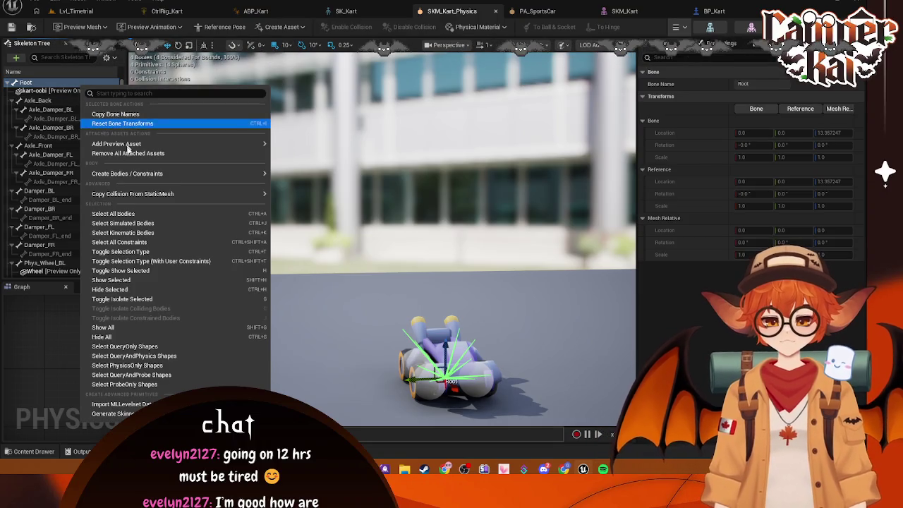
mouse_move(137, 177)
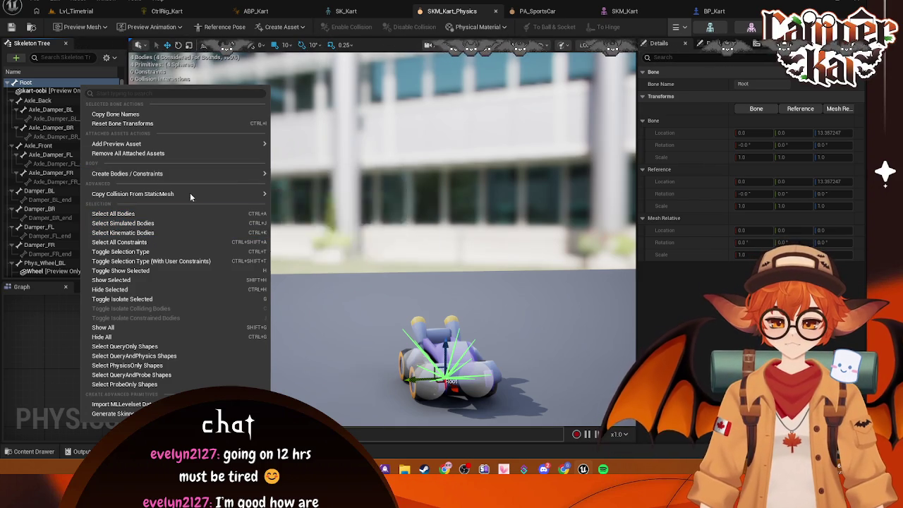
mouse_move(190, 194)
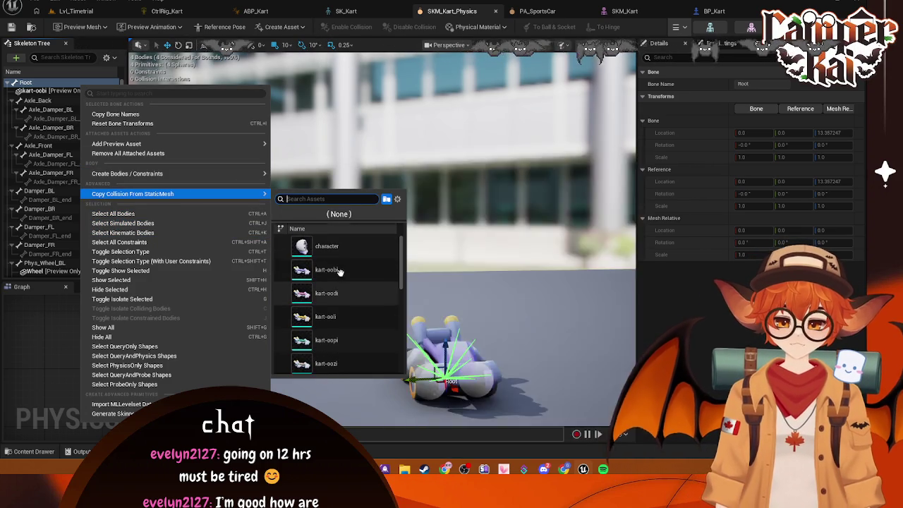
click(340, 270)
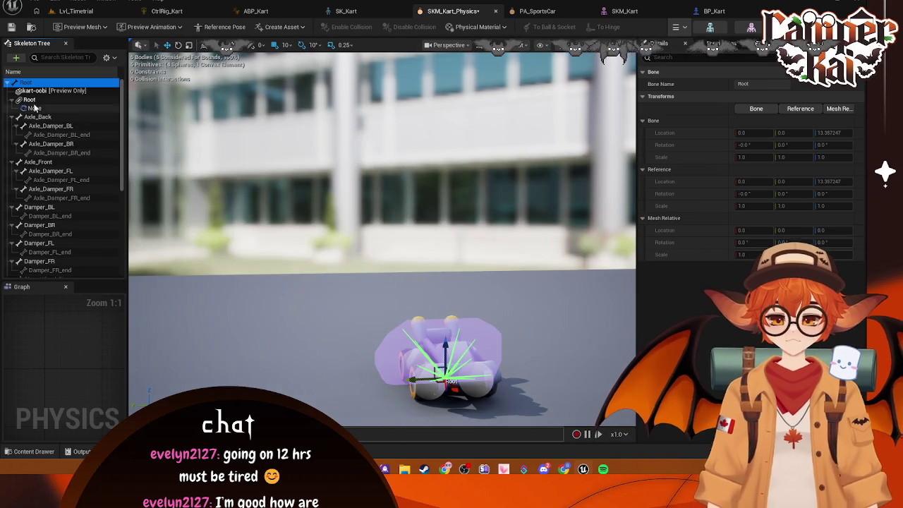
Rotate the new root convex body -90° around Z from a top-down view.
click(35, 109)
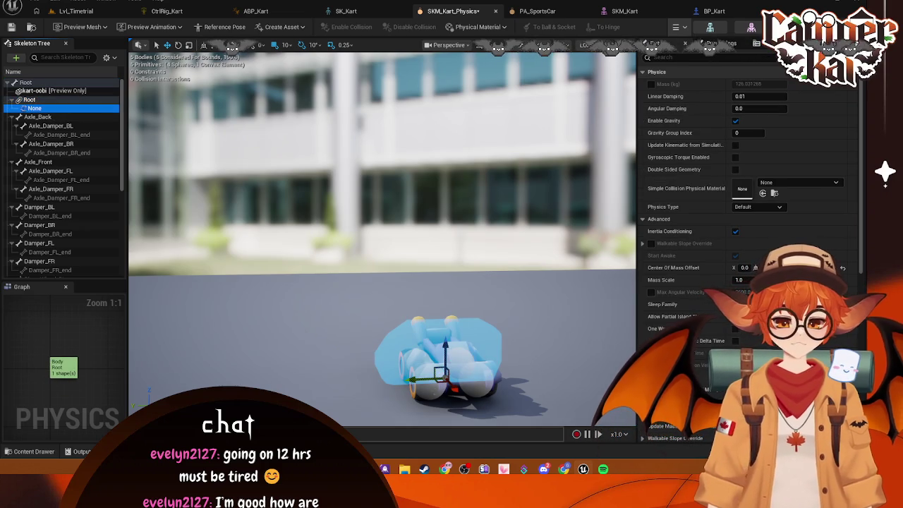
mouse_move(443, 245)
mouse_down()
mouse_move(423, 297)
mouse_move(198, 224)
mouse_up()
click(179, 45)
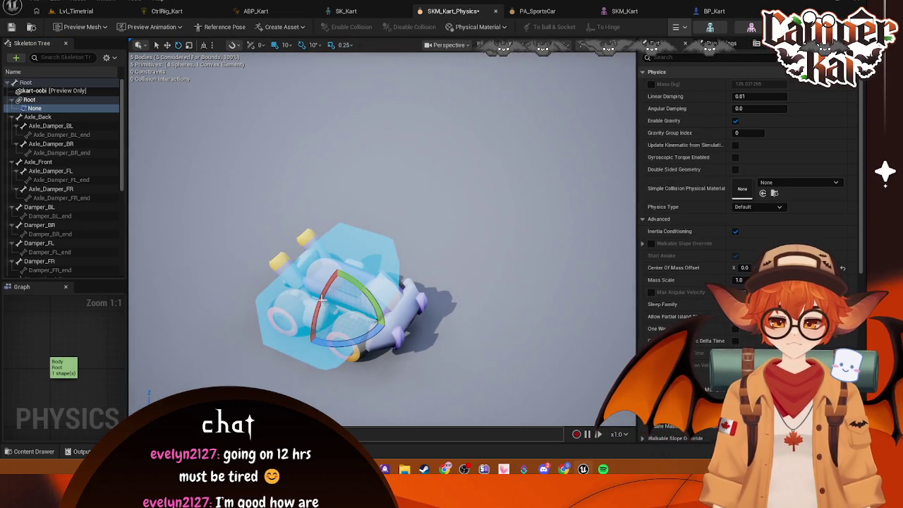
mouse_move(353, 344)
mouse_down()
mouse_move(386, 326)
mouse_move(317, 240)
mouse_move(406, 172)
mouse_move(441, 309)
mouse_up()
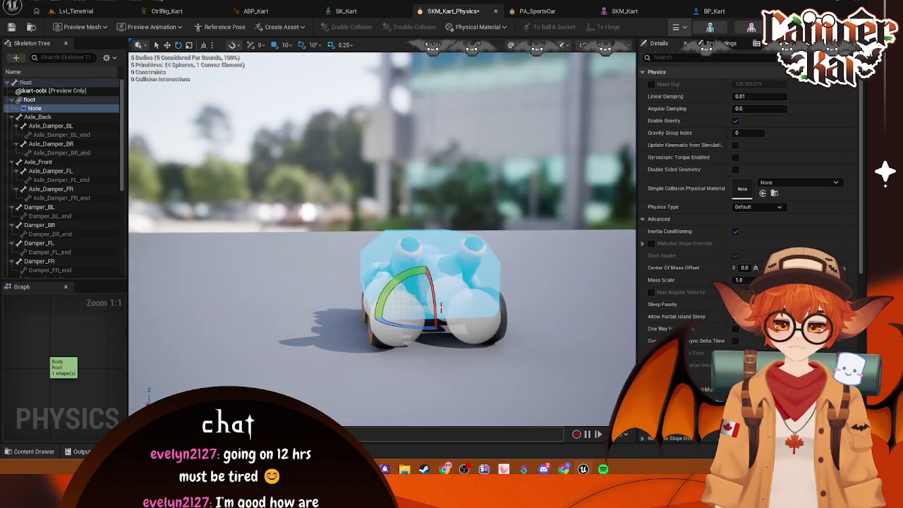
Show only physics bodies in the Skeleton Tree and commit the None body's name.
click(108, 58)
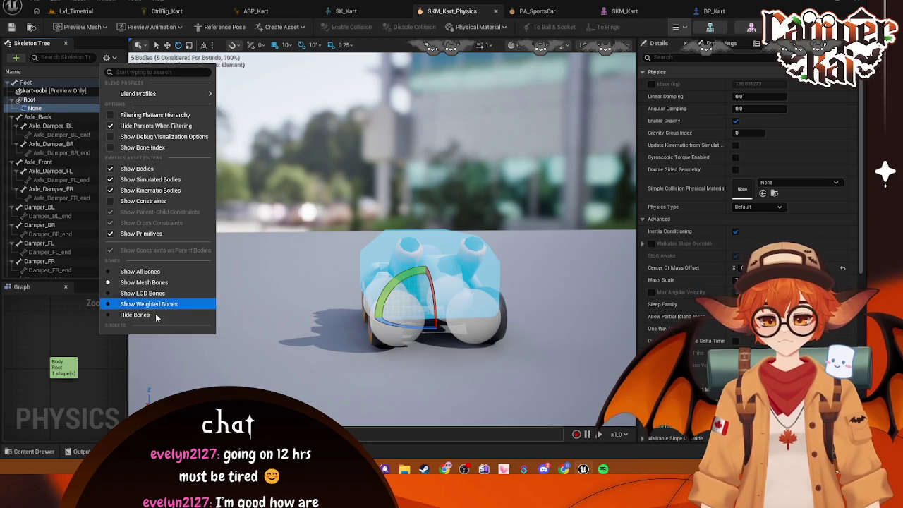
click(158, 316)
click(39, 101)
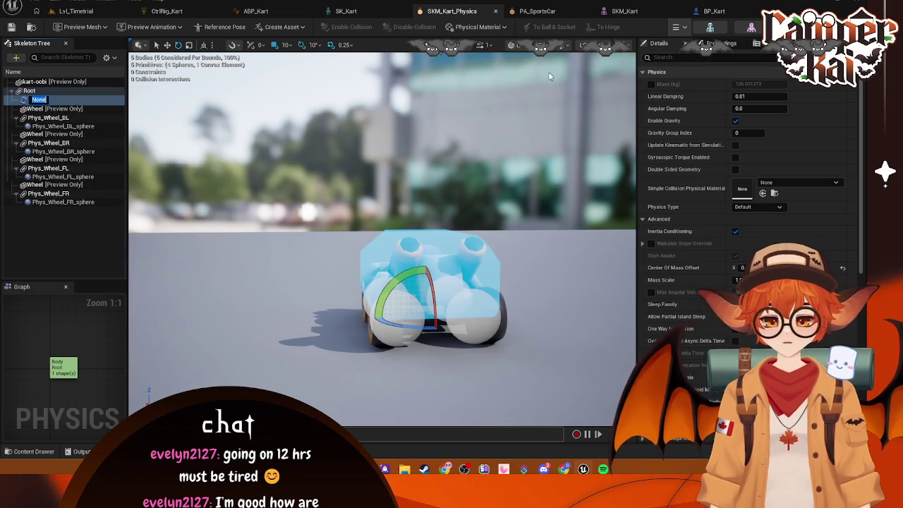
key(Return)
Run a physics simulation of the kart, then stop it.
click(685, 28)
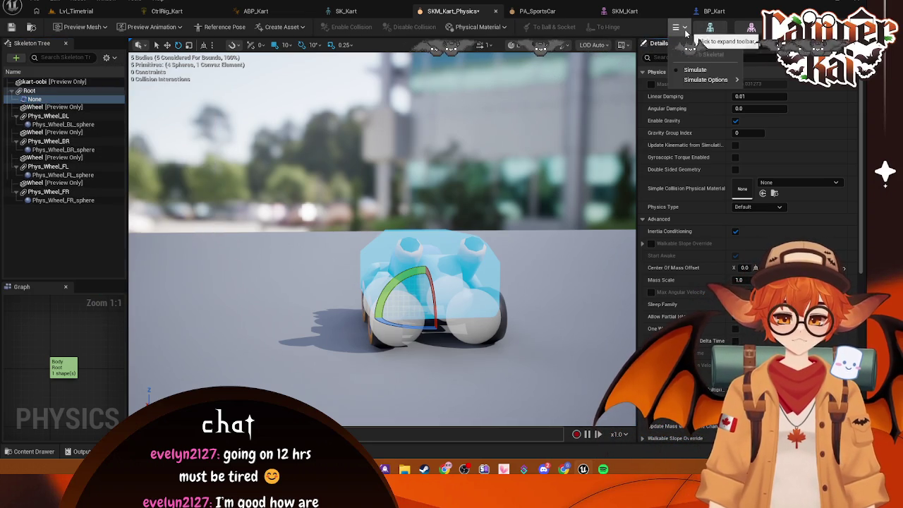
click(689, 71)
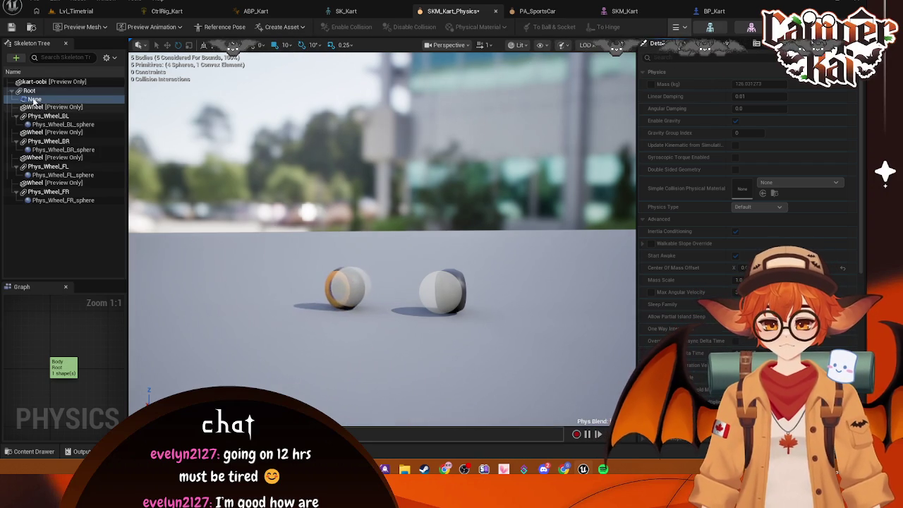
click(30, 91)
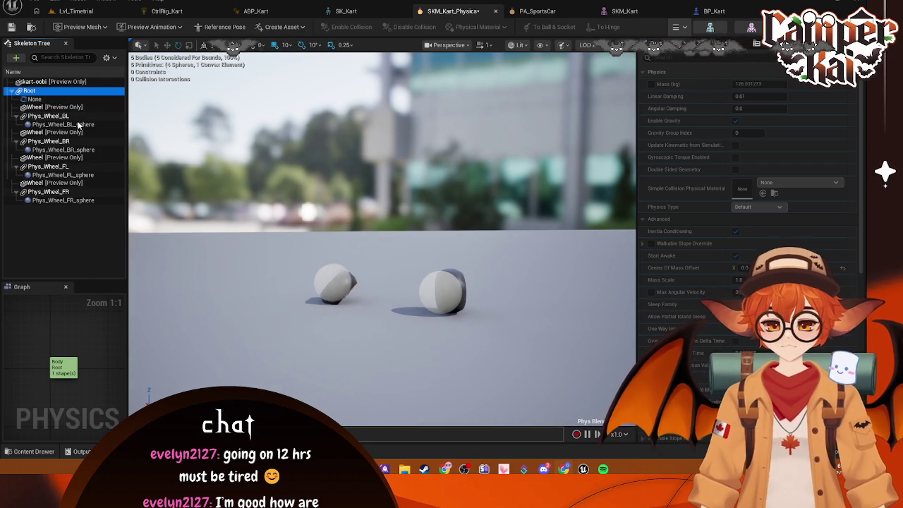
click(34, 100)
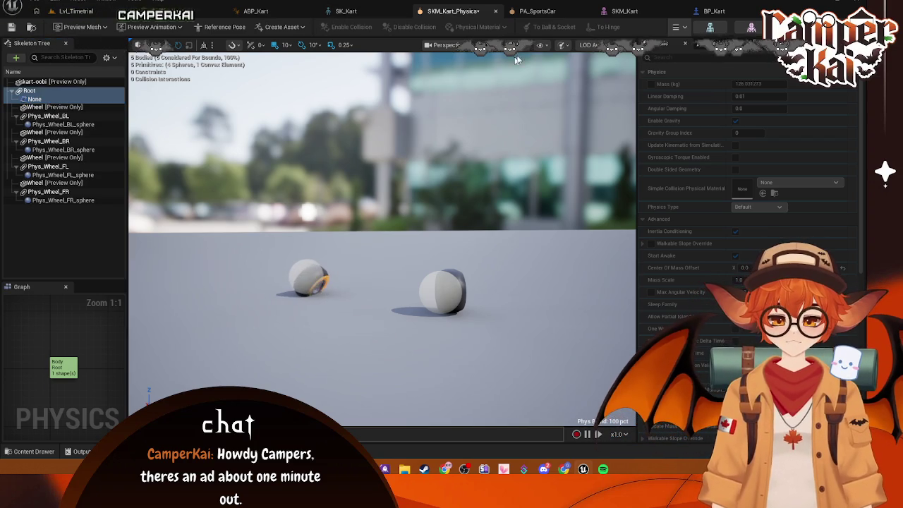
key(alt+s)
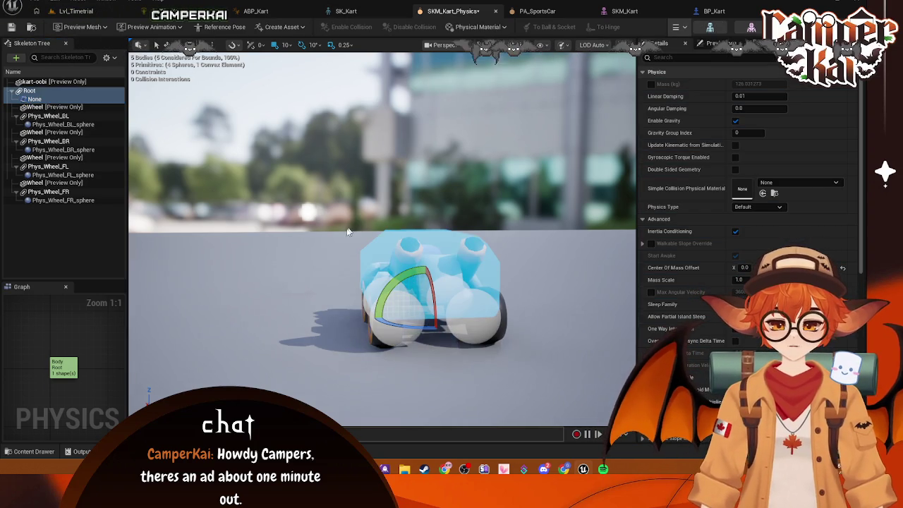
Select all physics bodies and constrain the four wheel bodies to Root.
key(alt+s)
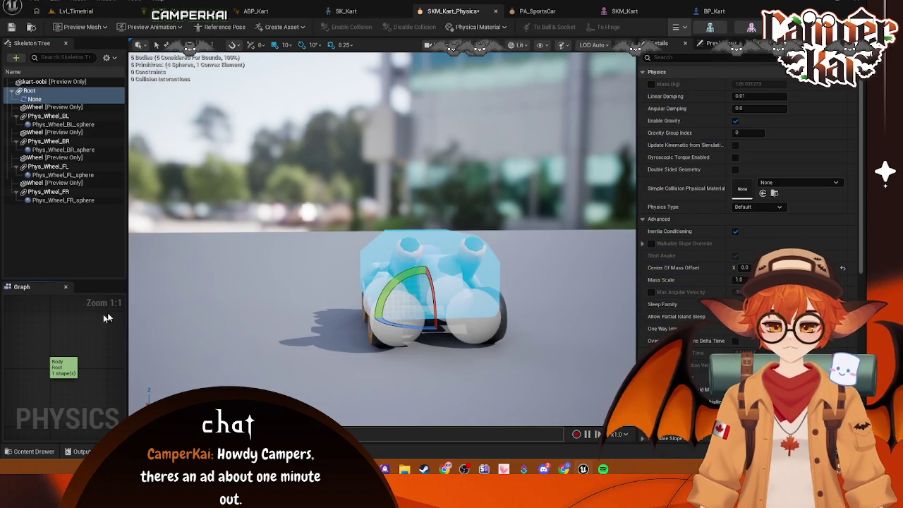
click(29, 90)
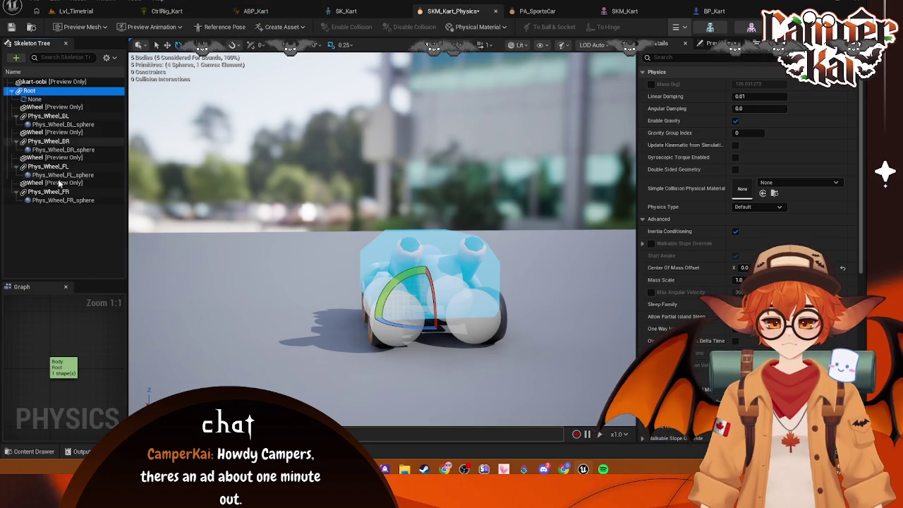
click(211, 332)
key(ctrl+a)
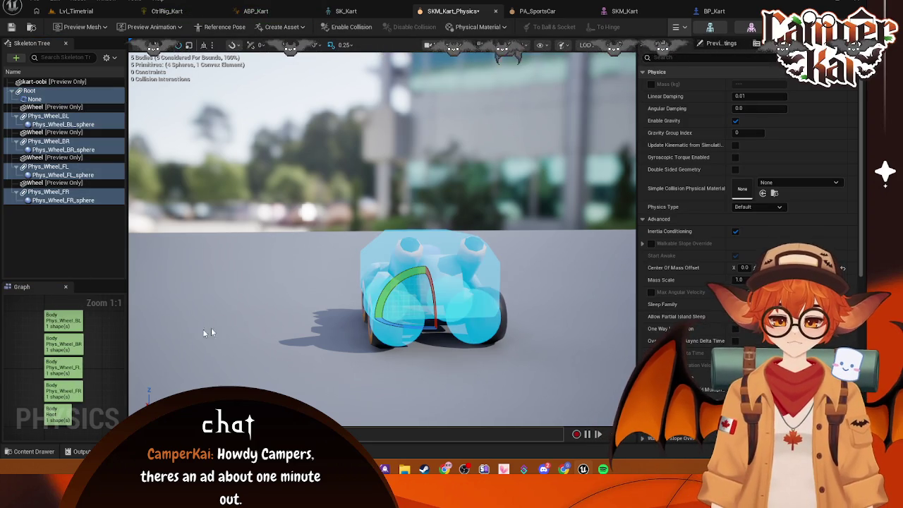
right_click(48, 97)
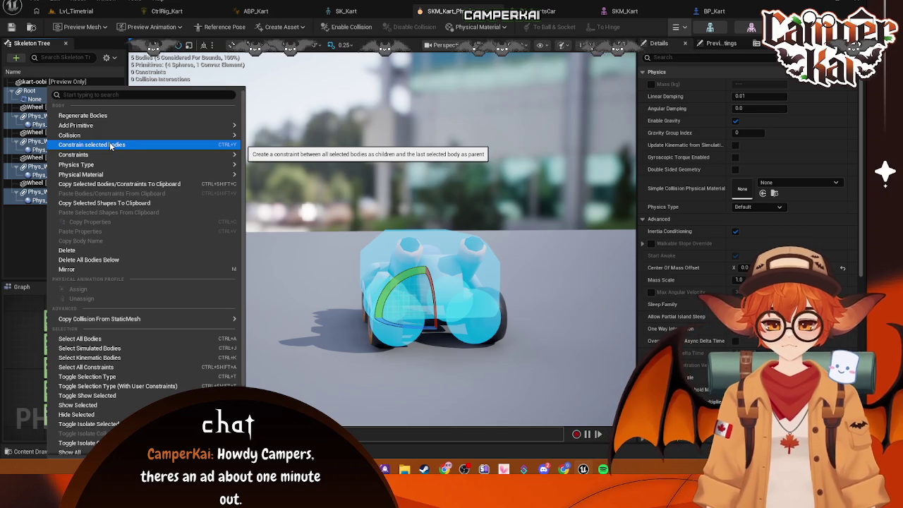
click(152, 192)
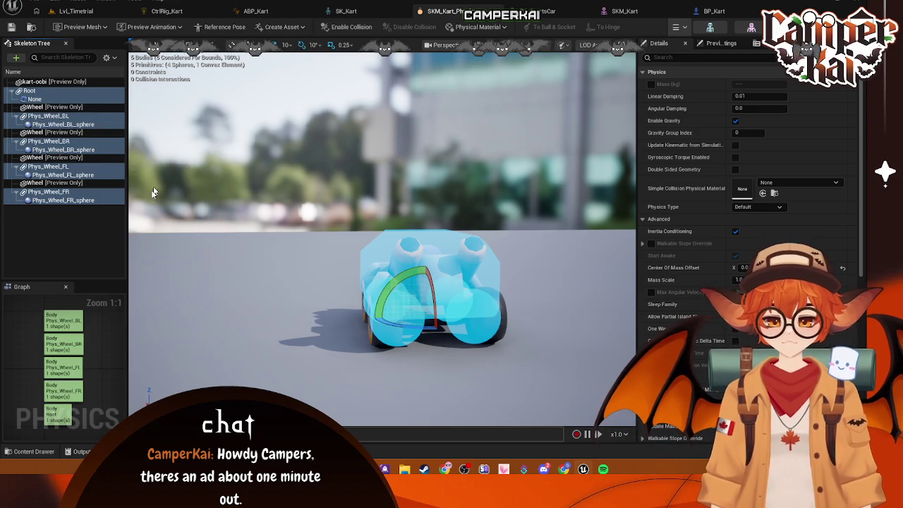
scroll(99, 310, up, 3)
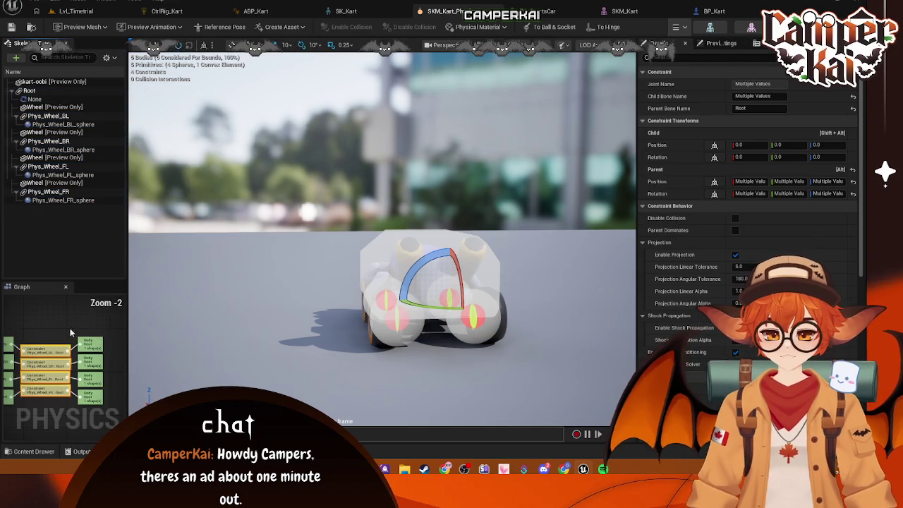
Test-simulate the kart, then inspect the Phys_Wheel_BL_sphere constraint.
click(681, 26)
click(695, 70)
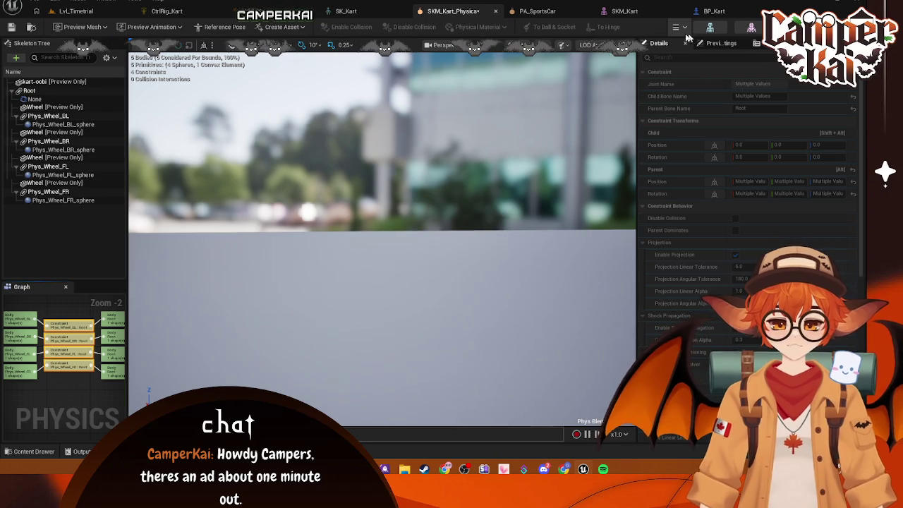
click(92, 361)
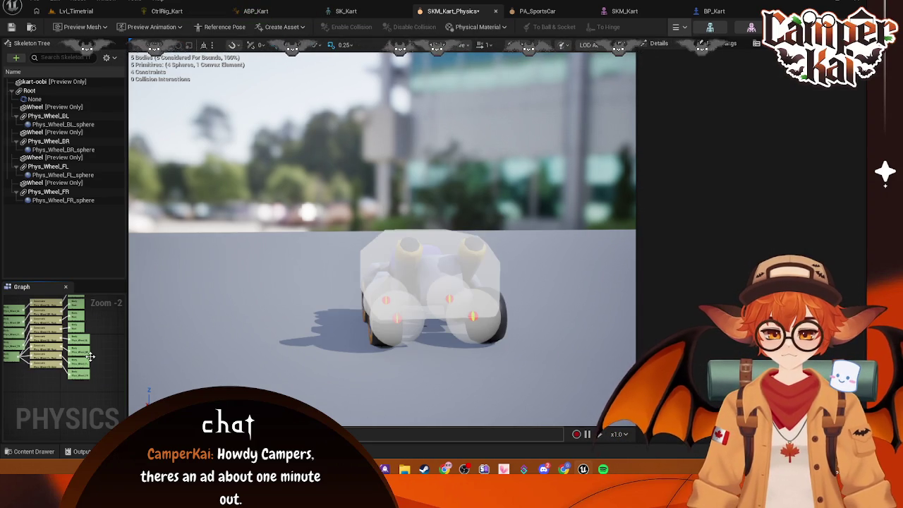
drag(101, 293, 7, 381)
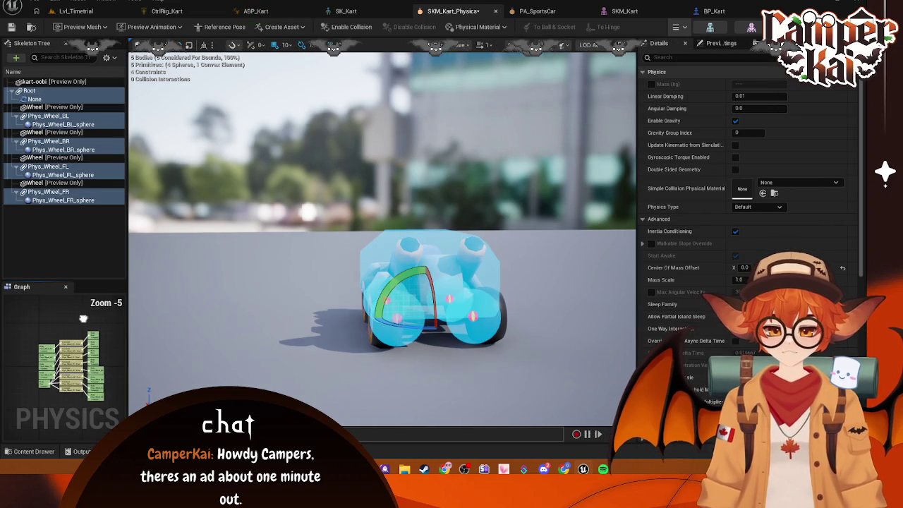
click(60, 125)
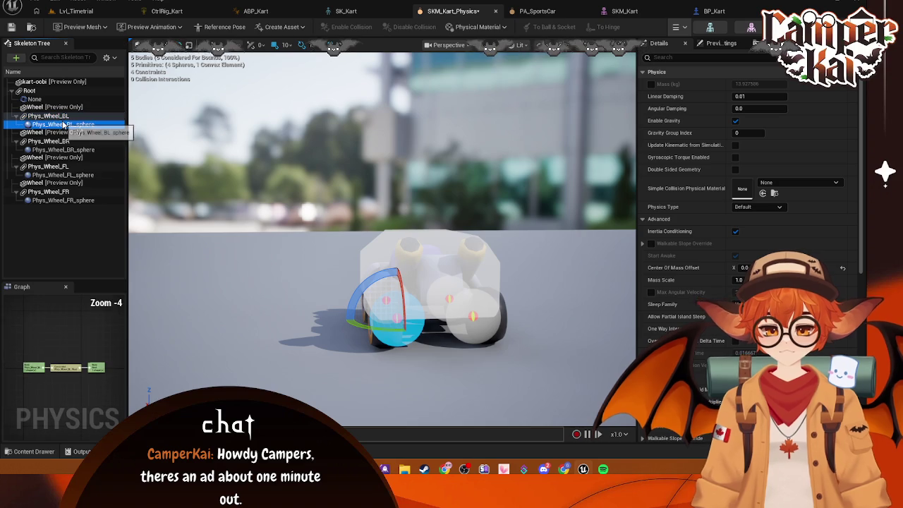
drag(34, 342, 10, 307)
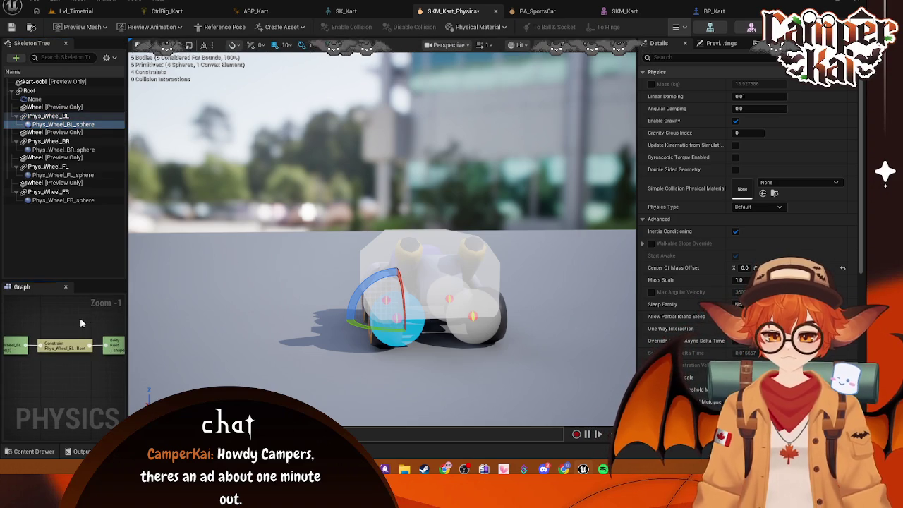
click(32, 91)
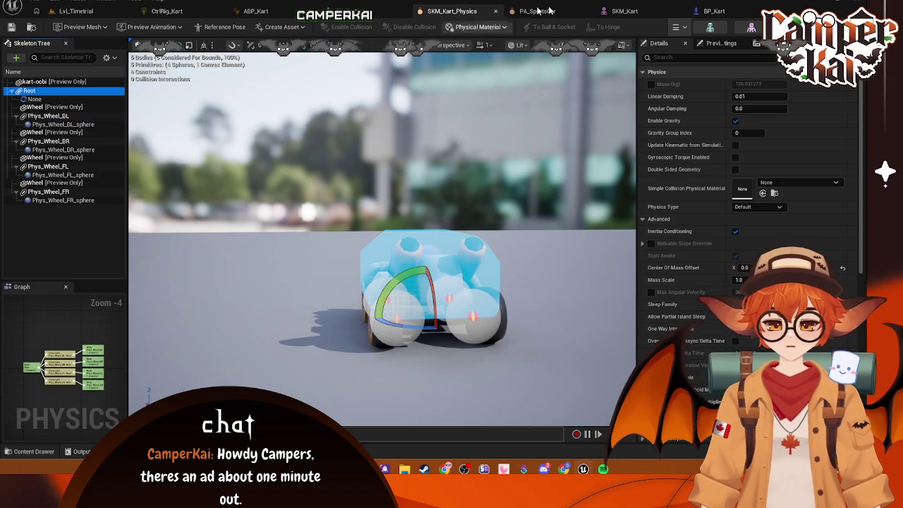
Simulate the kart again and stop it to reset.
click(676, 28)
click(695, 70)
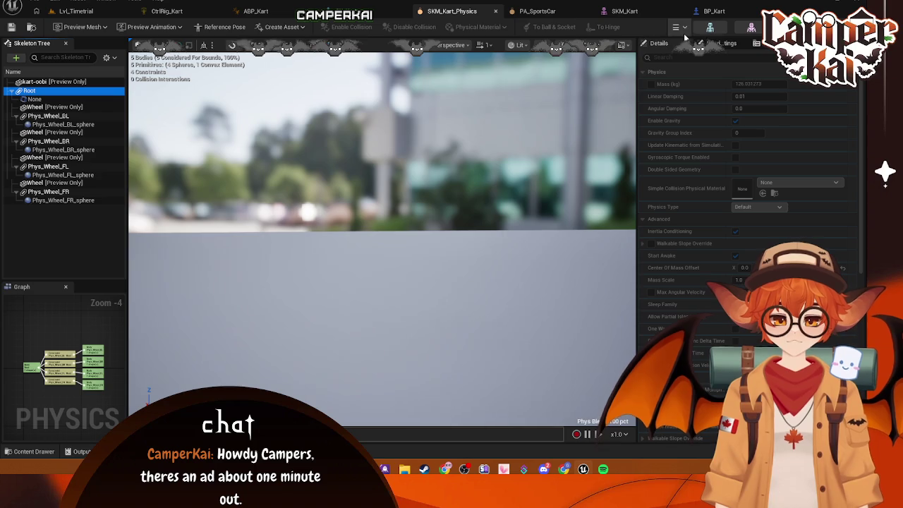
click(683, 29)
click(694, 70)
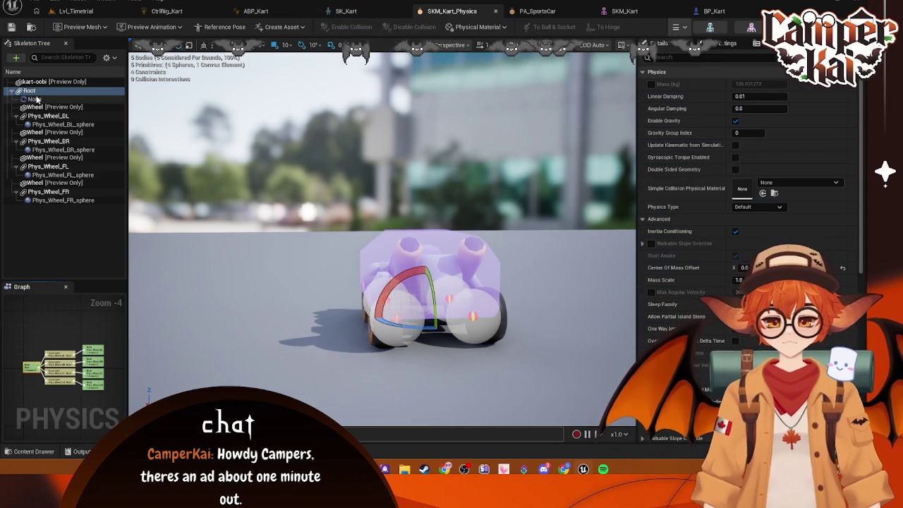
Keep the root convex body's simple-as-complex collision and set its Collision Response to Disabled.
click(102, 101)
text(co)
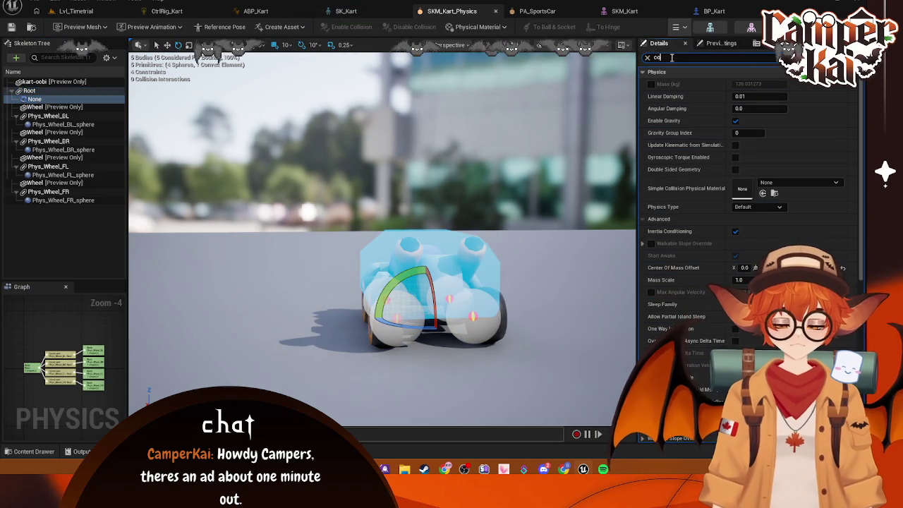
click(672, 58)
text(coll)
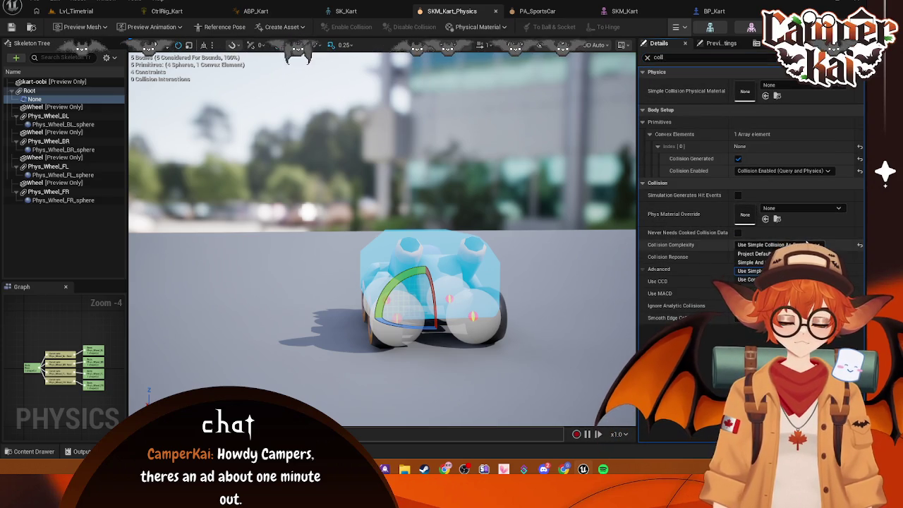
click(808, 242)
click(751, 271)
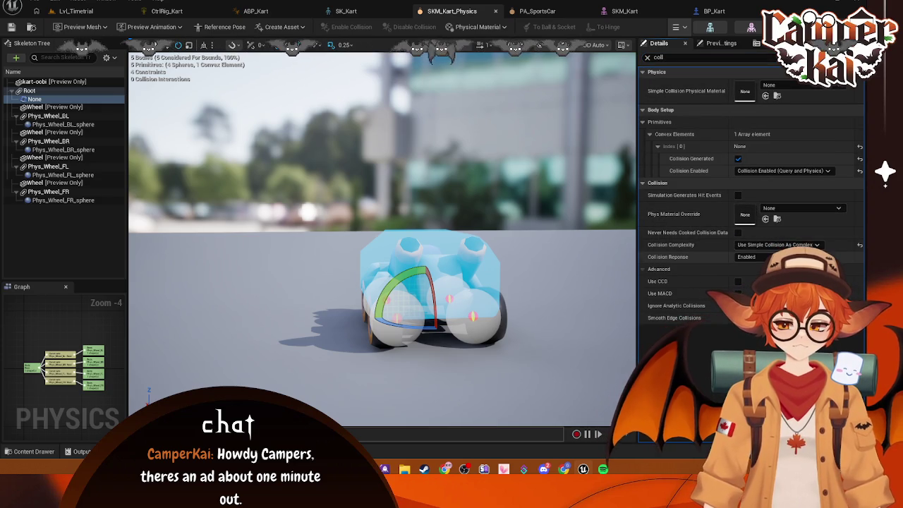
click(748, 257)
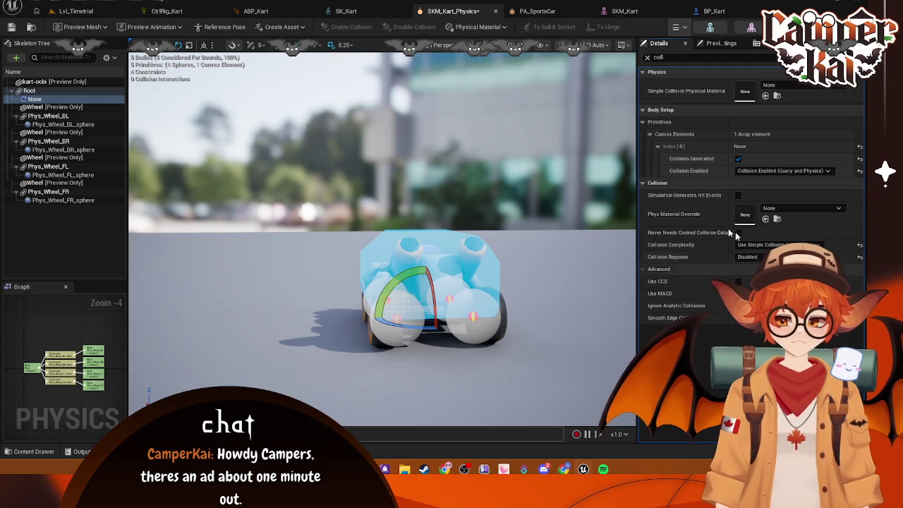
Simulate the kart once more, save SKM_Kart_Physics, and return to Lvl_Timetrial.
click(675, 27)
click(695, 72)
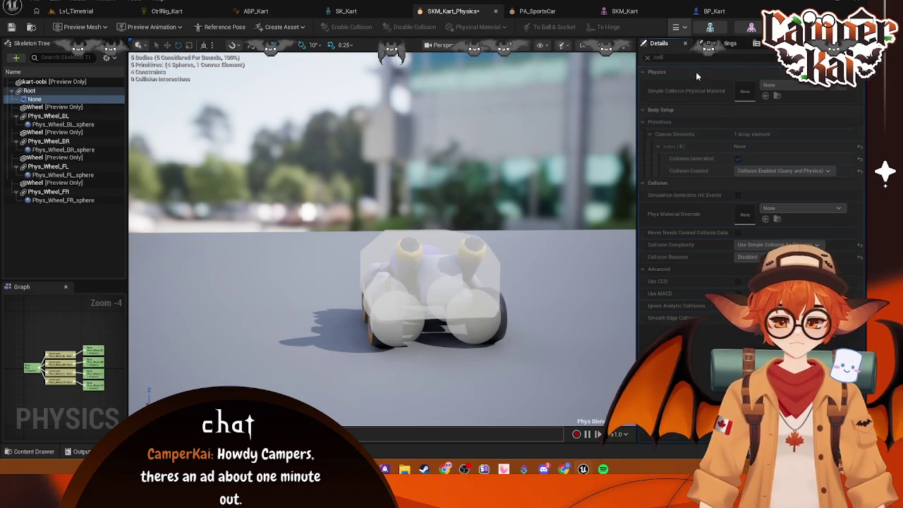
key(ctrl+s)
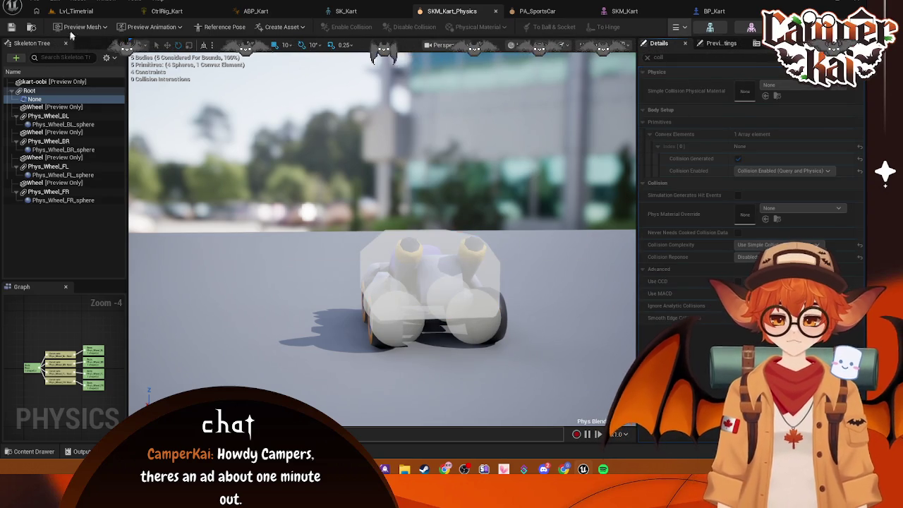
click(74, 11)
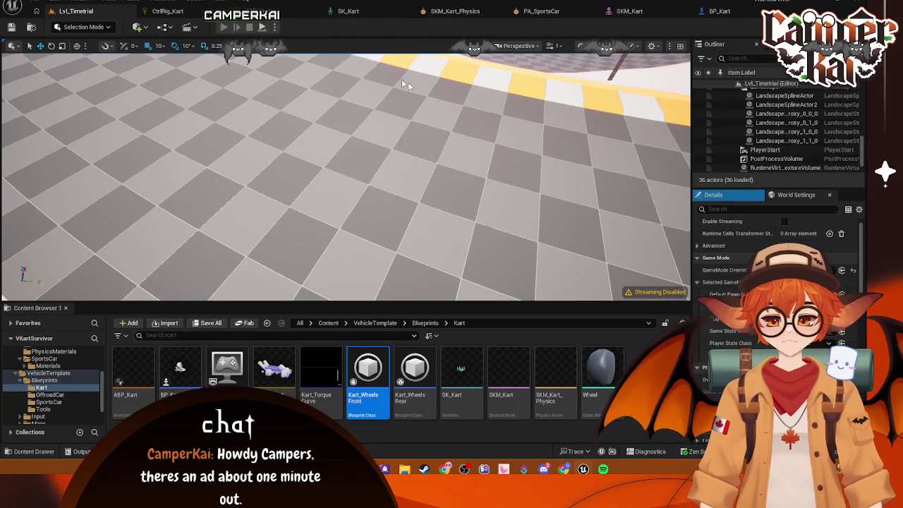
Play-test Lvl_Timetrial, driving the kart forward with W.
key(alt+p)
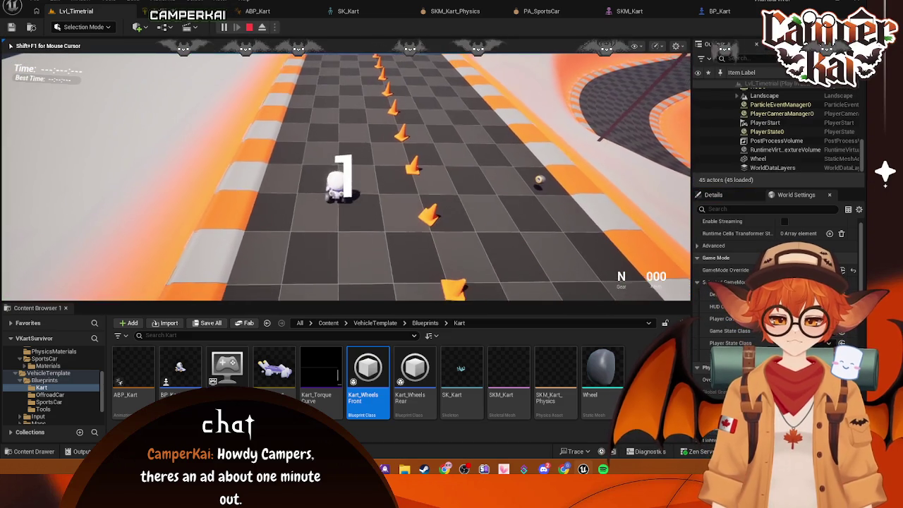
key(w)
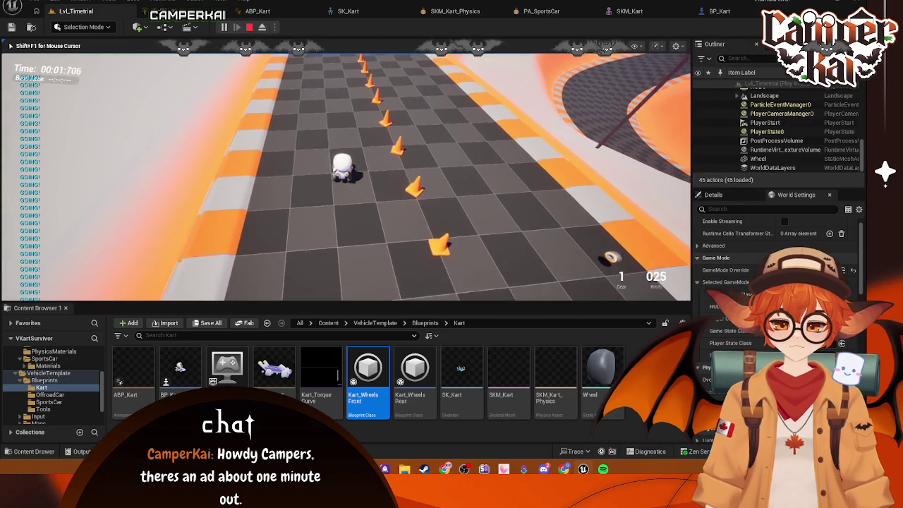
key(Escape)
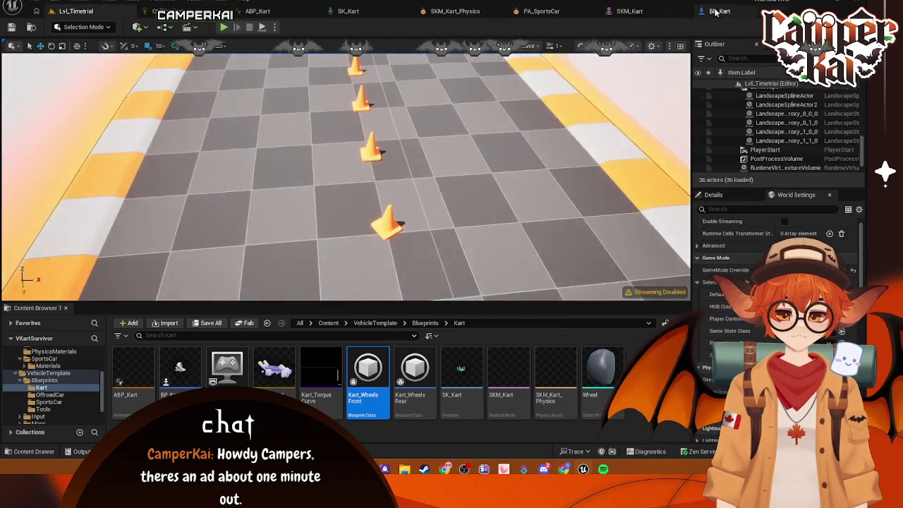
Assign a physics asset to SKM_Kart from its Physics Asset dropdown.
click(720, 10)
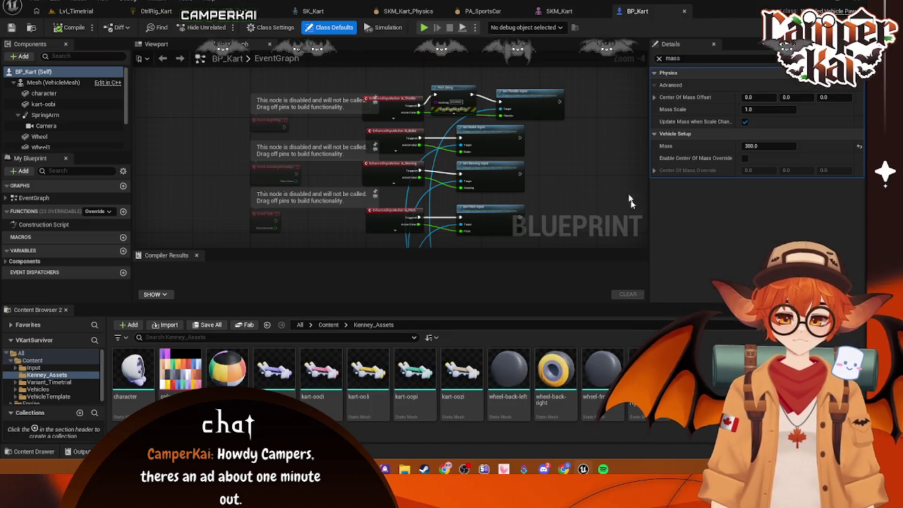
click(559, 11)
click(776, 308)
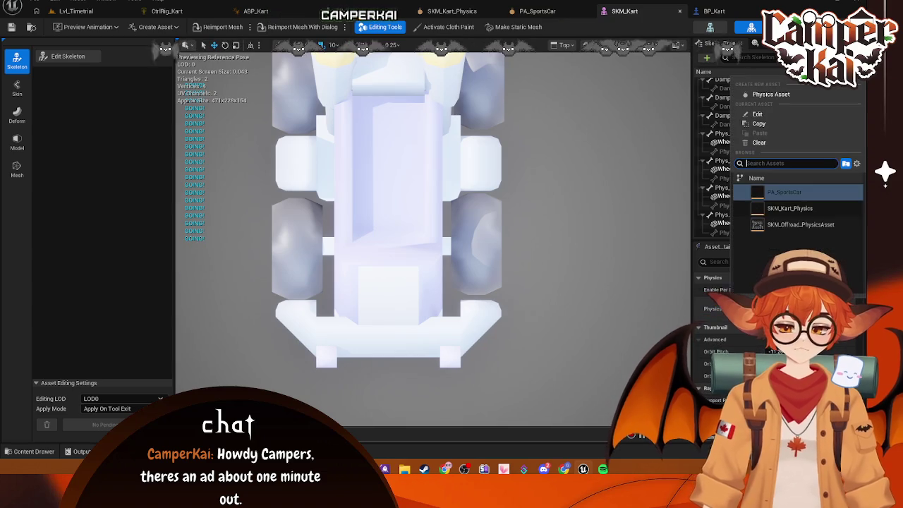
click(782, 209)
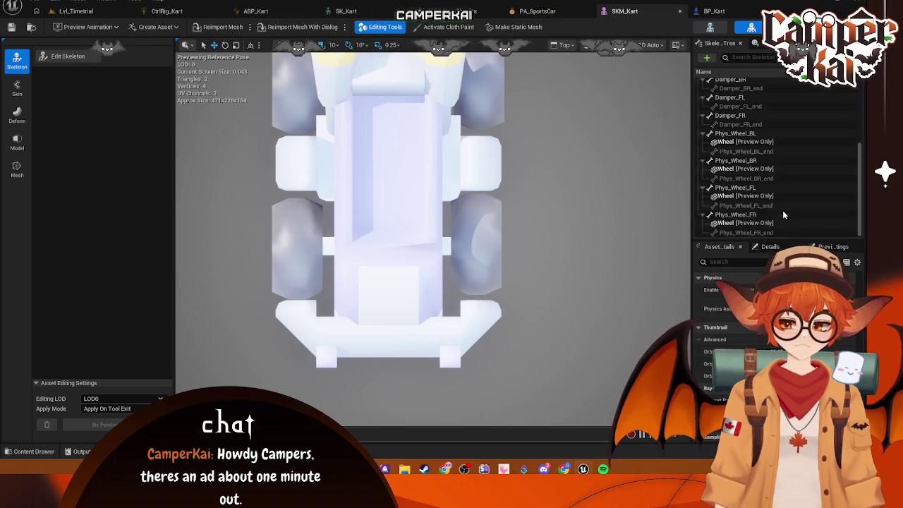
click(67, 11)
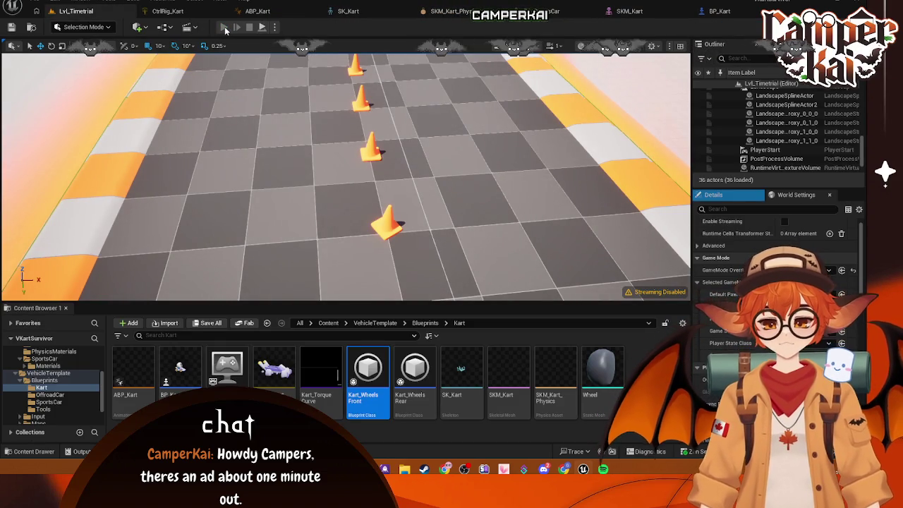
Play-test the level again, driving the kart forward briefly before stopping.
click(225, 27)
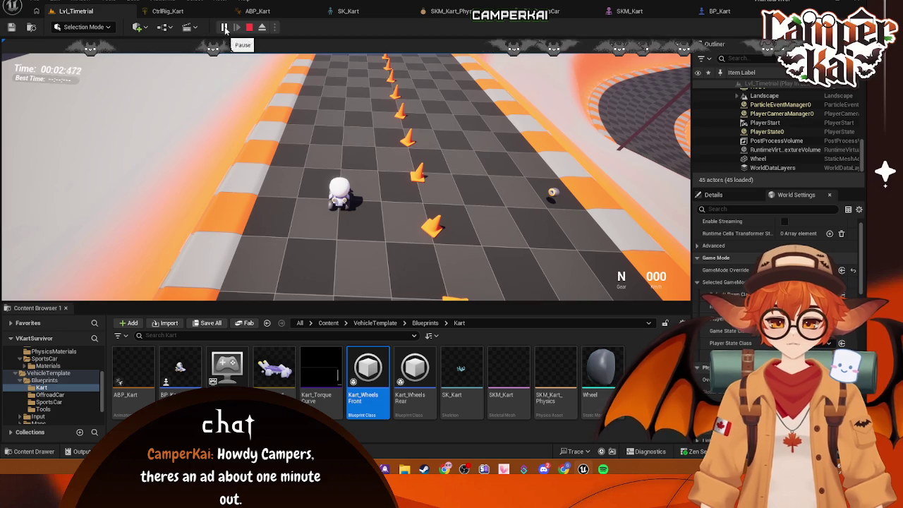
click(339, 169)
key(w)
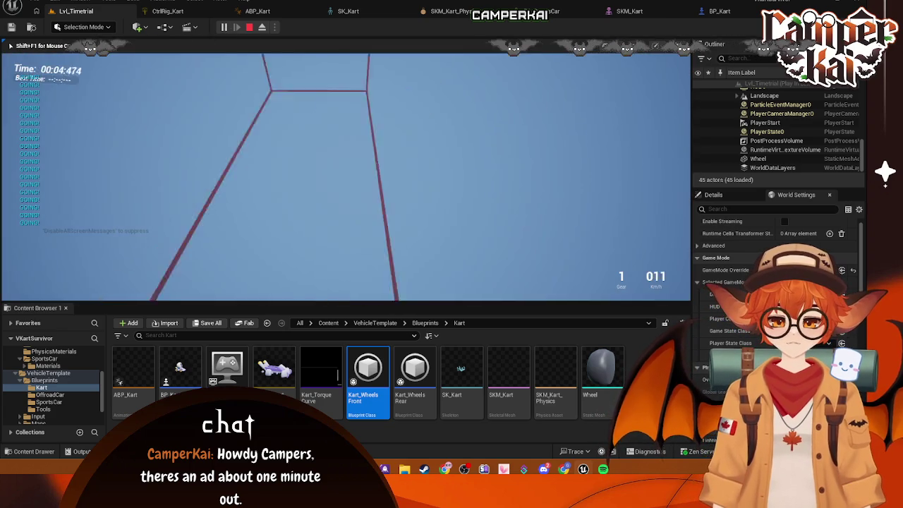
key(Escape)
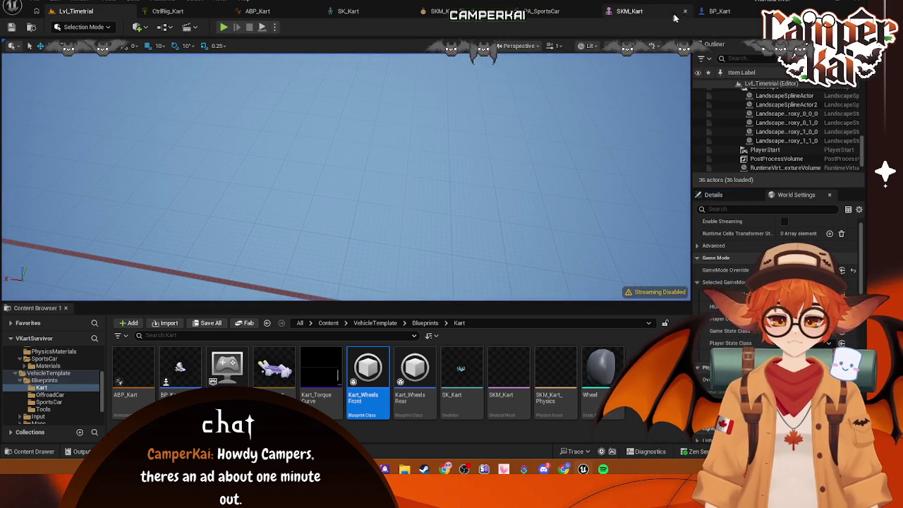
Review the ABP_Kart animation blueprint and SK_Kart skeleton, then return to SKM_Kart.
click(675, 18)
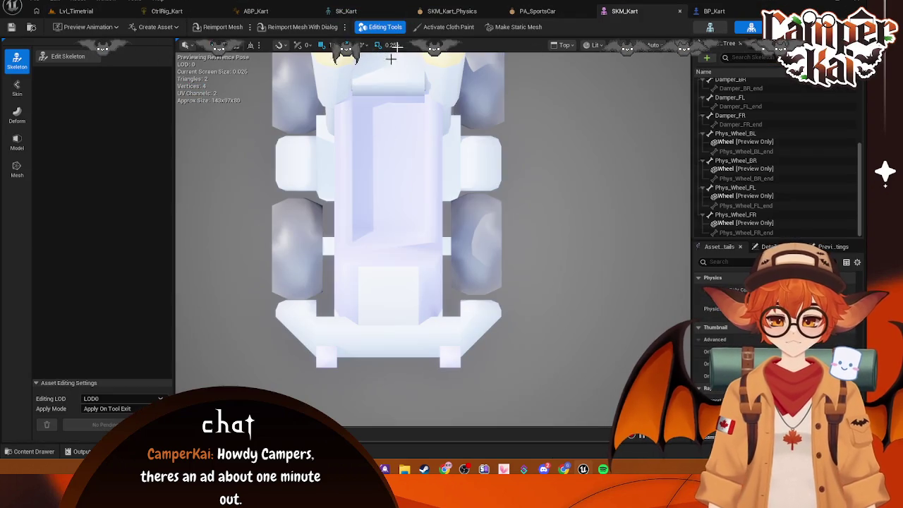
click(255, 11)
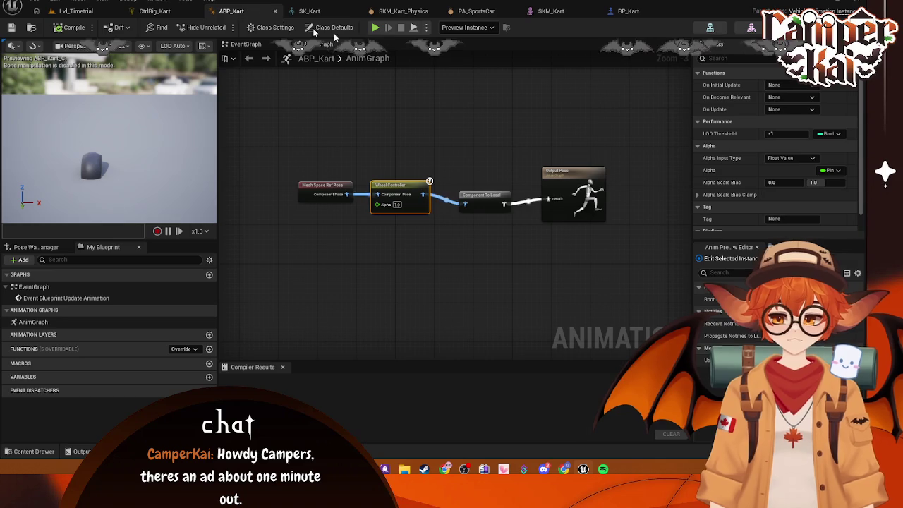
key(ctrl+Tab)
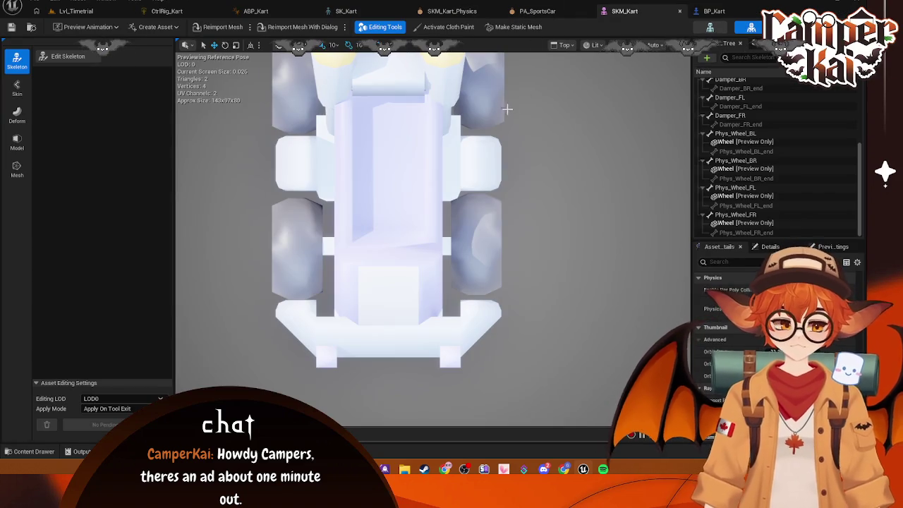
click(366, 10)
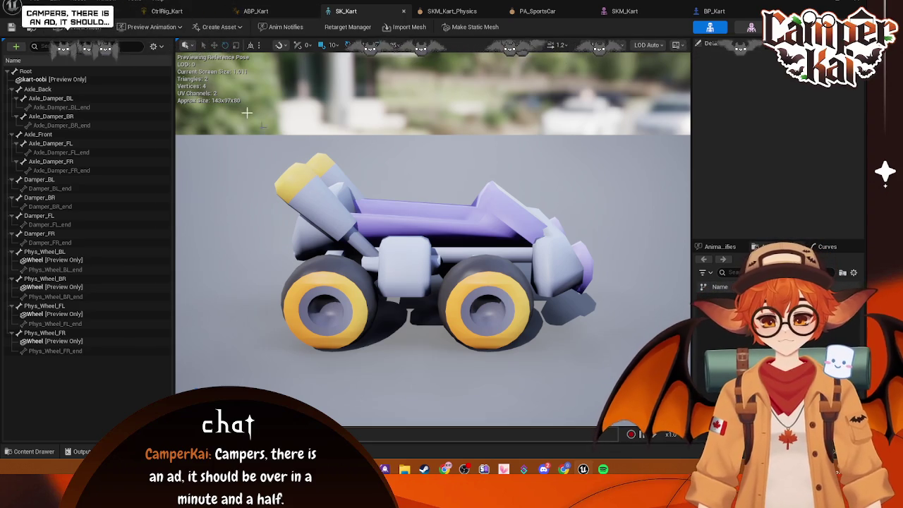
click(605, 11)
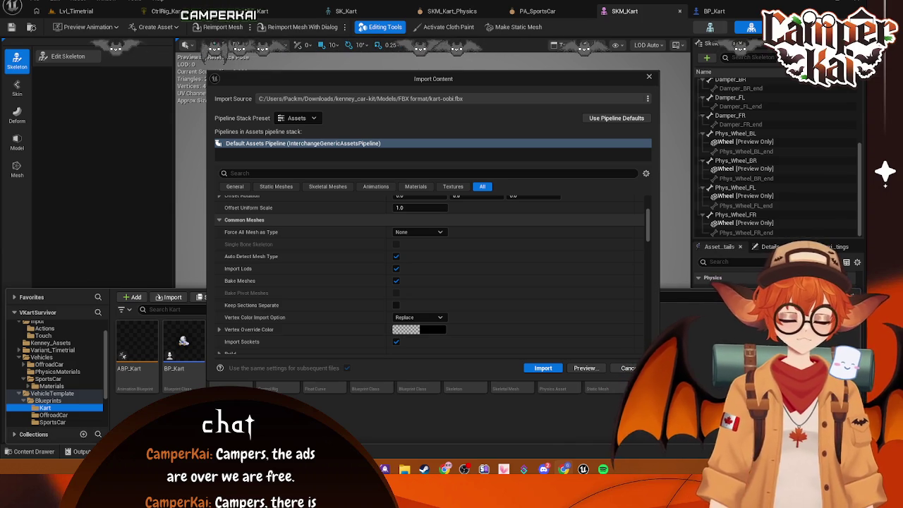
Import kart-oobi.fbx with Force All Mesh as Type set to Static Mesh and Combine Static Meshes on.
click(432, 233)
click(432, 241)
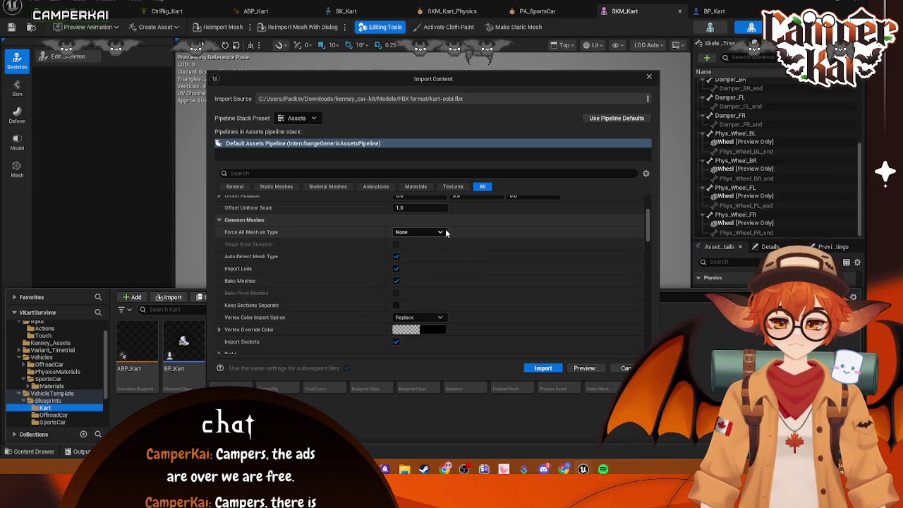
click(424, 232)
click(416, 251)
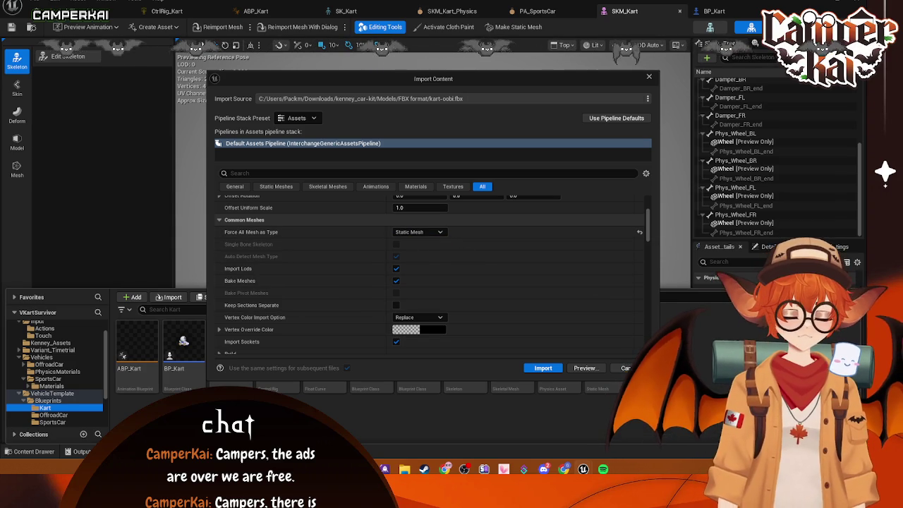
click(308, 173)
text(combine)
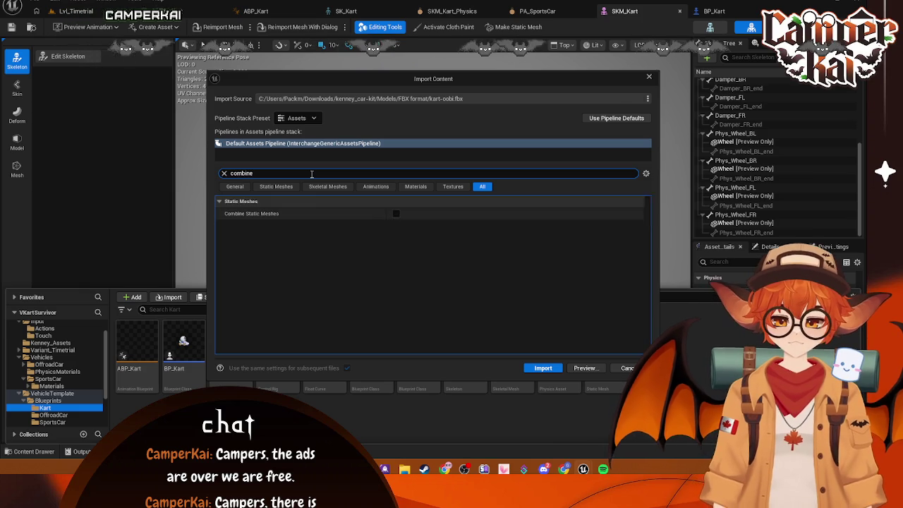
click(543, 368)
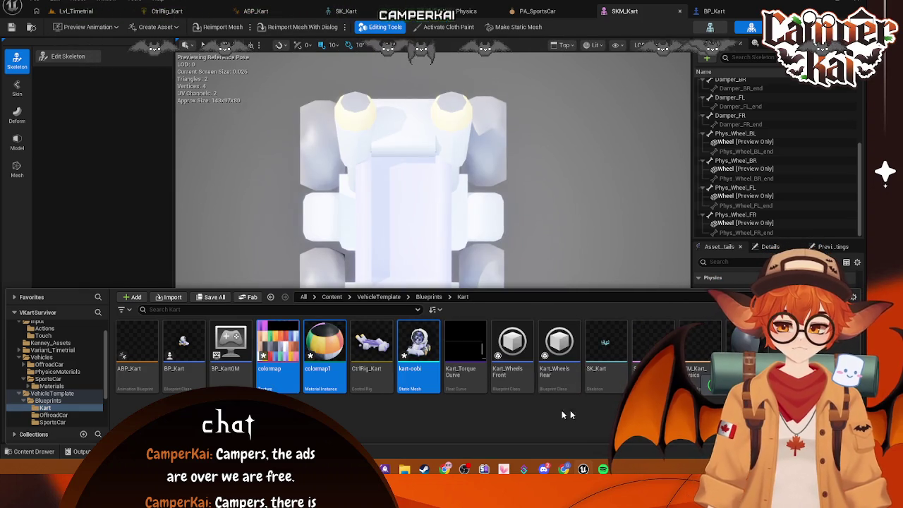
In SKM_Kart_Physics, select the Root body and hide the kart mesh to show only bodies.
click(565, 427)
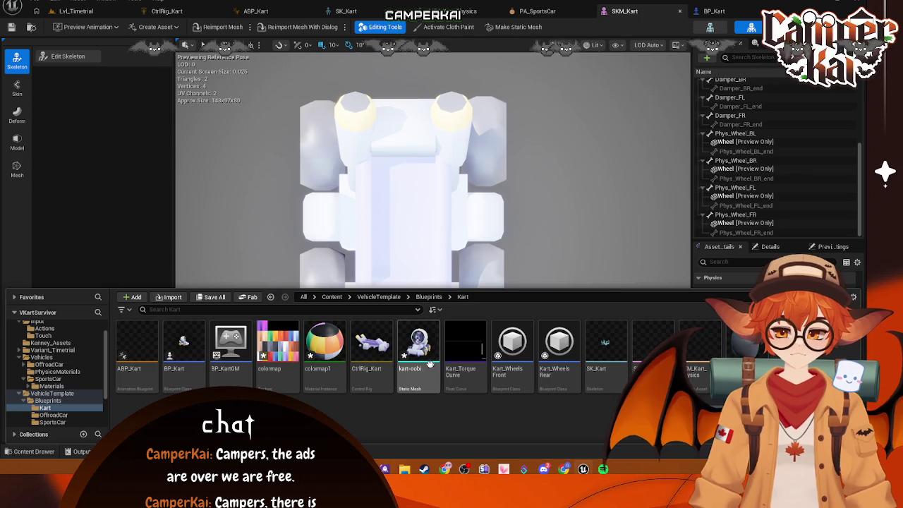
mouse_move(422, 365)
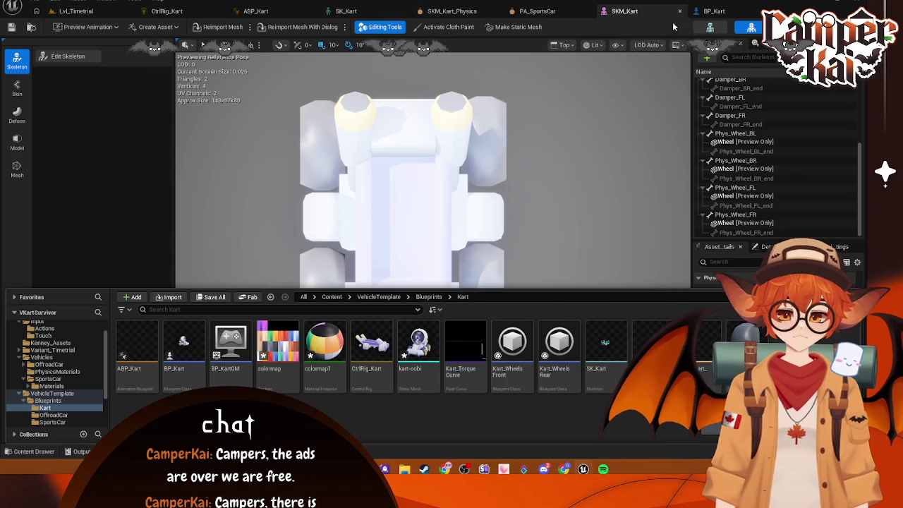
click(463, 11)
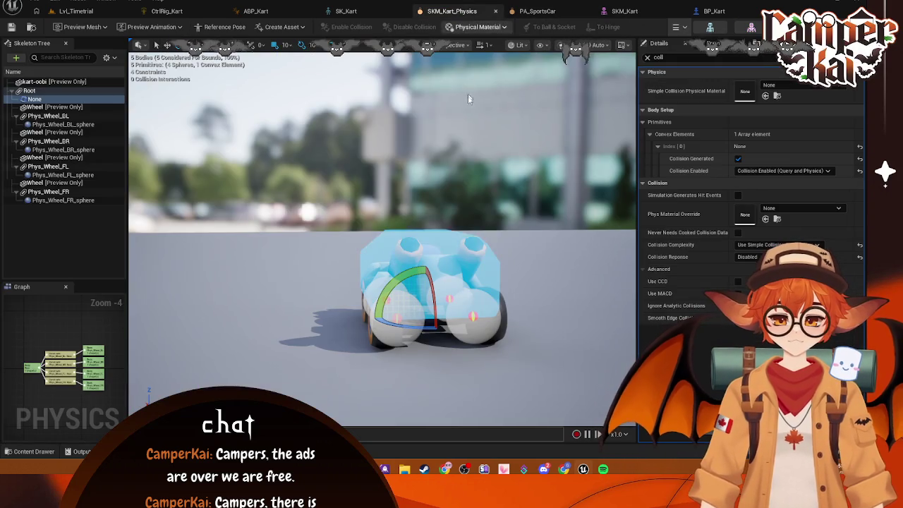
click(29, 92)
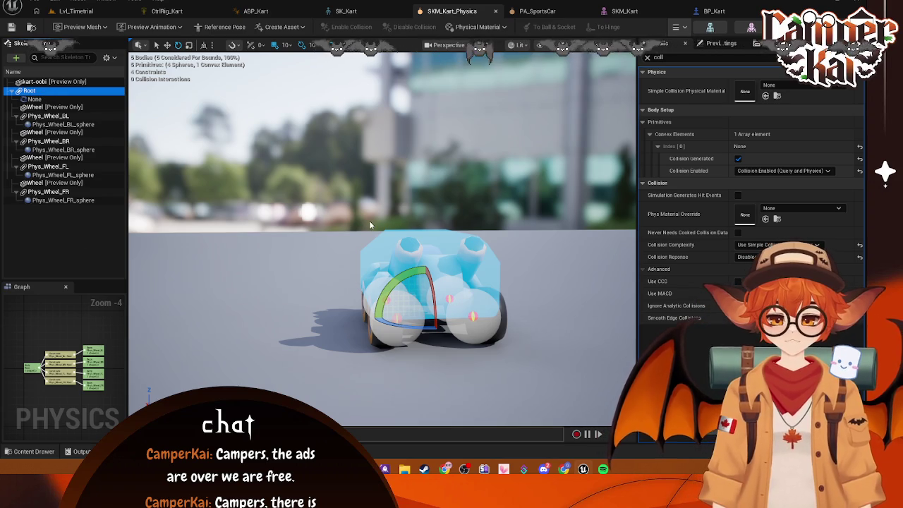
click(369, 219)
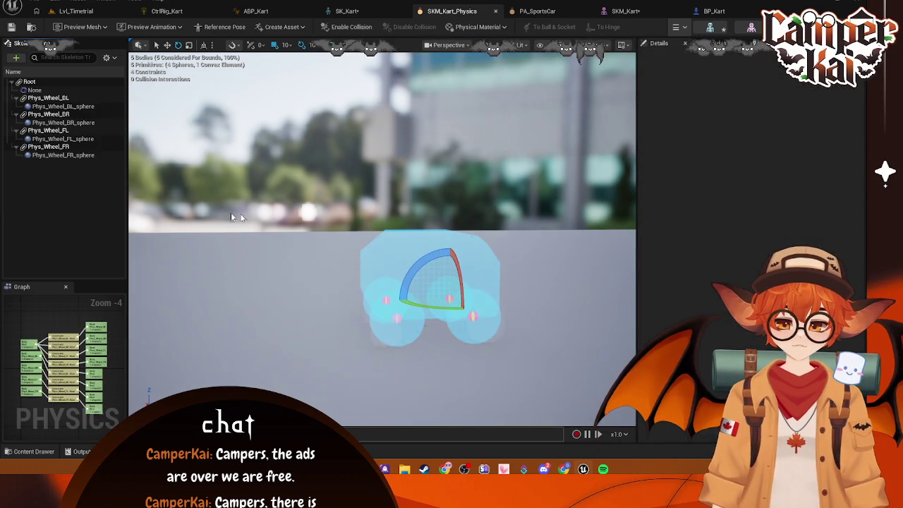
Delete the Phys_Wheel_BL, FL, BR, FR bodies and the convex Root body.
click(44, 100)
key(Delete)
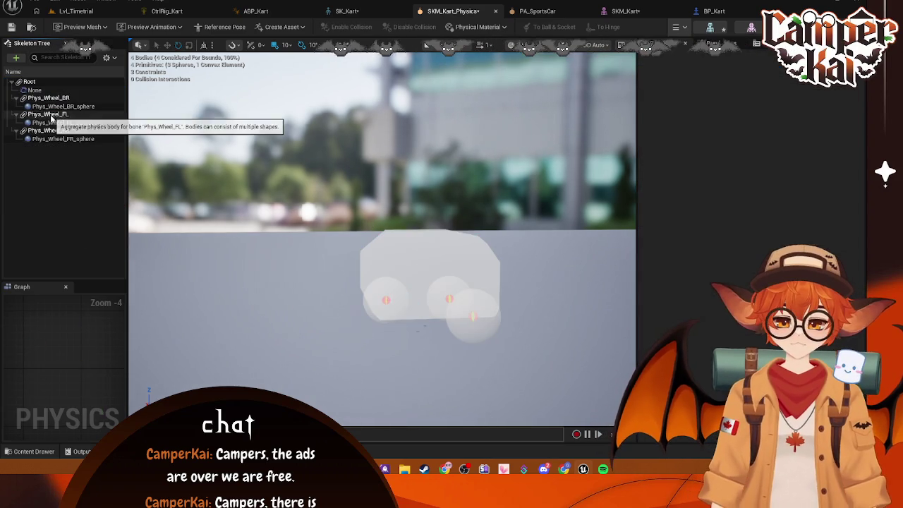
click(51, 115)
key(Delete)
click(48, 98)
key(Delete)
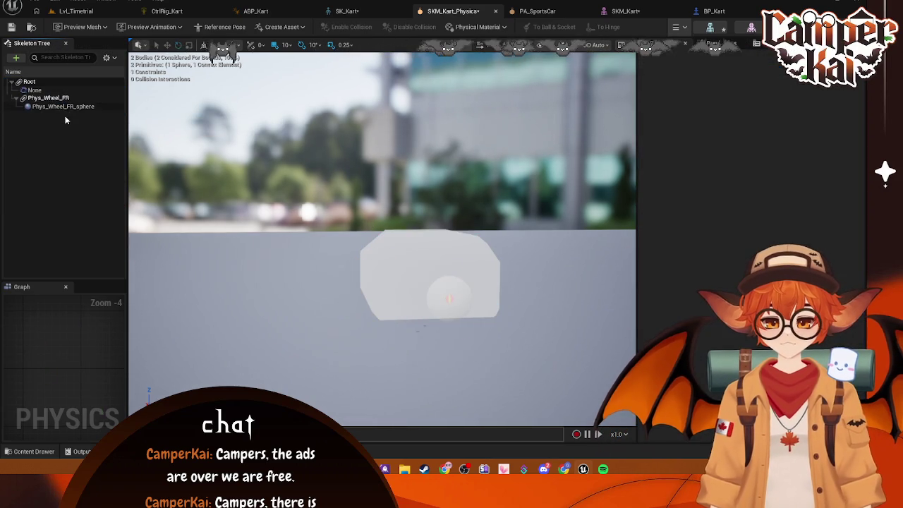
click(48, 98)
key(Delete)
click(35, 90)
key(Delete)
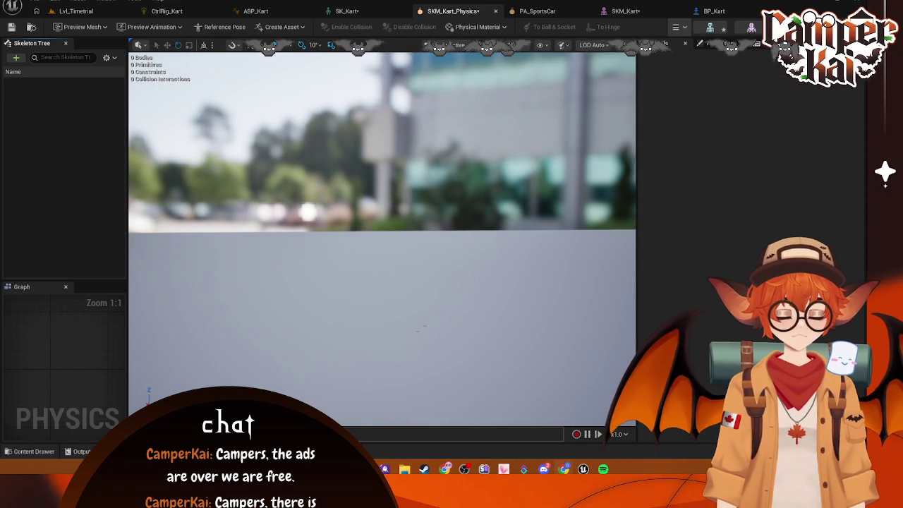
Look over the SKM_Kart, BP_Kart and Lvl_Timetrial tabs, then return to SKM_Kart_Physics.
click(624, 11)
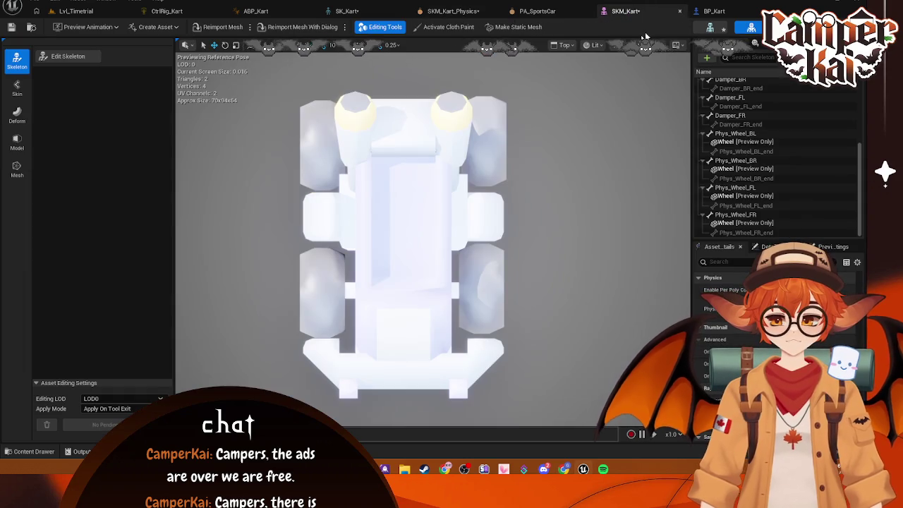
click(712, 12)
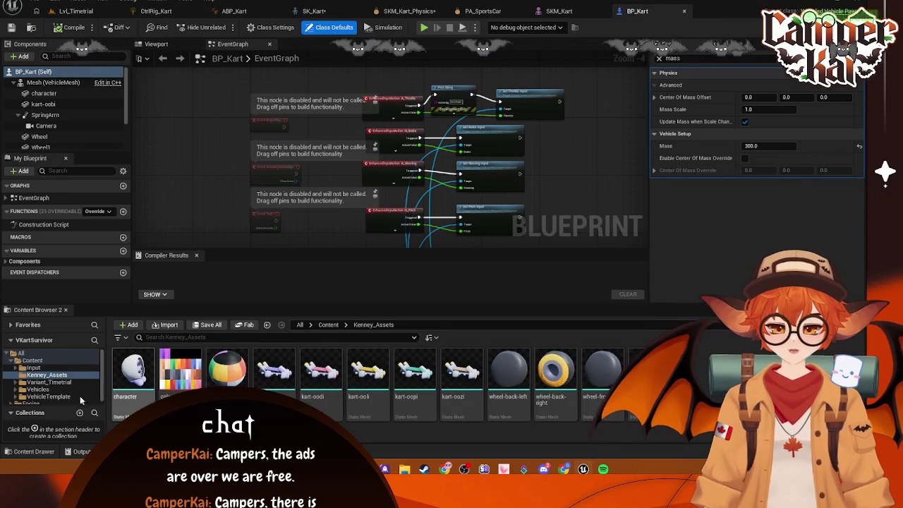
scroll(63, 384, down, 1)
click(75, 11)
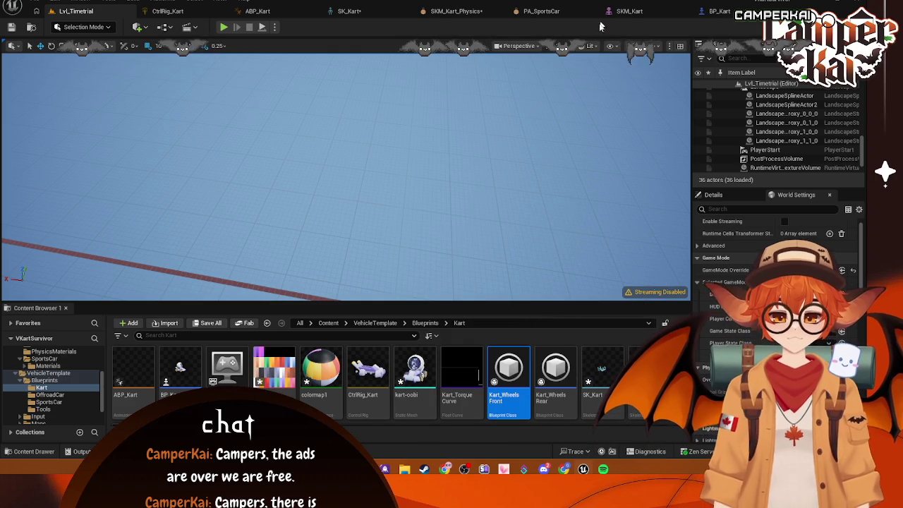
click(450, 12)
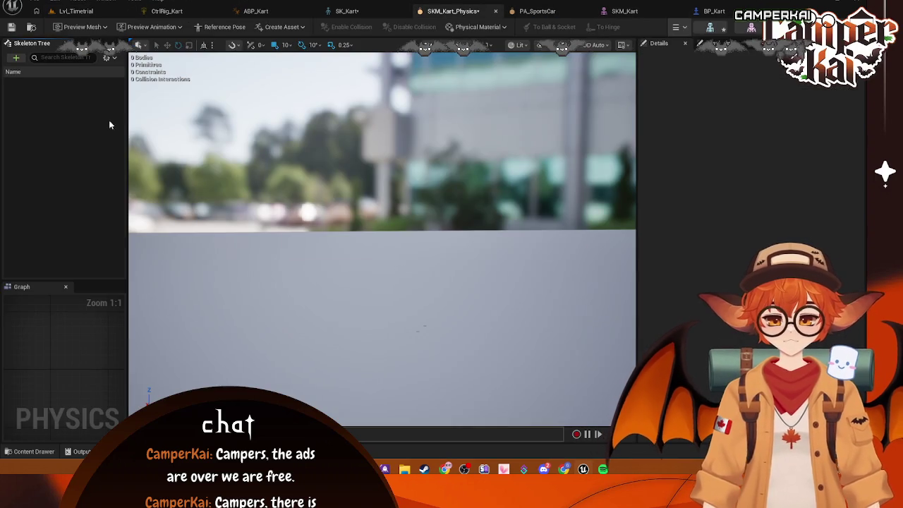
Show all bones in the SKM_Kart_Physics skeleton tree and inspect the Root bone's actions.
click(110, 58)
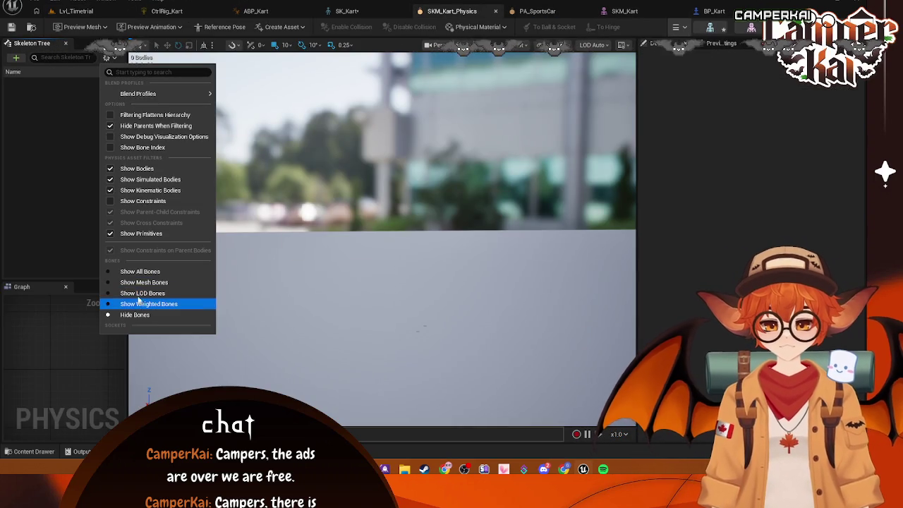
click(140, 272)
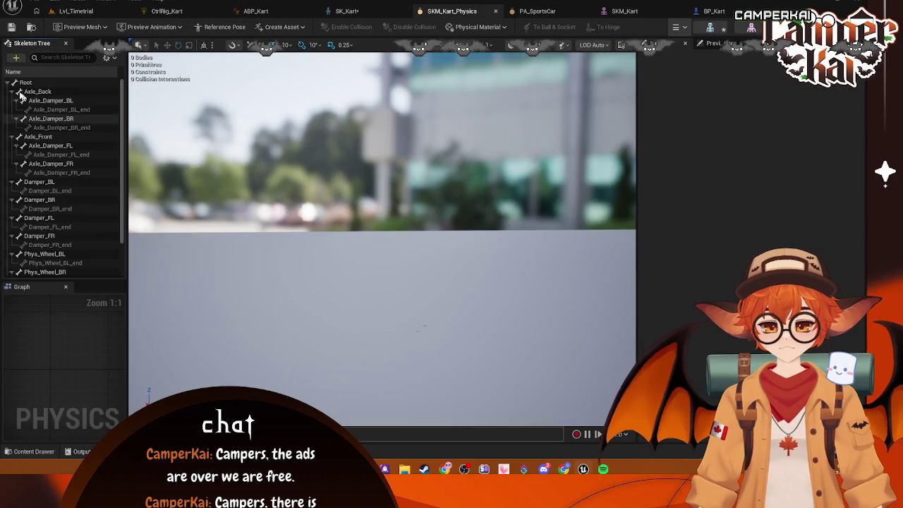
right_click(22, 84)
mouse_move(106, 174)
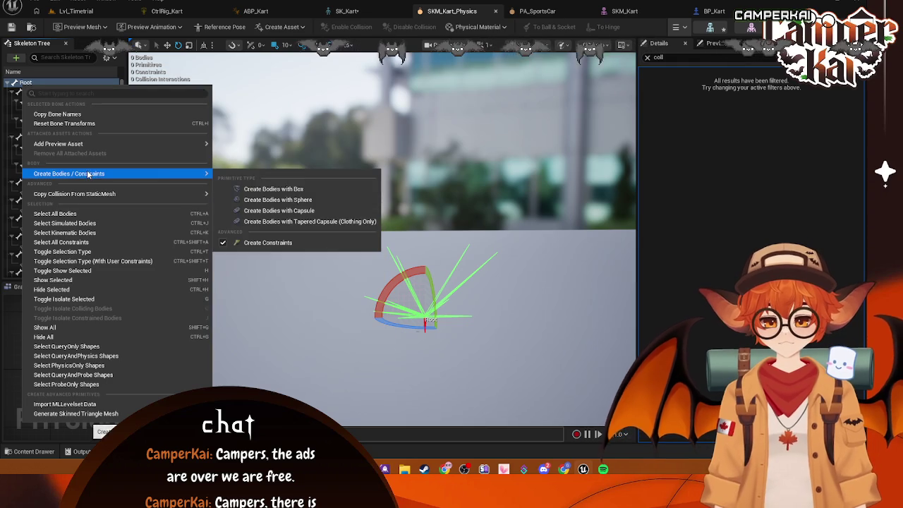
mouse_move(132, 193)
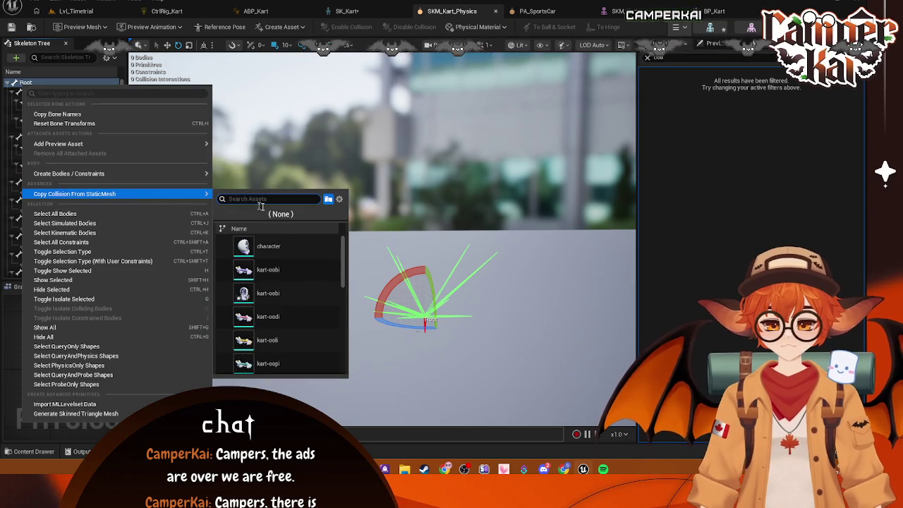
scroll(307, 285, up, 3)
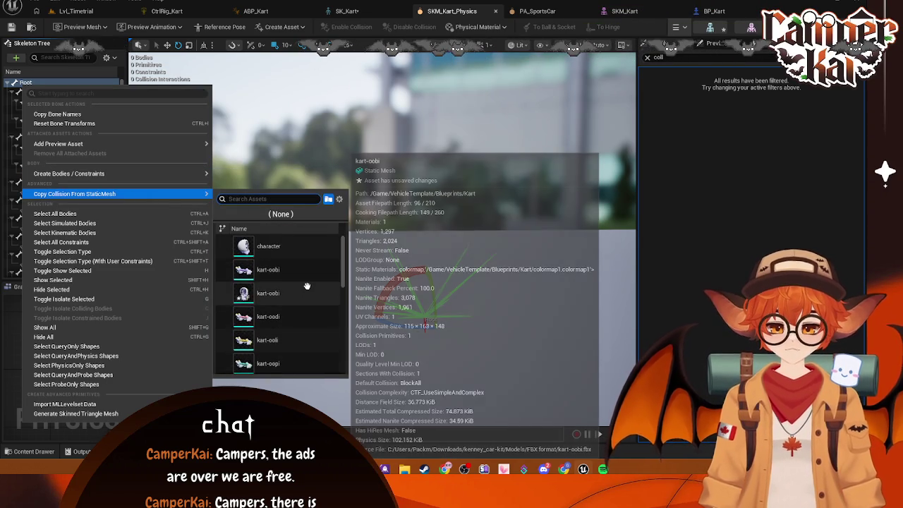
Rename the kart-oobi static mesh in the Kart folder to Full_Kart.
click(74, 11)
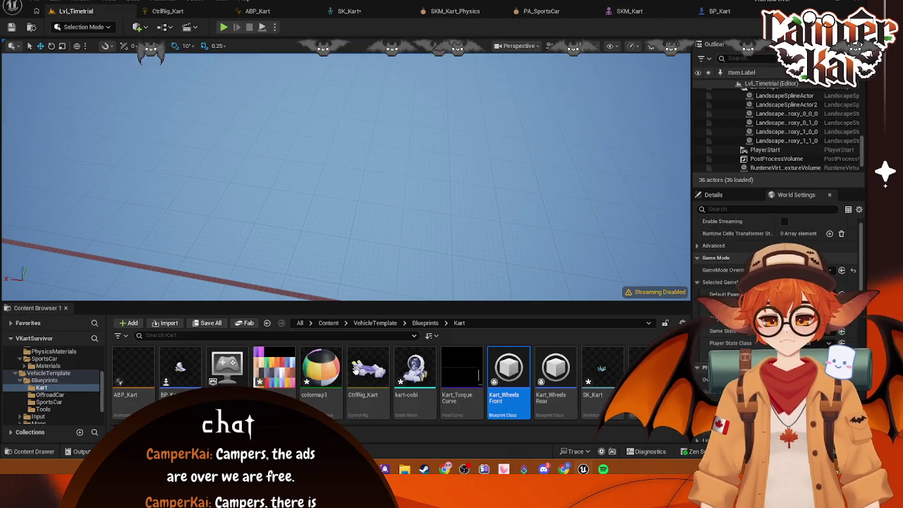
right_click(411, 388)
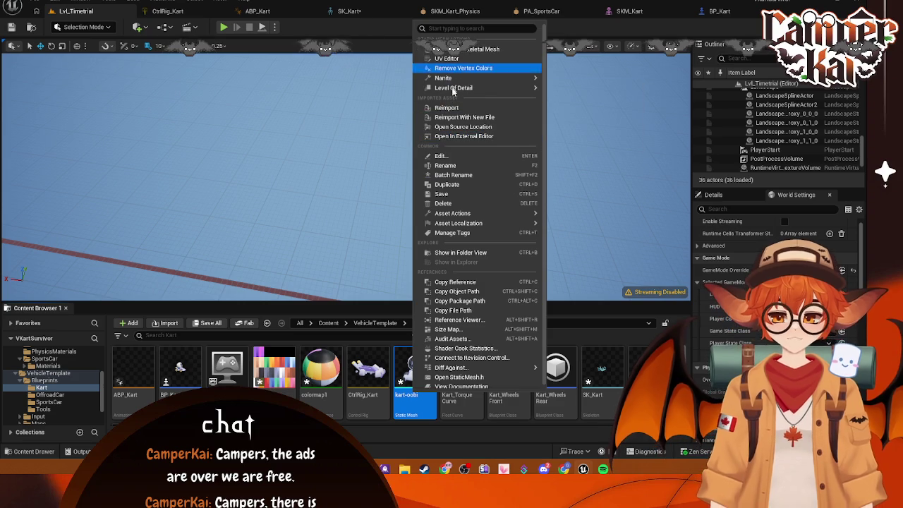
click(459, 167)
text(Full_Kart)
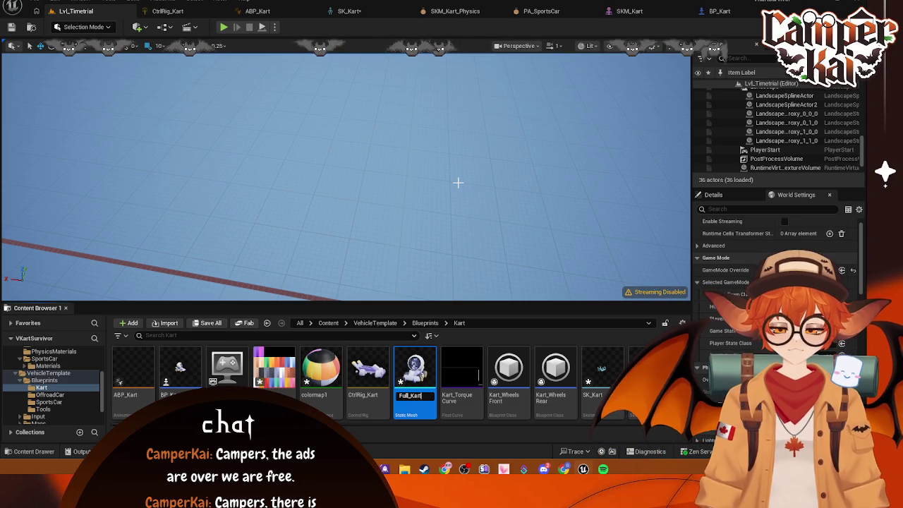
key(Return)
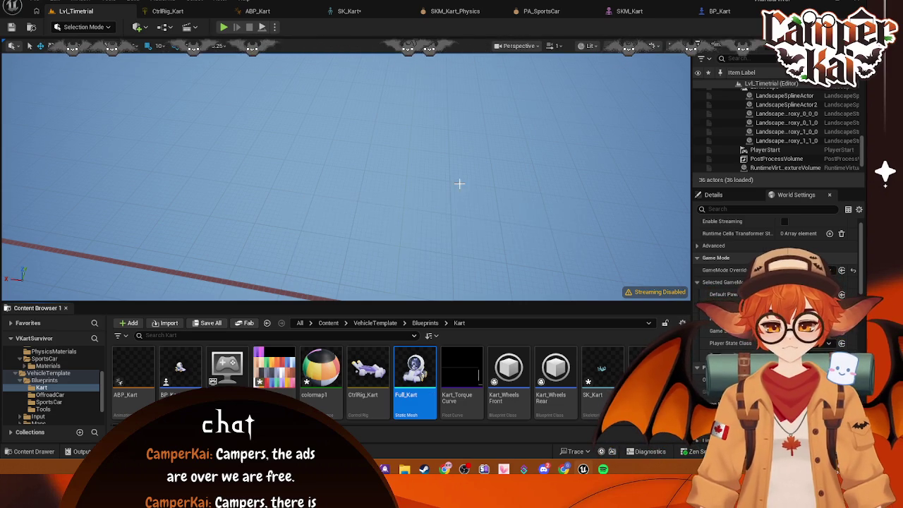
Copy Full_Kart's static mesh collision onto the SKM_Kart_Physics Root bone.
click(628, 11)
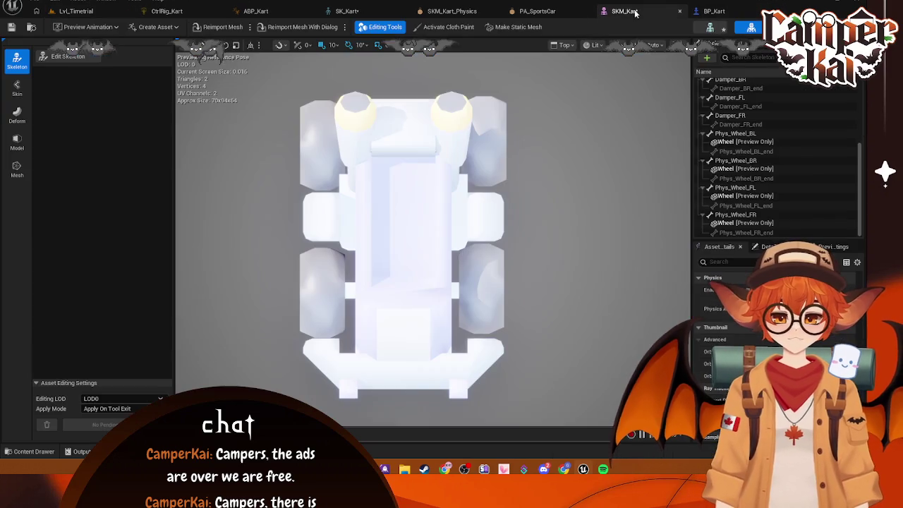
click(536, 12)
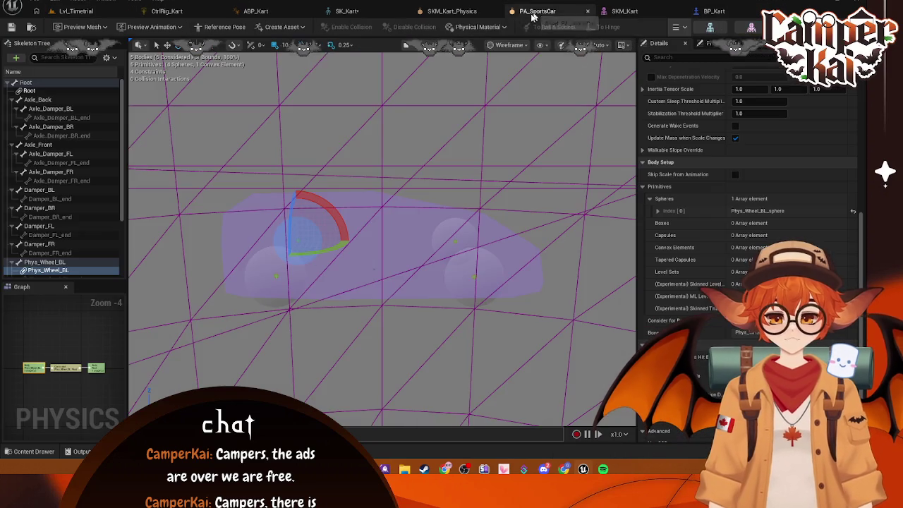
click(462, 14)
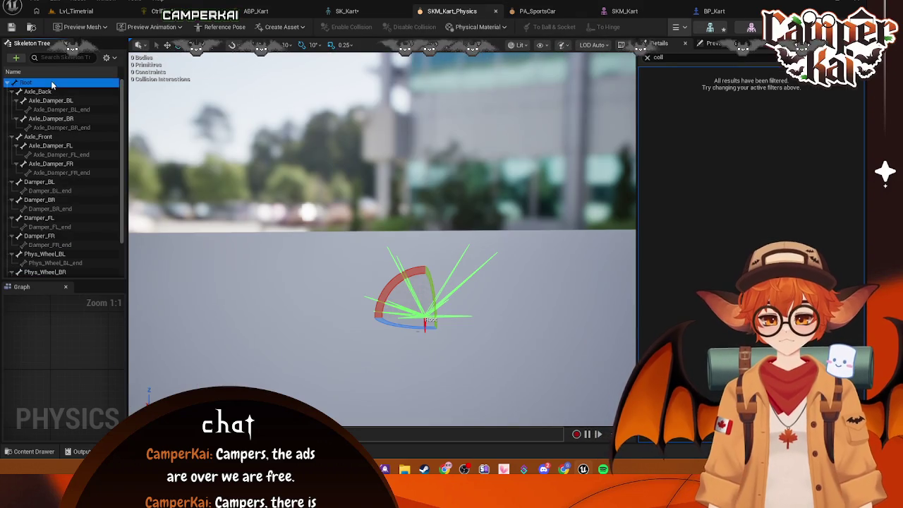
right_click(55, 83)
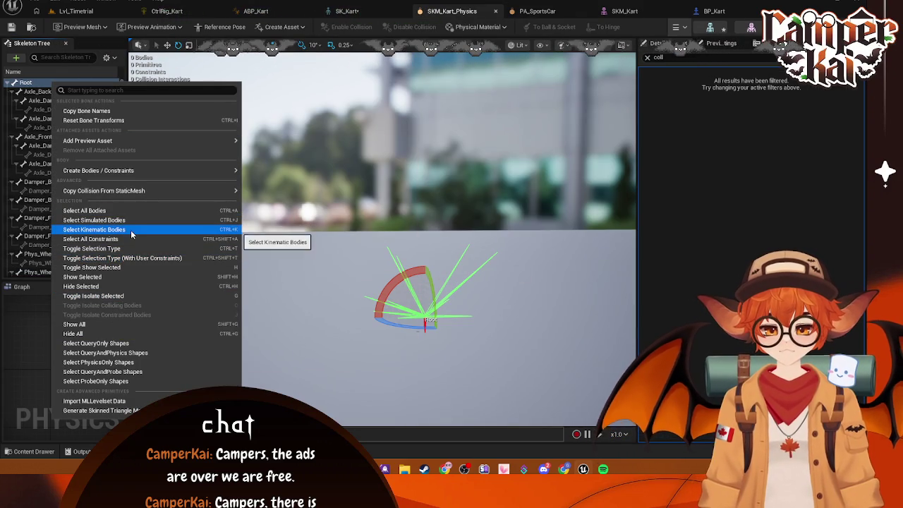
mouse_move(130, 192)
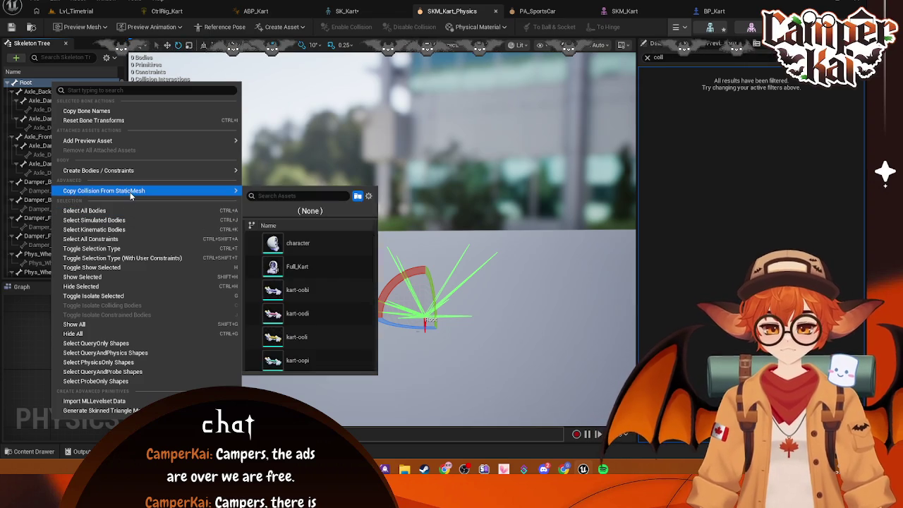
click(295, 266)
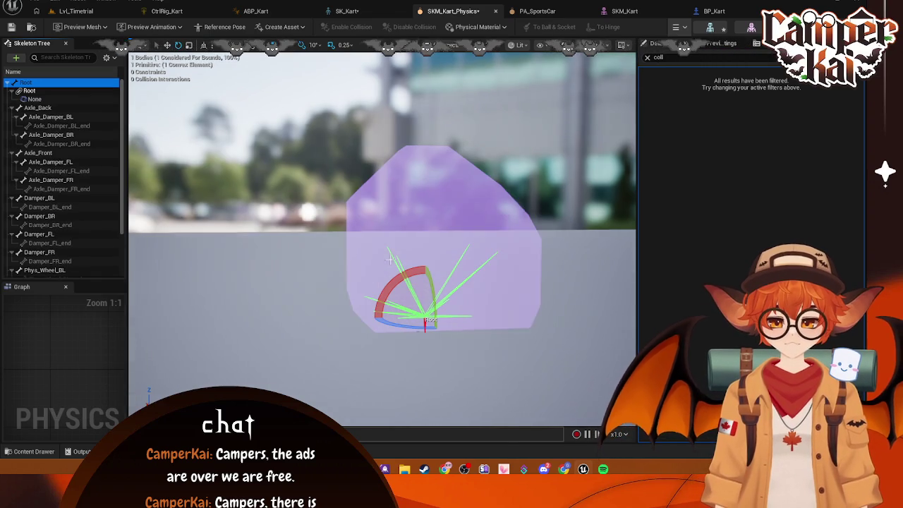
Frame the new convex Root body, save the physics asset, and return to Lvl_Timetrial.
key(ctrl+s)
key(f)
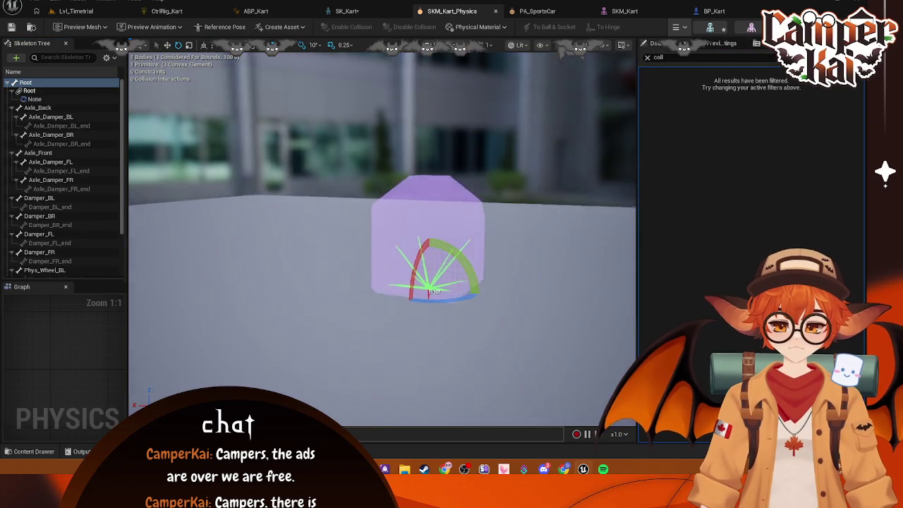
key(ctrl+s)
click(76, 11)
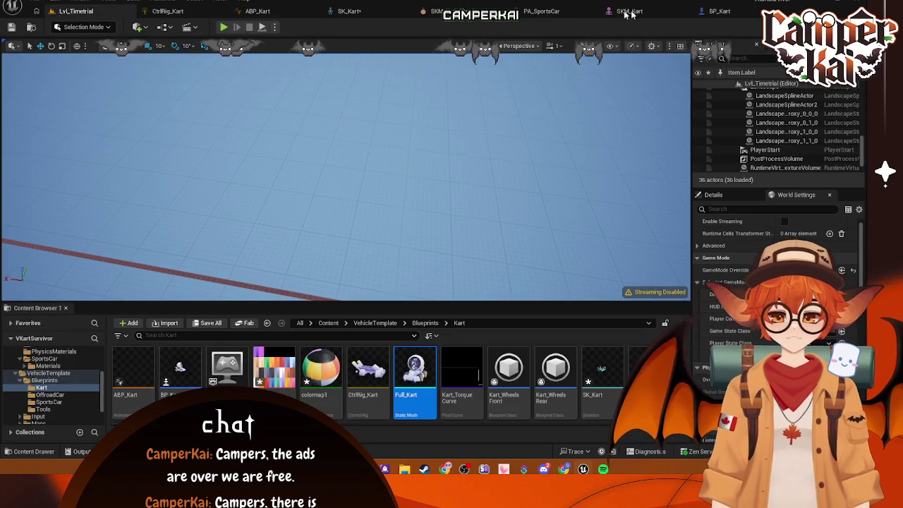
After checking BP_Kart and SKM_Kart, play-test Lvl_Timetrial, driving the kart forward at about 6 km/h.
click(718, 11)
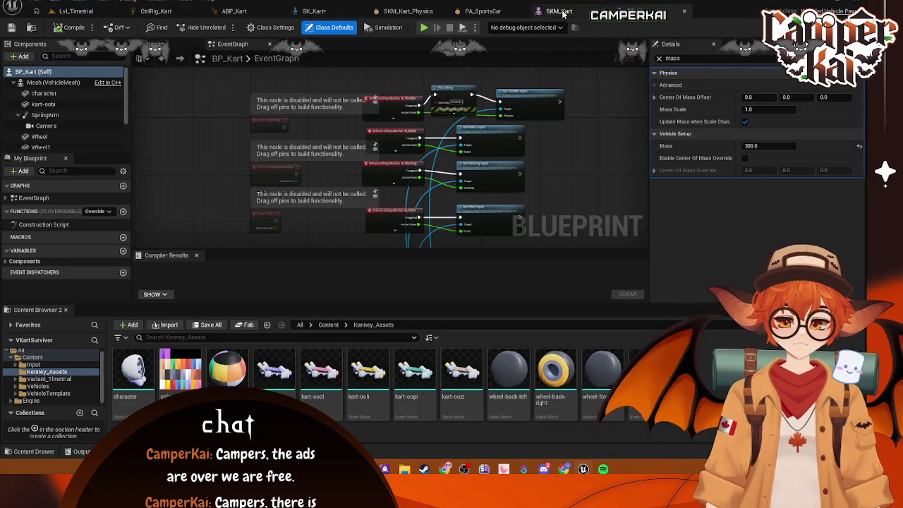
click(560, 11)
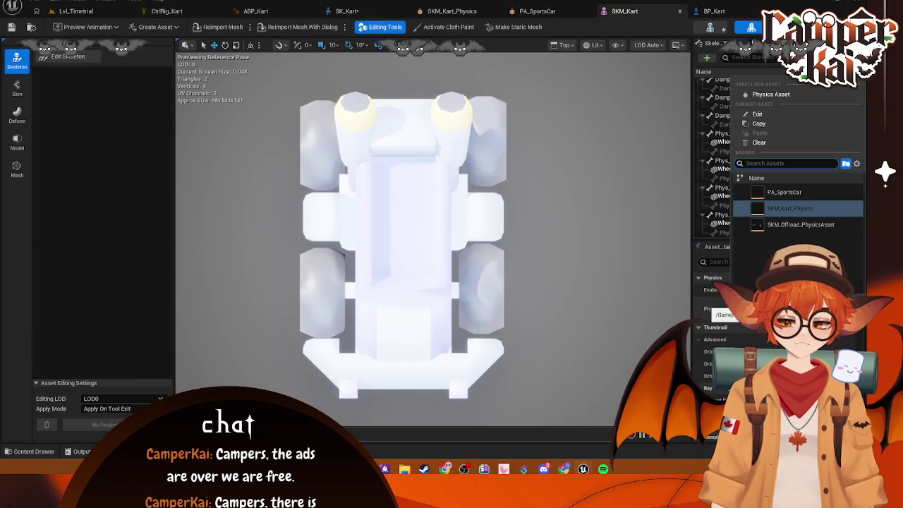
click(75, 11)
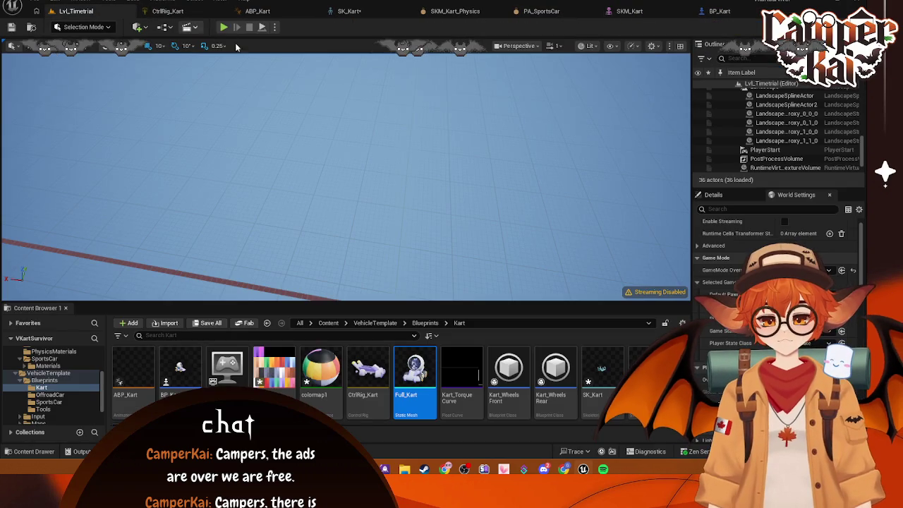
key(alt+p)
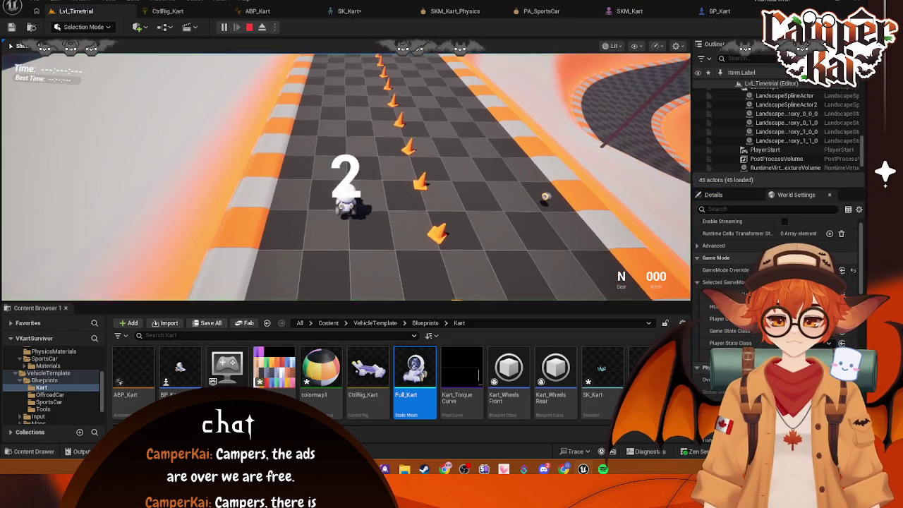
key(w)
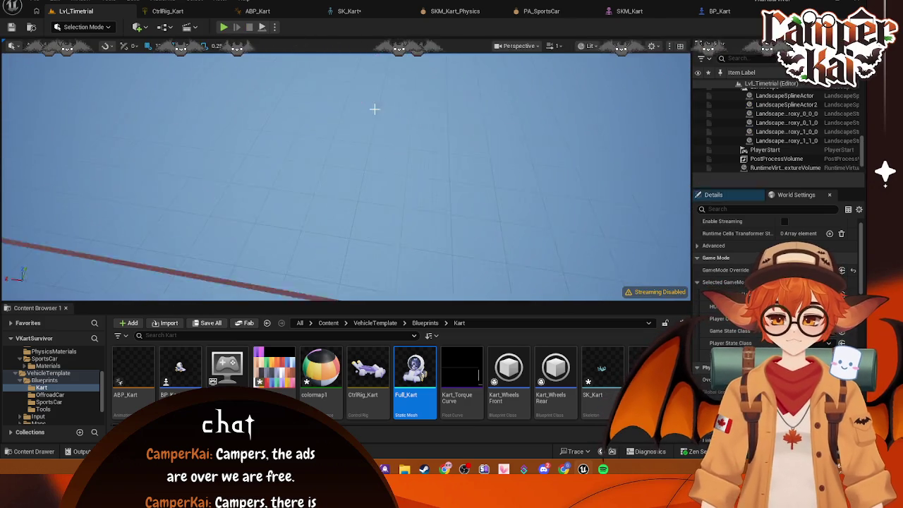
click(635, 18)
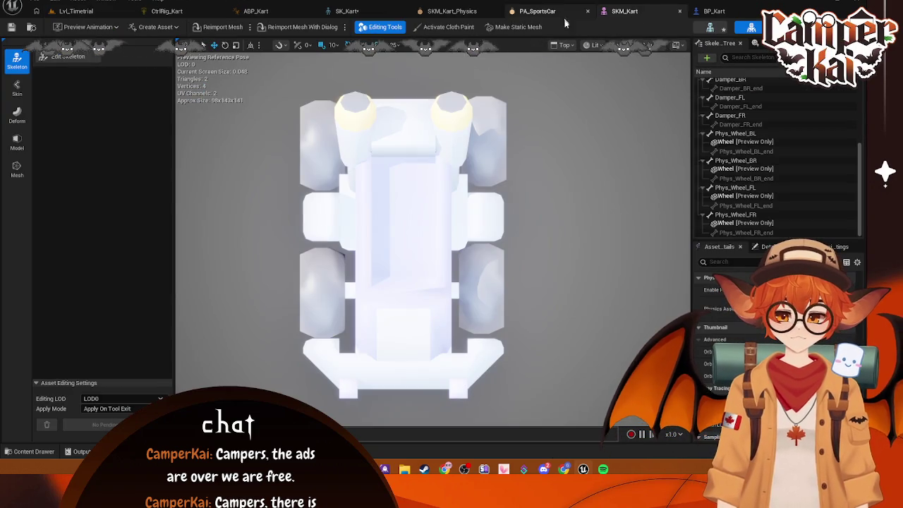
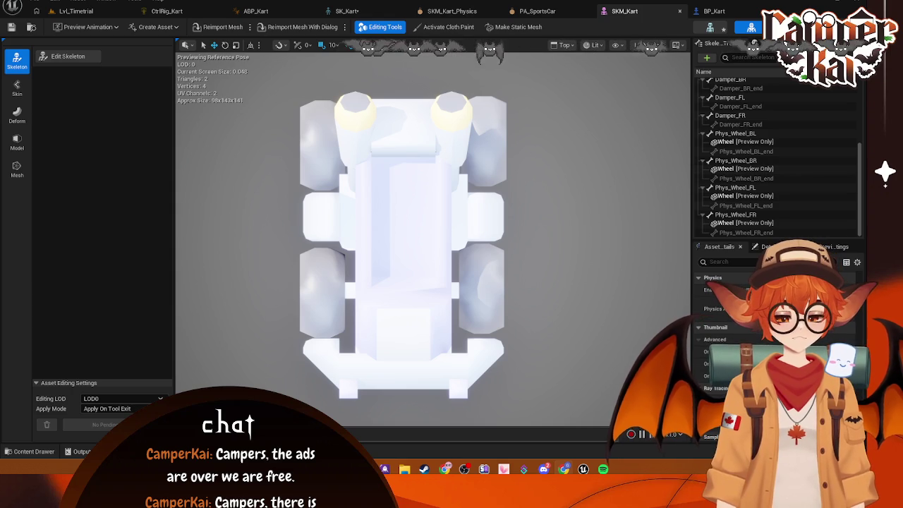
Compare with PA_SportsCar, then orbit SKM_Kart_Physics and select its single body under Root.
click(552, 12)
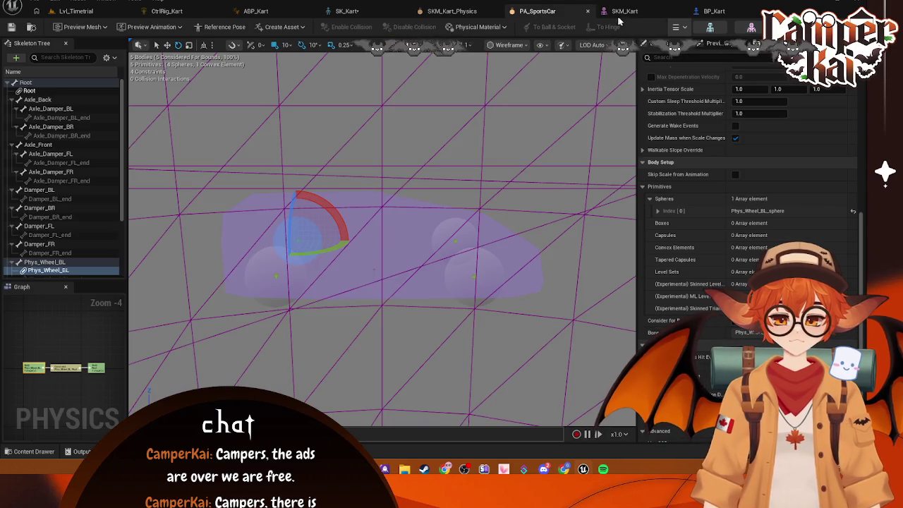
click(448, 12)
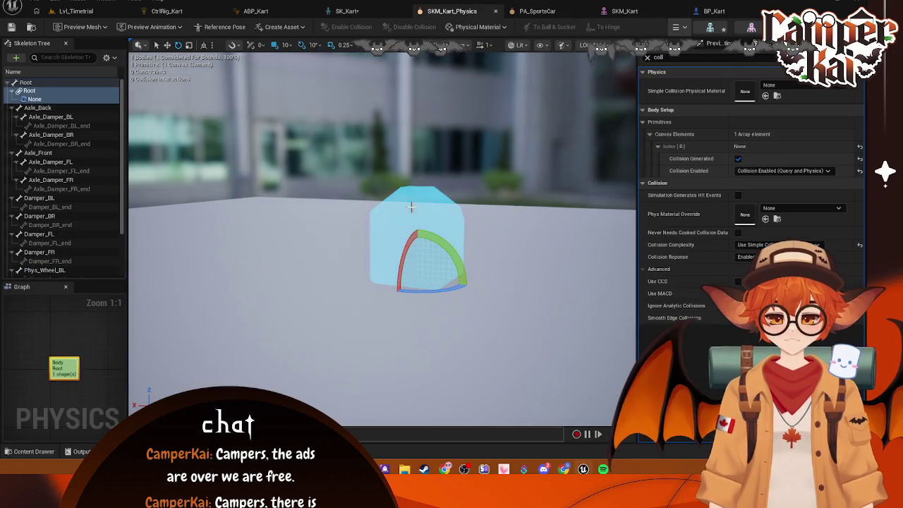
mouse_move(508, 213)
mouse_down()
mouse_move(498, 212)
mouse_move(546, 214)
mouse_up()
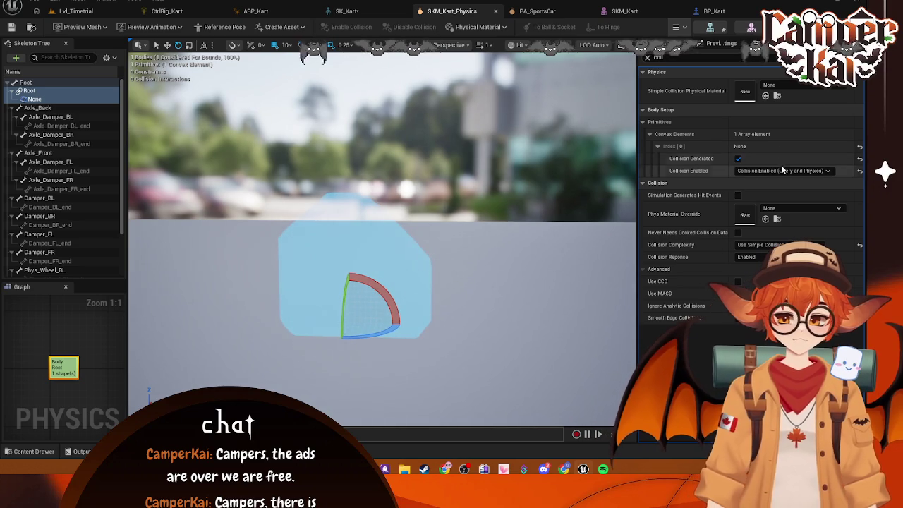
click(70, 99)
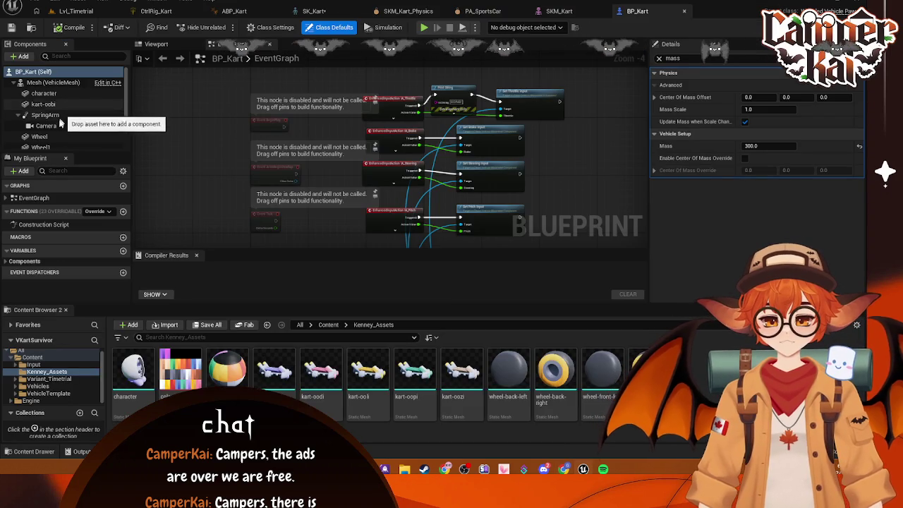
In BP_Kart, filter Details by 'coll' and review the SpringArm's collision settings.
click(46, 126)
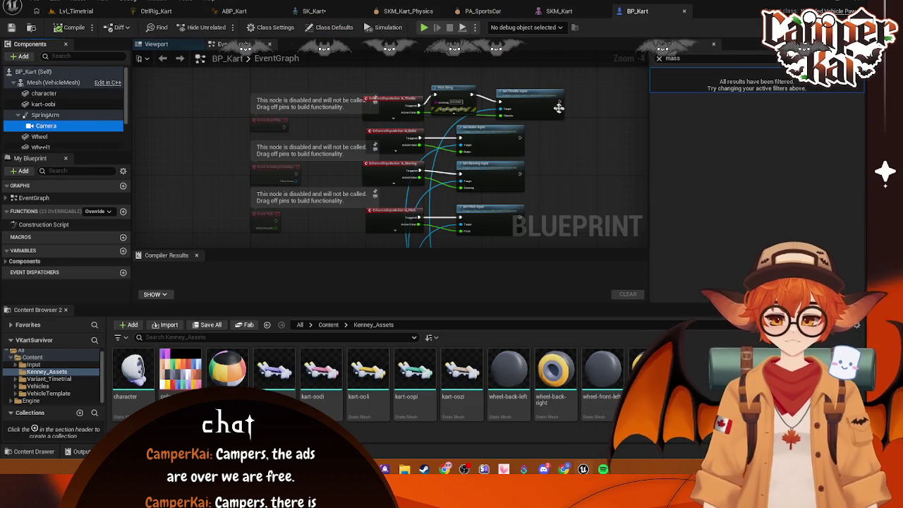
click(660, 58)
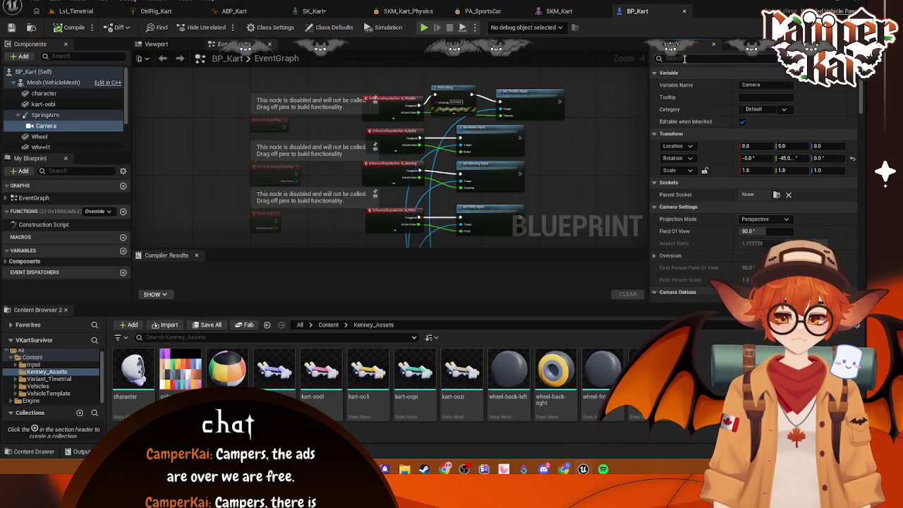
click(684, 59)
text(c)
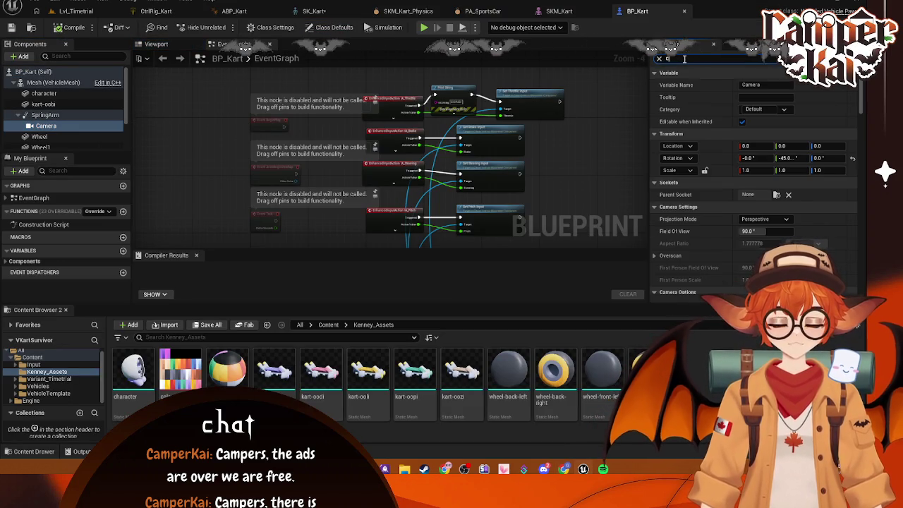
text(oll)
click(83, 116)
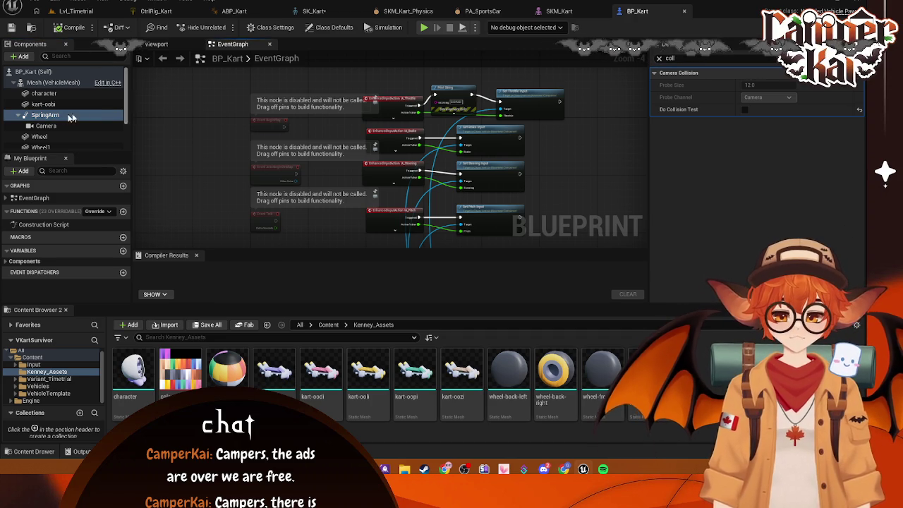
Check the Camera and Mesh collision settings, change the filter to 'ca', and return to SKM_Kart.
click(49, 125)
click(47, 115)
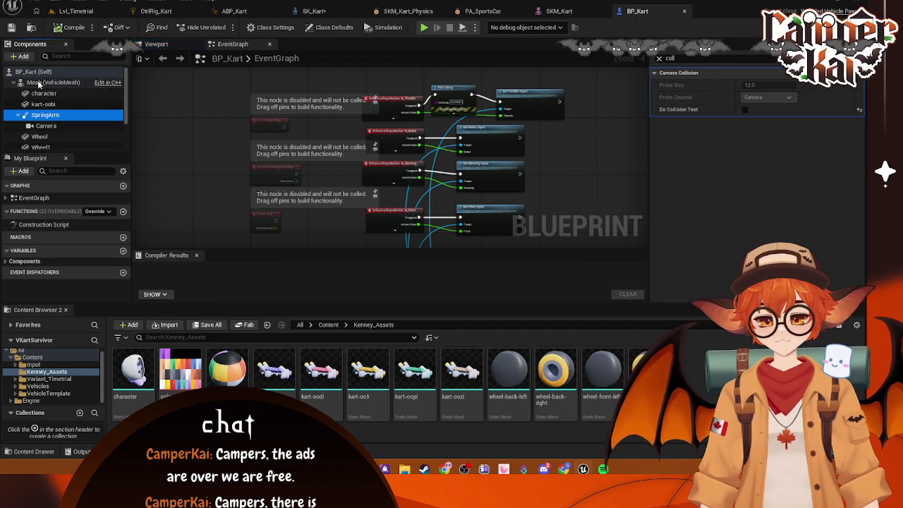
click(38, 83)
double_click(737, 57)
text(camer)
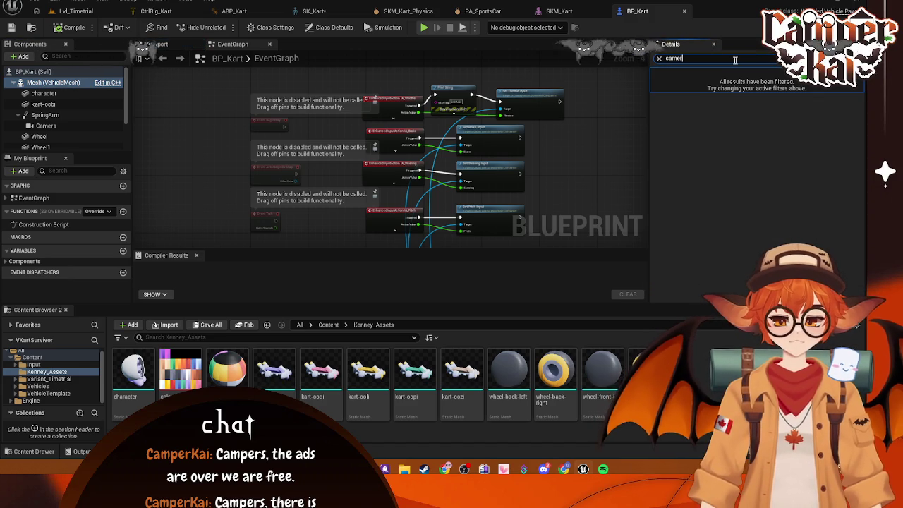
click(428, 11)
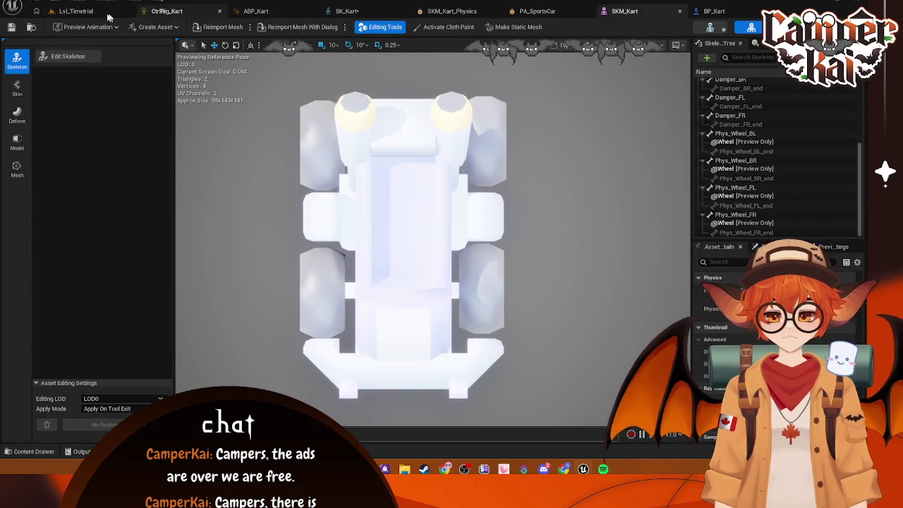
Play Lvl_Timetrial, drive the kart forward briefly, then stop the session.
click(76, 10)
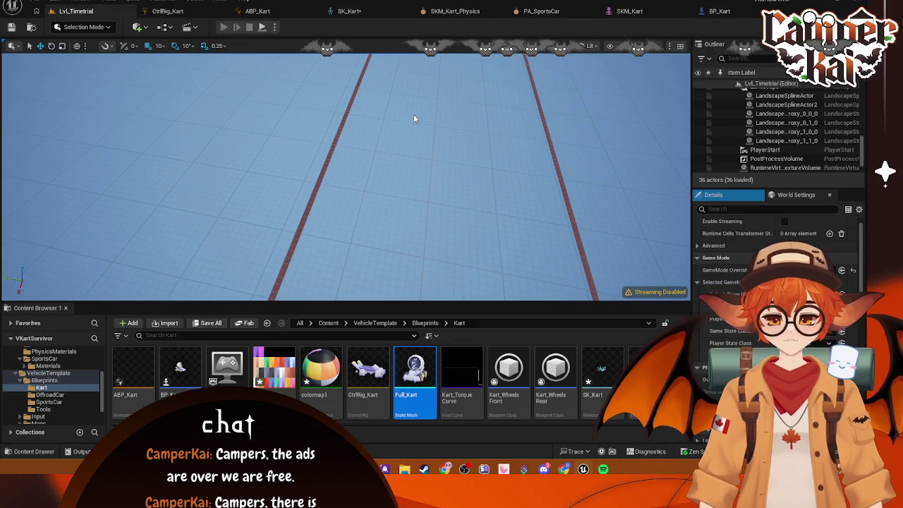
key(alt+p)
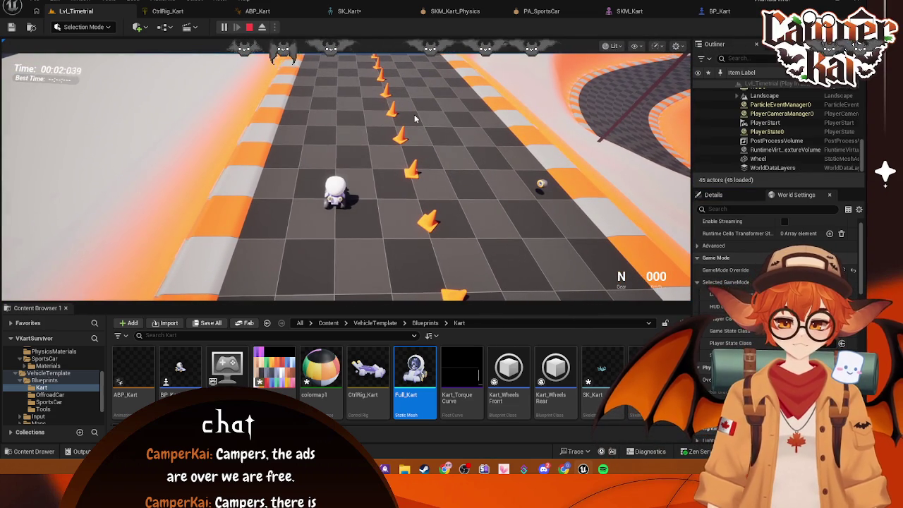
click(415, 119)
key(w)
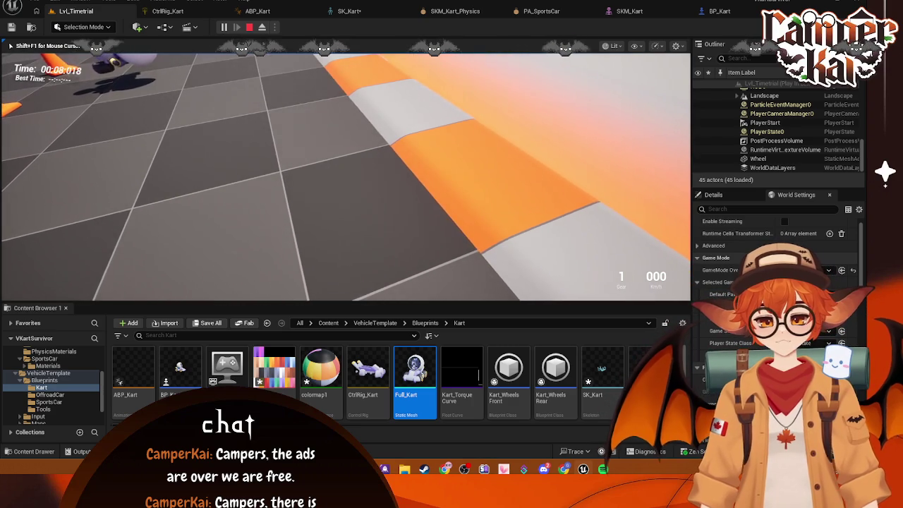
key(shift+F1)
click(249, 27)
Go through CtrlRig_Kart and SK_Kart to SKM_Kart_Physics and delete its only collision body.
click(189, 12)
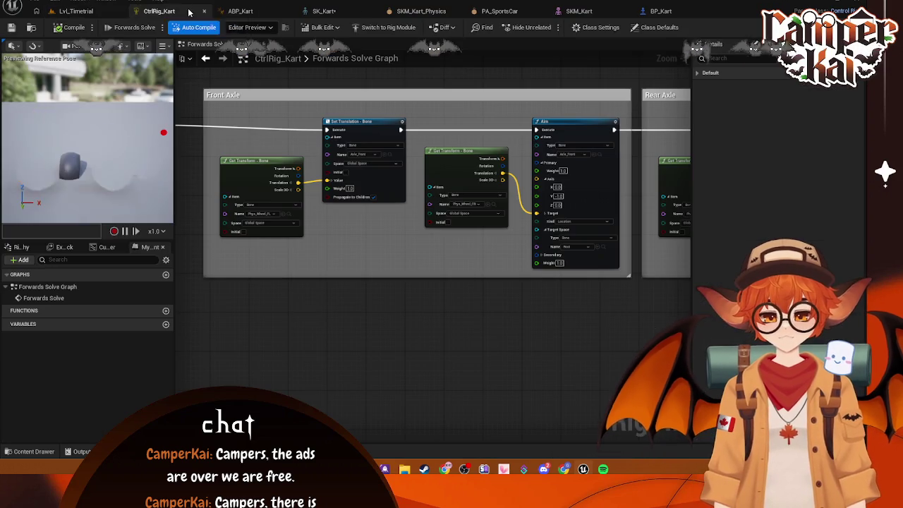
click(346, 10)
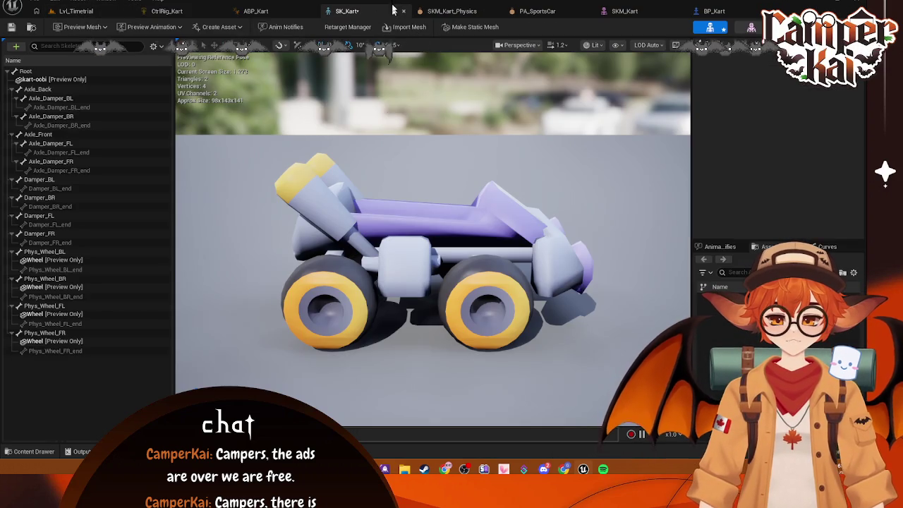
click(439, 11)
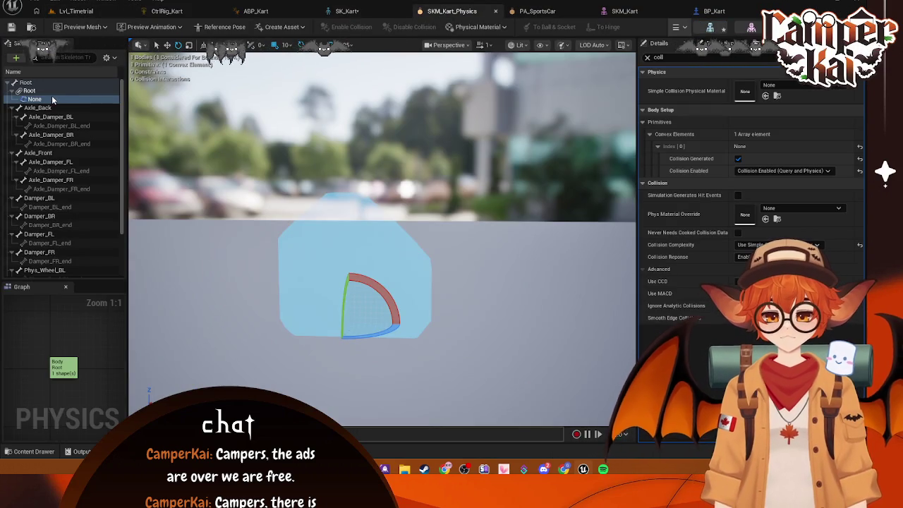
key(Delete)
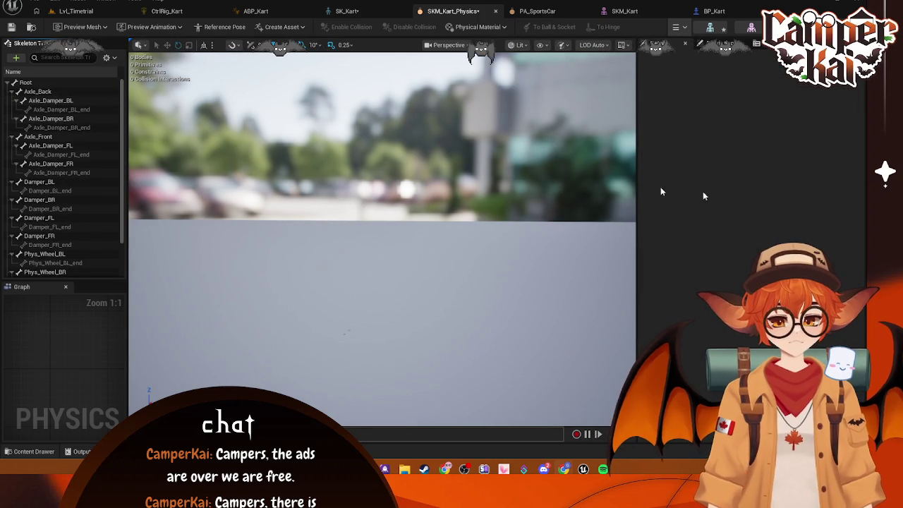
Copy collision onto the Root bone from a kart static mesh.
right_click(56, 94)
click(28, 83)
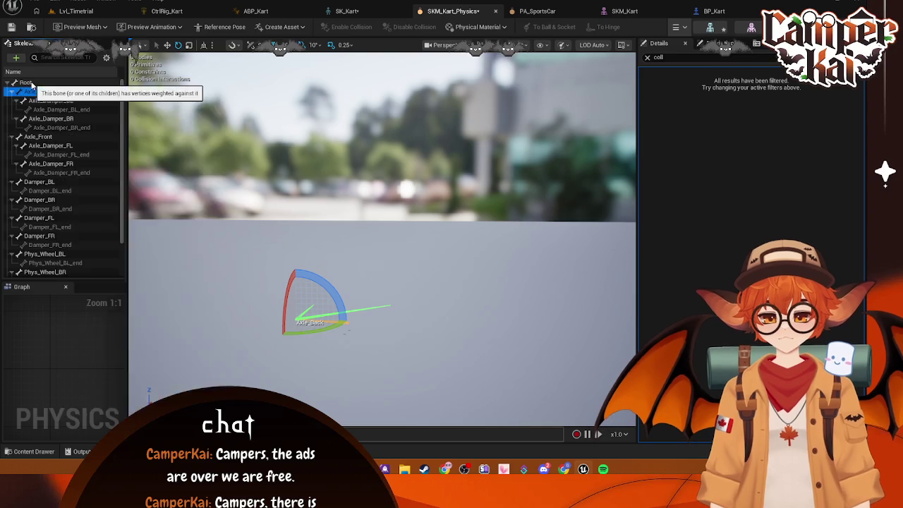
right_click(48, 86)
mouse_move(77, 141)
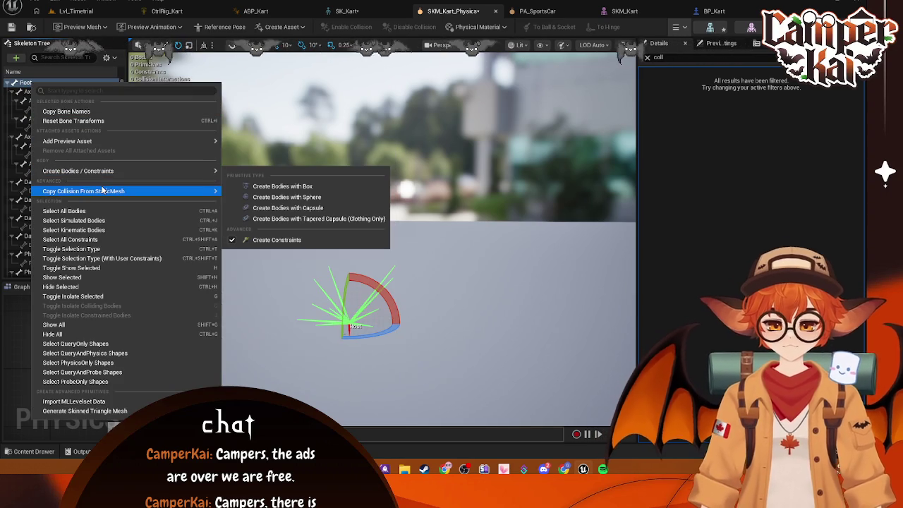
mouse_move(99, 191)
click(277, 267)
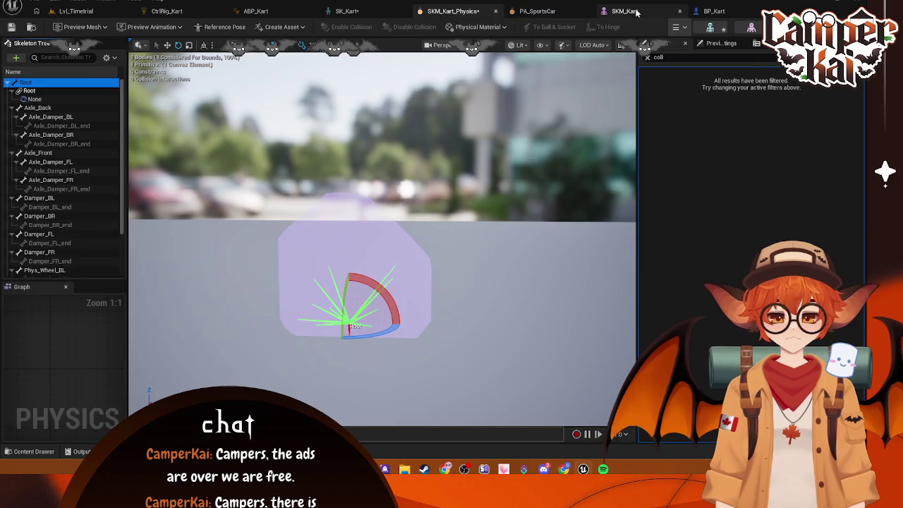
Cycle through the open kart assets, then preview the kart-oobi mesh on the Root bone.
click(537, 12)
click(713, 11)
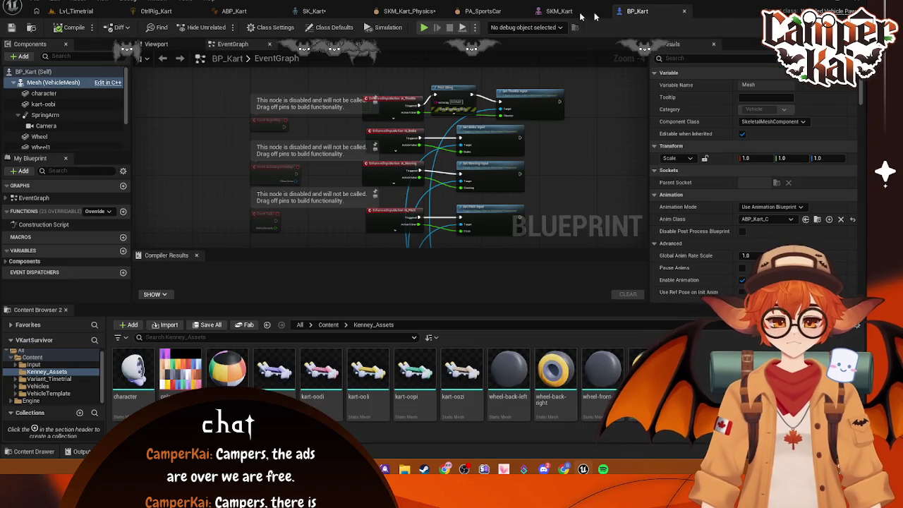
click(559, 11)
click(472, 11)
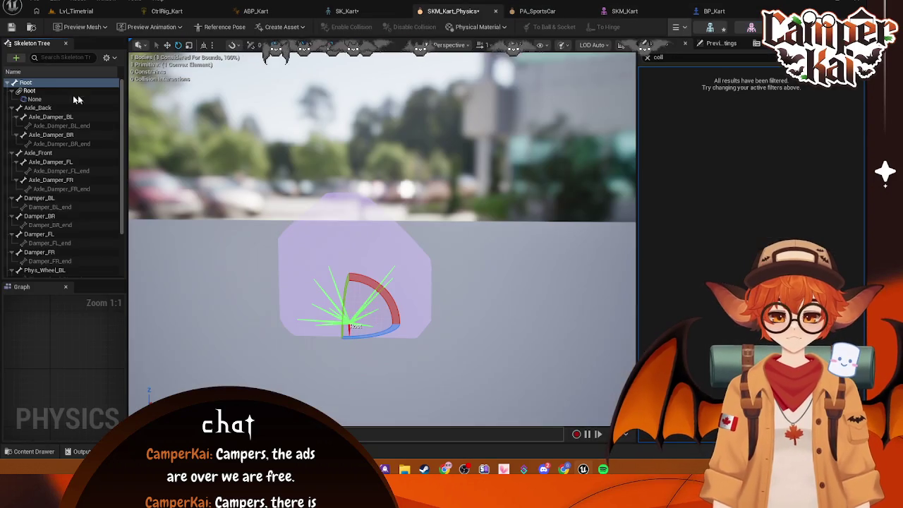
right_click(51, 83)
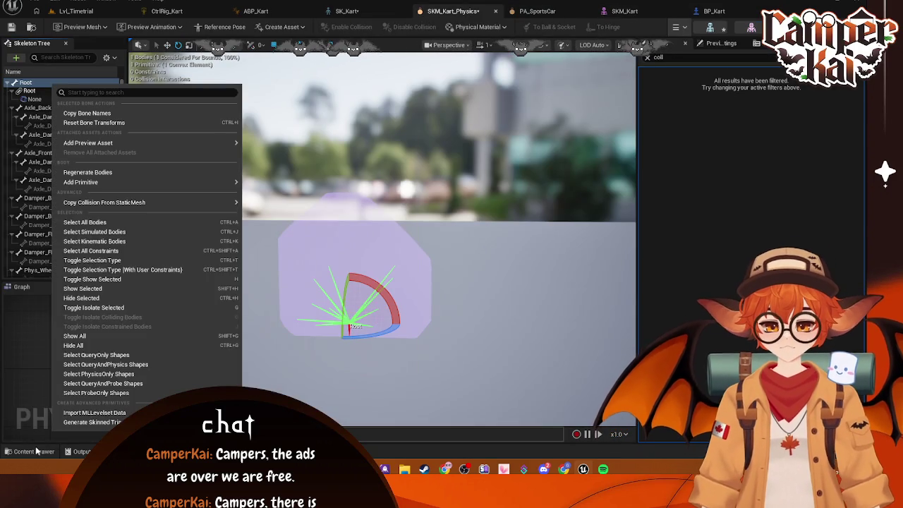
mouse_move(141, 142)
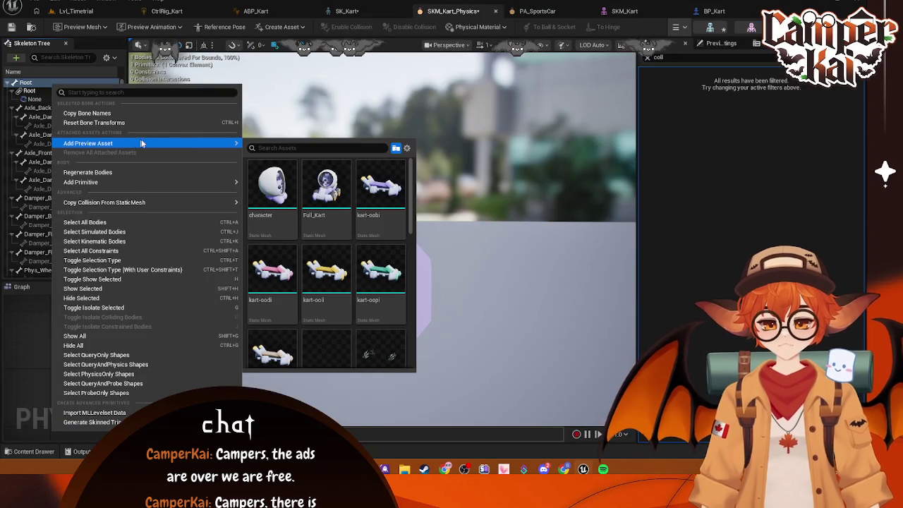
click(385, 196)
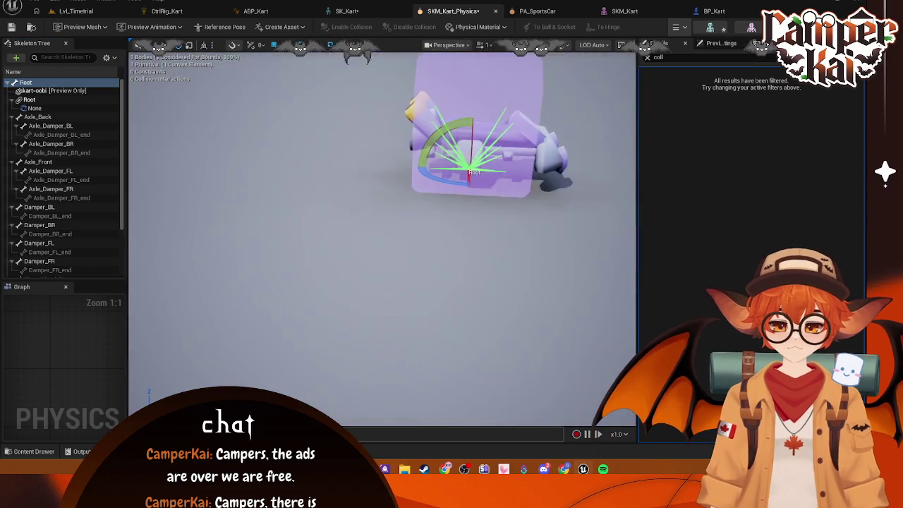
Select the new collision hull and rotate it by -40 degrees.
mouse_move(333, 225)
mouse_down()
mouse_move(331, 148)
mouse_move(335, 233)
mouse_move(317, 176)
mouse_move(311, 233)
mouse_up()
click(310, 232)
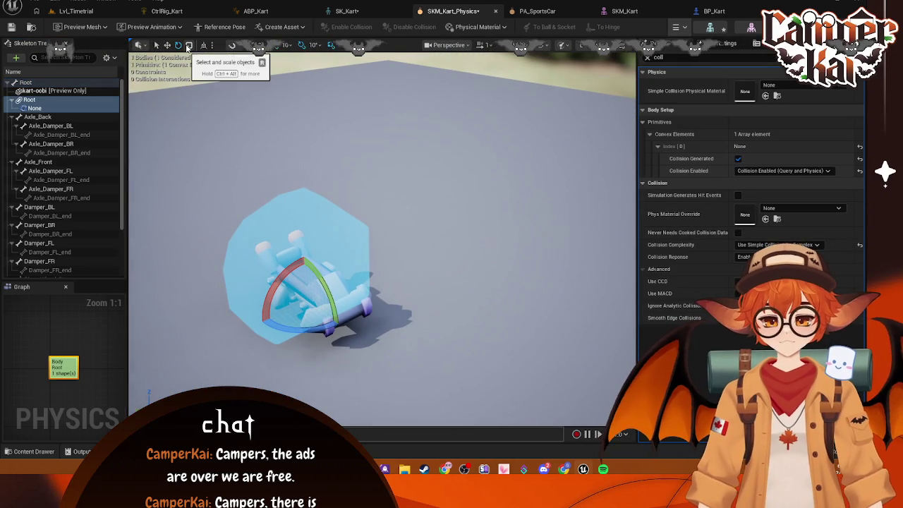
mouse_move(296, 326)
mouse_down()
mouse_move(361, 310)
mouse_move(355, 287)
mouse_move(346, 303)
mouse_move(350, 282)
mouse_up()
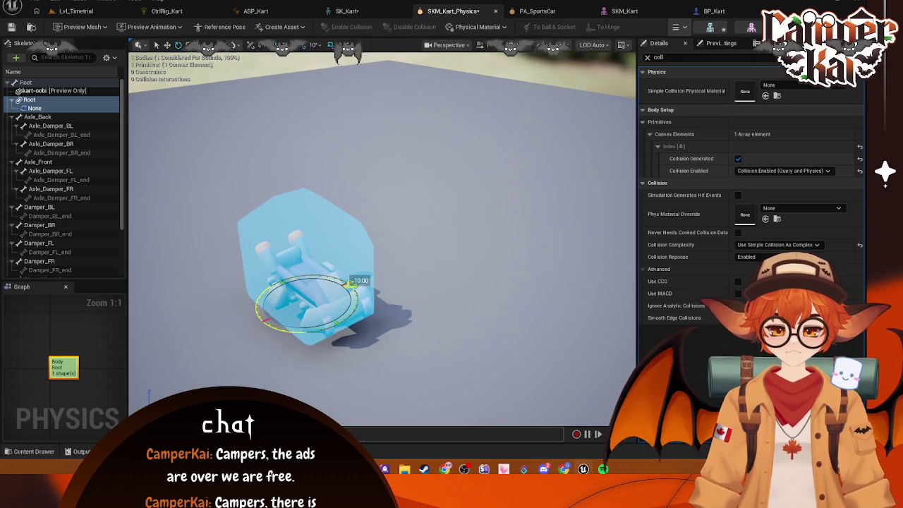
click(264, 164)
mouse_move(264, 164)
mouse_down()
mouse_move(275, 92)
mouse_move(275, 184)
mouse_move(279, 106)
mouse_move(284, 149)
mouse_up()
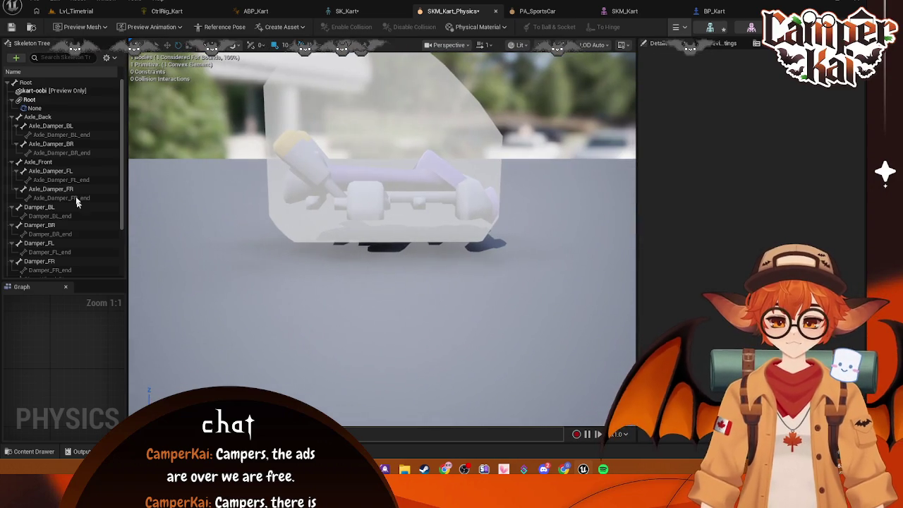
Expand the Root body to inspect its collision shape, then return to Lvl_Timetrial.
click(27, 100)
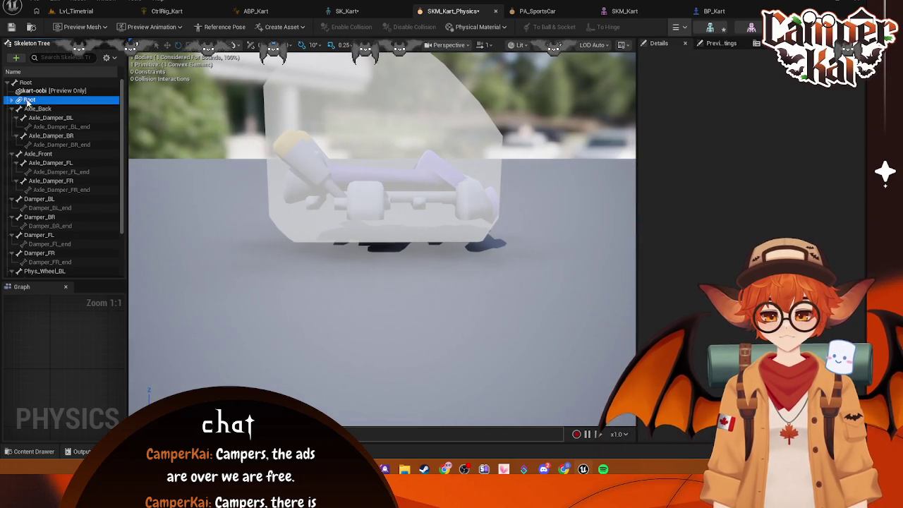
double_click(22, 103)
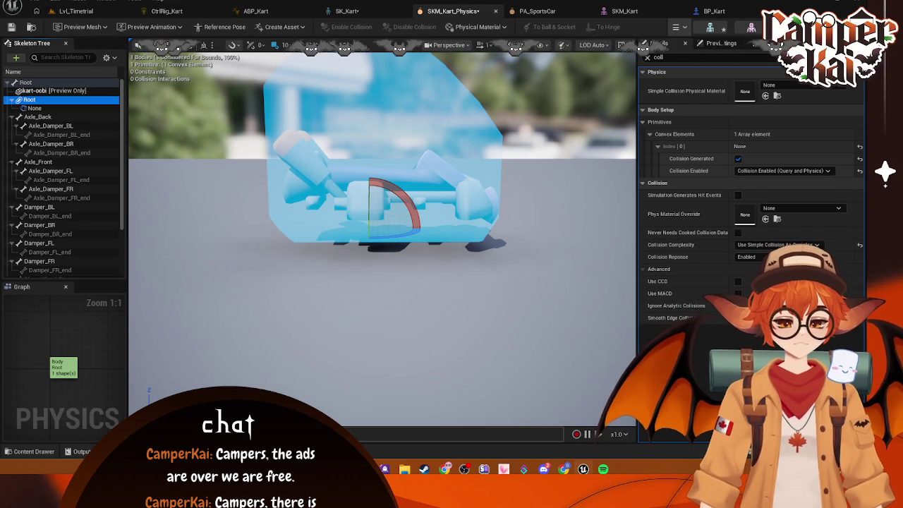
click(358, 163)
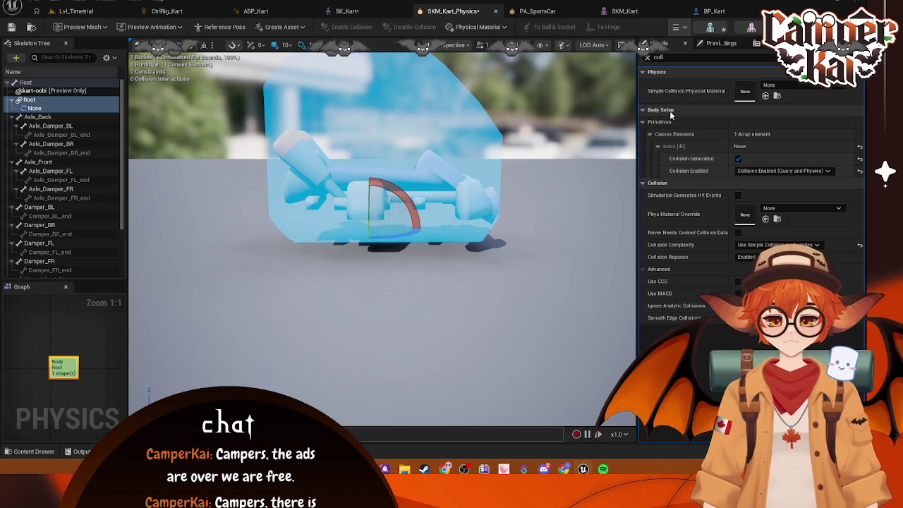
click(76, 12)
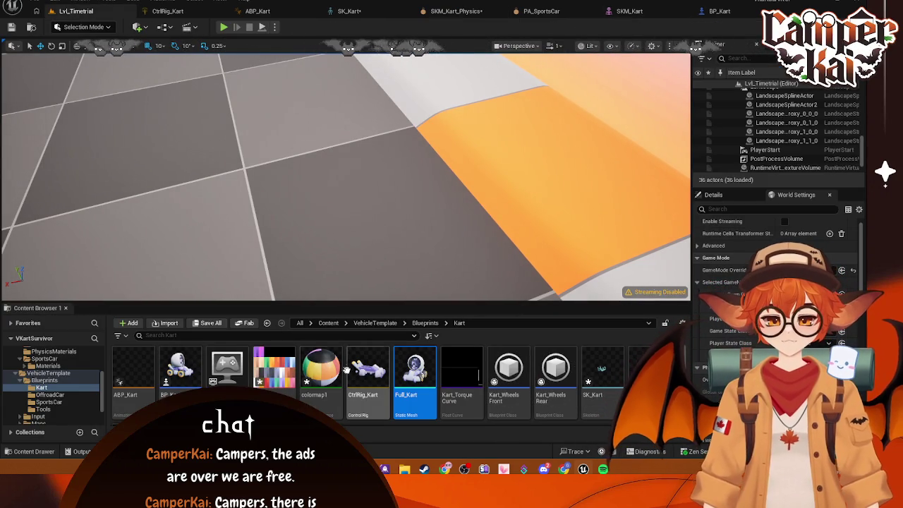
Select BP_Kart in the Kart folder, glance at SKM_Kart, and return to Lvl_Timetrial.
scroll(59, 359, up, 2)
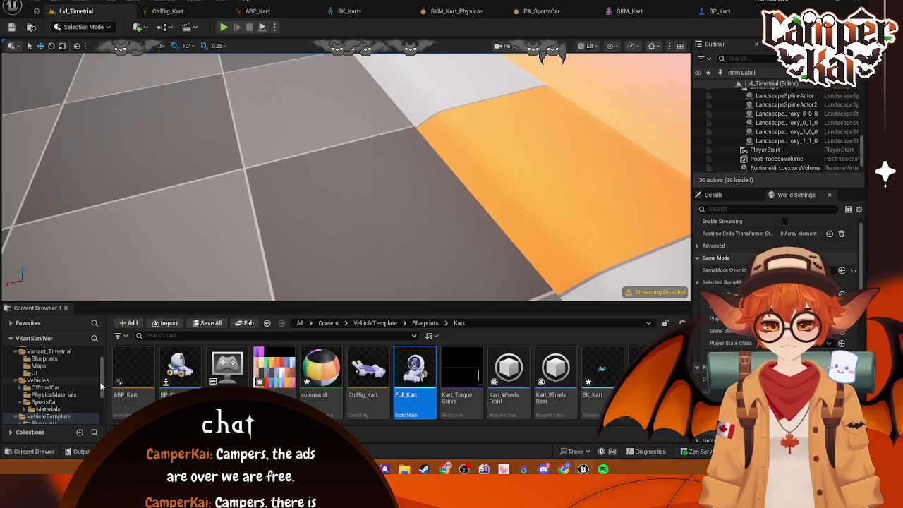
click(182, 381)
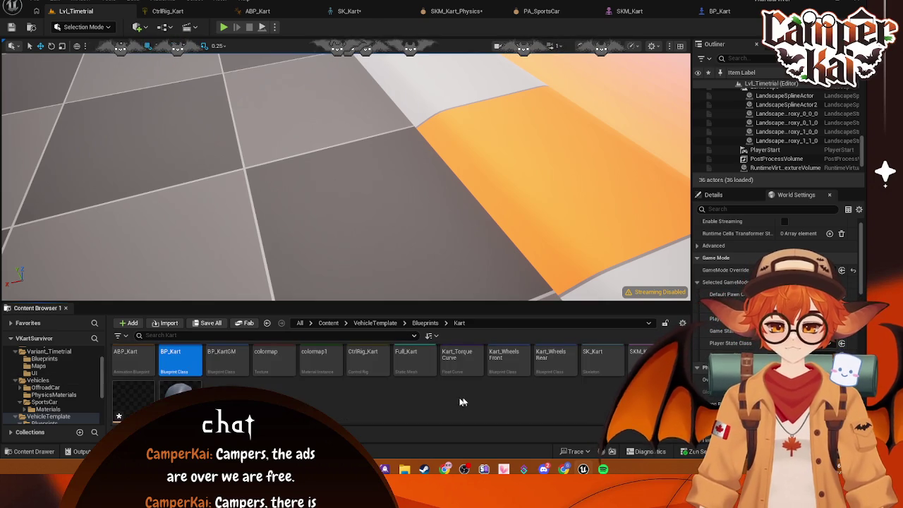
mouse_move(417, 369)
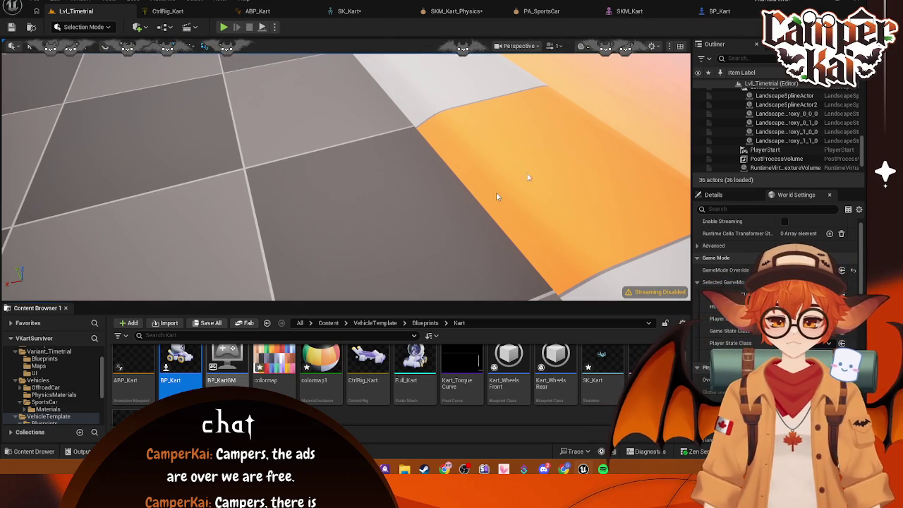
mouse_move(432, 374)
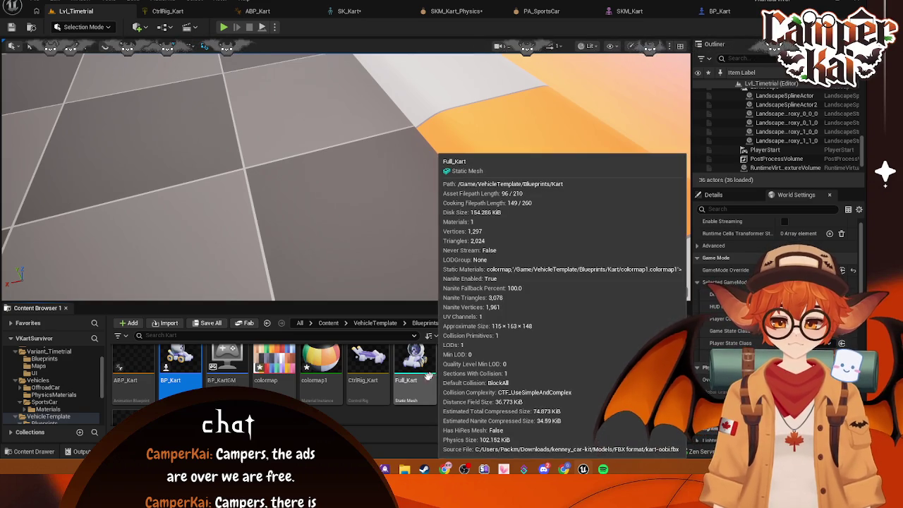
click(635, 11)
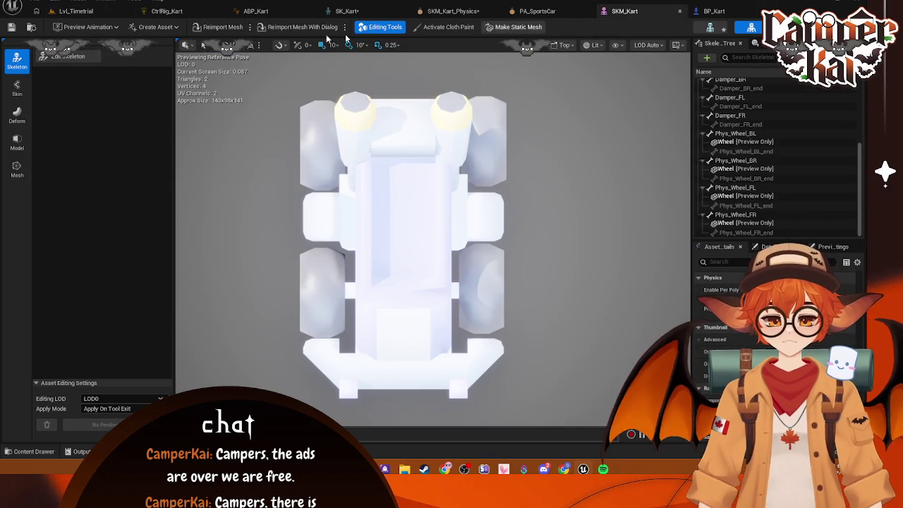
click(86, 12)
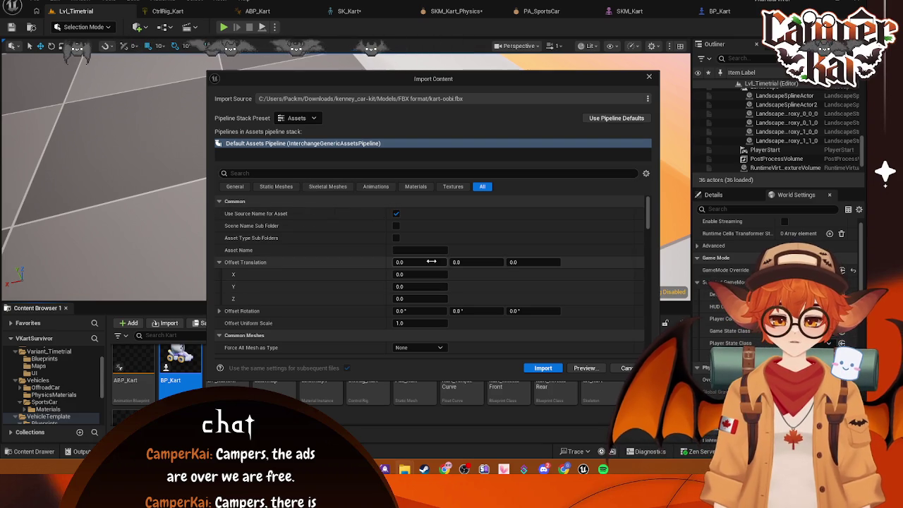
Set Force All Mesh as Type to Skeletal Mesh and search 'comb' to find Combine Static Meshes.
scroll(430, 264, down, 3)
click(439, 291)
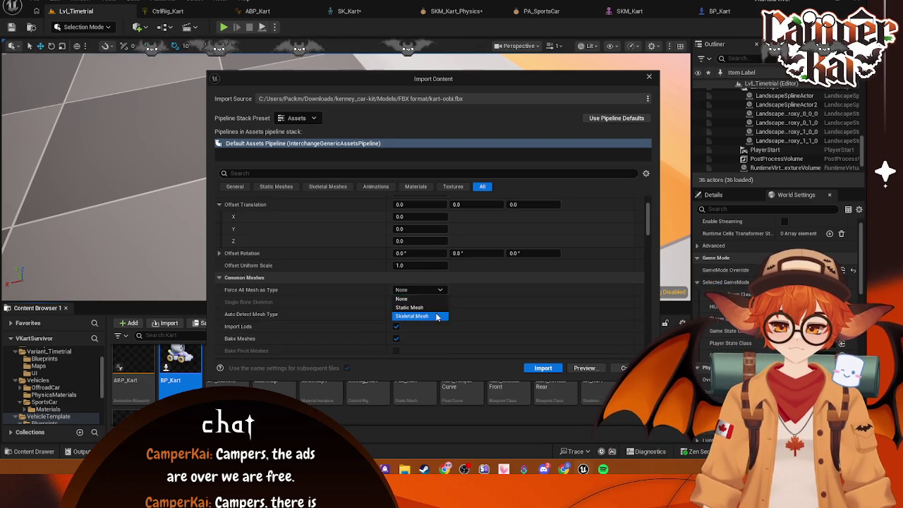
click(415, 316)
scroll(432, 277, down, 5)
scroll(430, 281, up, 8)
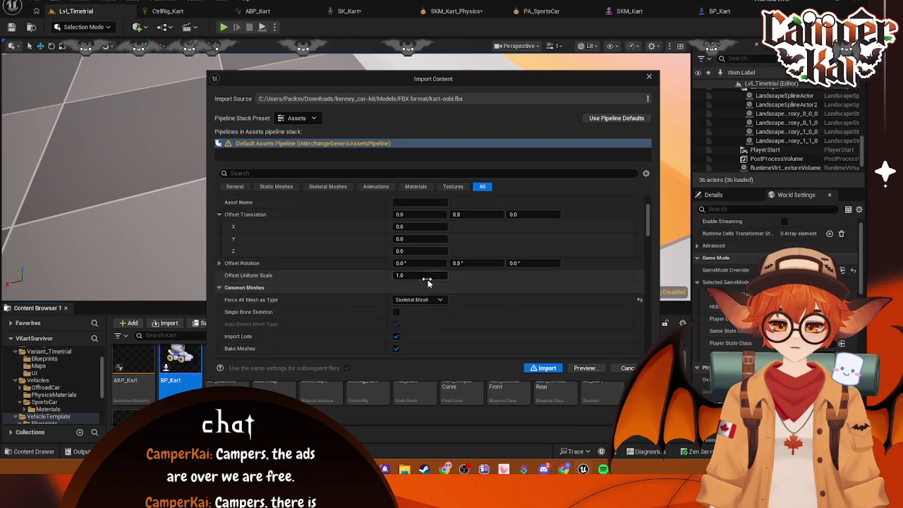
click(317, 172)
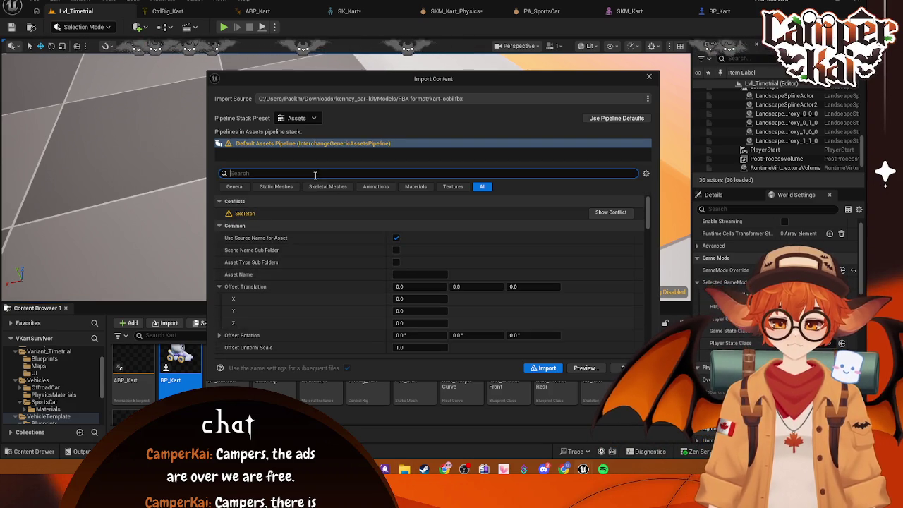
text(comb)
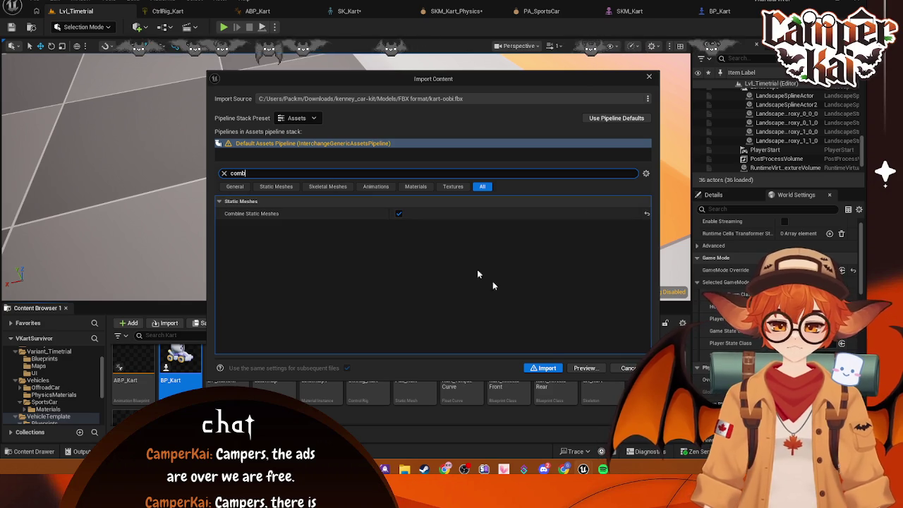
Import, answer the colormap texture and material override prompts, and merge onto the SKM_Kart skeleton.
click(543, 367)
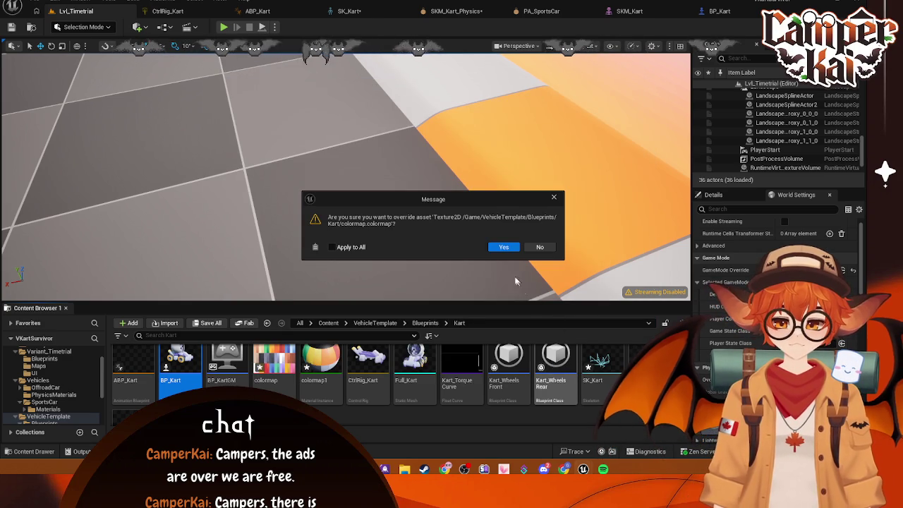
click(502, 247)
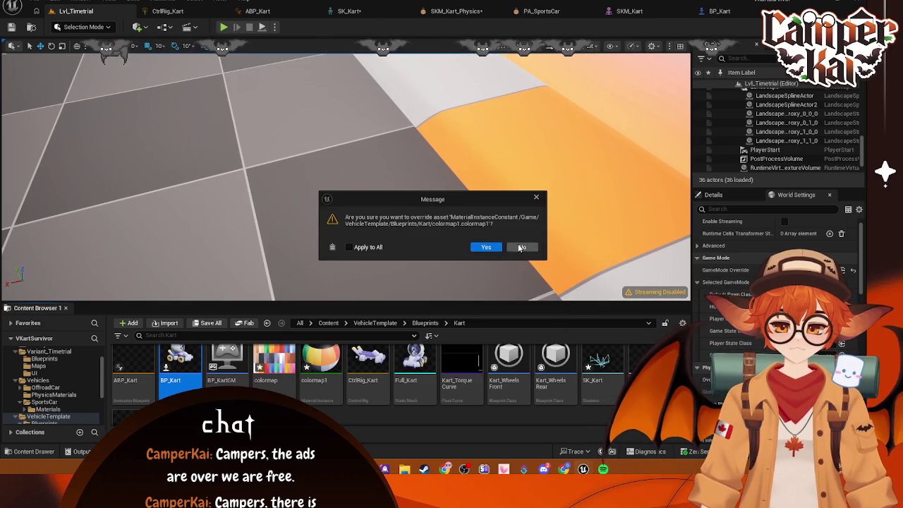
click(498, 248)
click(504, 267)
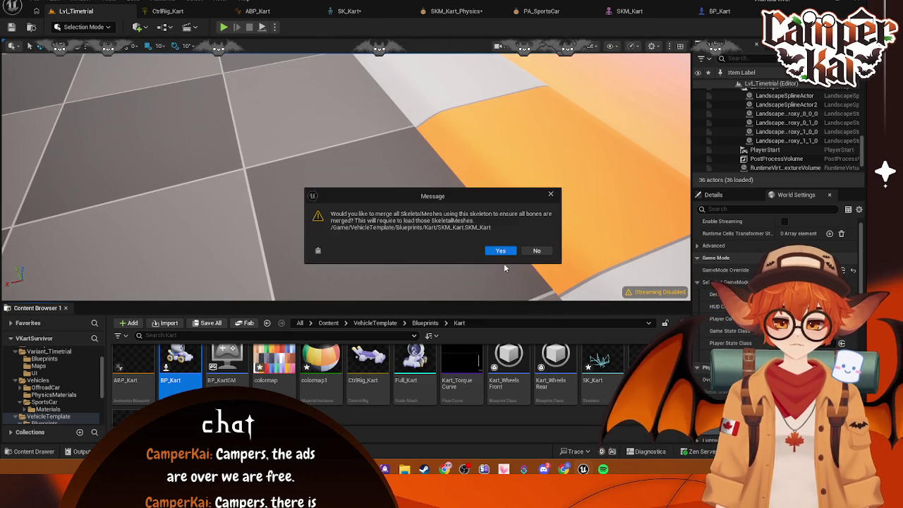
click(501, 248)
click(478, 245)
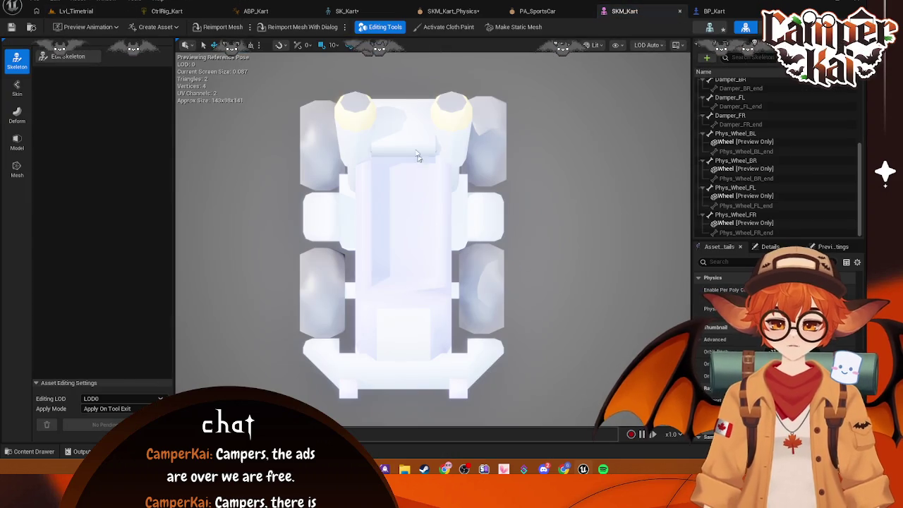
Open kart-oobi_PhysicsAsset from the Kart folder, orbit its bodies, and close it.
click(28, 452)
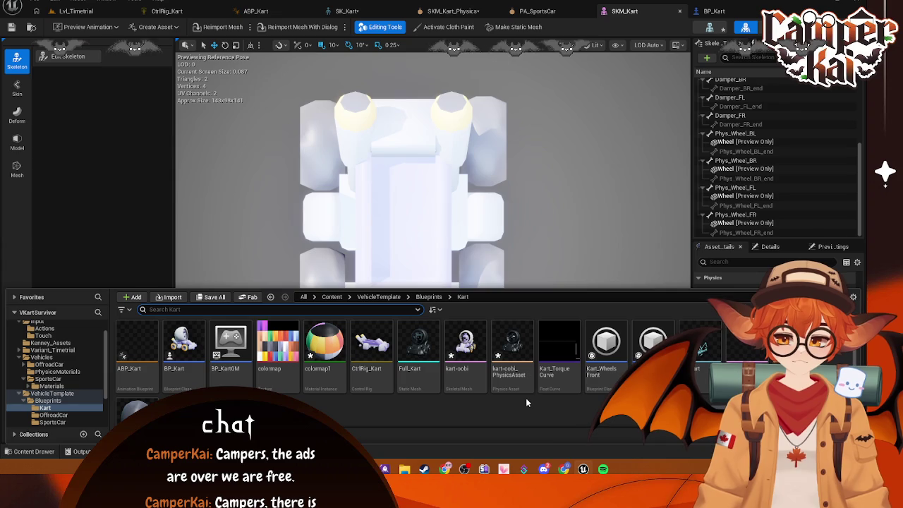
click(518, 356)
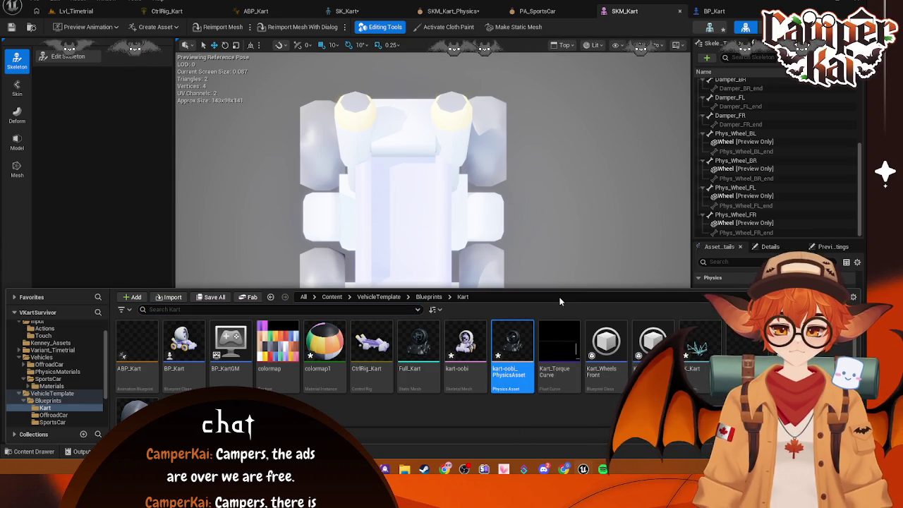
double_click(513, 346)
drag(624, 231, 604, 255)
click(779, 73)
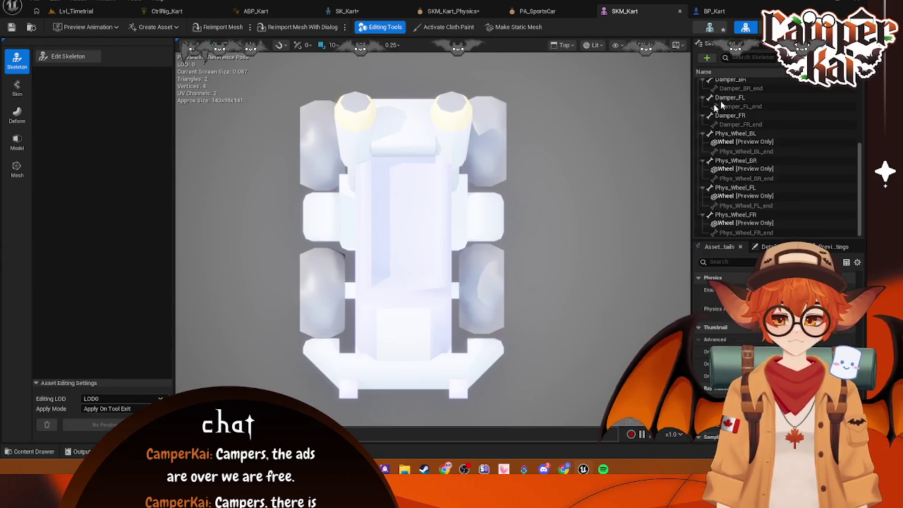
Assign kart-oobi_PhysicsAsset as SKM_Kart's Physics Asset.
click(716, 11)
click(570, 11)
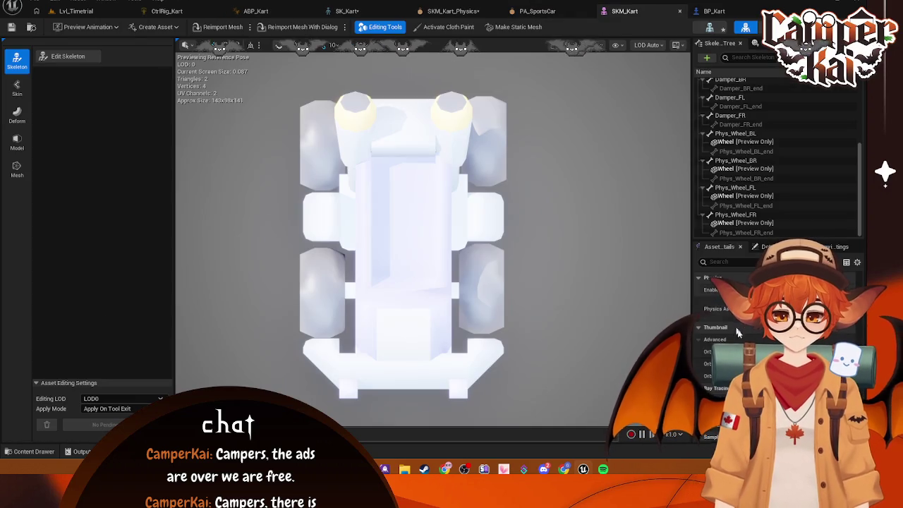
click(790, 290)
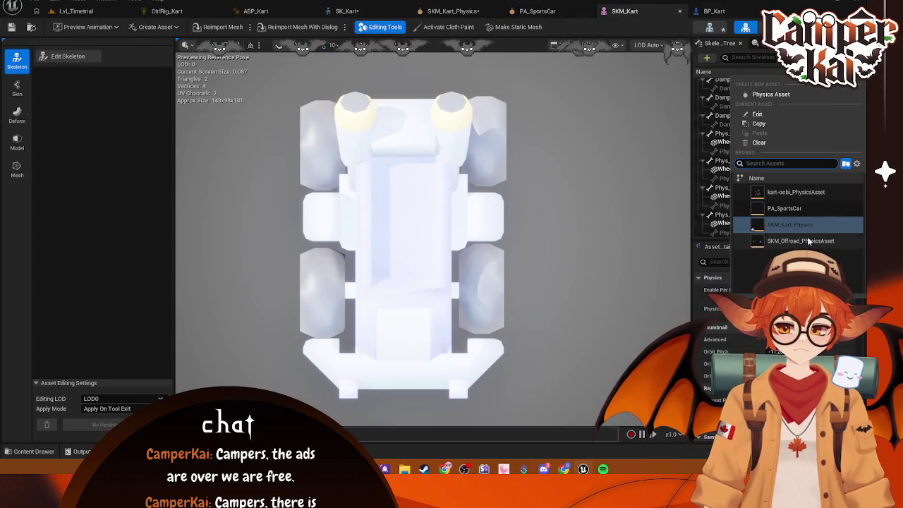
click(796, 192)
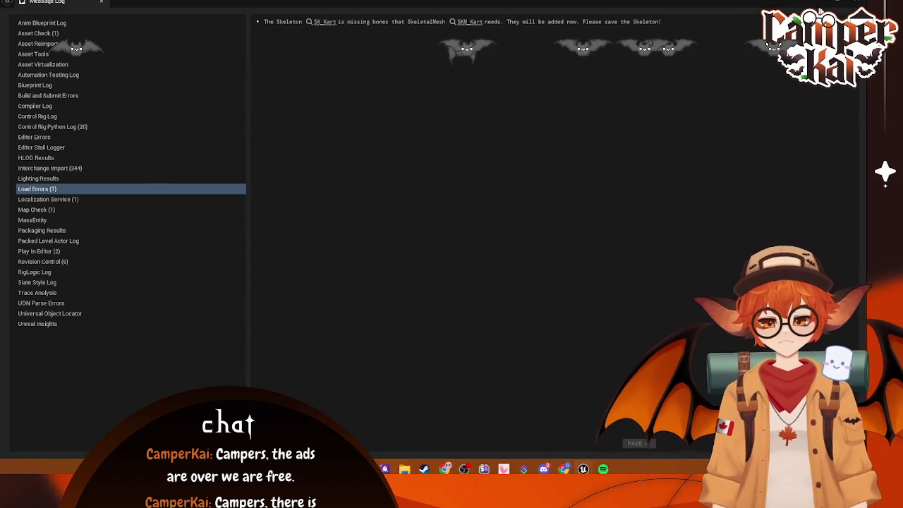
Close the SKM_Kart_Physics and PA_SportsCar tabs and save SKM_Kart with Ctrl+S.
click(857, 4)
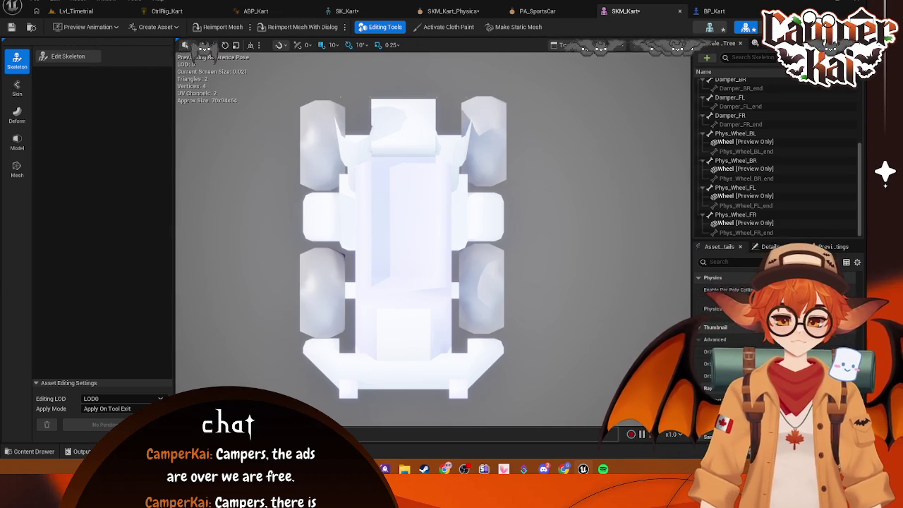
click(453, 11)
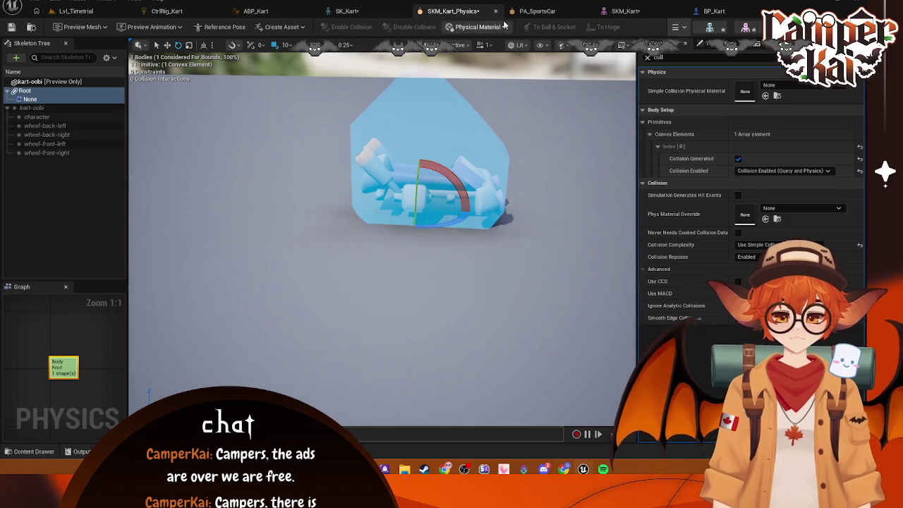
click(496, 12)
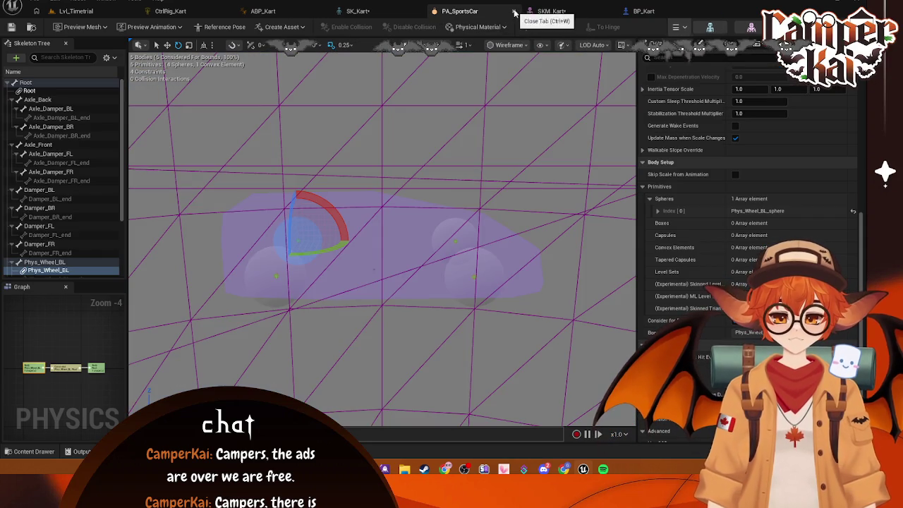
click(513, 11)
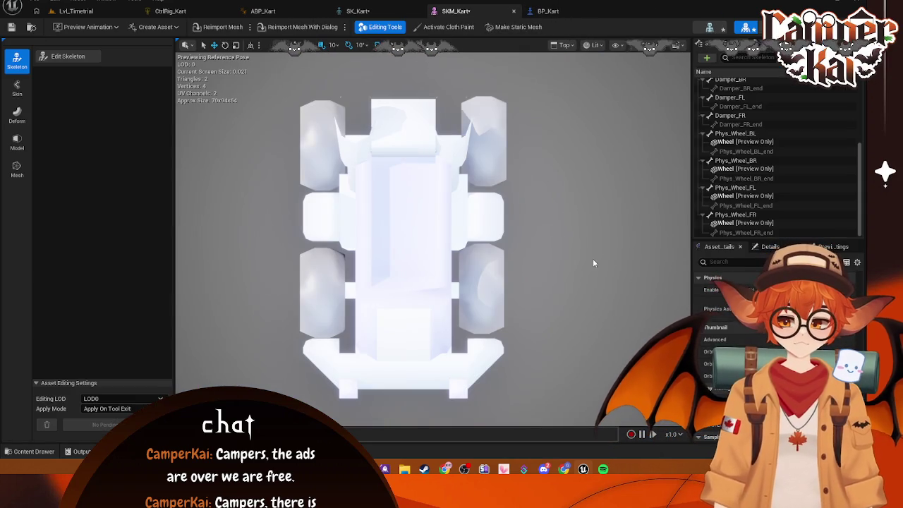
key(ctrl+s)
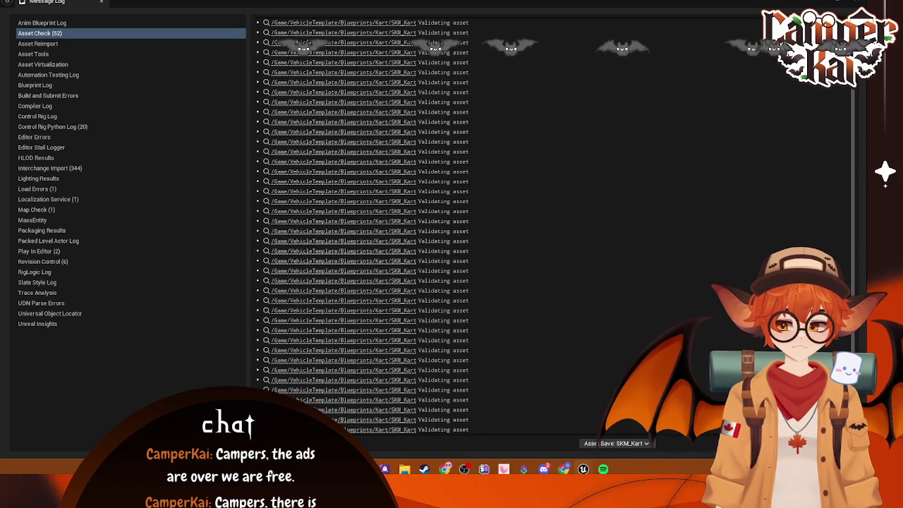
click(856, 2)
Reopen SKM_Kart_Physics from SKM_Kart and orbit around its convex collision shape.
click(346, 17)
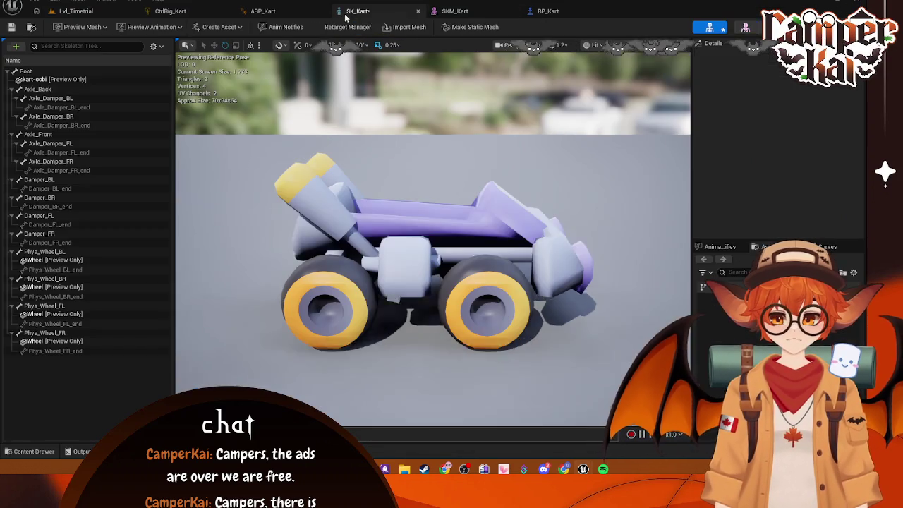
click(493, 11)
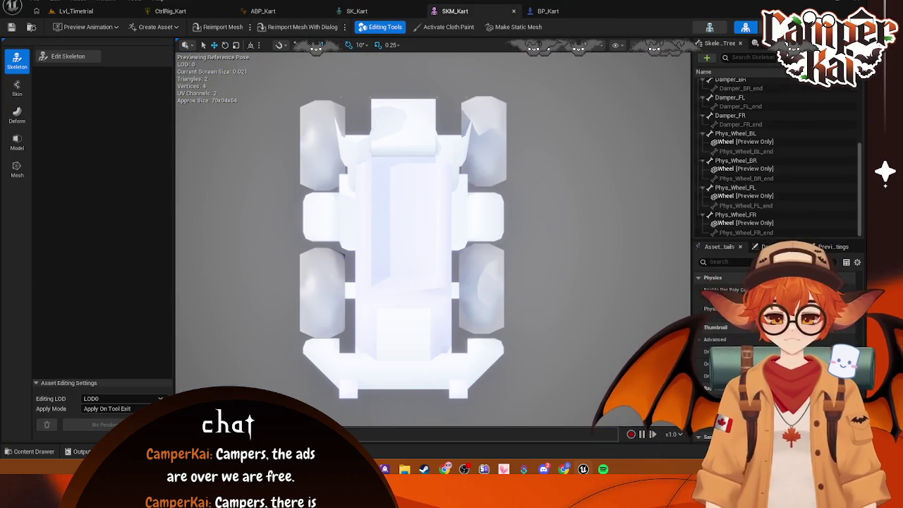
double_click(720, 303)
mouse_move(436, 248)
mouse_down()
mouse_move(436, 282)
mouse_move(436, 226)
mouse_move(436, 289)
mouse_move(453, 178)
mouse_up()
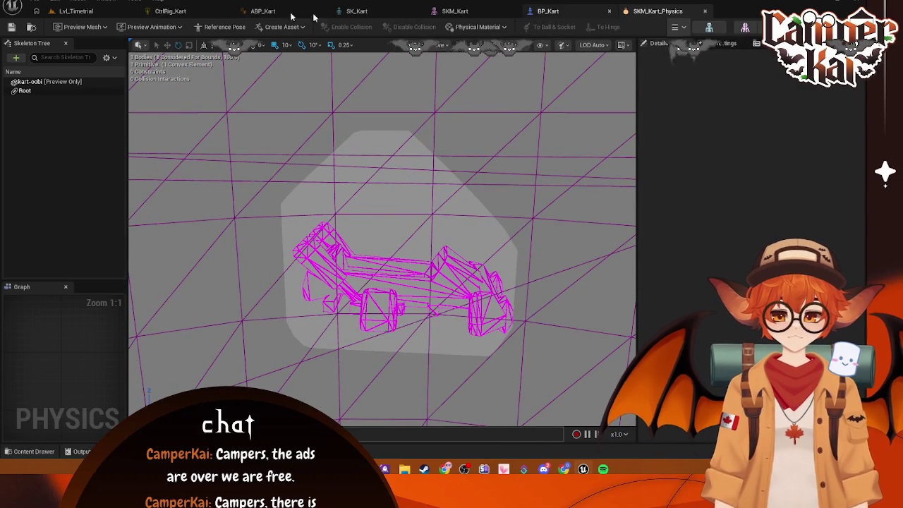
Play Lvl_Timetrial, then go back to SKM_Kart_Physics and select the Root bone.
click(74, 11)
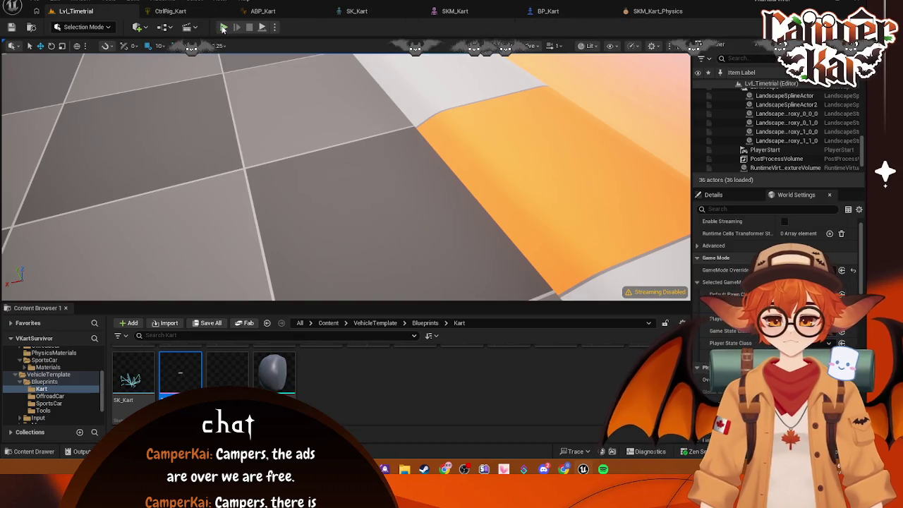
key(alt+p)
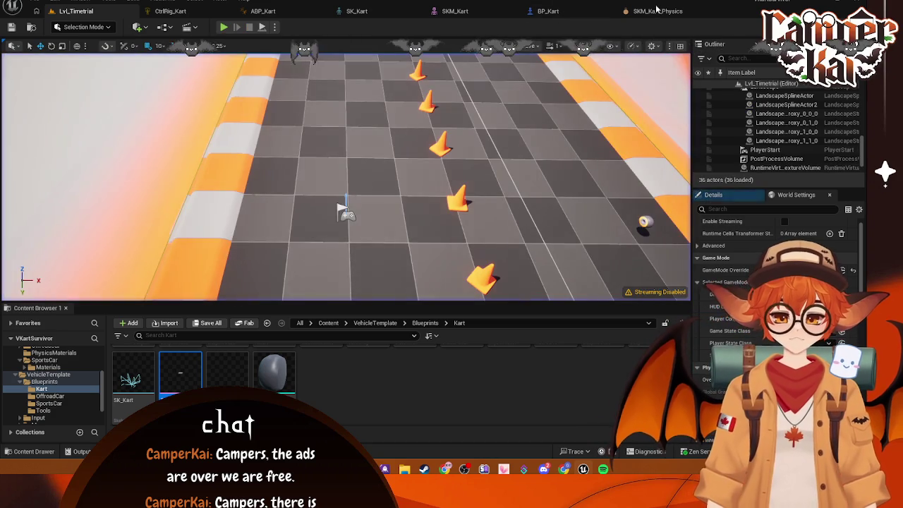
click(658, 10)
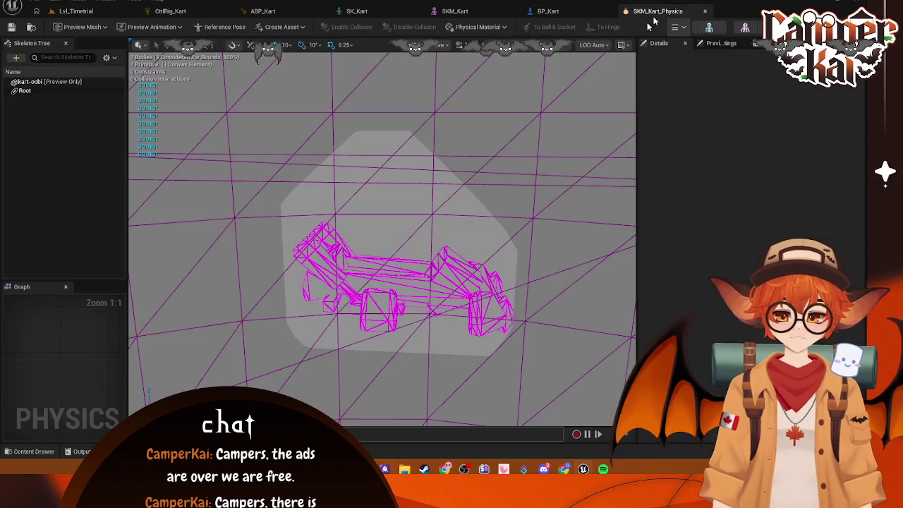
click(27, 91)
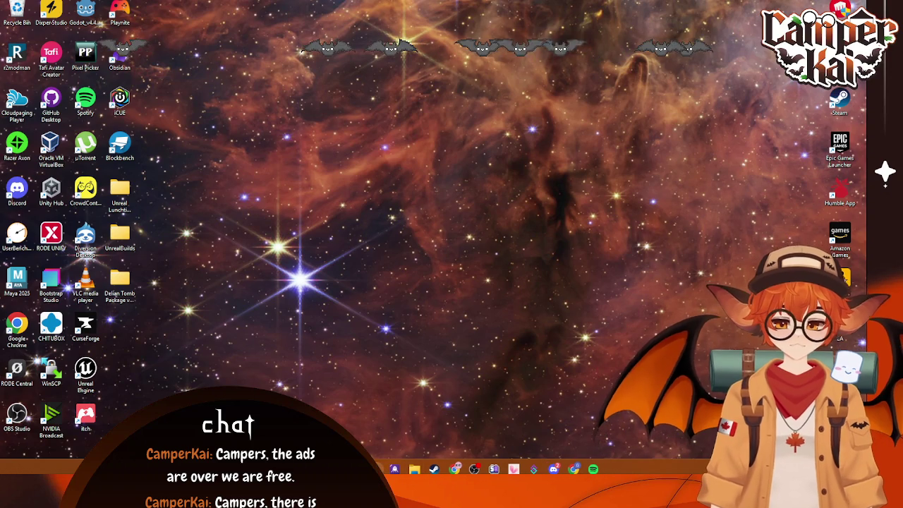
Launch Epic Games Launcher by searching 'ep' and open VKartSurvivor from My Projects.
key(super)
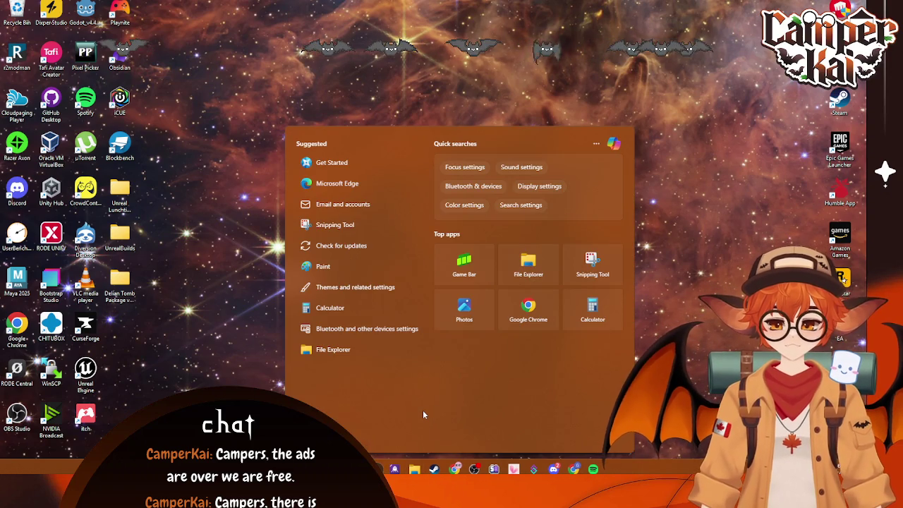
text(ep)
click(399, 194)
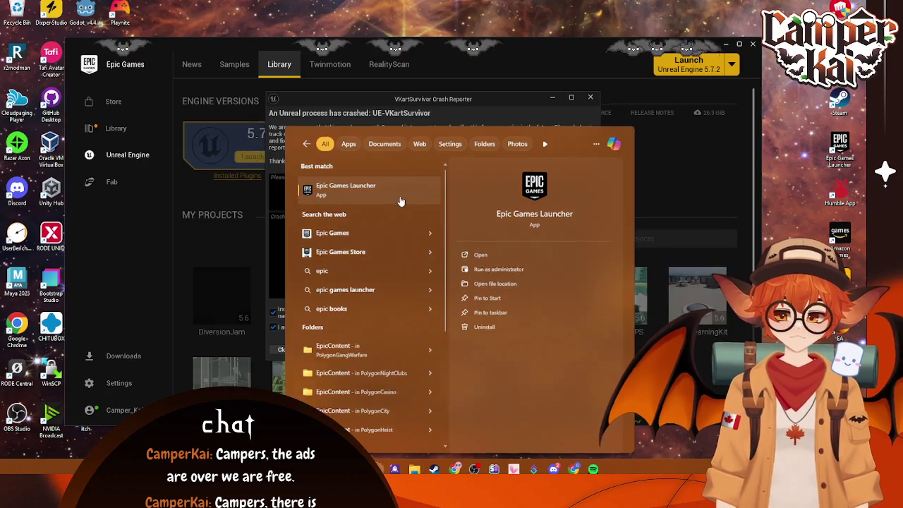
scroll(618, 381, down, 1)
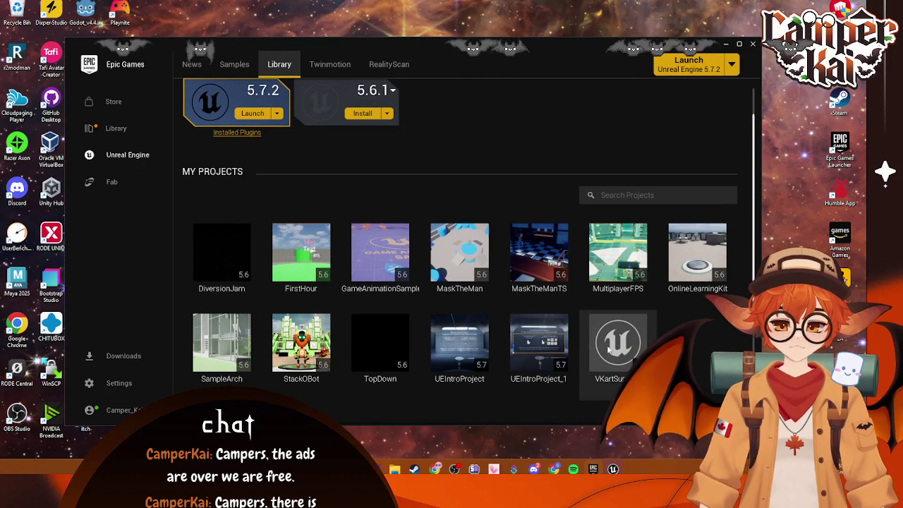
double_click(618, 346)
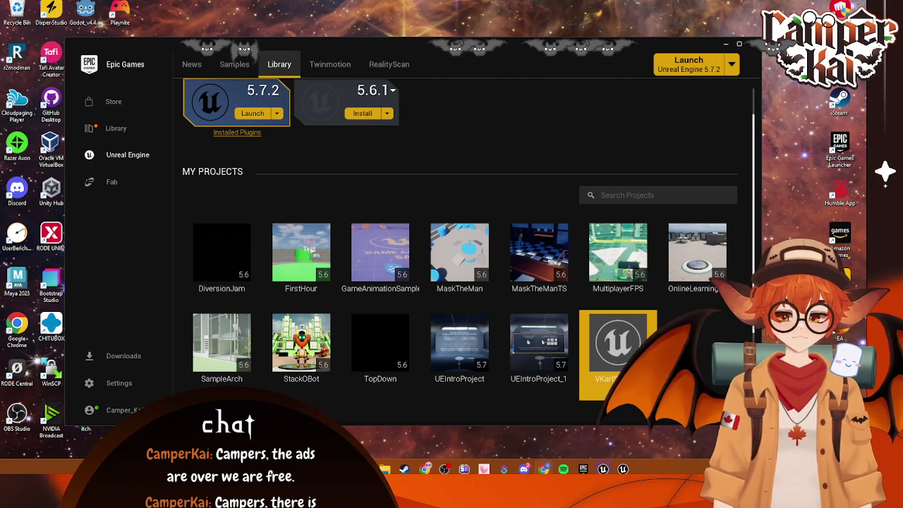
mouse_move(603, 469)
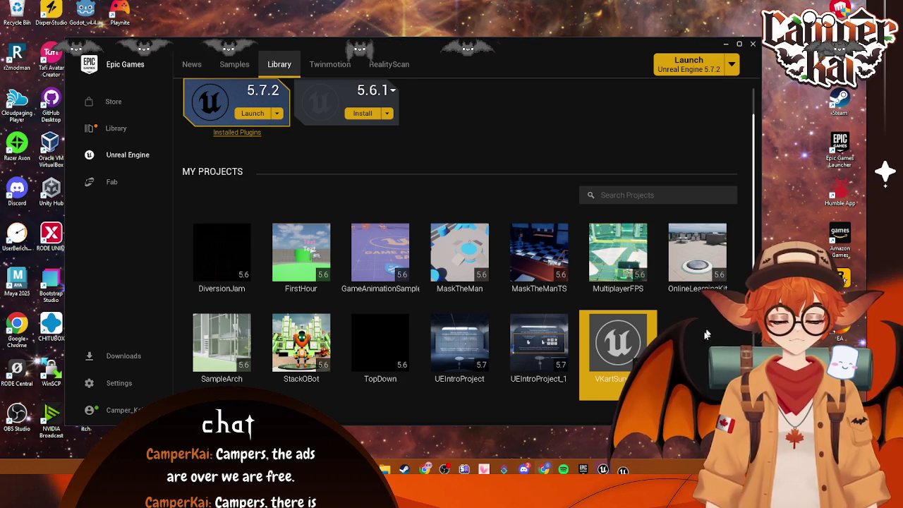
Restore only the IA_Handbrake autosave, leaving colormap1 unticked, and dismiss the revision-control warning.
click(623, 469)
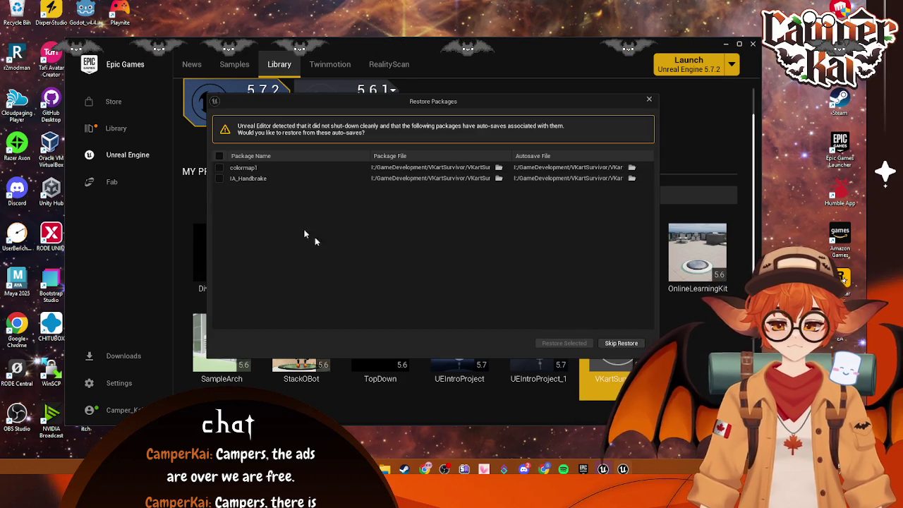
click(219, 168)
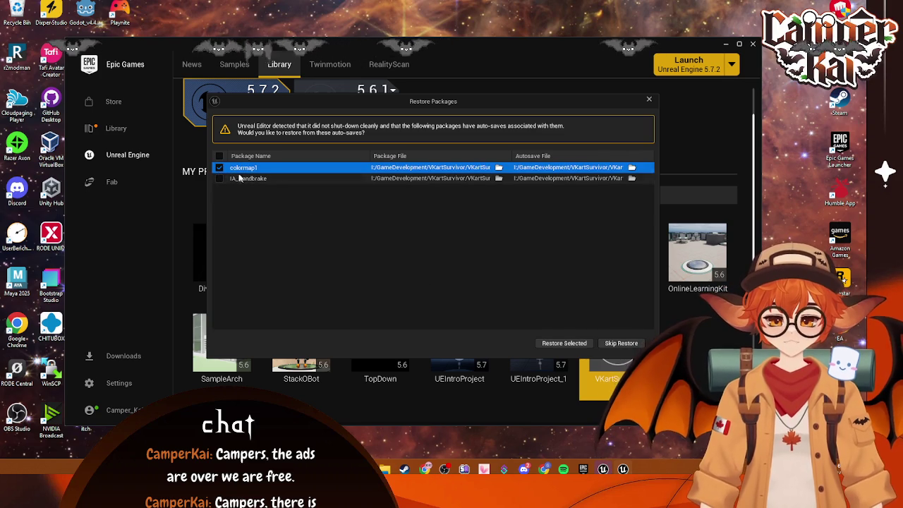
click(219, 168)
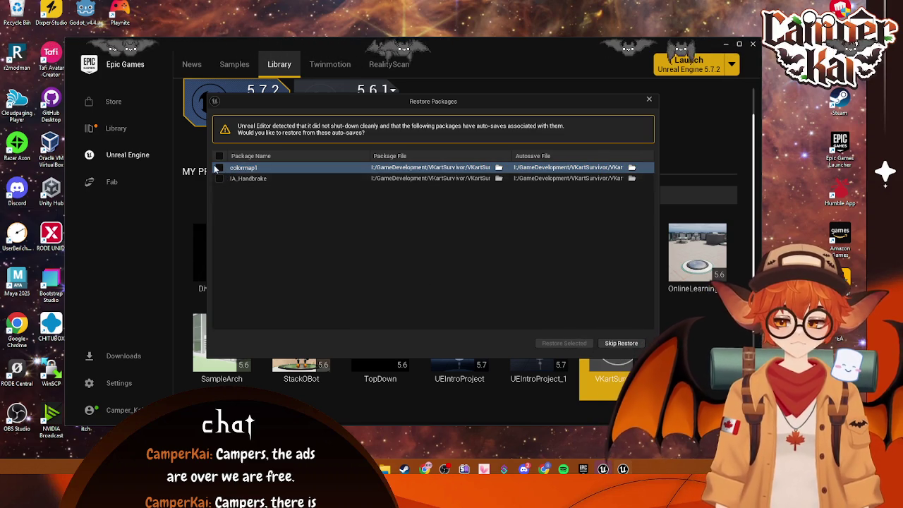
click(220, 178)
click(556, 342)
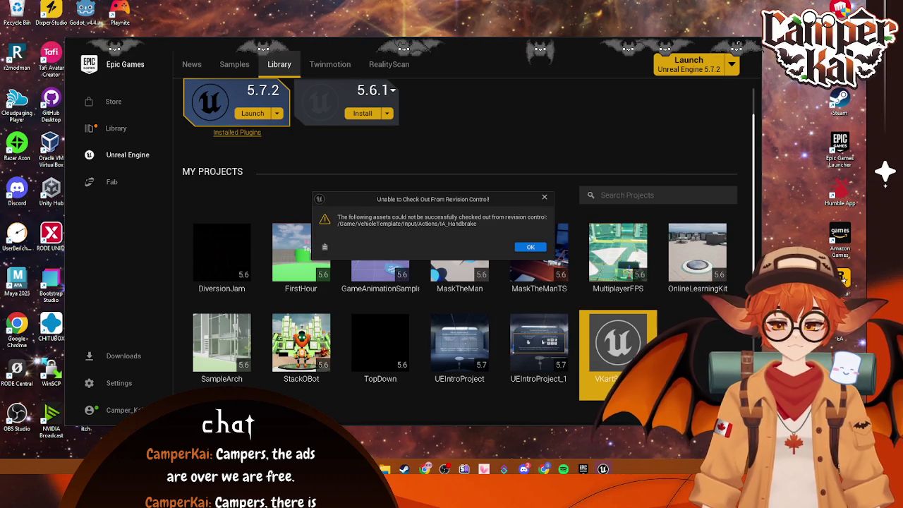
click(528, 248)
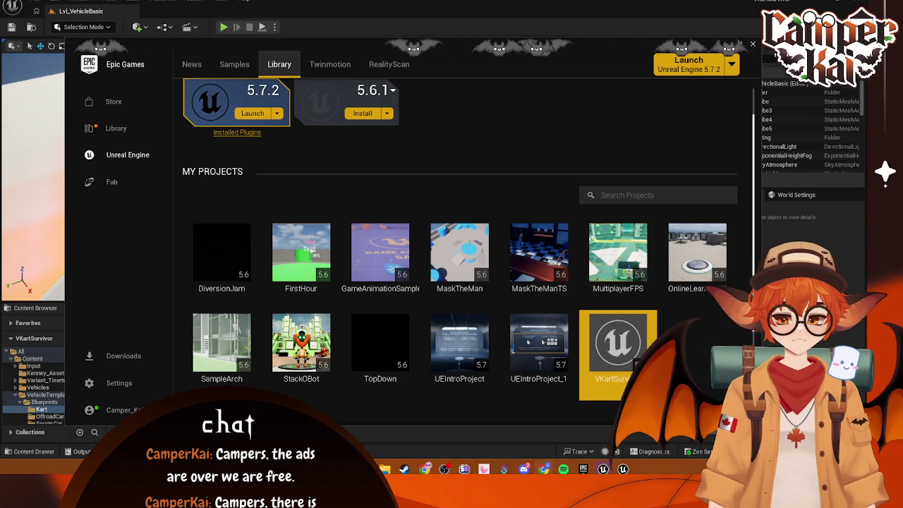
Close the launcher and crash report, then delete kart-oobi_PhysicsAsset, replacing its references with PA_SportsCar.
click(726, 46)
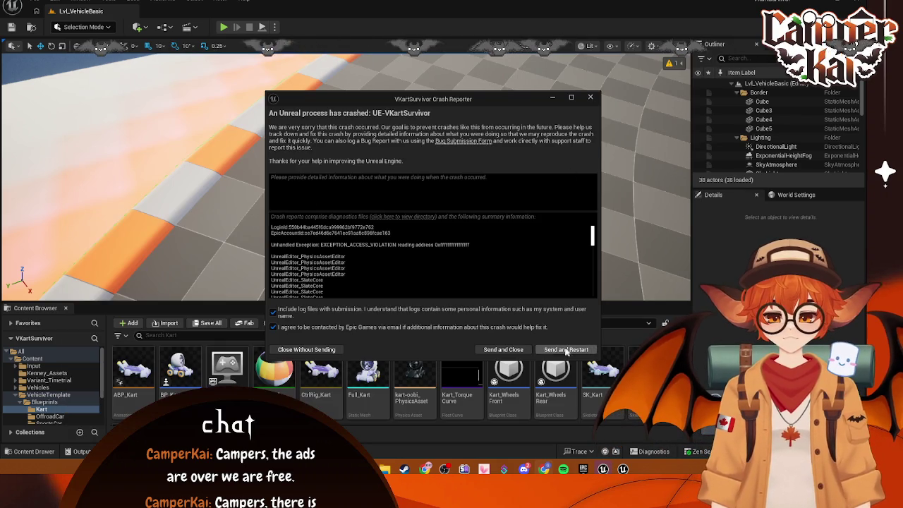
click(335, 350)
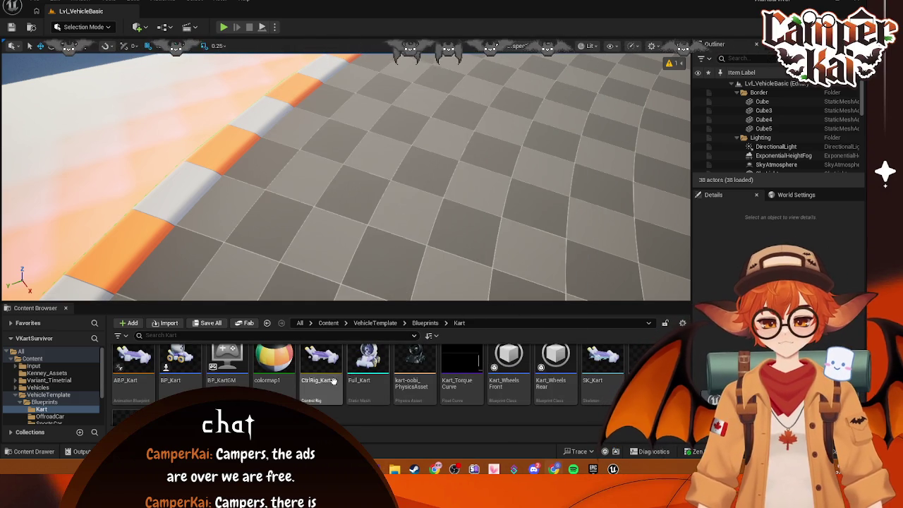
click(415, 370)
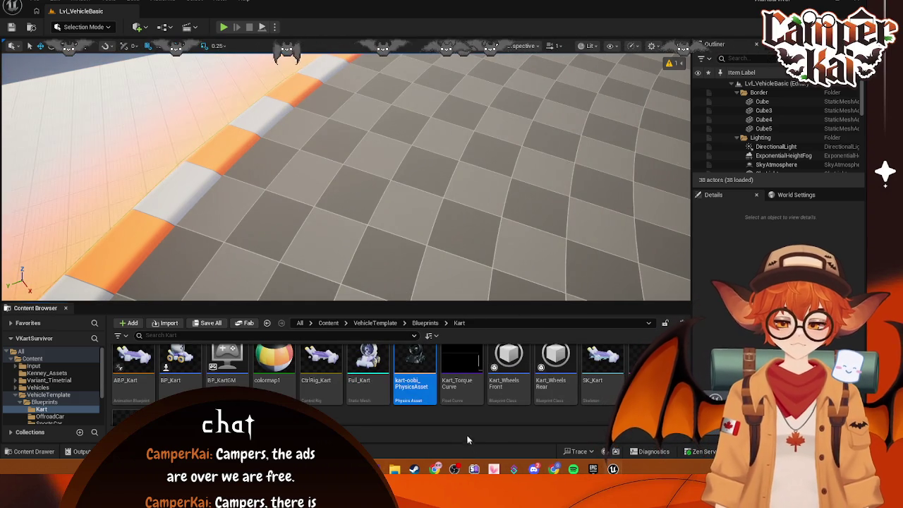
key(Delete)
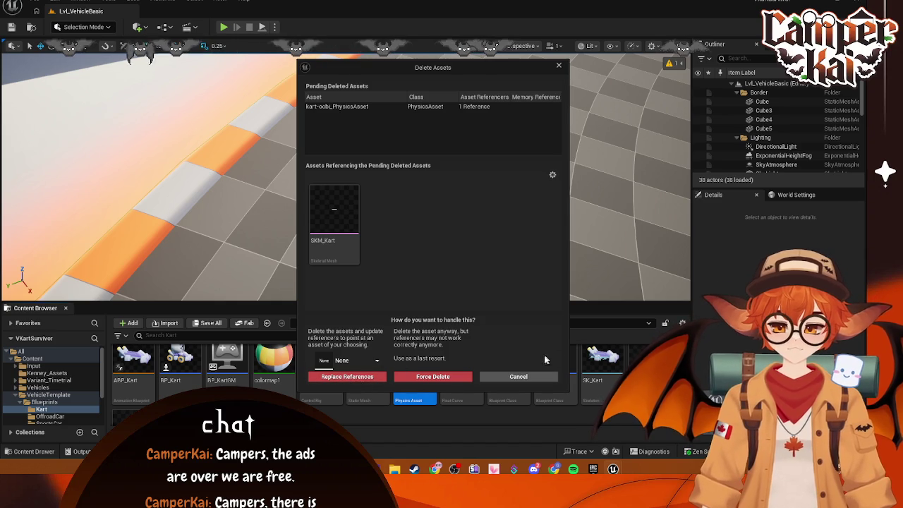
click(368, 362)
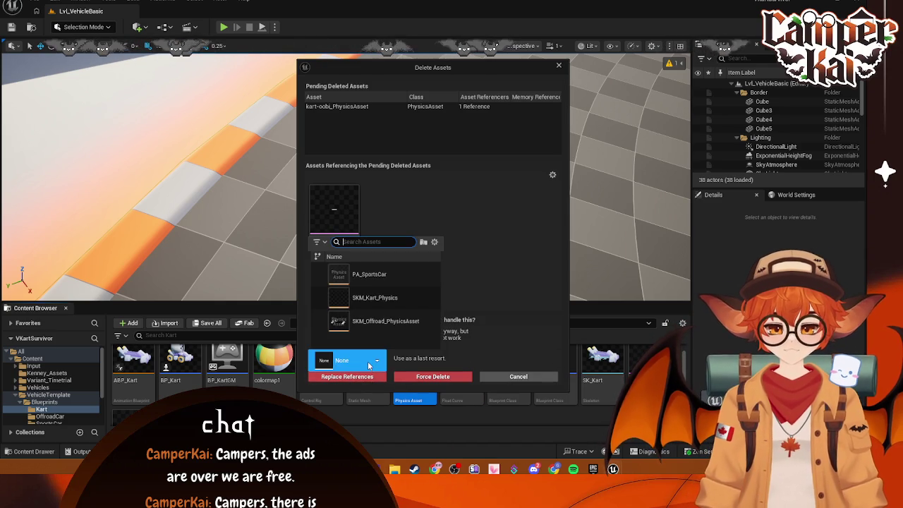
click(385, 275)
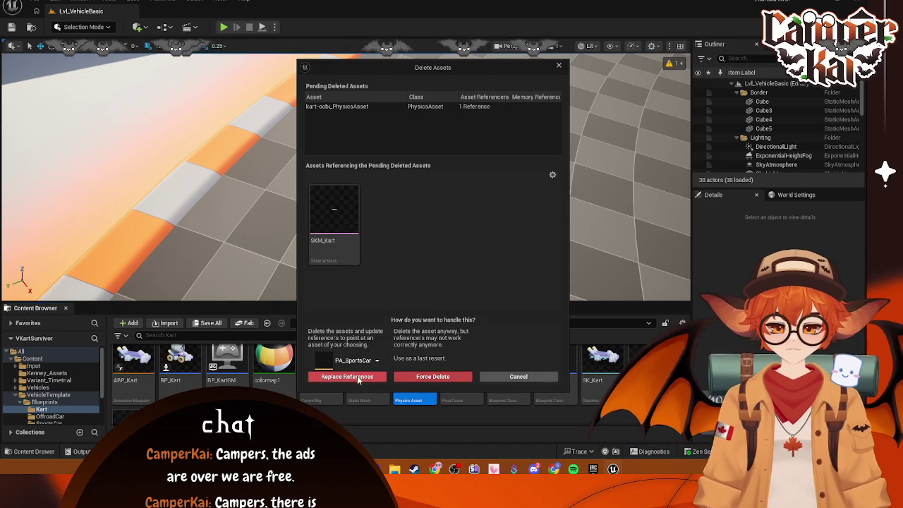
click(361, 378)
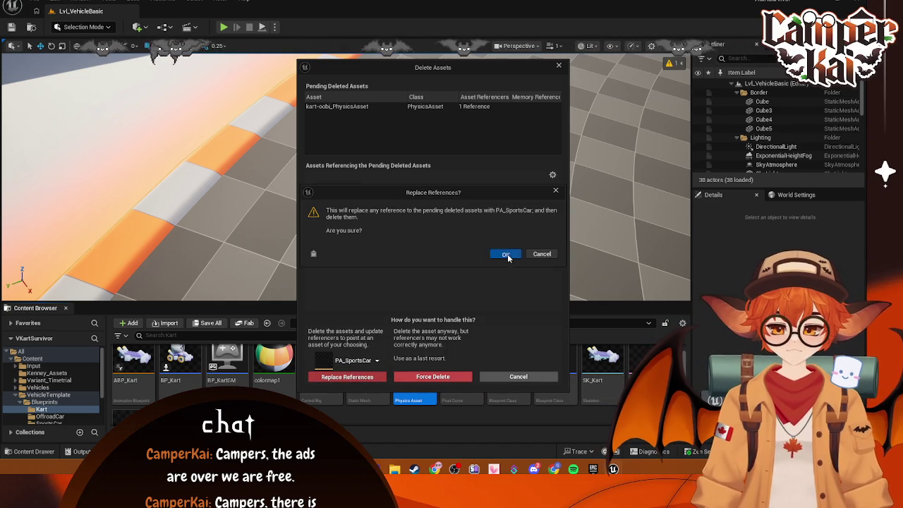
click(508, 254)
click(509, 333)
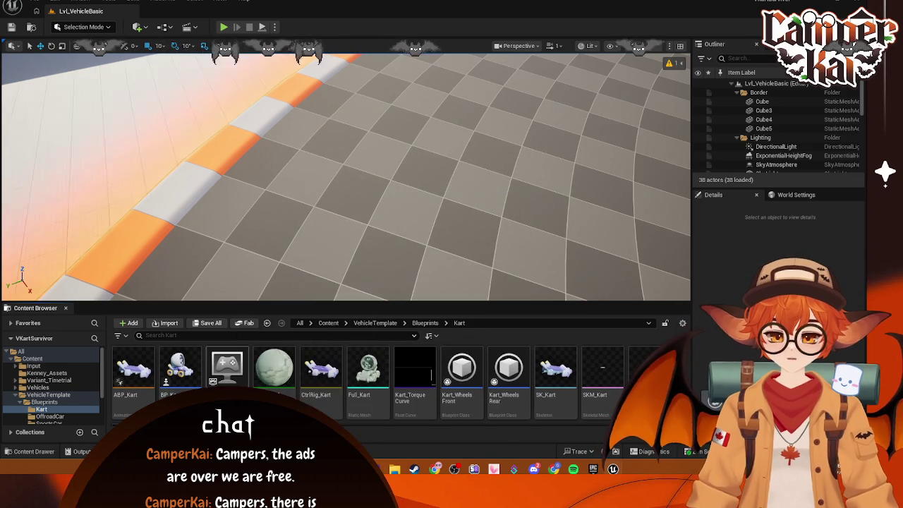
Drag the Full_Kart static mesh into the level and close its mesh editor.
scroll(413, 410, down, 2)
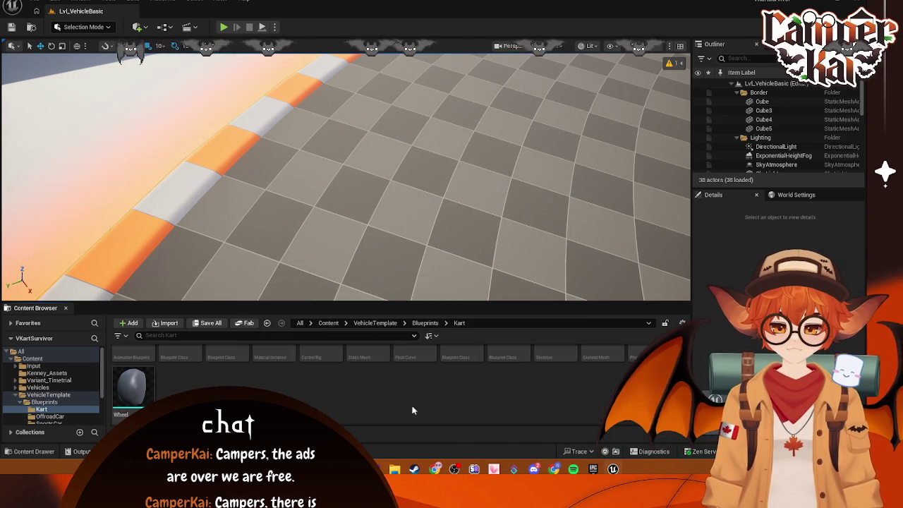
scroll(518, 380, up, 2)
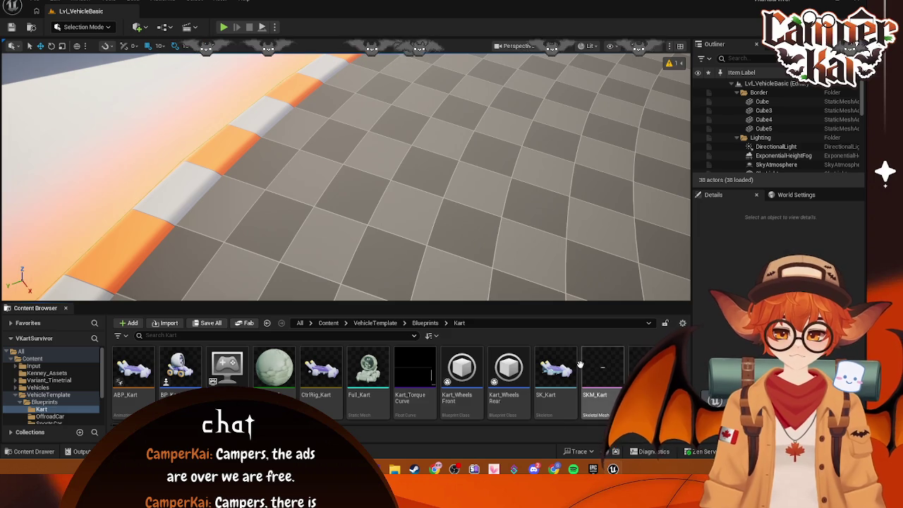
click(370, 379)
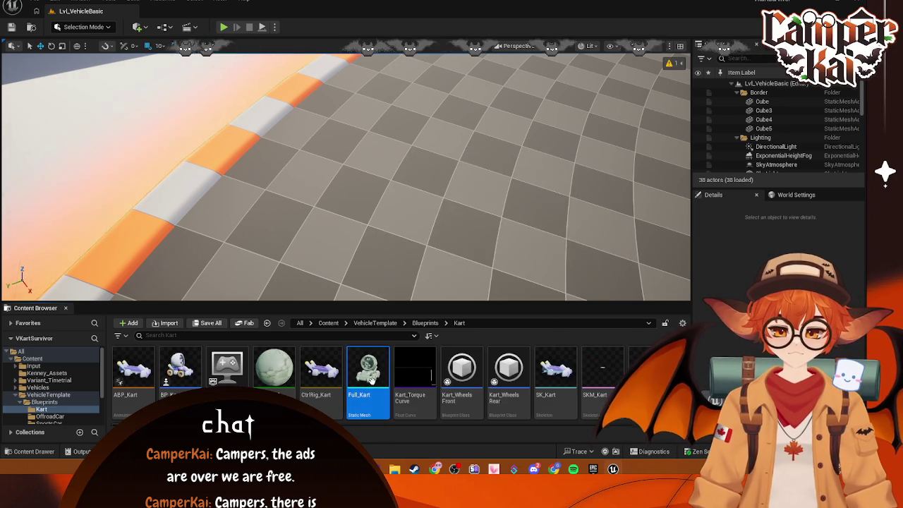
drag(370, 380, 455, 274)
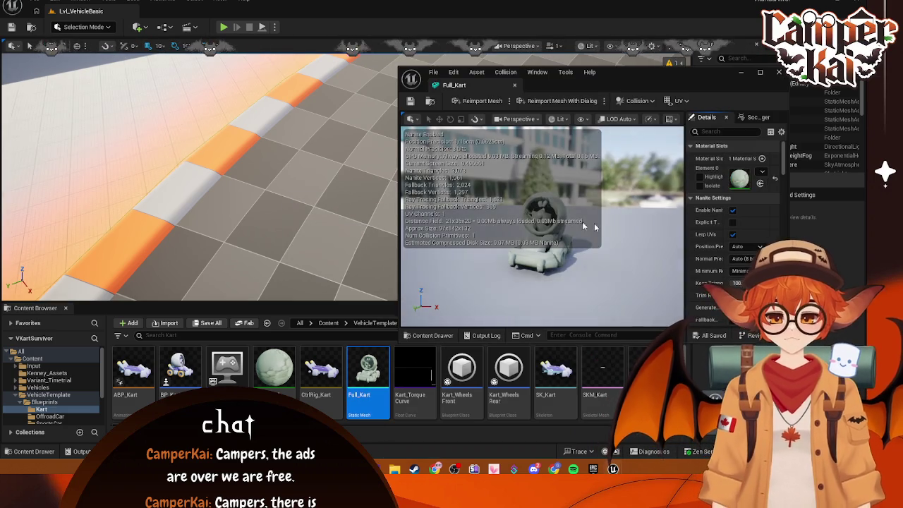
click(778, 73)
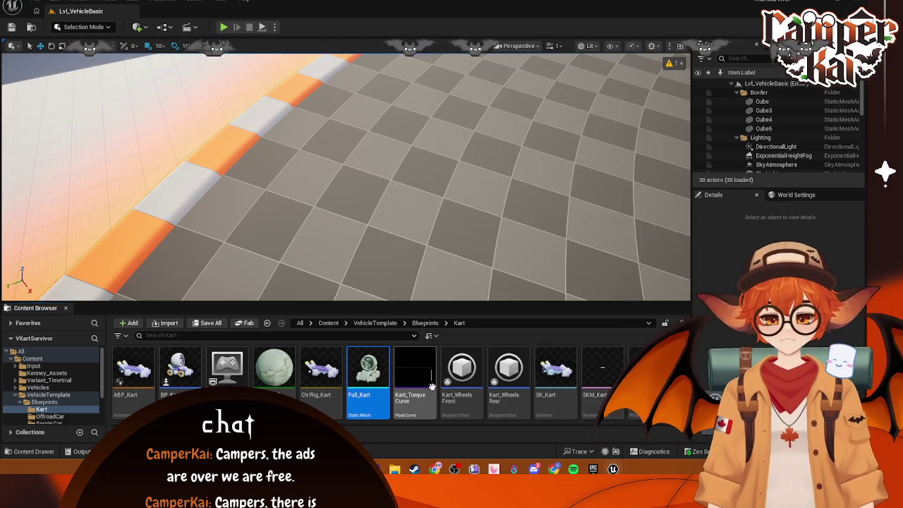
Delete the Full_Kart asset, then open SKM_Kart and dismiss the load errors log.
key(F2)
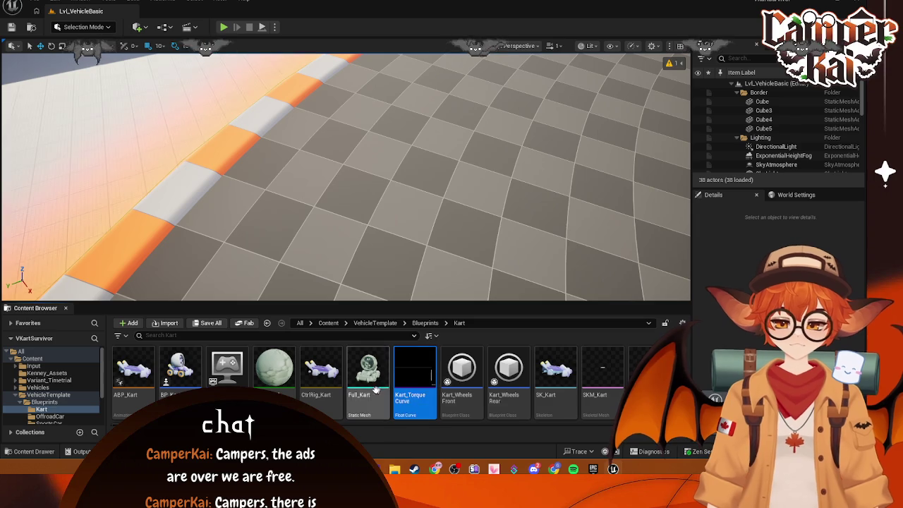
click(376, 390)
key(Delete)
click(381, 378)
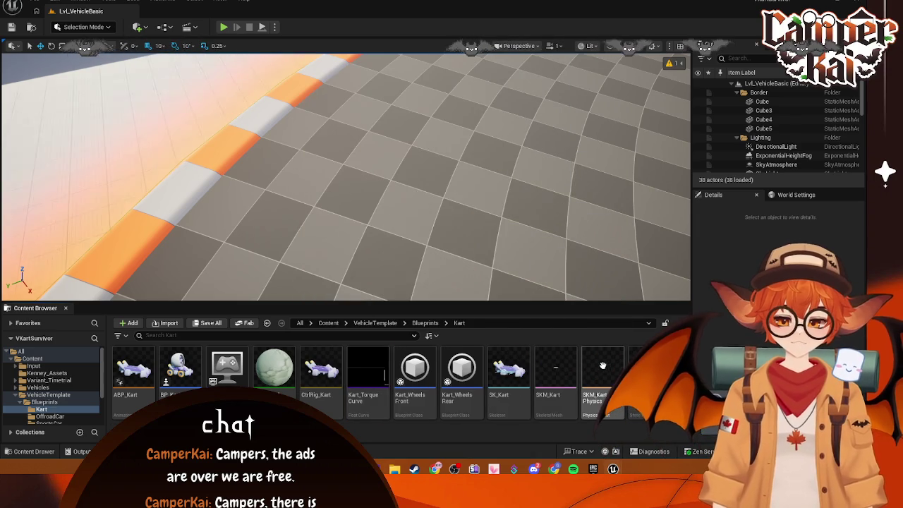
double_click(554, 395)
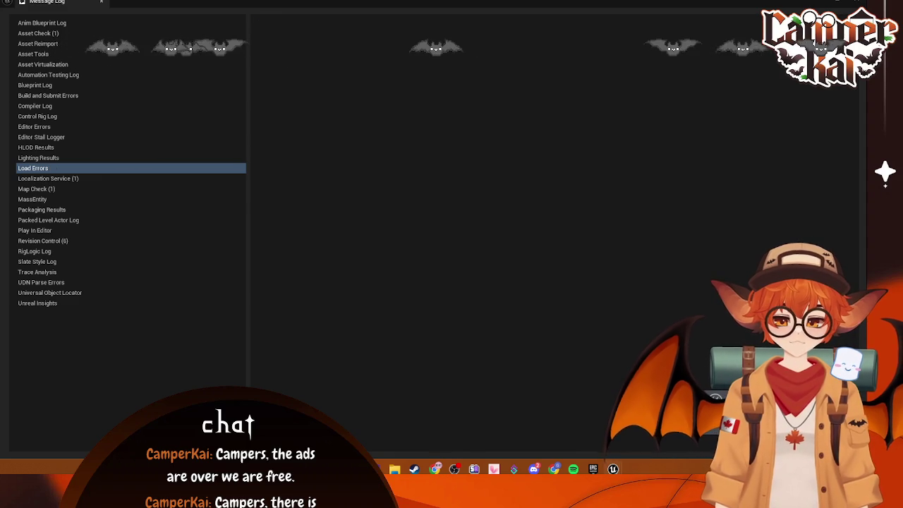
click(852, 4)
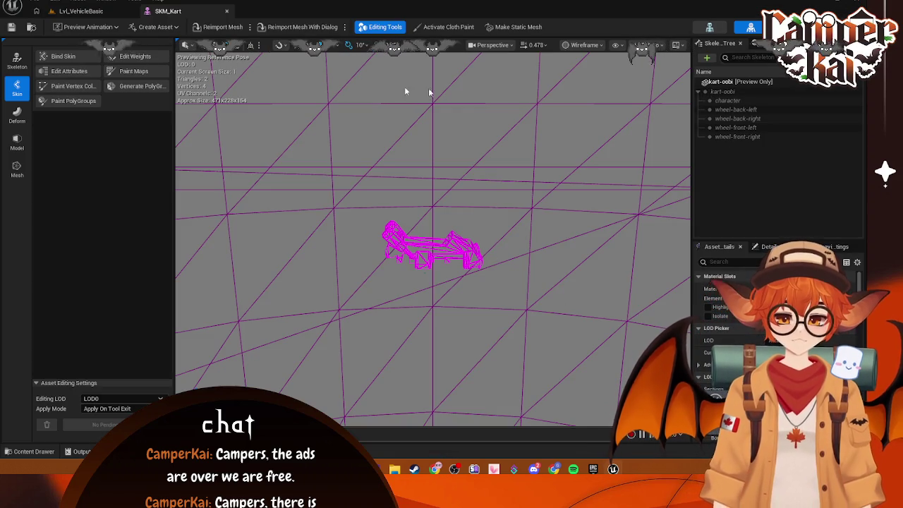
Enter Edit Skeleton mode on SKM_Kart and scroll through its wheel, axle and damper bones.
click(713, 92)
click(17, 60)
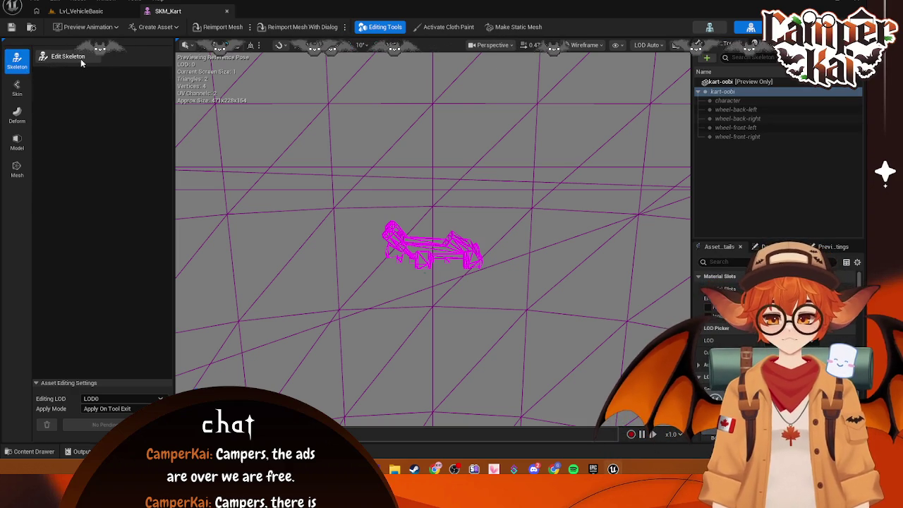
click(80, 59)
scroll(468, 196, up, 5)
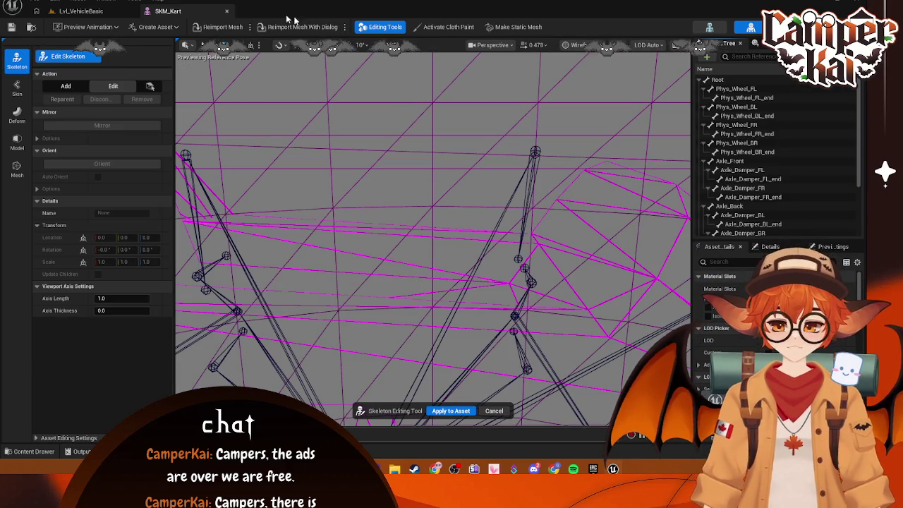
scroll(748, 141, down, 3)
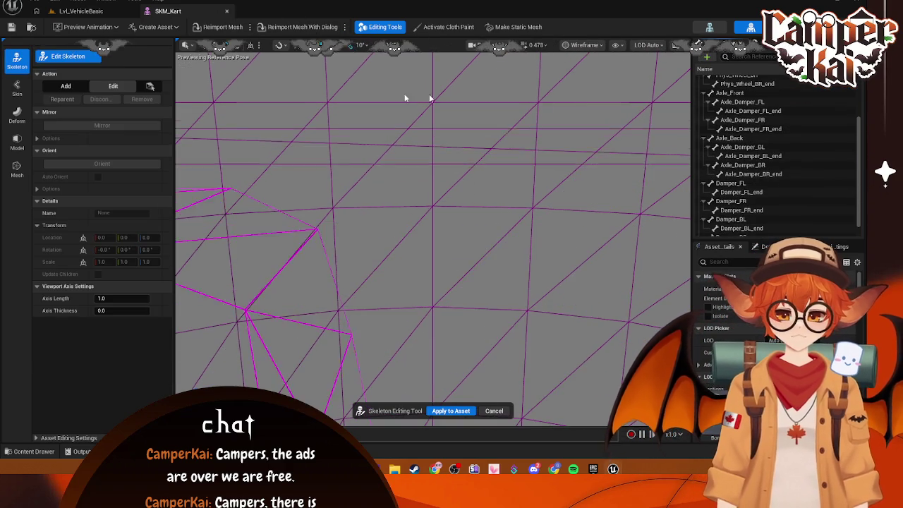
scroll(430, 99, down, 5)
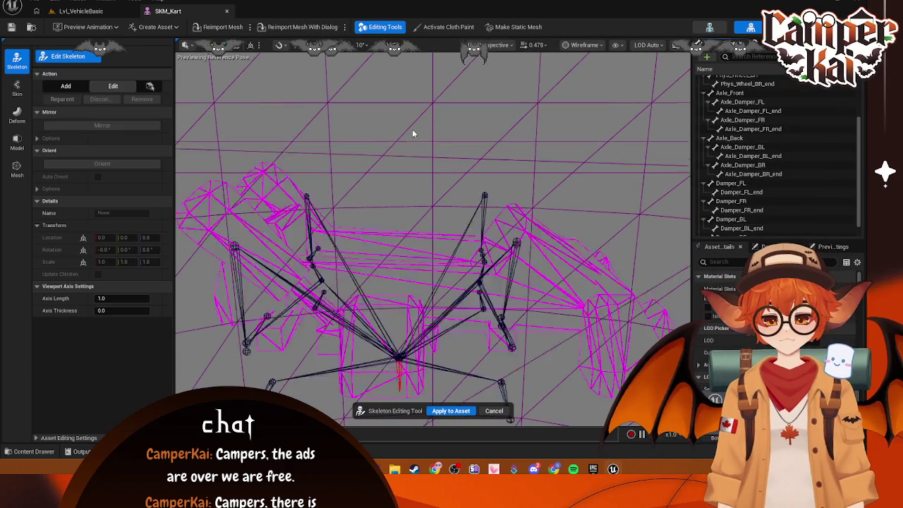
scroll(414, 141, up, 6)
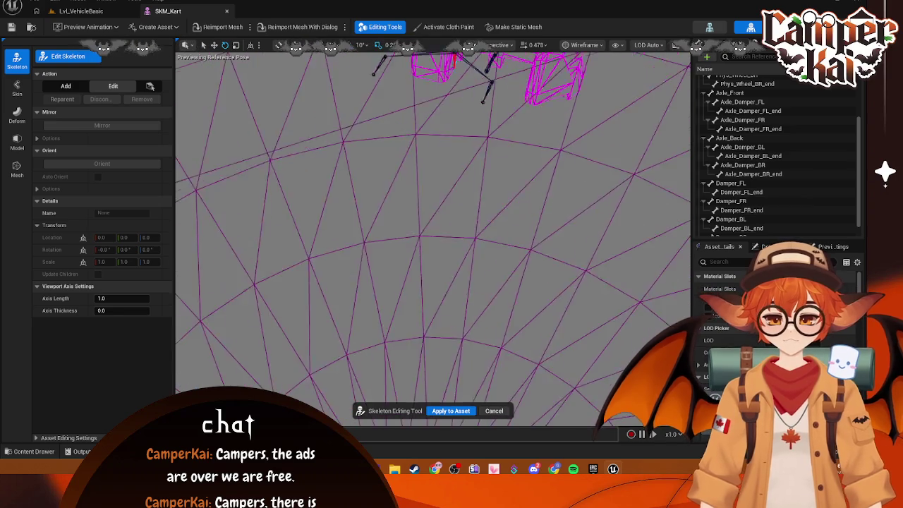
scroll(433, 233, down, 3)
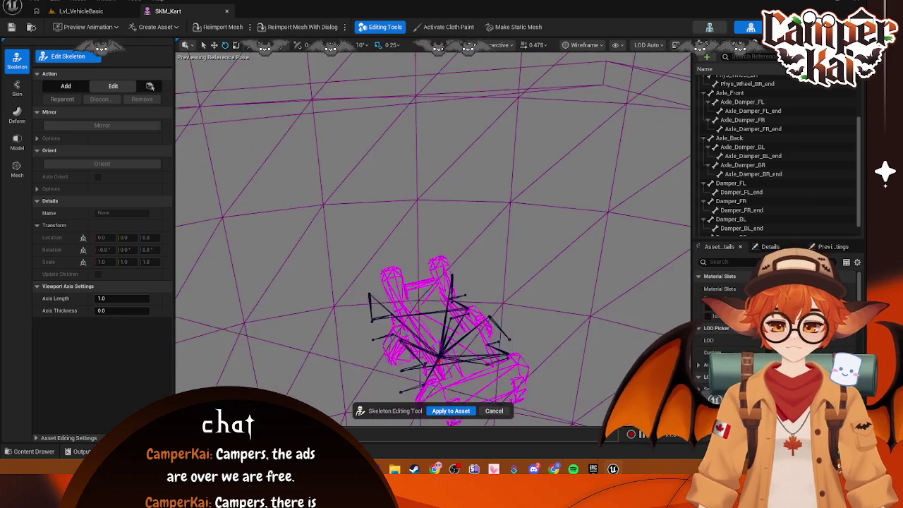
scroll(433, 233, up, 6)
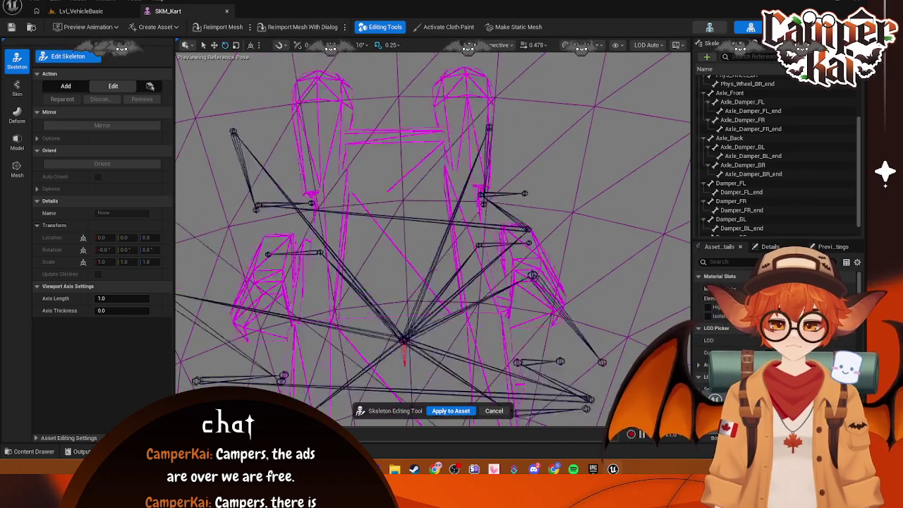
scroll(433, 124, down, 4)
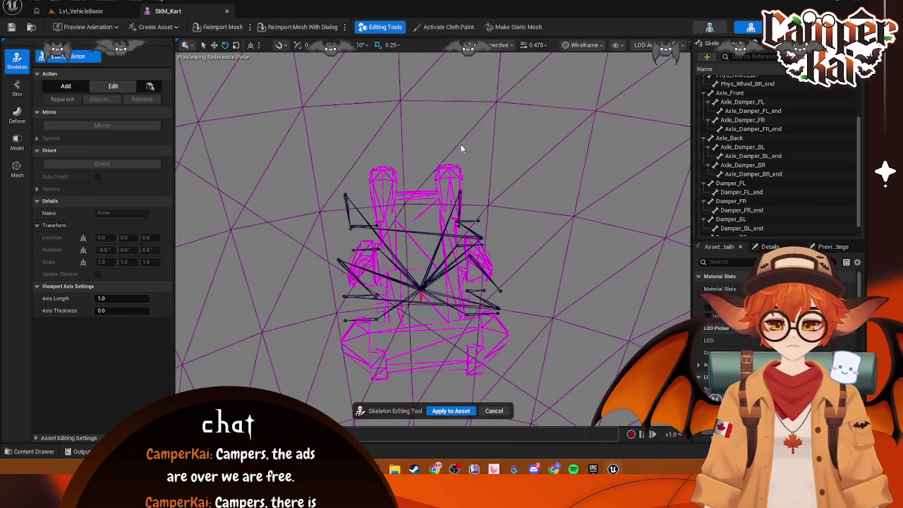
Save SKM_Kart, read the asset check warning, and close the message log.
key(ctrl+s)
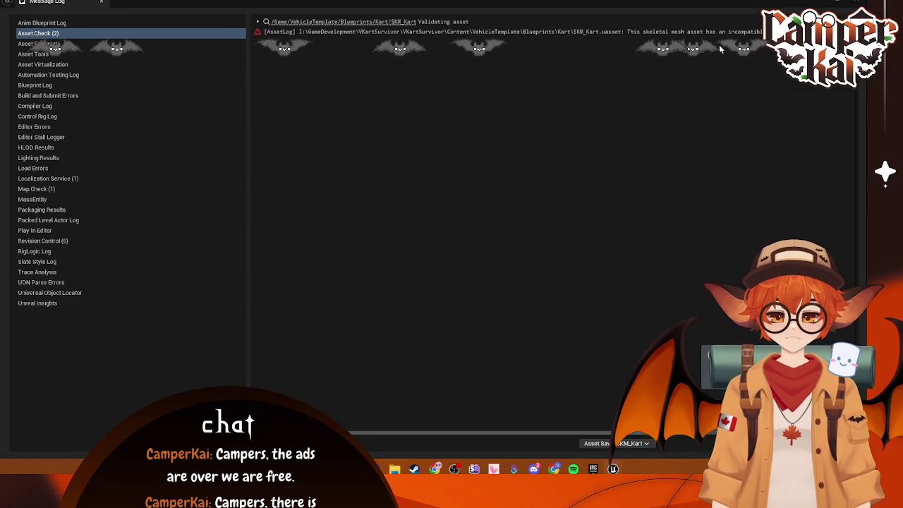
click(331, 32)
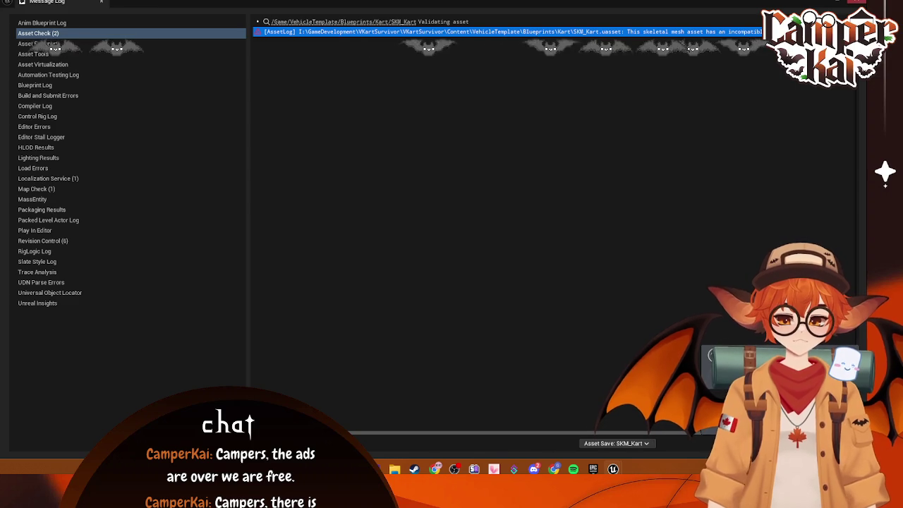
click(101, 2)
Reopen SKM_Kart, filter its Details for 'mesh', and save it again.
click(228, 12)
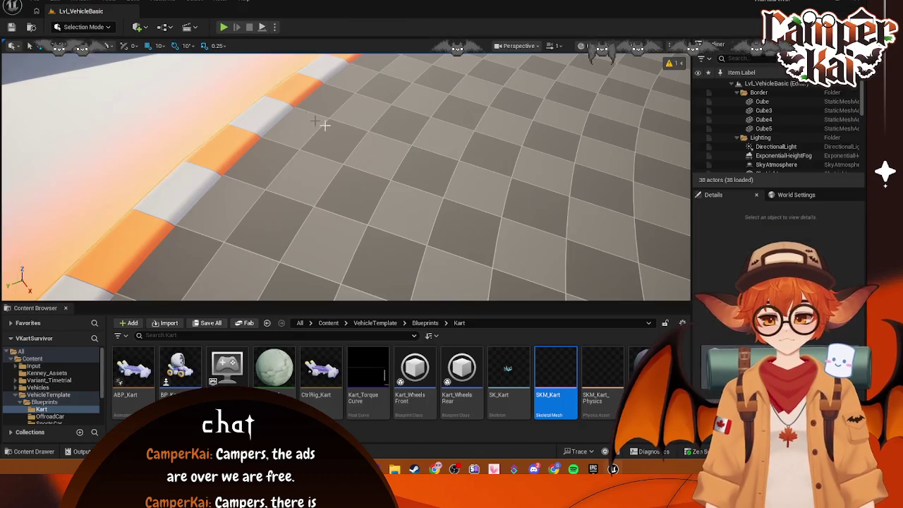
double_click(549, 378)
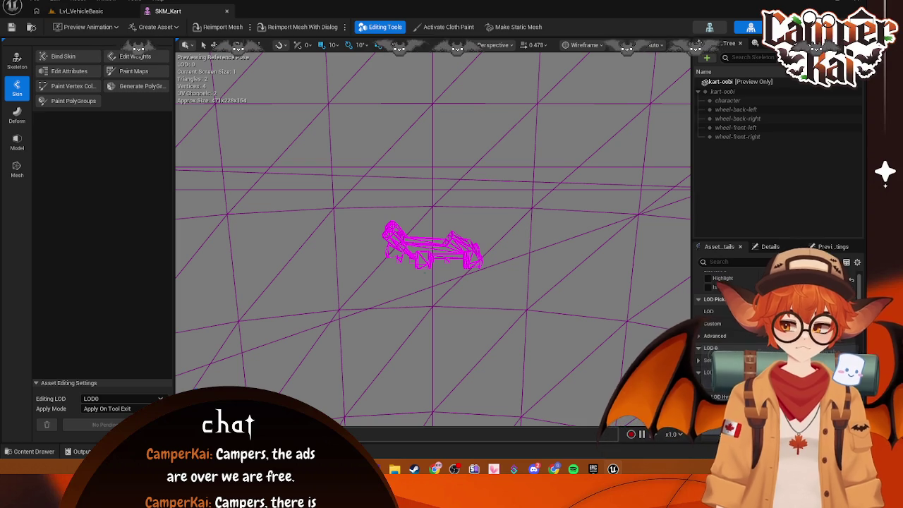
click(752, 265)
text(mesh)
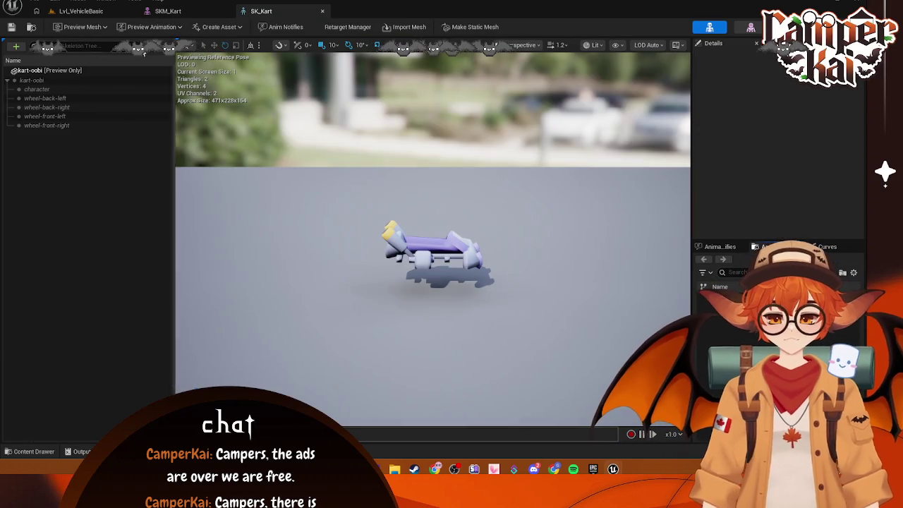
click(202, 19)
key(ctrl+s)
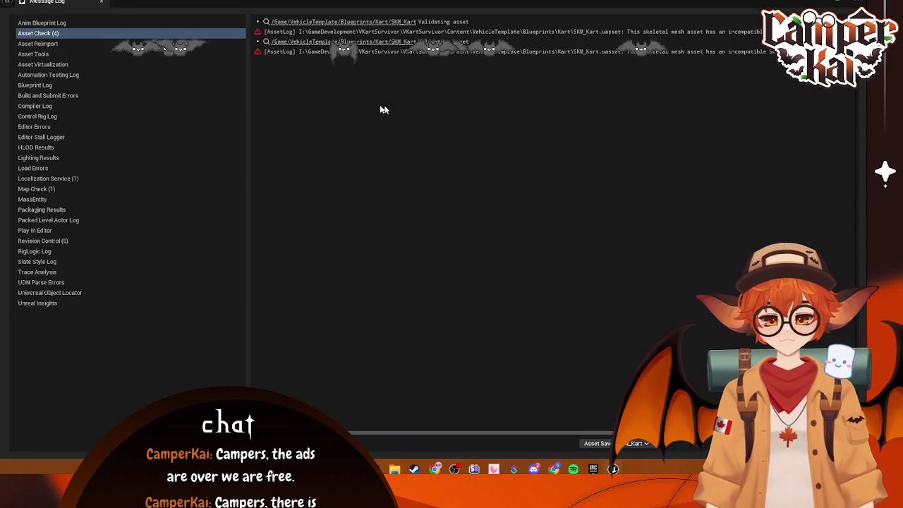
drag(410, 435, 546, 433)
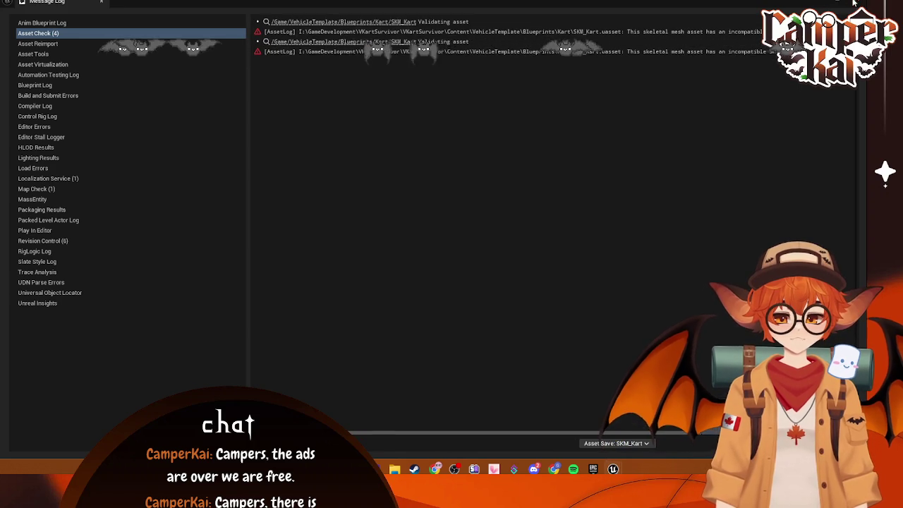
click(101, 1)
click(81, 11)
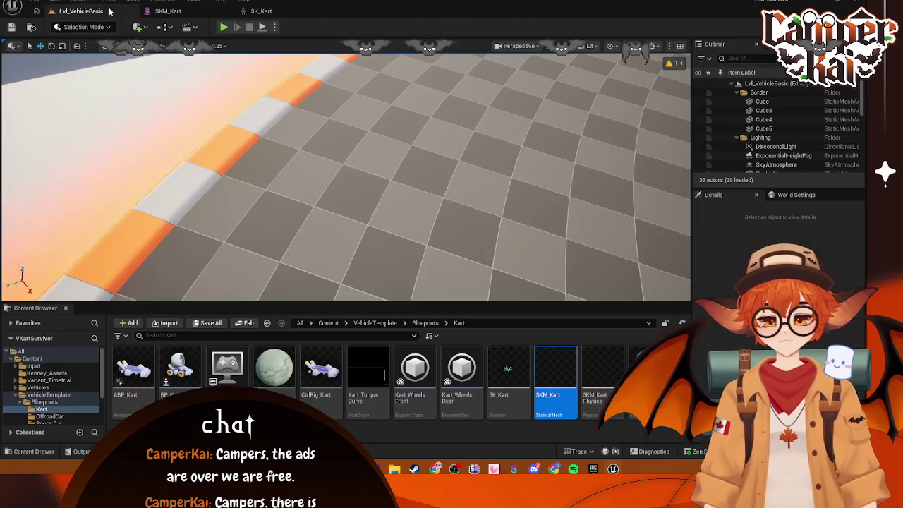
Inspect the kart-oobi bone in the SK_Kart skeleton, then close the SK_Kart and SKM_Kart editors.
double_click(508, 387)
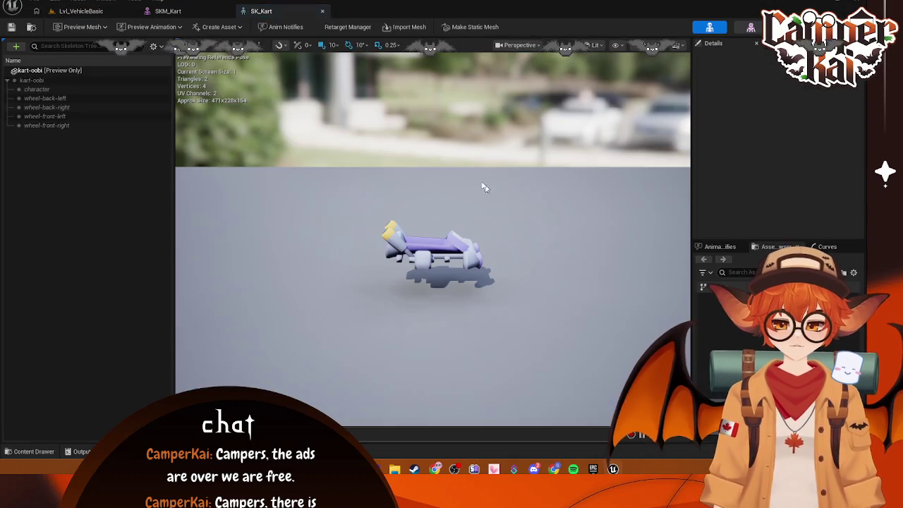
click(21, 81)
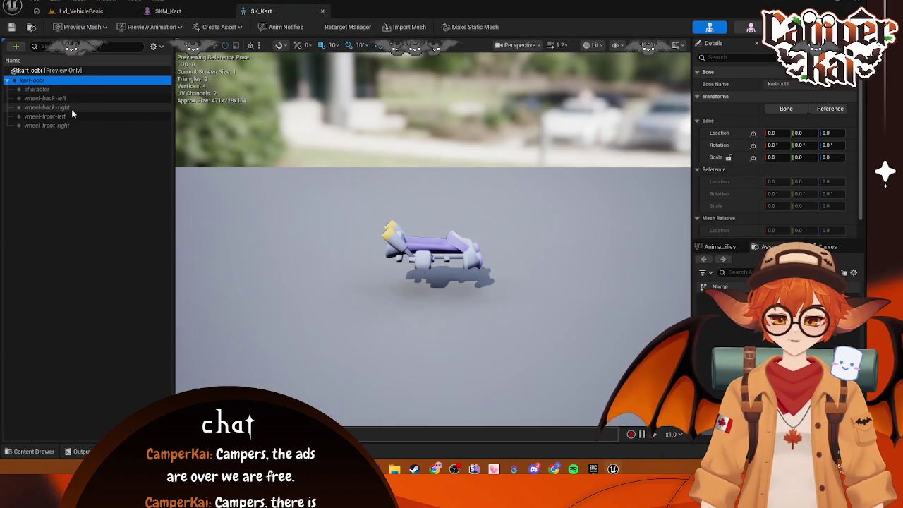
right_click(38, 81)
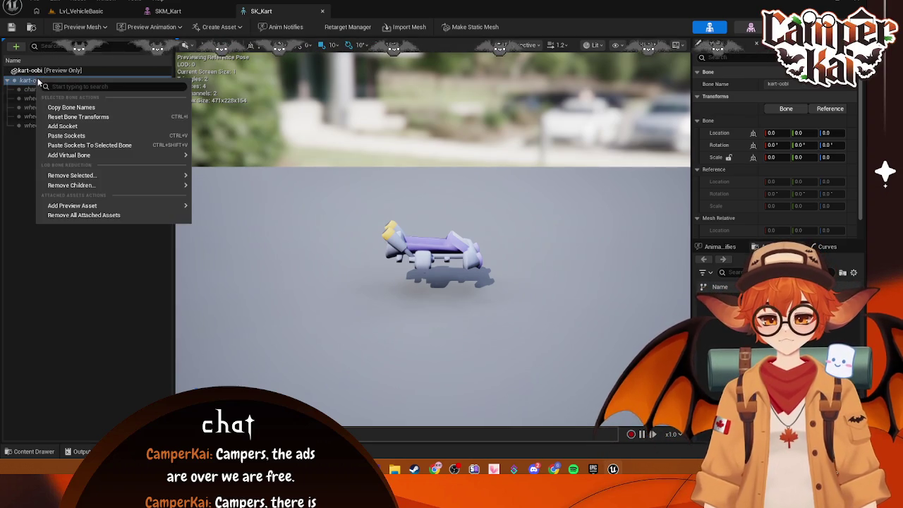
key(Escape)
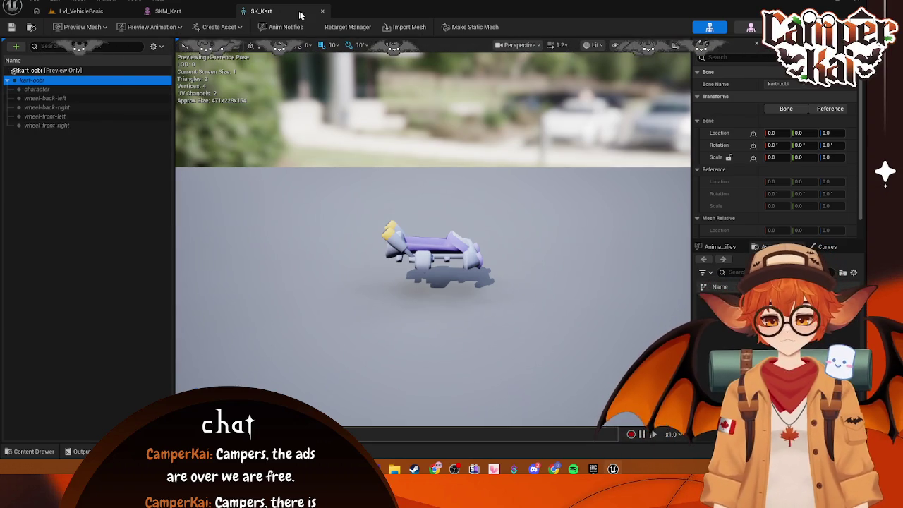
click(321, 12)
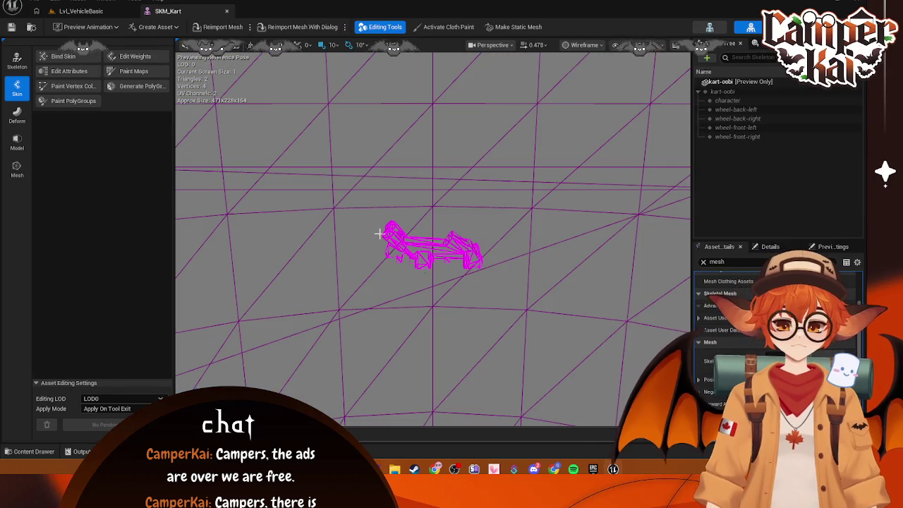
click(224, 14)
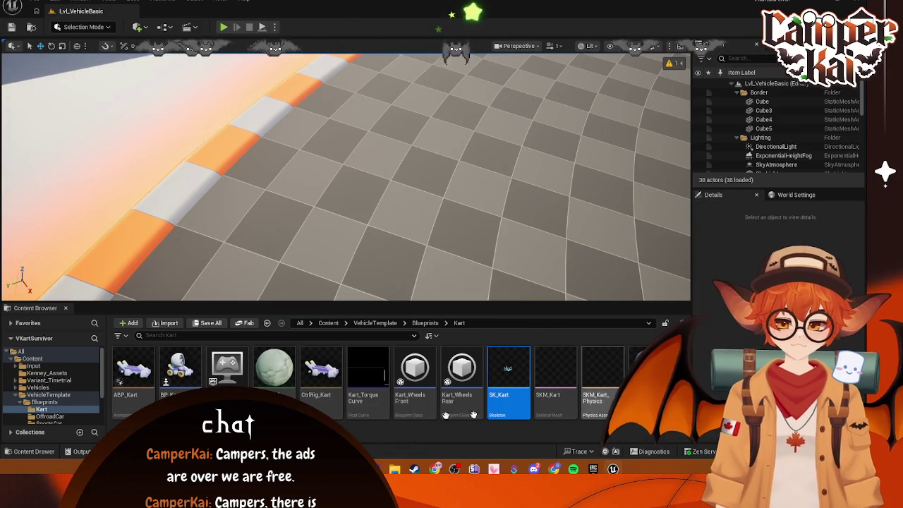
Glance at BP_Kart, then open the SKM_Kart_Physics physics asset.
double_click(180, 367)
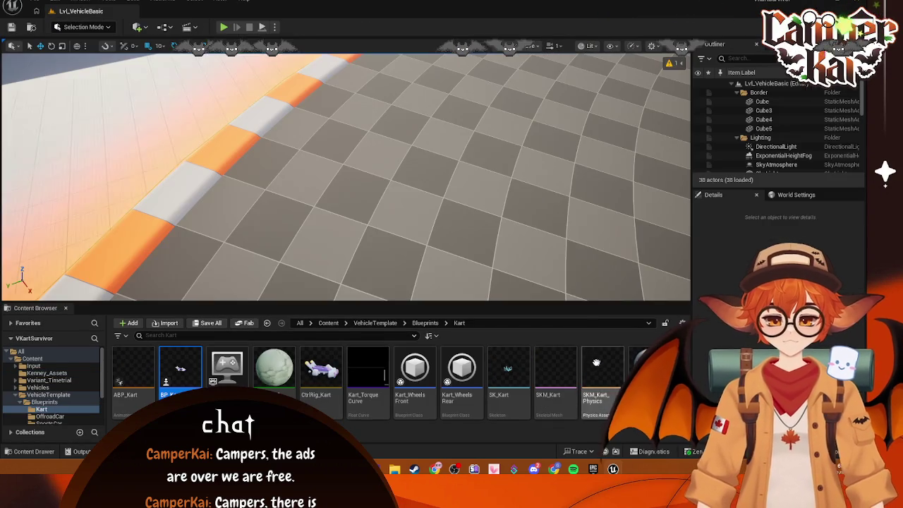
click(227, 11)
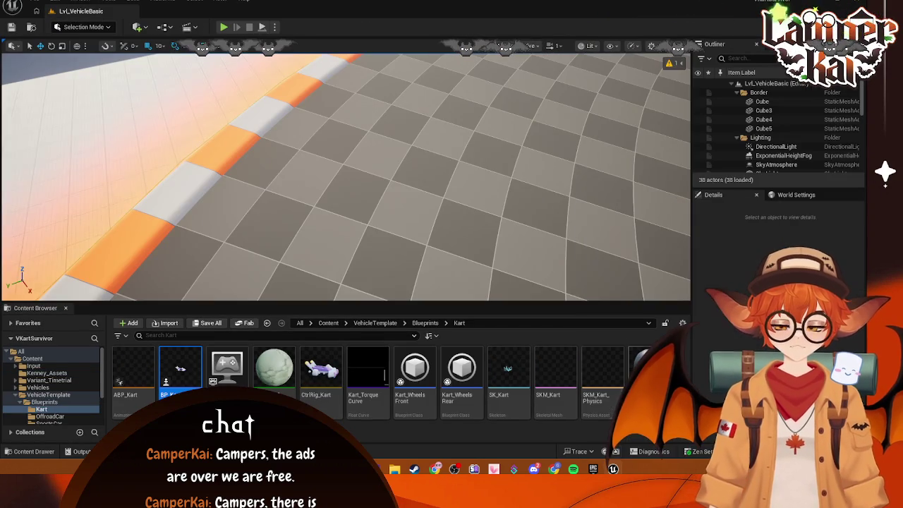
click(600, 400)
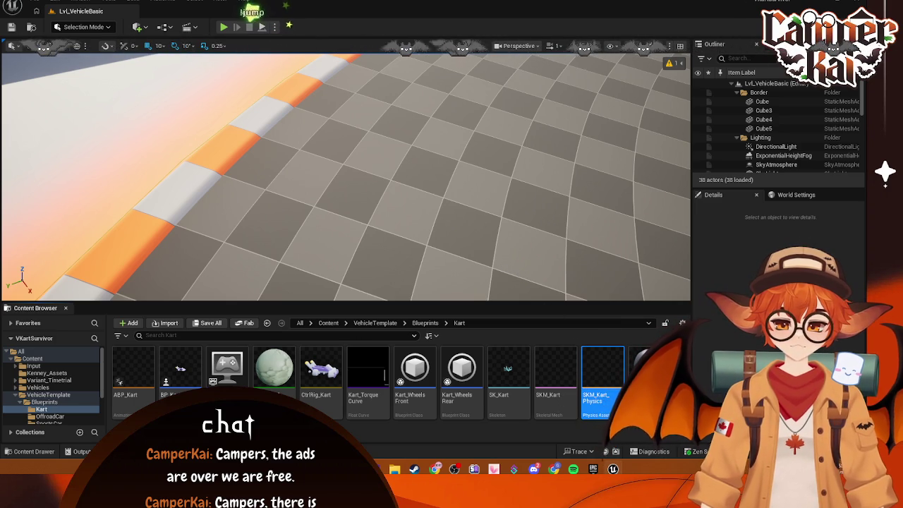
double_click(604, 377)
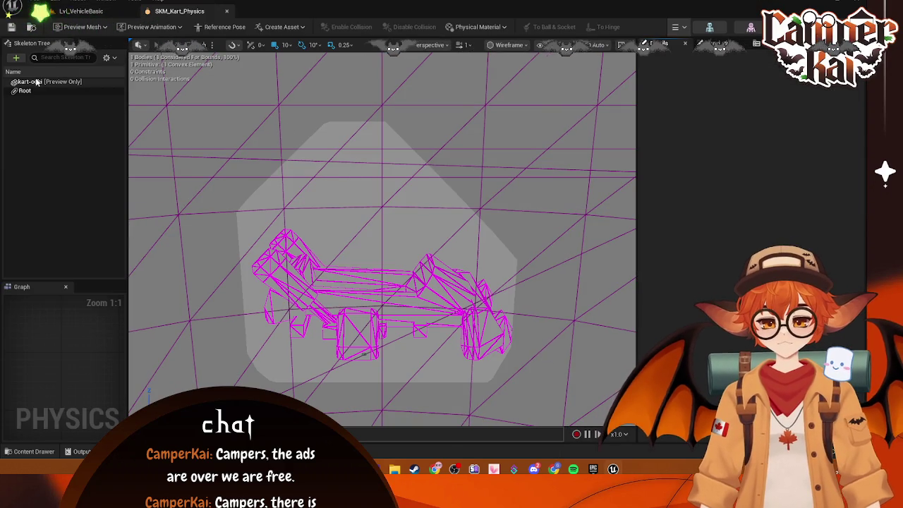
click(81, 10)
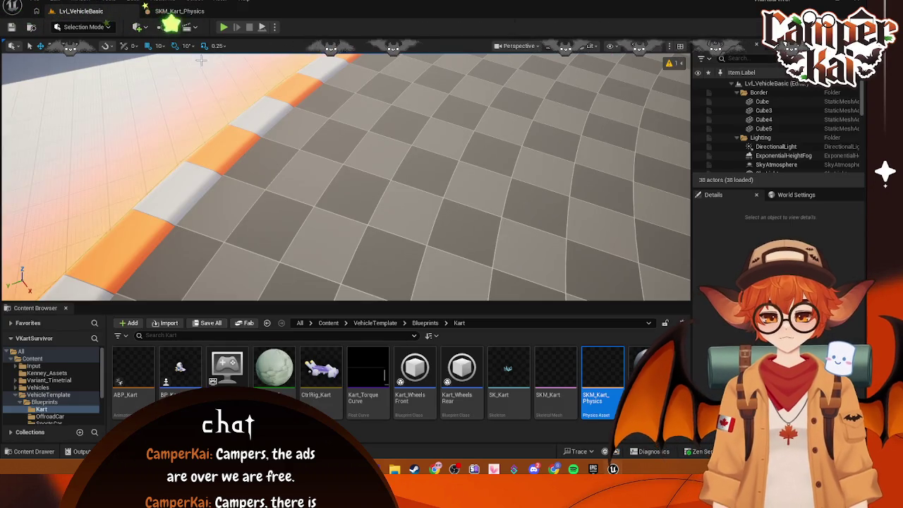
Inspect the Root physics body's properties, then open SKM_Kart from the Content Browser.
click(179, 11)
click(25, 91)
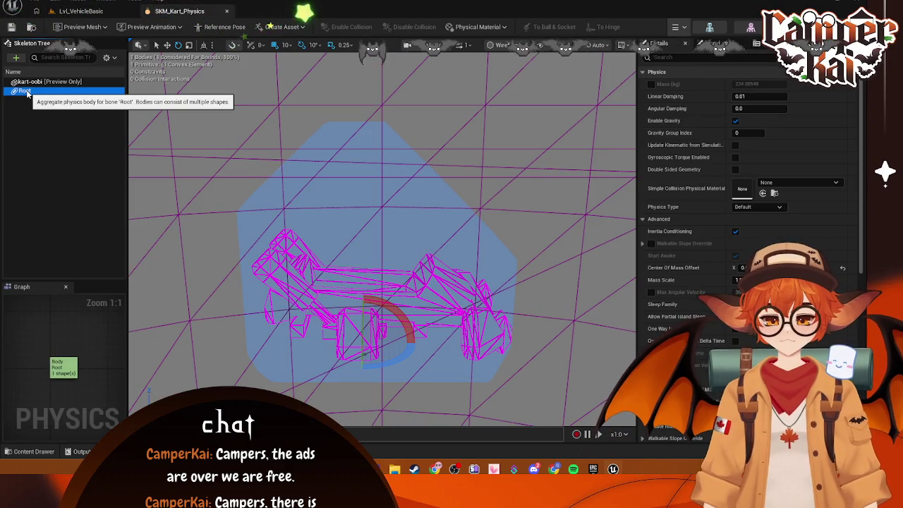
click(81, 11)
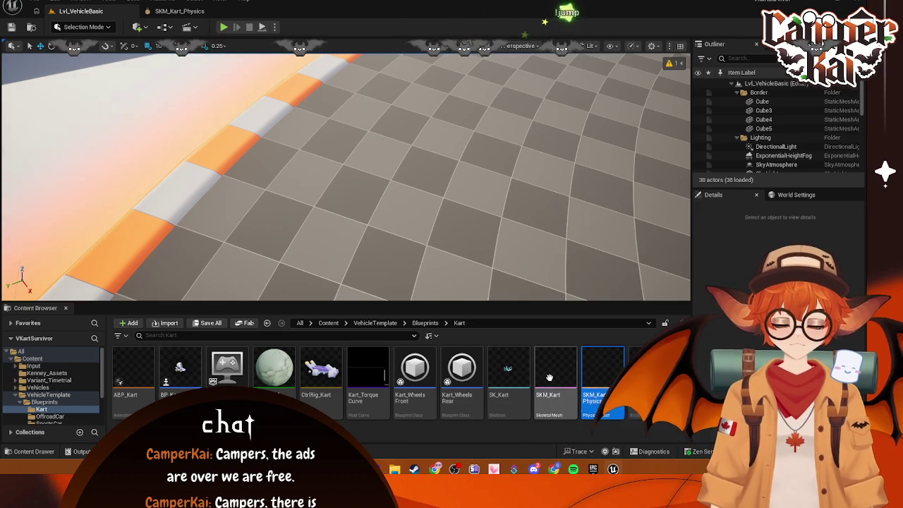
click(554, 374)
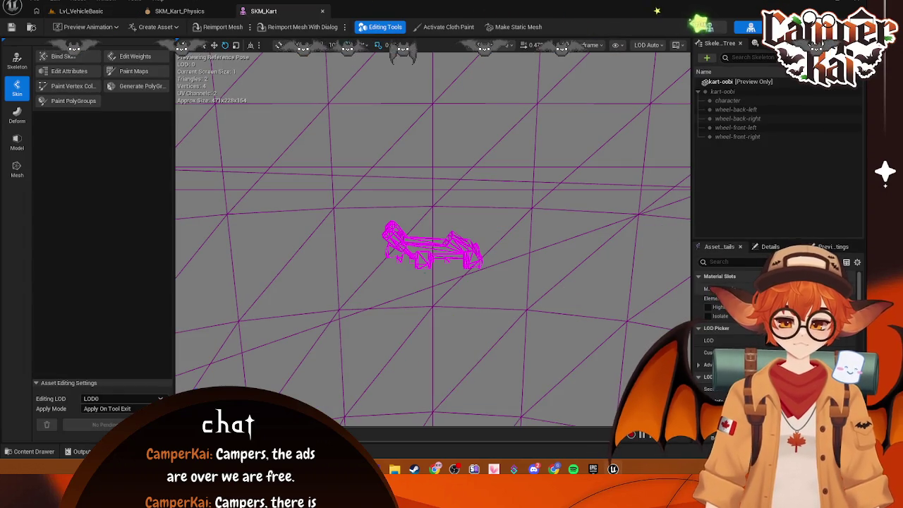
Remove all attached assets from the kart-oobi root bone and dismiss the missing-bones warning.
text(mesh)
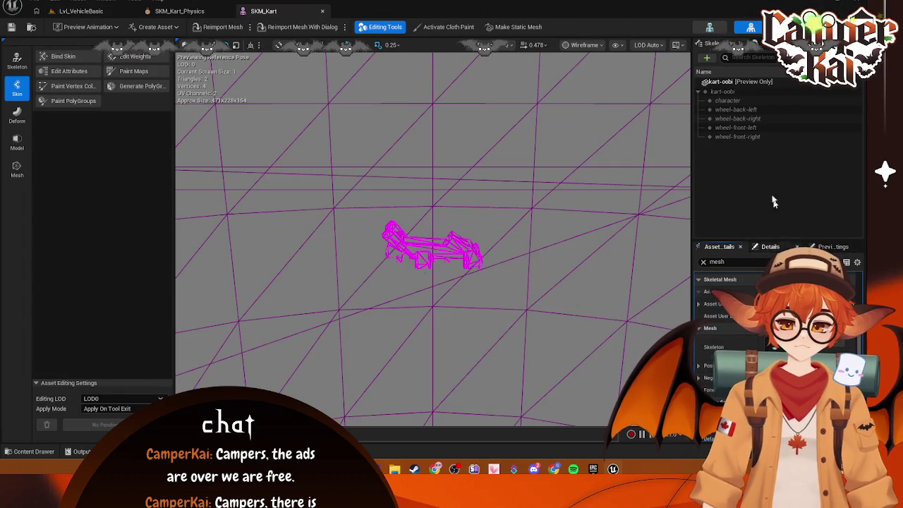
click(714, 91)
right_click(712, 94)
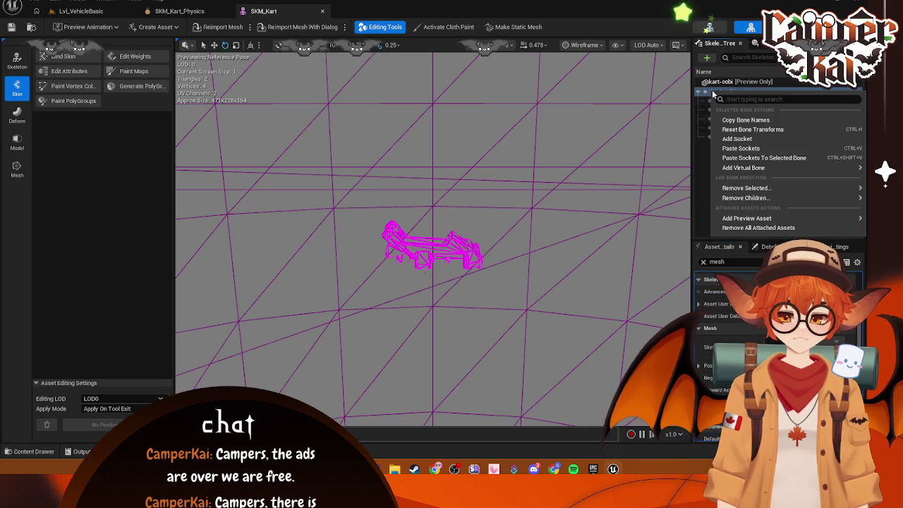
click(755, 228)
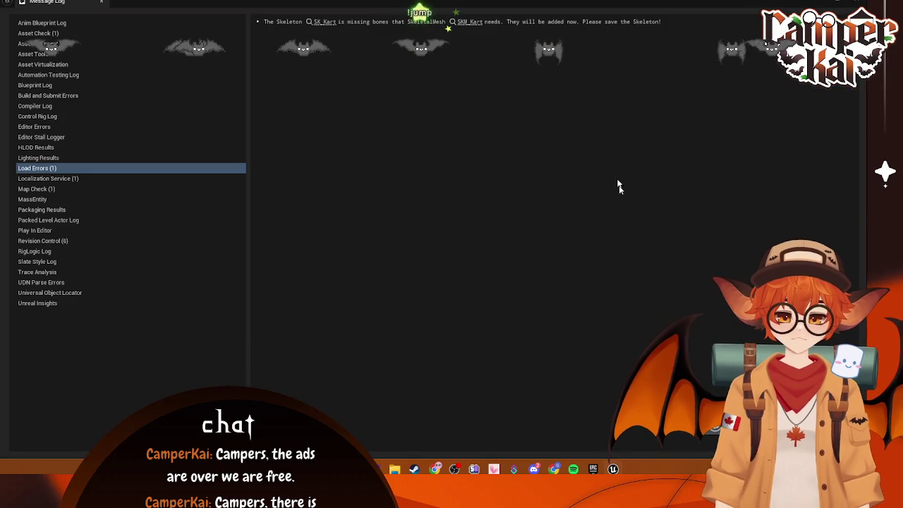
click(331, 27)
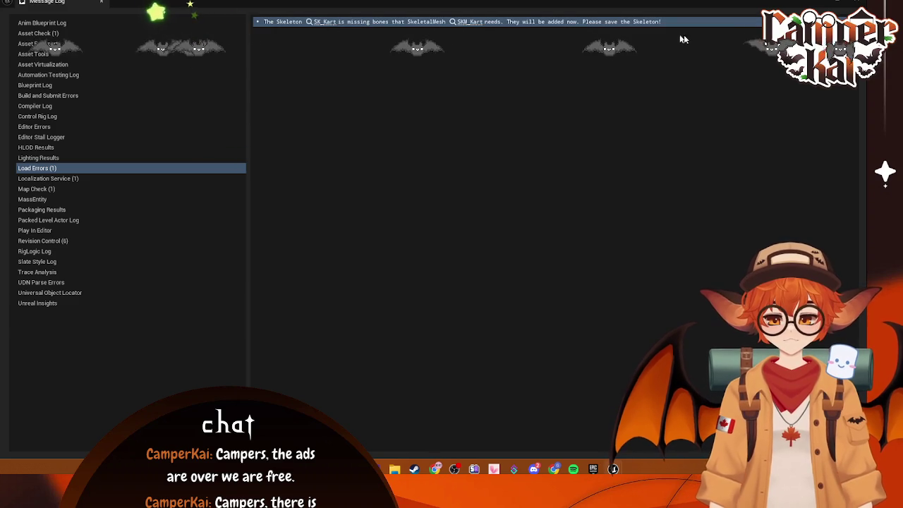
click(859, 2)
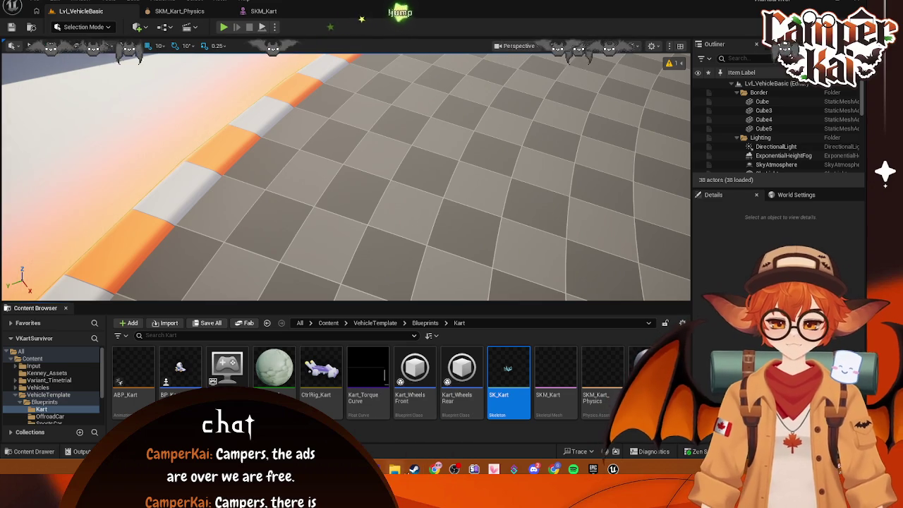
Return to the Kart folder, reopen SKM_Kart in Skeleton mode, frame the kart, and close it.
click(47, 372)
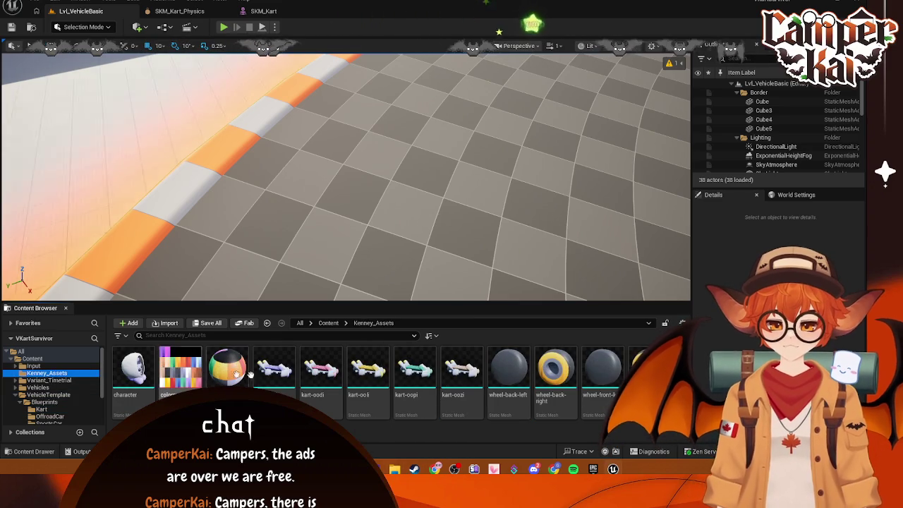
click(43, 402)
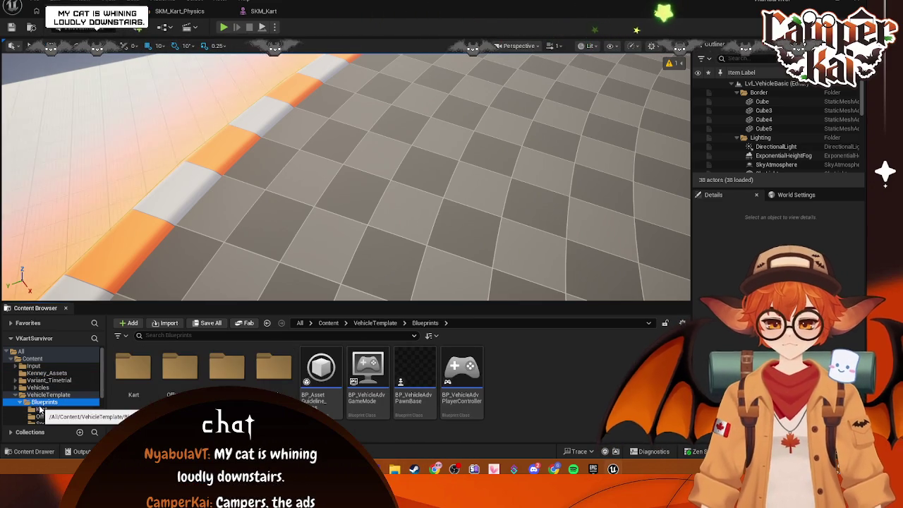
click(41, 409)
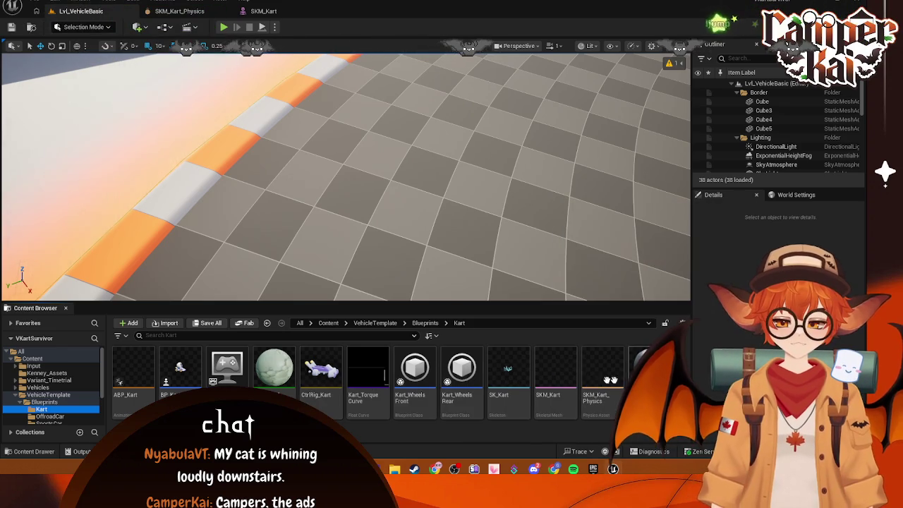
double_click(555, 384)
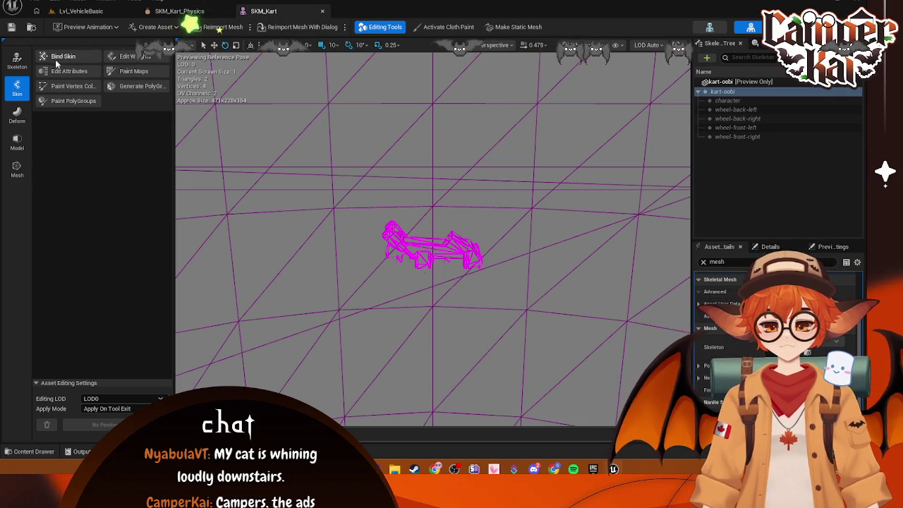
click(17, 62)
drag(387, 143, 386, 74)
key(f)
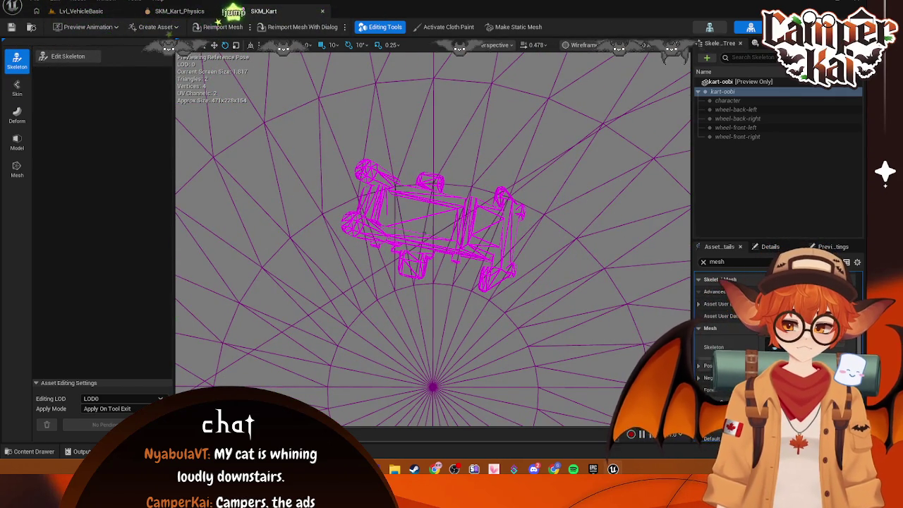
click(323, 11)
Force delete the SKM_Kart skeletal mesh despite its references.
click(550, 390)
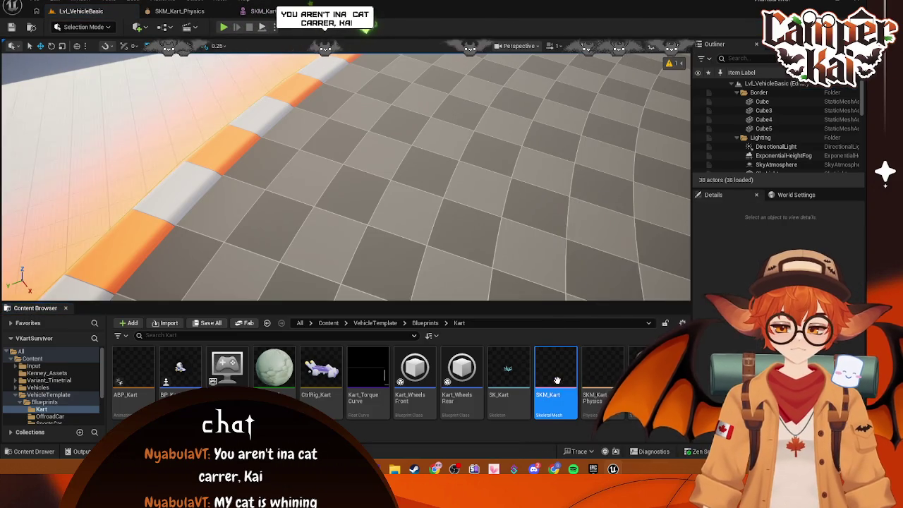
key(Delete)
click(433, 376)
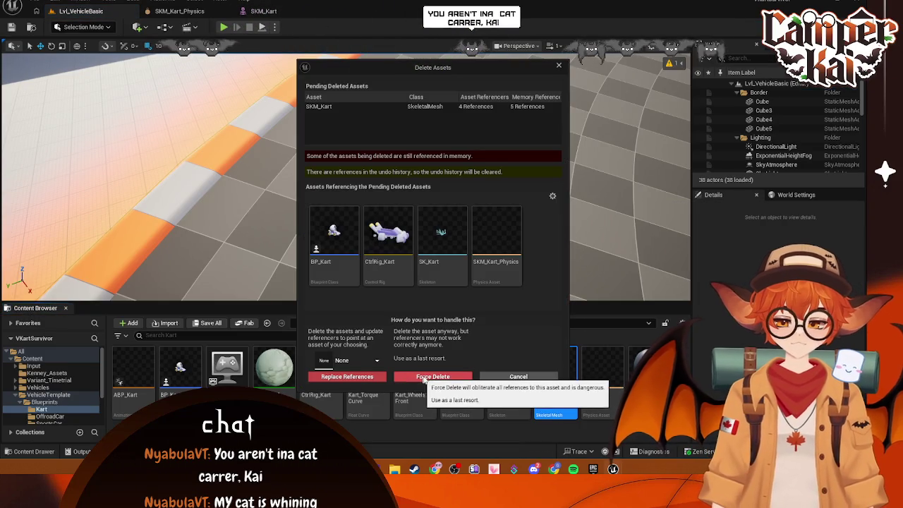
click(466, 408)
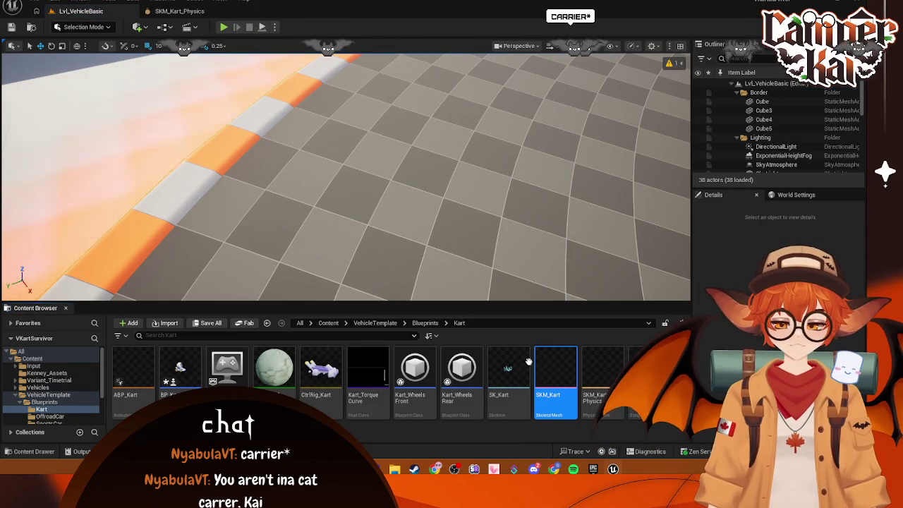
Open and close the SK_Kart skeleton editor, close SKM_Kart_Physics, and start deleting SK_Kart.
right_click(513, 374)
mouse_move(563, 121)
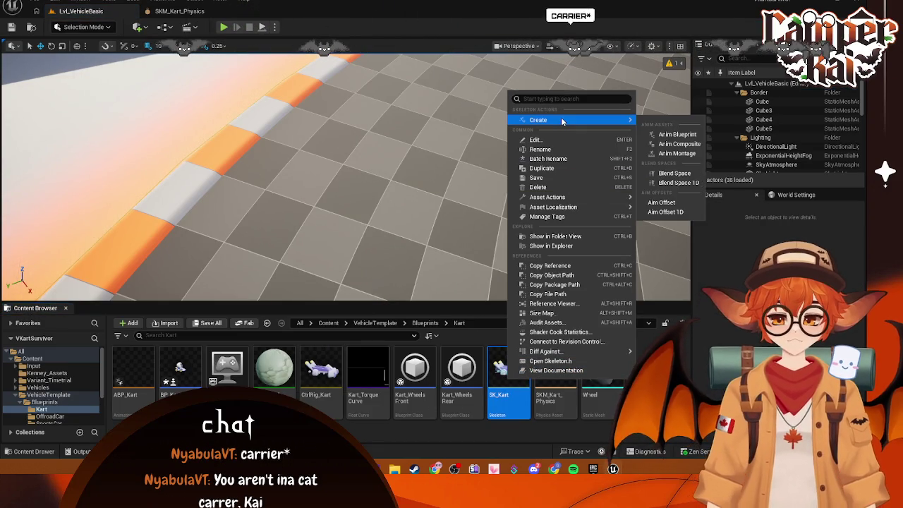
key(Escape)
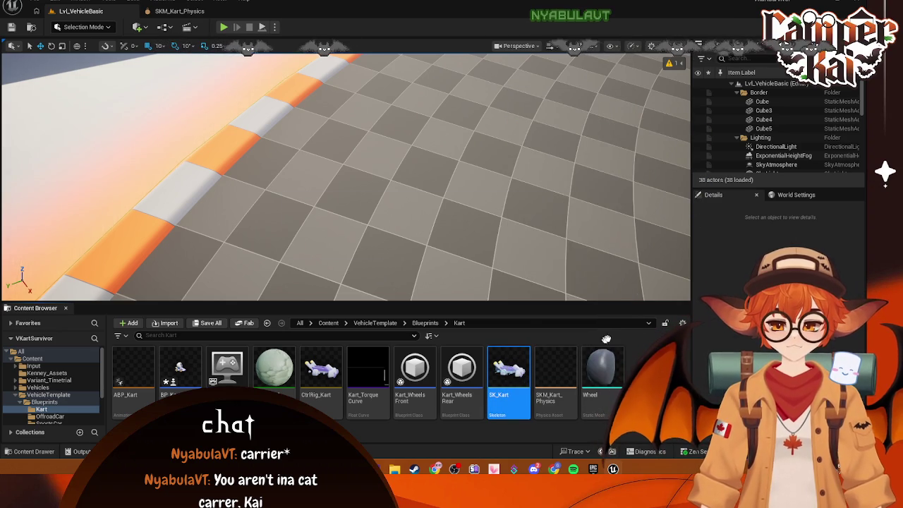
key(Return)
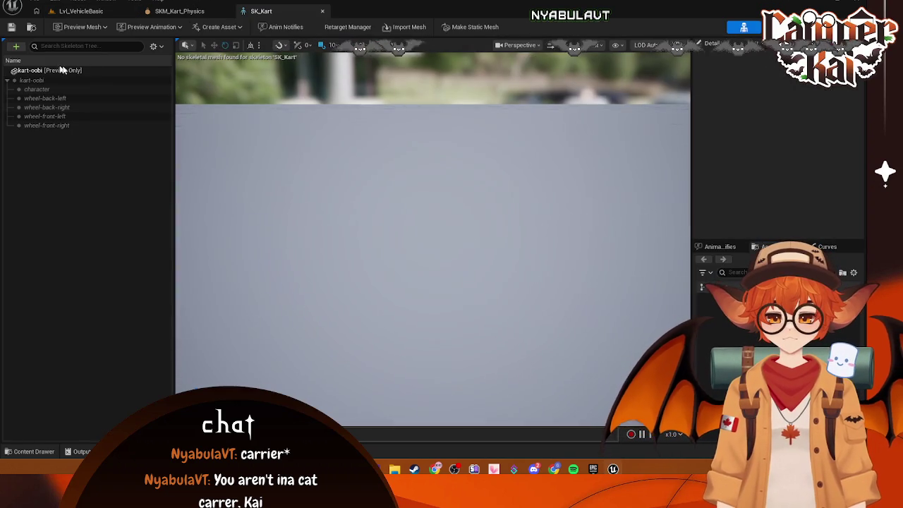
click(322, 10)
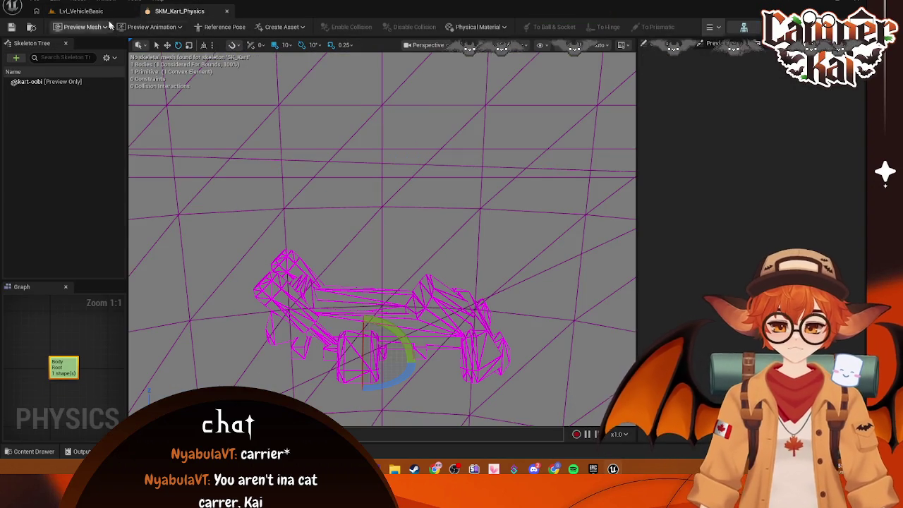
click(81, 10)
click(227, 12)
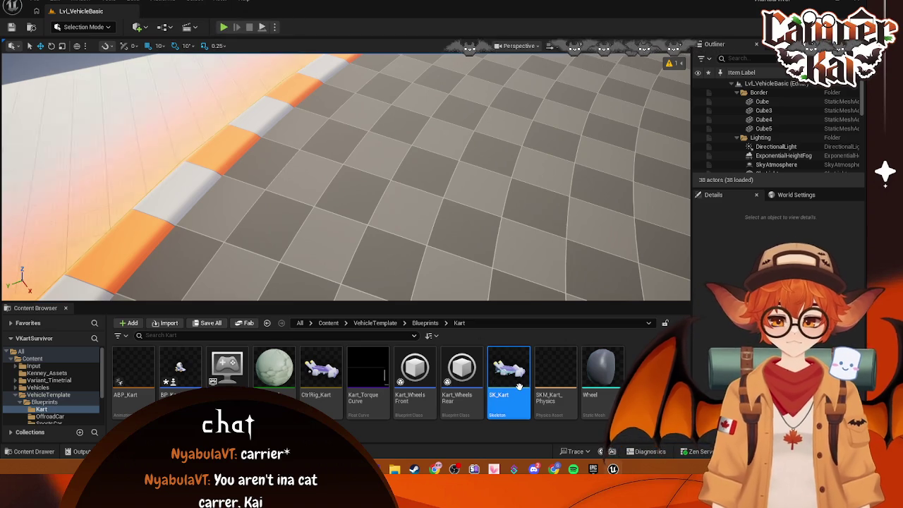
key(Delete)
Force delete the SK_Kart skeleton and delete SKM_Kart_Physics.
click(435, 377)
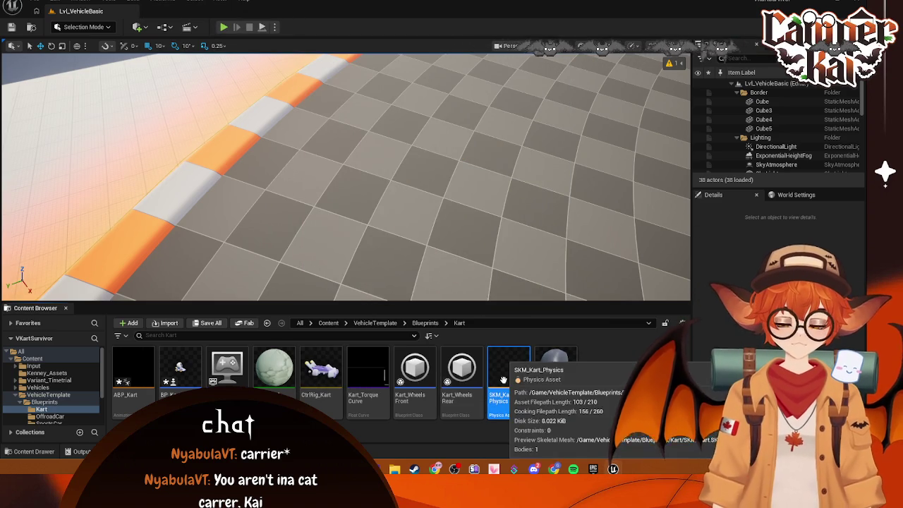
key(Delete)
click(476, 377)
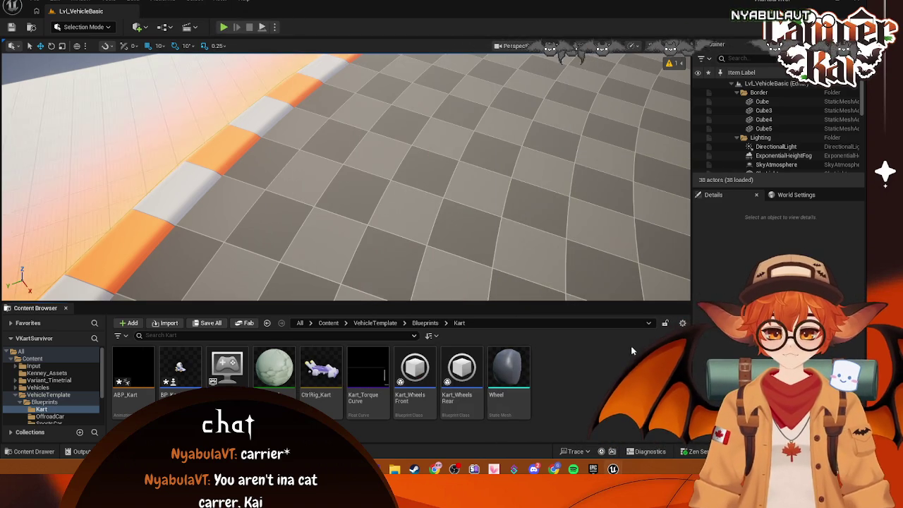
Open BP_Kart and ABP_Kart, accepting the skeleton prompt and cancelling the replacement skeleton picker.
double_click(180, 366)
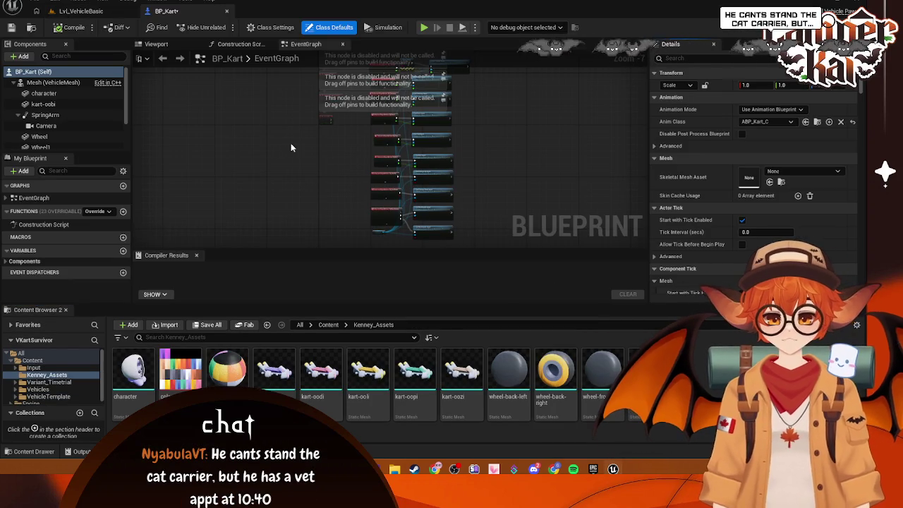
click(81, 10)
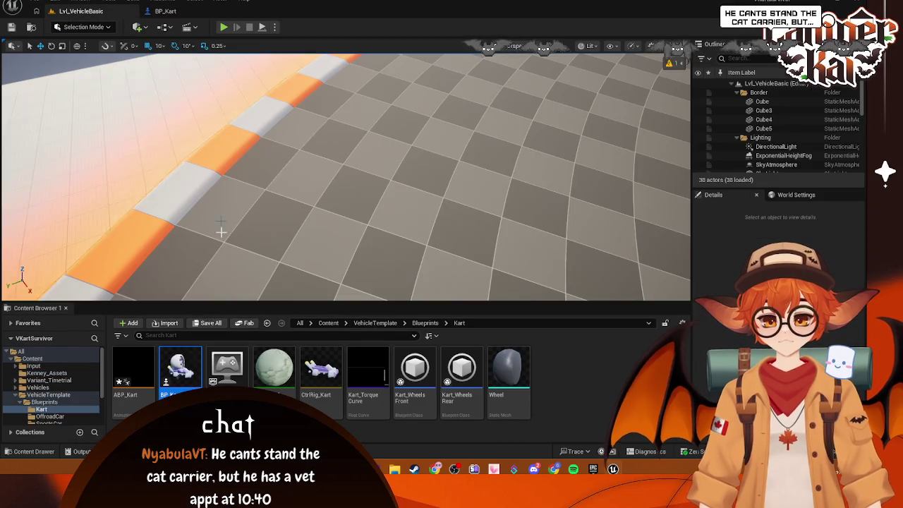
click(136, 403)
double_click(137, 402)
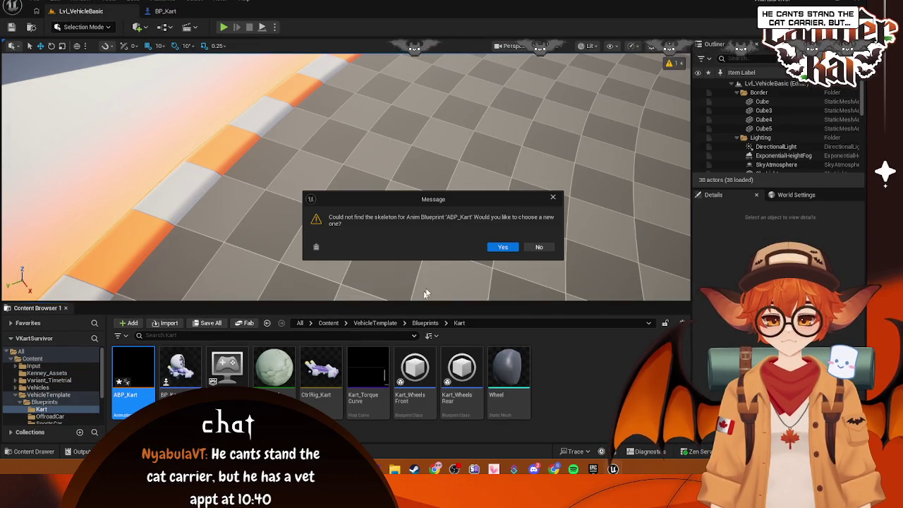
click(503, 248)
click(525, 122)
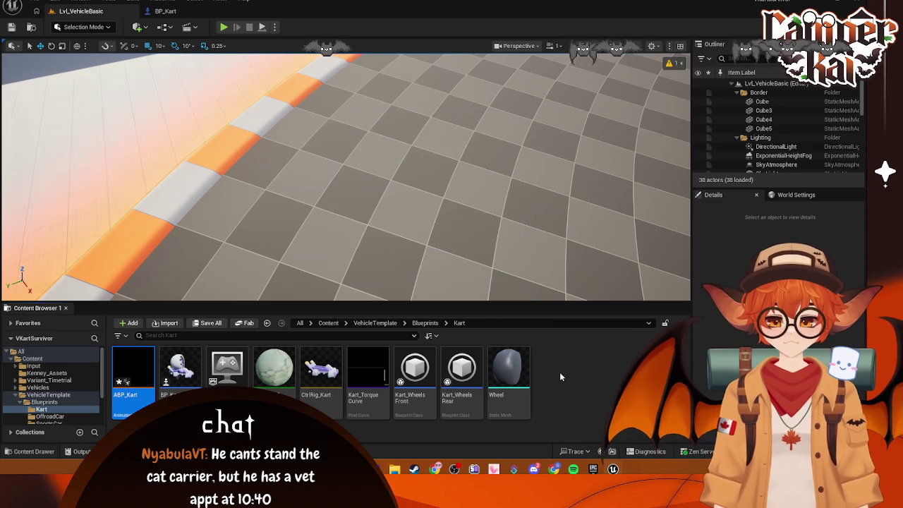
Browse to VehicleTemplate/Blueprints/SportsCar to display BP_VehicleAdvSportsCar.
click(35, 2)
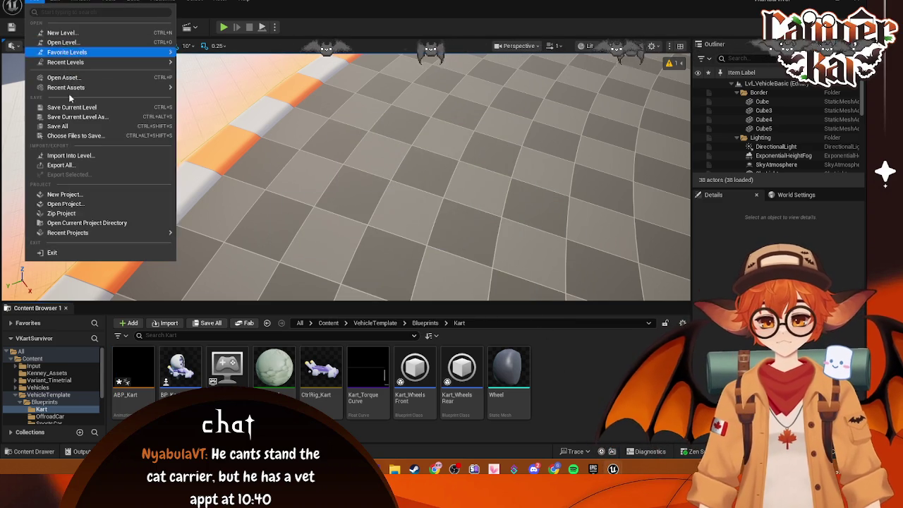
click(100, 134)
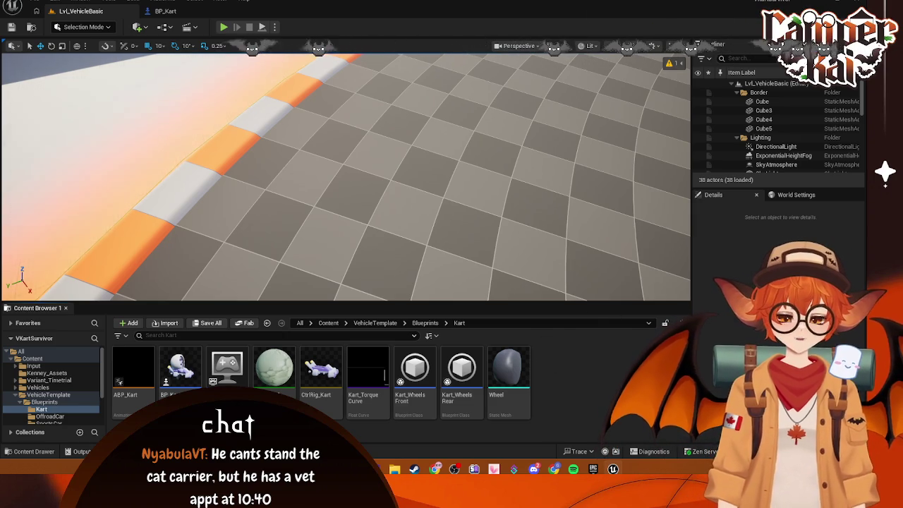
scroll(69, 400, down, 1)
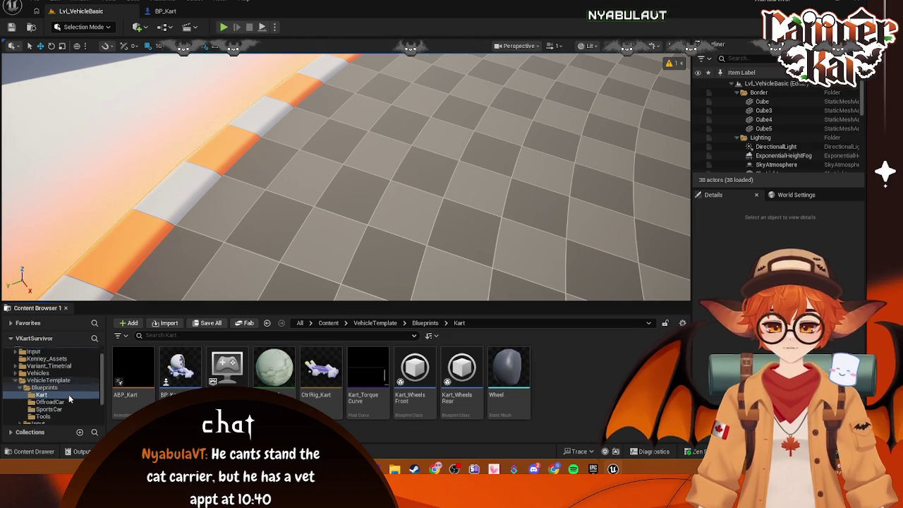
scroll(69, 400, down, 1)
click(55, 395)
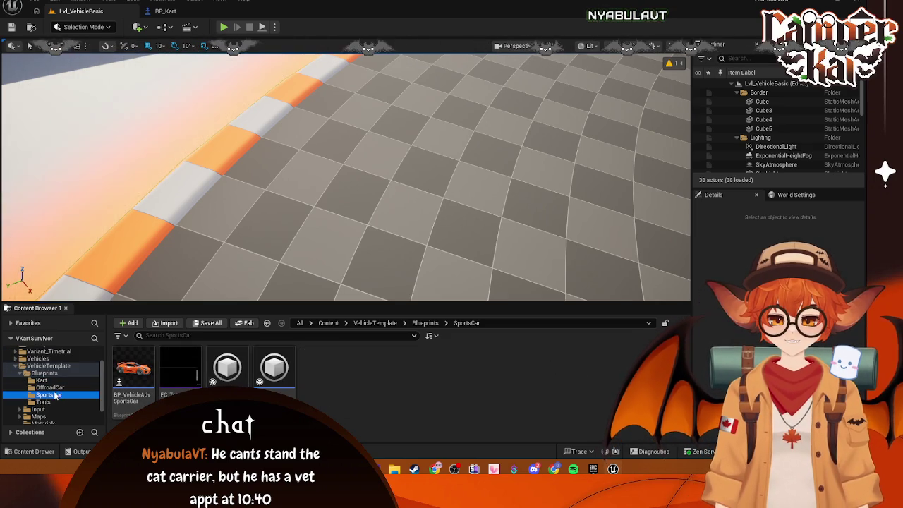
Set BP_Kart's Mesh Skeletal Mesh Asset to SKM_SportsCar and compile the blueprint.
click(41, 381)
double_click(133, 368)
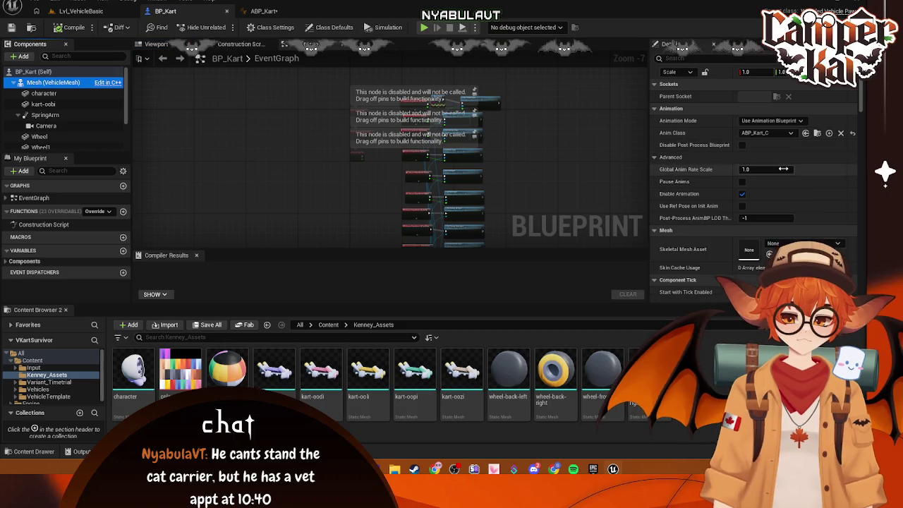
scroll(799, 182, down, 3)
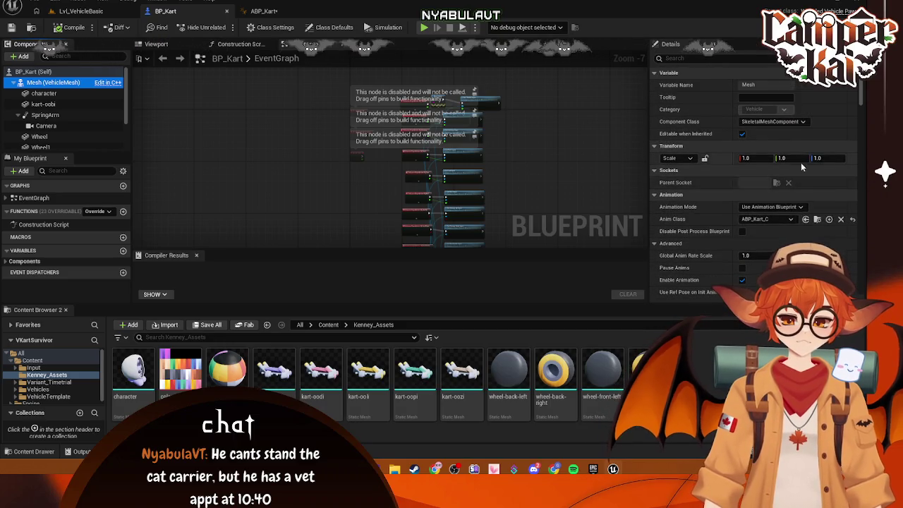
scroll(800, 217, down, 2)
click(837, 188)
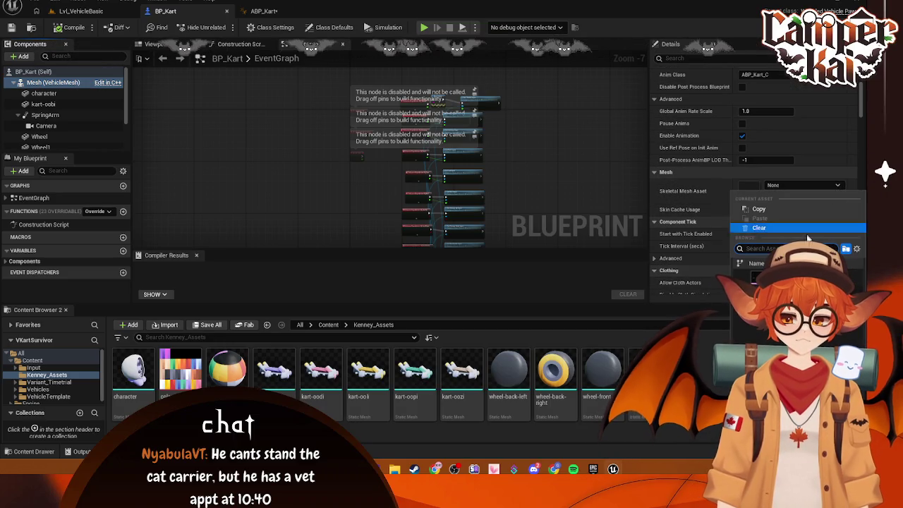
click(769, 232)
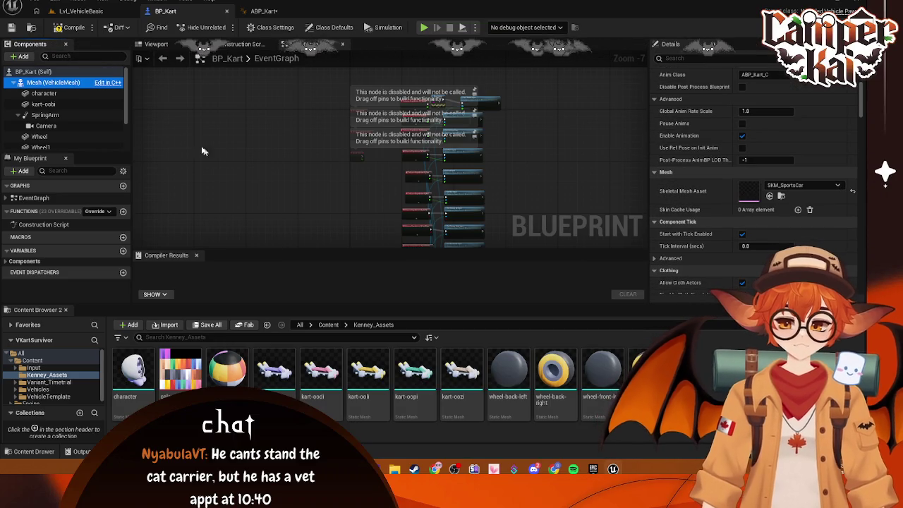
click(76, 29)
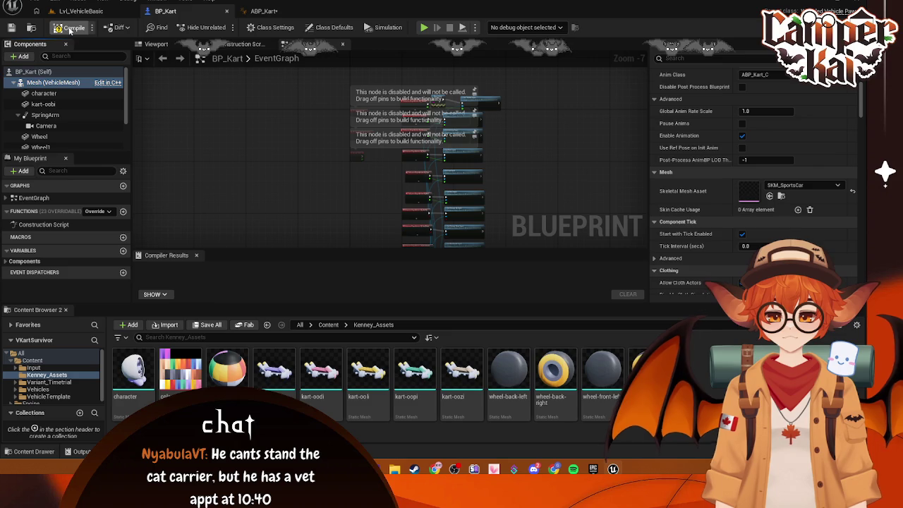
Test-drive the kart briefly in Lvl_VehicleBasic, then stop the play session.
click(81, 11)
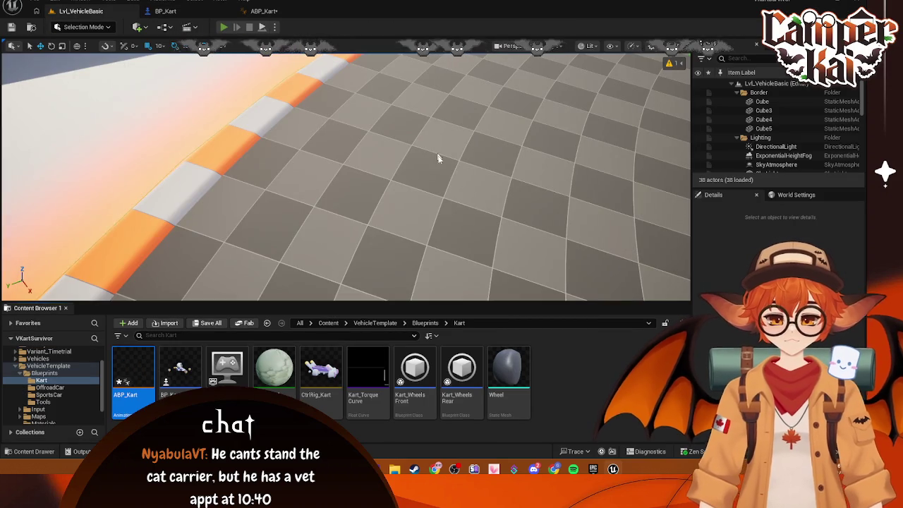
key(alt+p)
key(w)
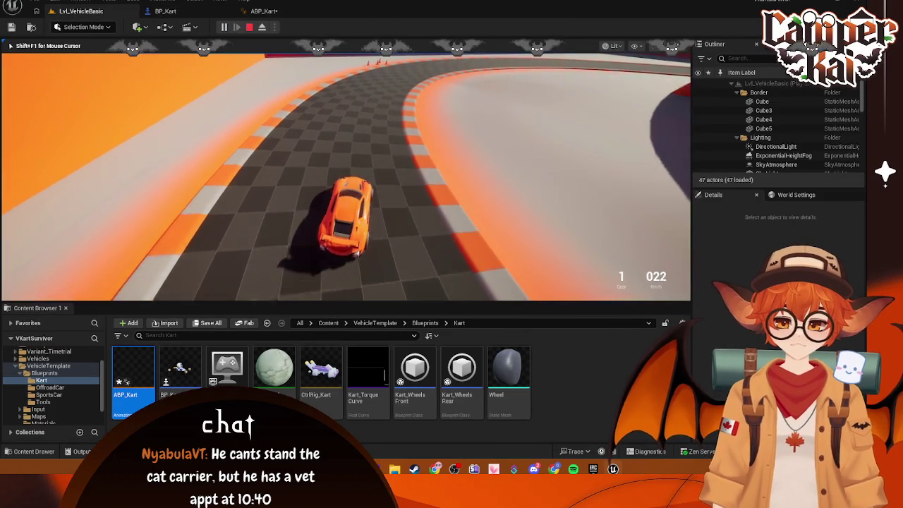
key(Escape)
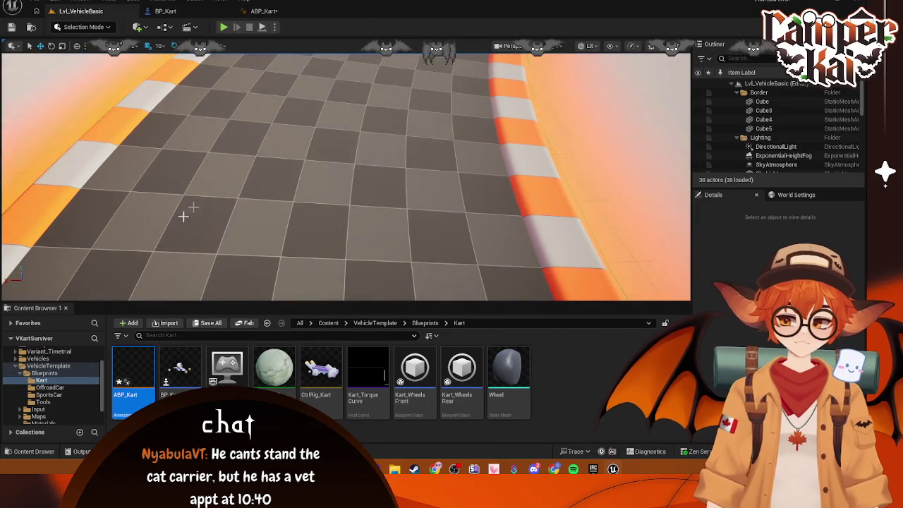
scroll(43, 384, up, 2)
Open the Lvl_Timetrial map from Variant_Timetrial > Maps.
click(48, 380)
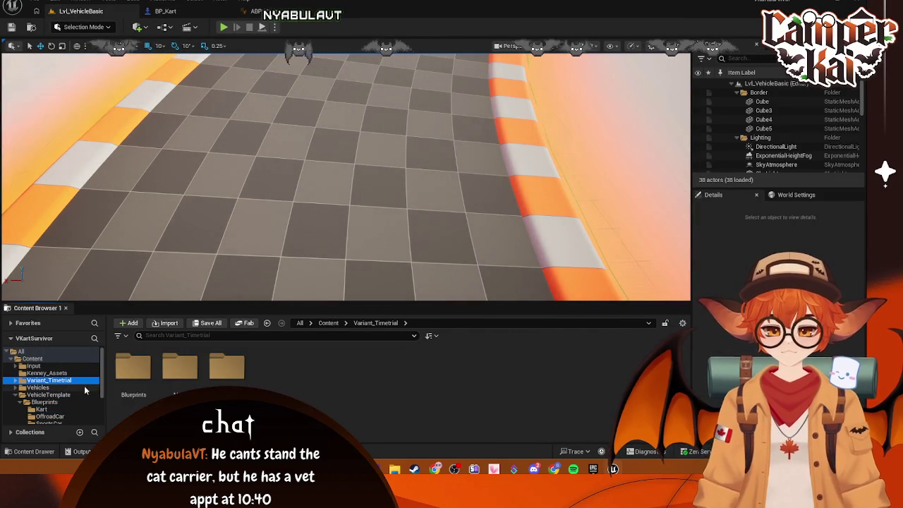
click(14, 381)
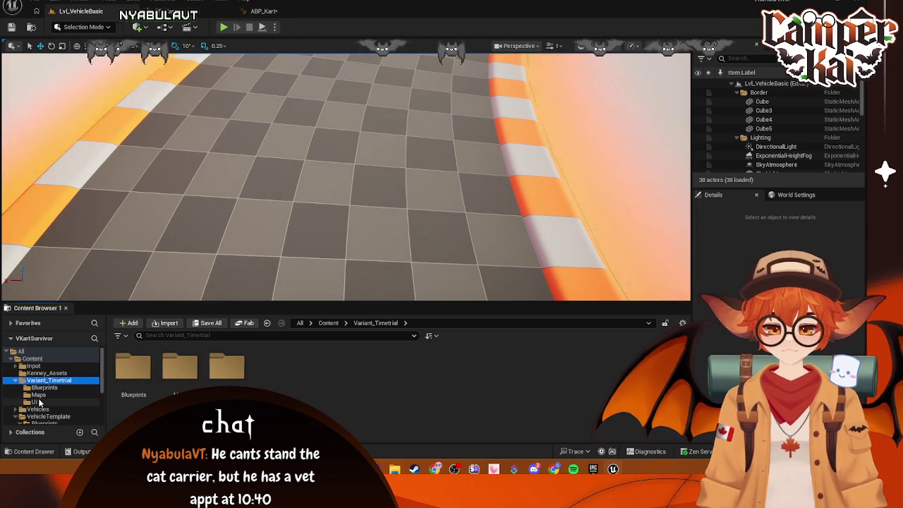
click(38, 395)
double_click(144, 378)
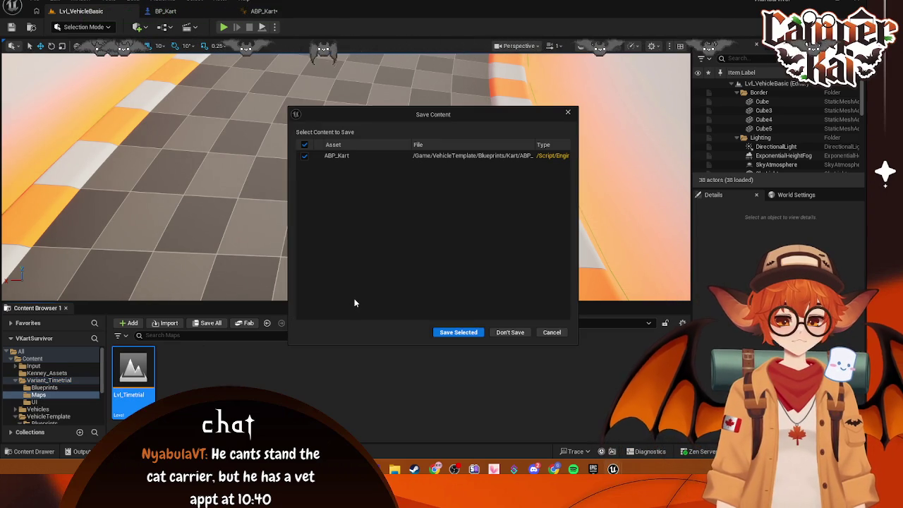
Save ABP_Kart, view World Settings, and play Lvl_Timetrial, triggering the BP_KartGM error warning.
click(460, 333)
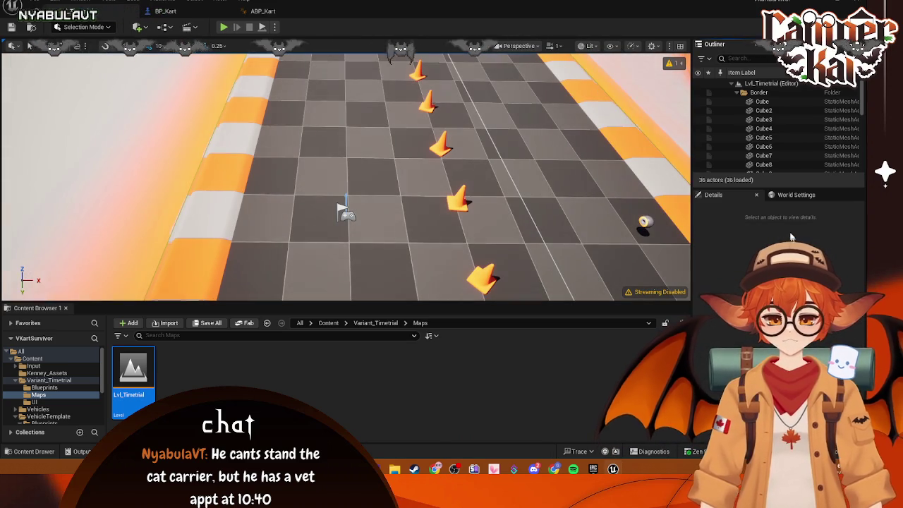
click(791, 198)
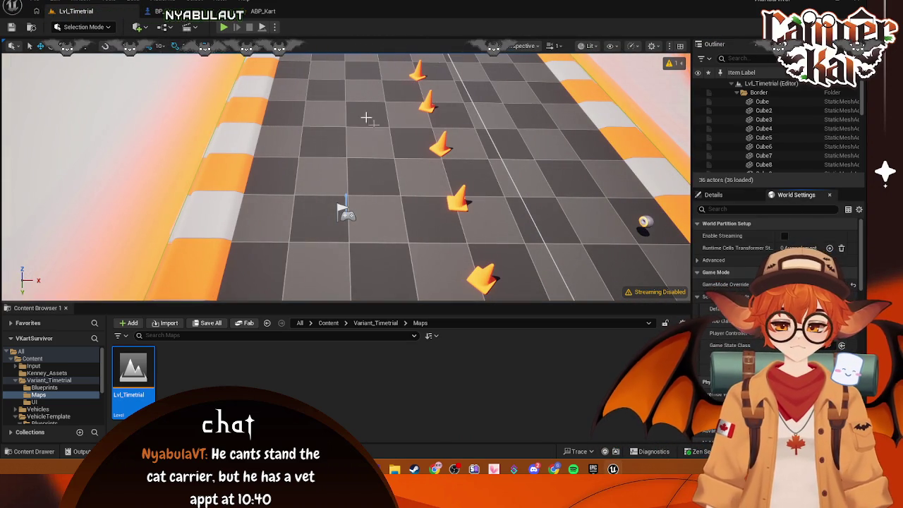
click(223, 28)
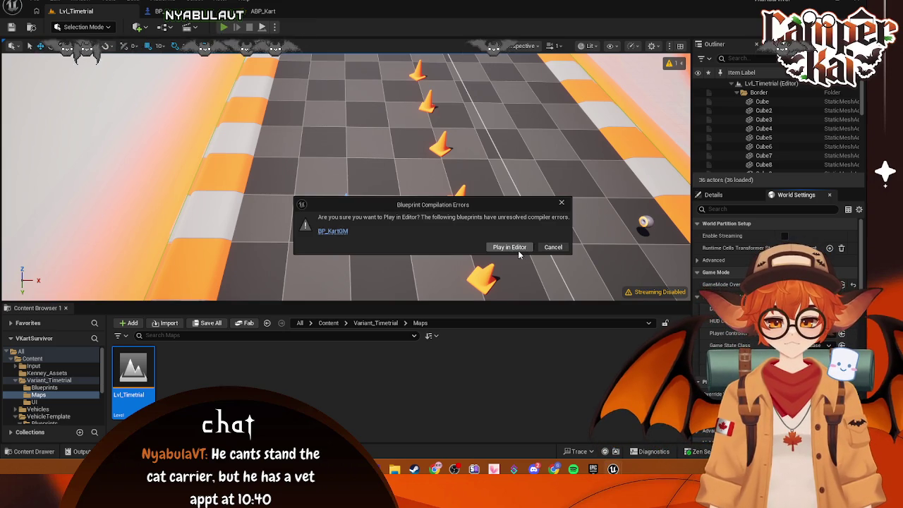
Open BP_KartGM and inspect the SET Finish Line Marker variable-not-found error.
click(329, 233)
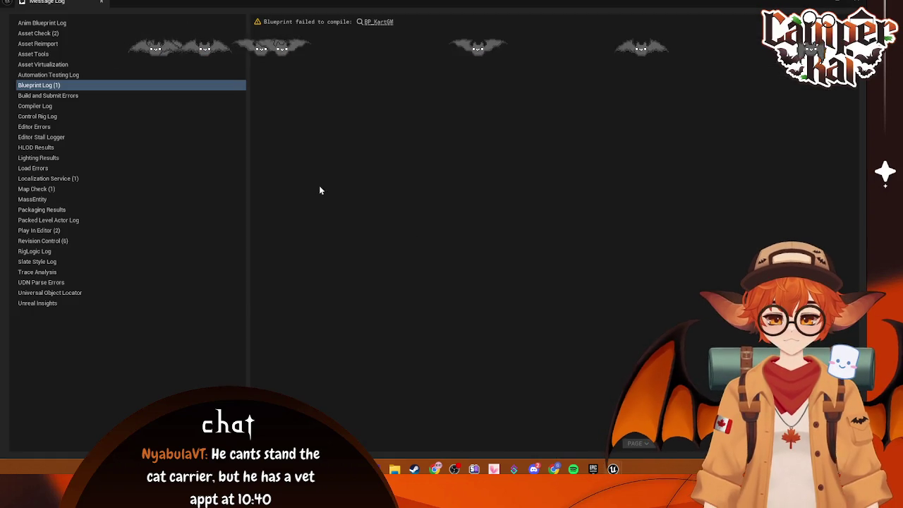
click(384, 23)
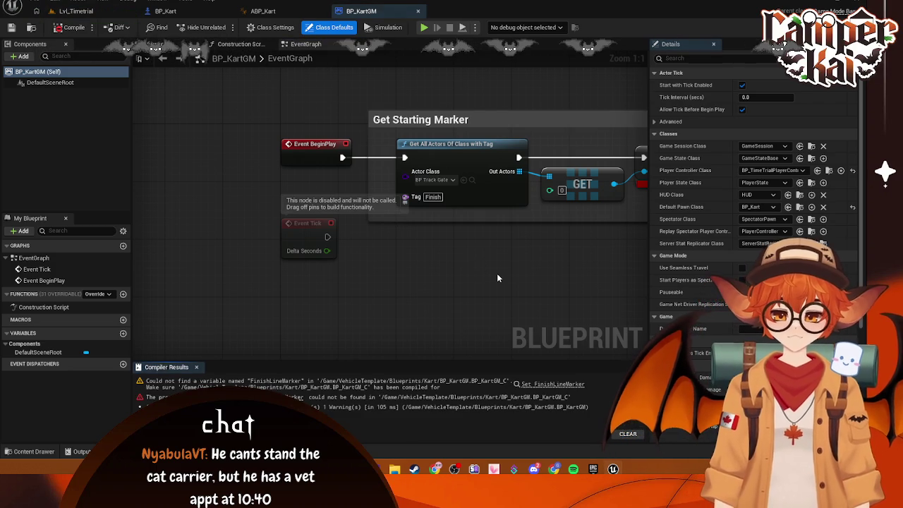
mouse_move(497, 273)
mouse_down()
mouse_move(424, 266)
mouse_move(408, 283)
mouse_up()
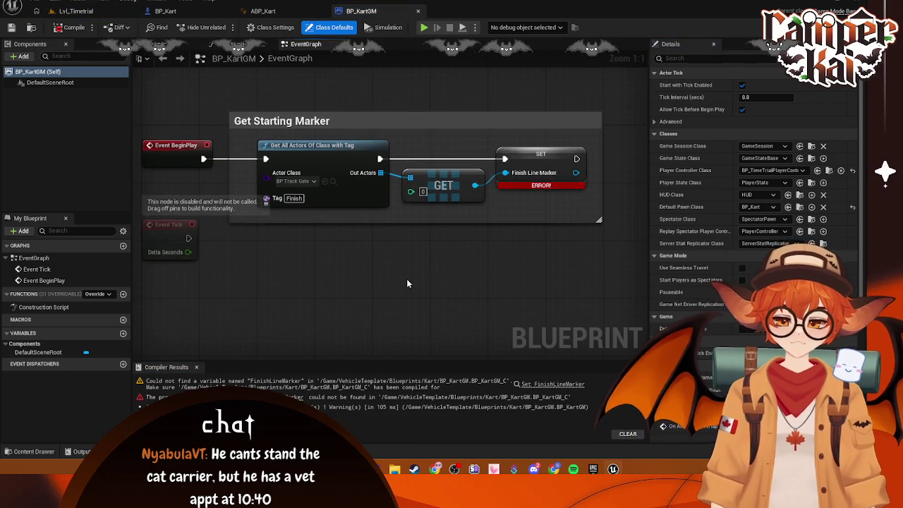
click(558, 172)
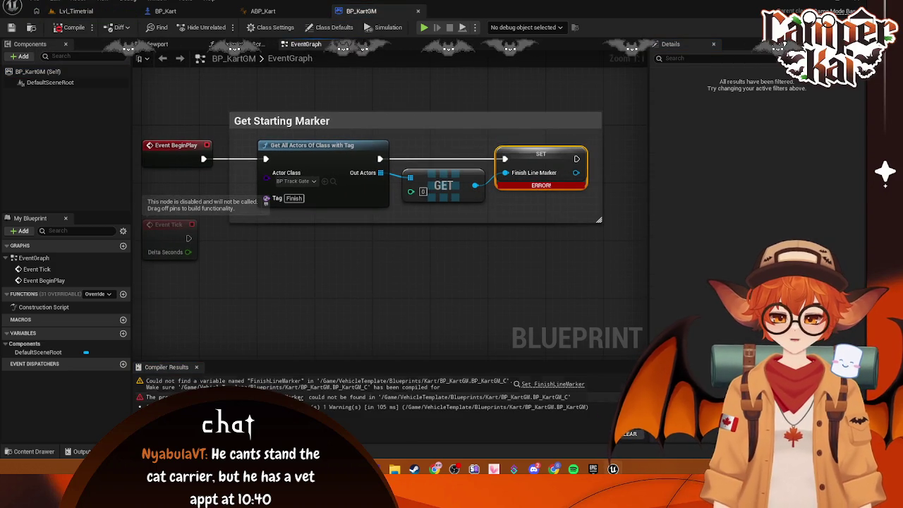
click(448, 398)
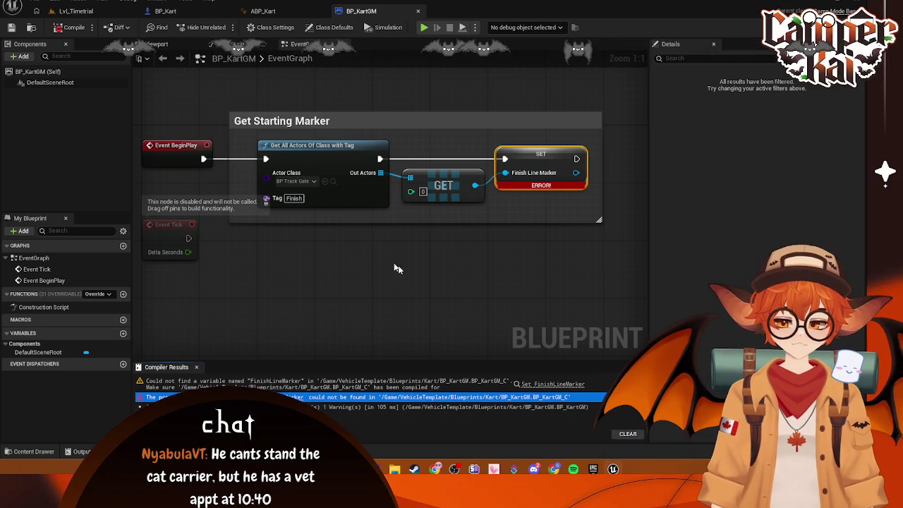
mouse_move(395, 268)
mouse_down()
mouse_move(484, 258)
mouse_move(471, 266)
mouse_up()
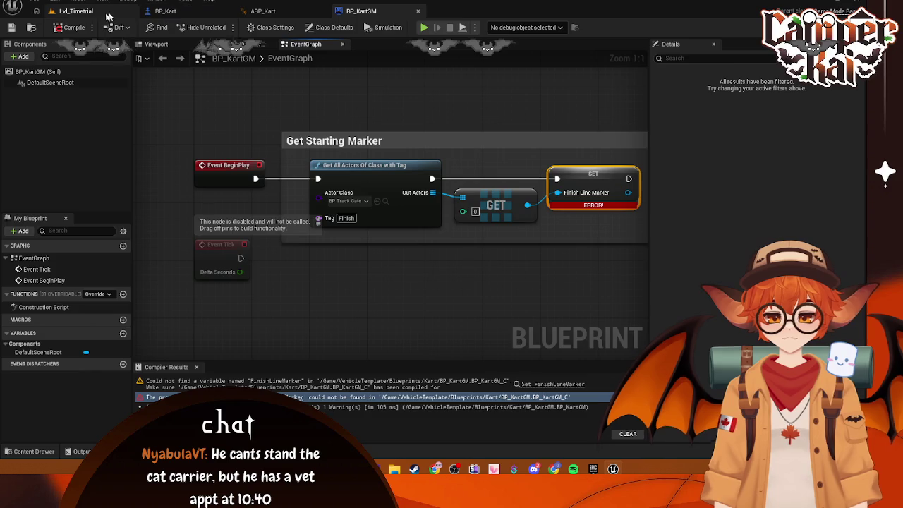
Box-select the Get Starting Marker comment group with its nodes and delete it.
click(106, 12)
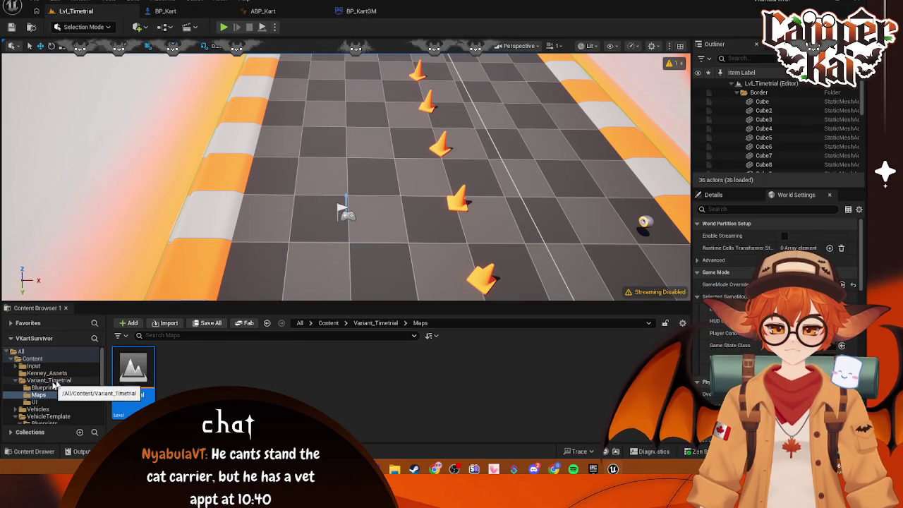
click(361, 10)
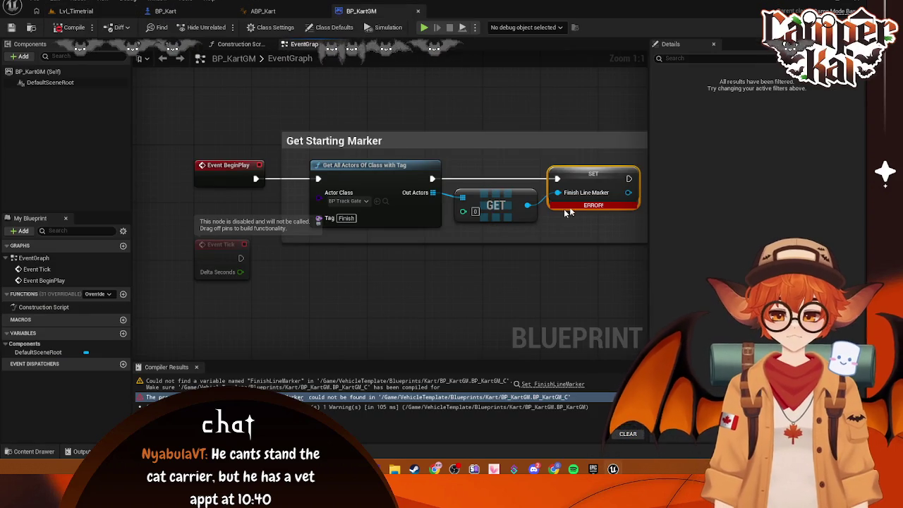
scroll(476, 256, down, 2)
mouse_move(589, 124)
mouse_down()
mouse_move(262, 275)
mouse_move(313, 283)
mouse_up()
key(Delete)
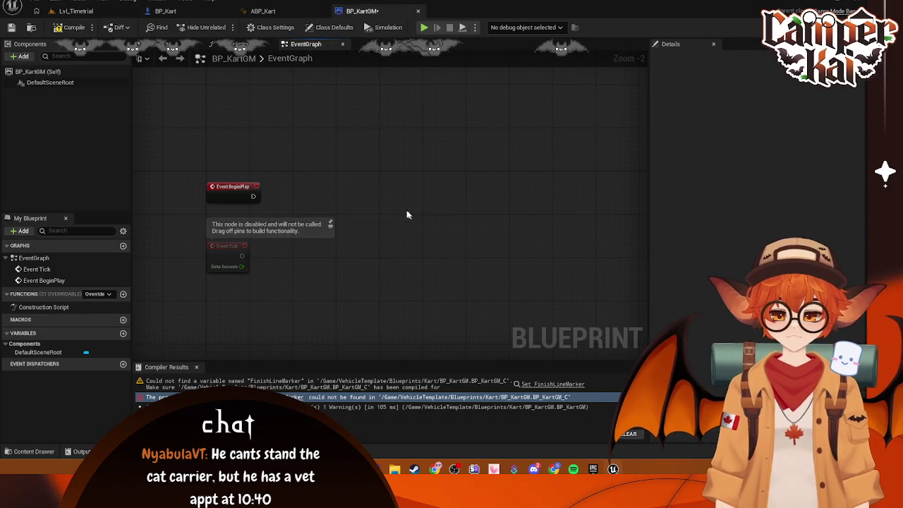
Compile the fixed BP_KartGM and start playing Lvl_Timetrial.
click(59, 27)
click(67, 11)
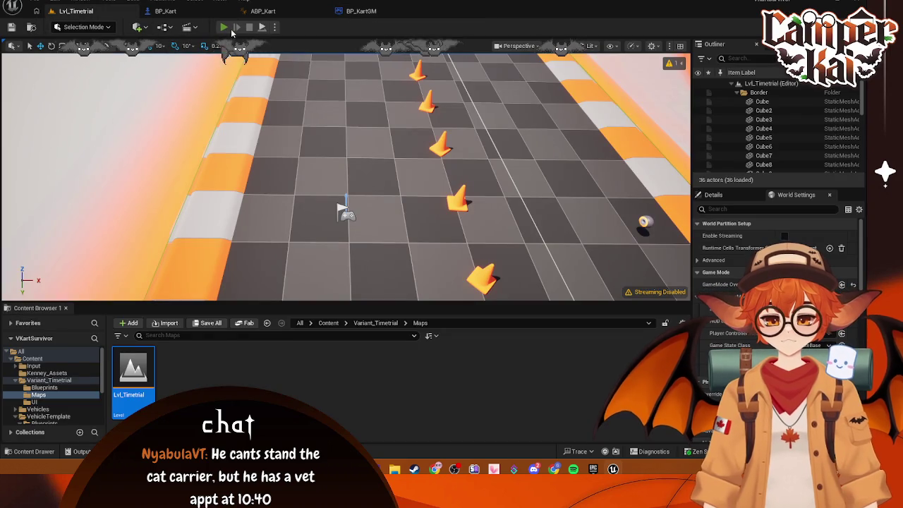
click(223, 27)
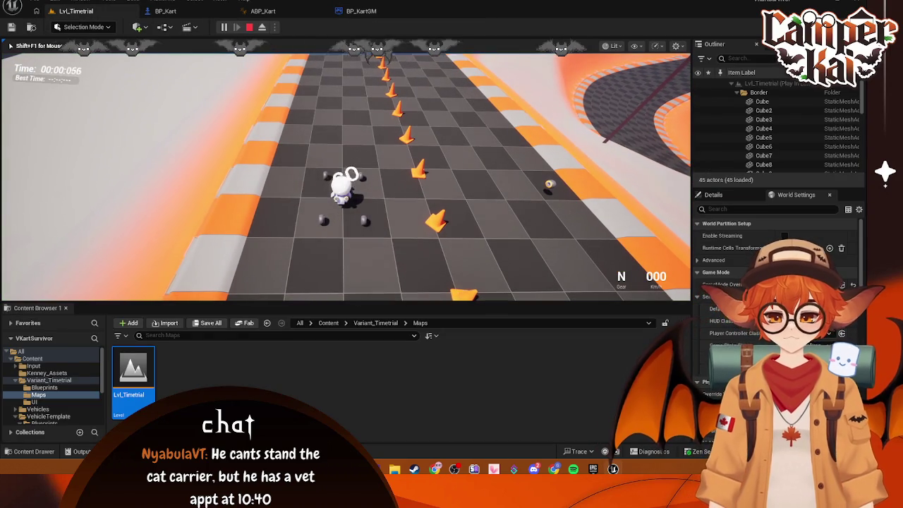
Drive the kart around the curving track with W and D, then free the mouse with Shift+F1.
key(w)
key(d)
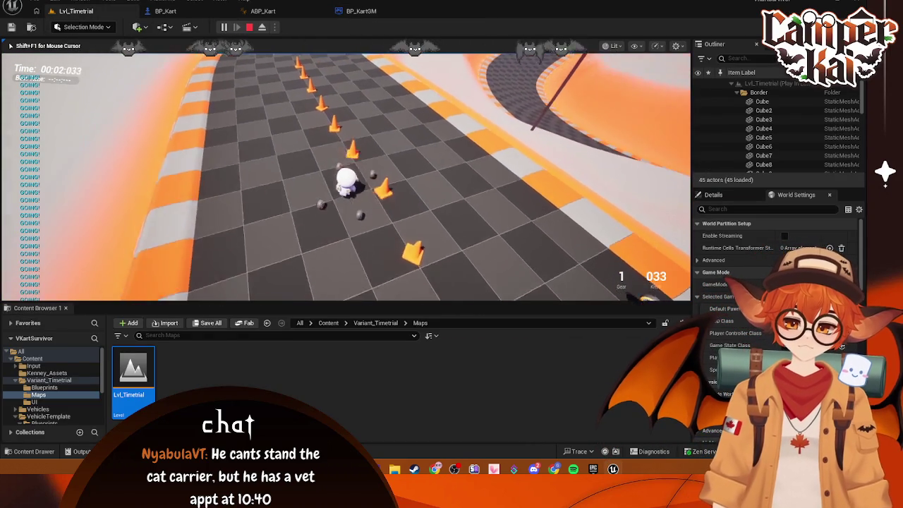
key(d)
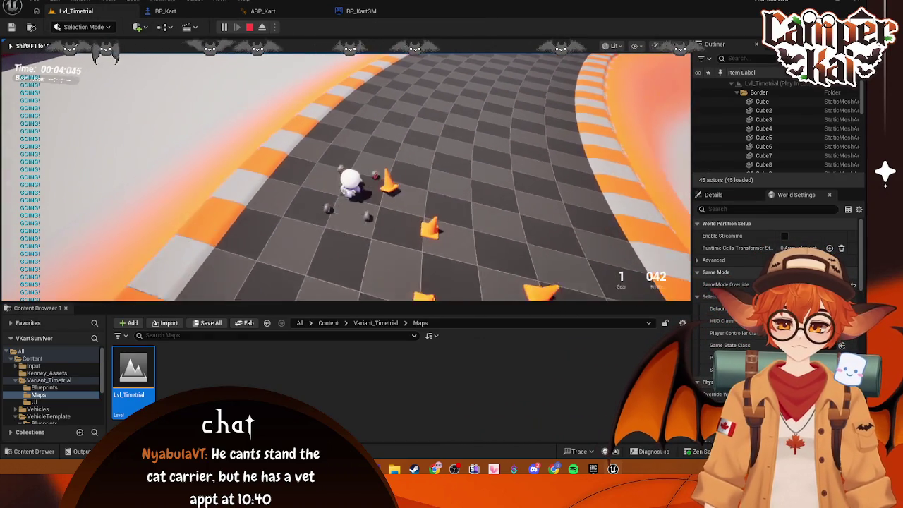
key(d)
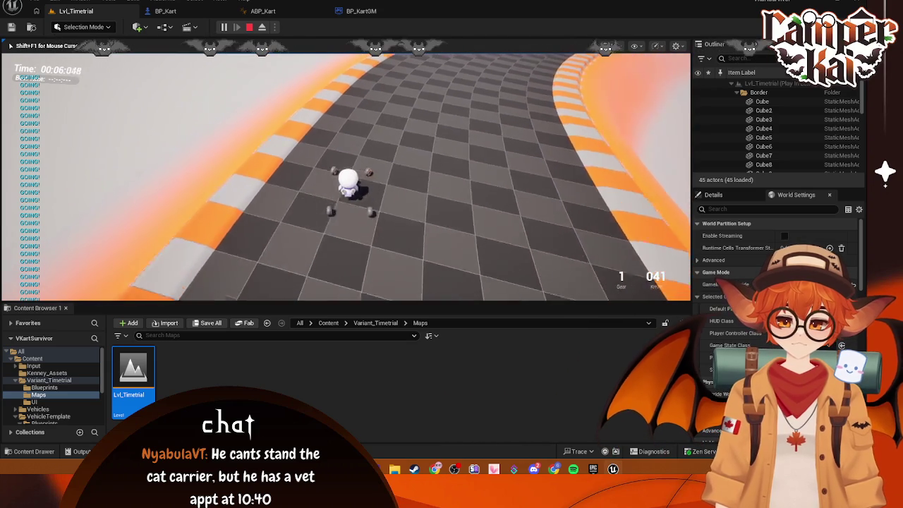
key(shift+F1)
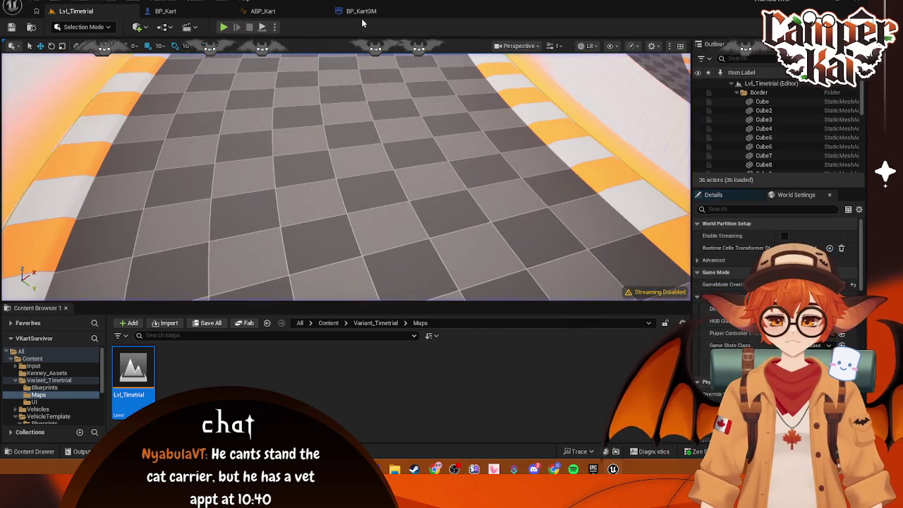
click(364, 12)
Browse to Content > Vehicles > SportsCar and open SKM_SportsCar in the skeletal mesh editor.
click(273, 12)
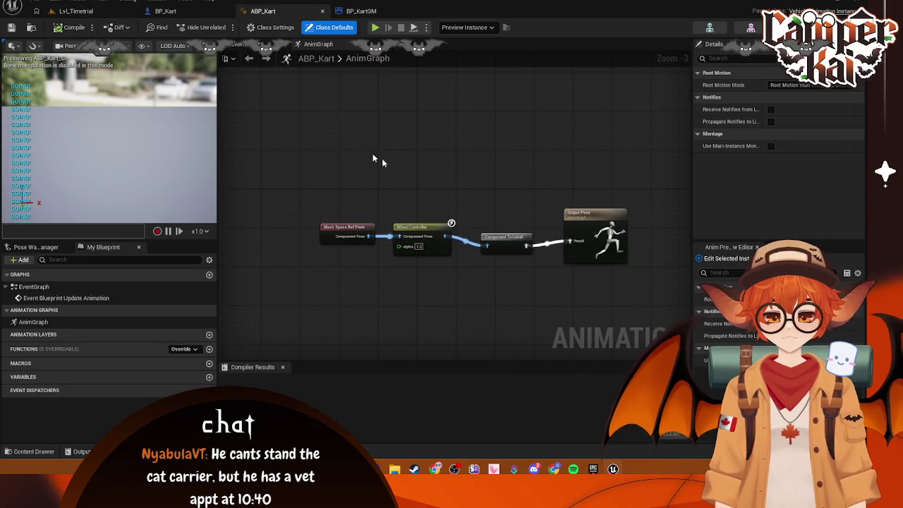
click(205, 12)
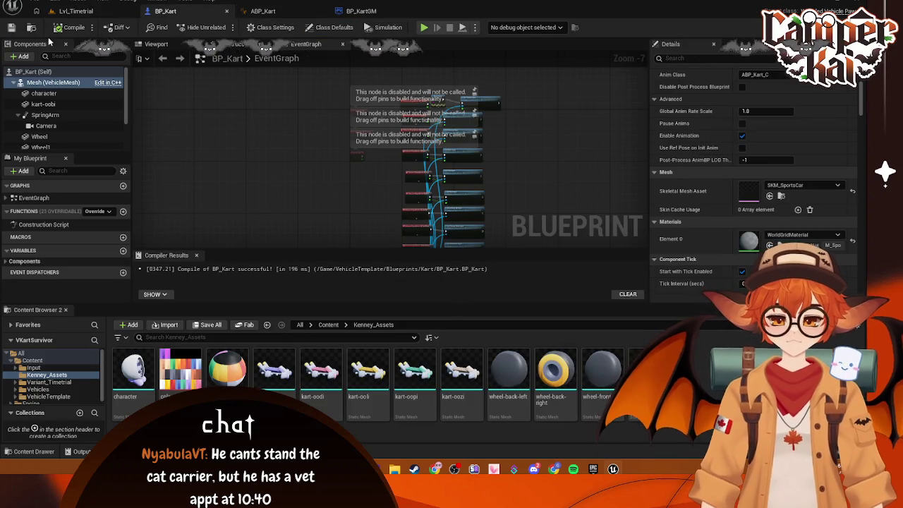
click(37, 389)
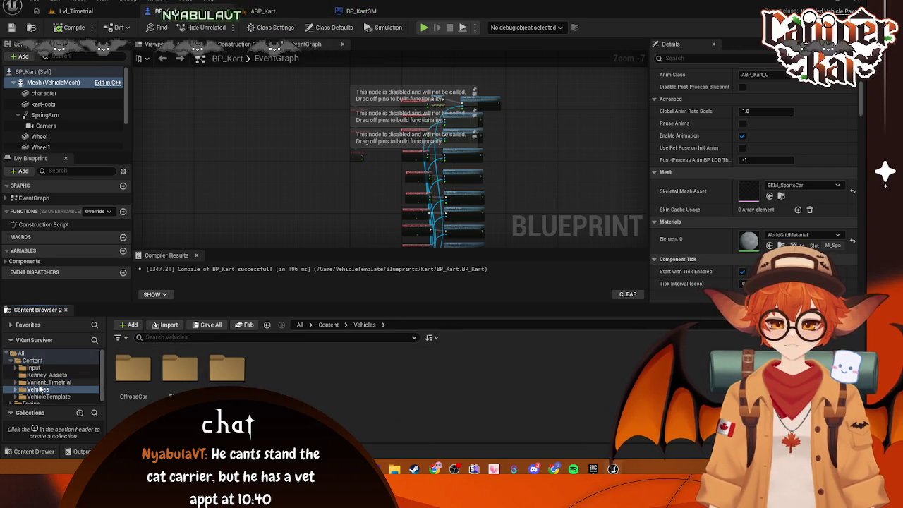
scroll(40, 392, down, 1)
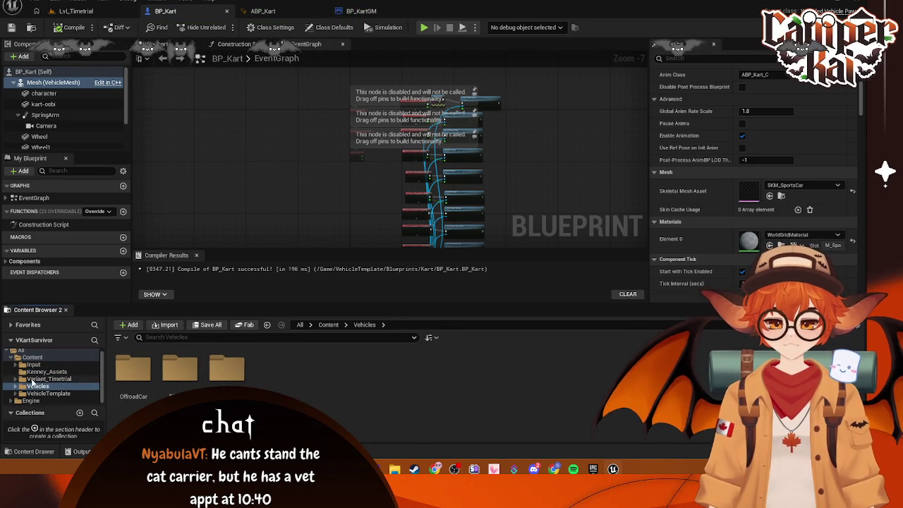
click(48, 380)
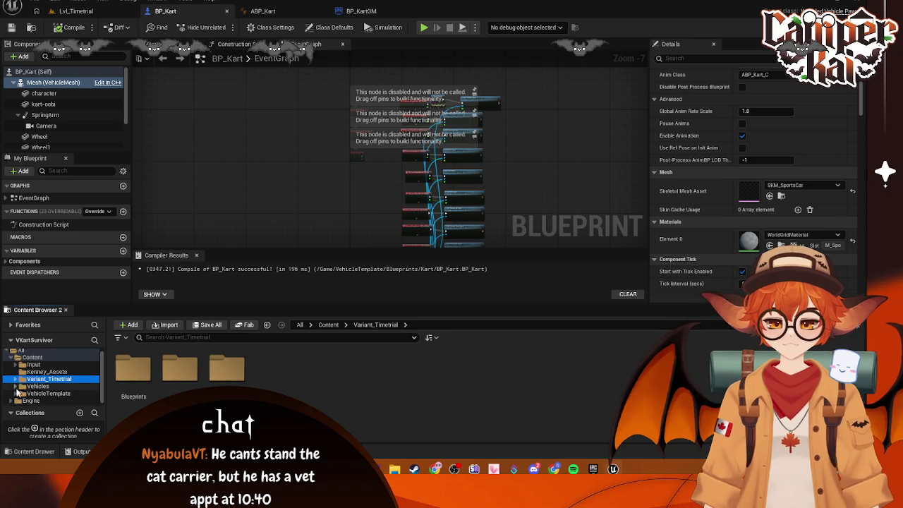
click(16, 387)
scroll(43, 389, down, 2)
click(44, 386)
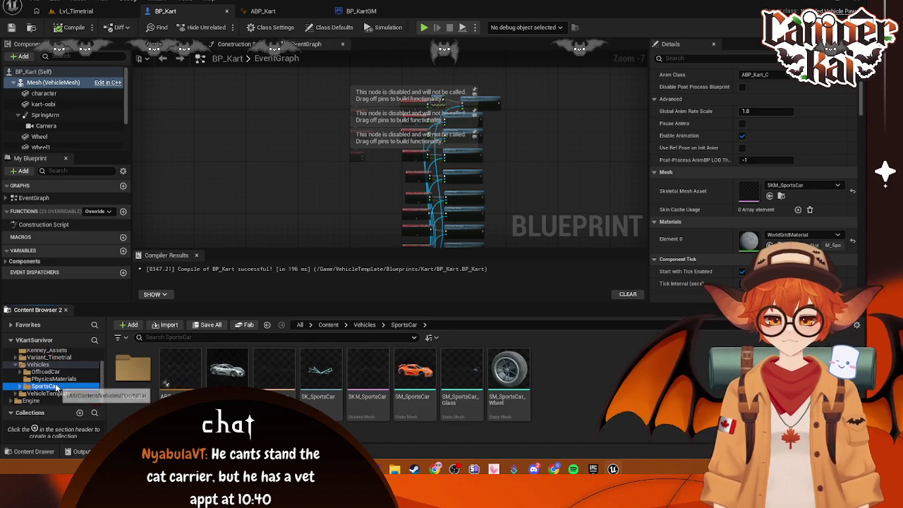
click(321, 372)
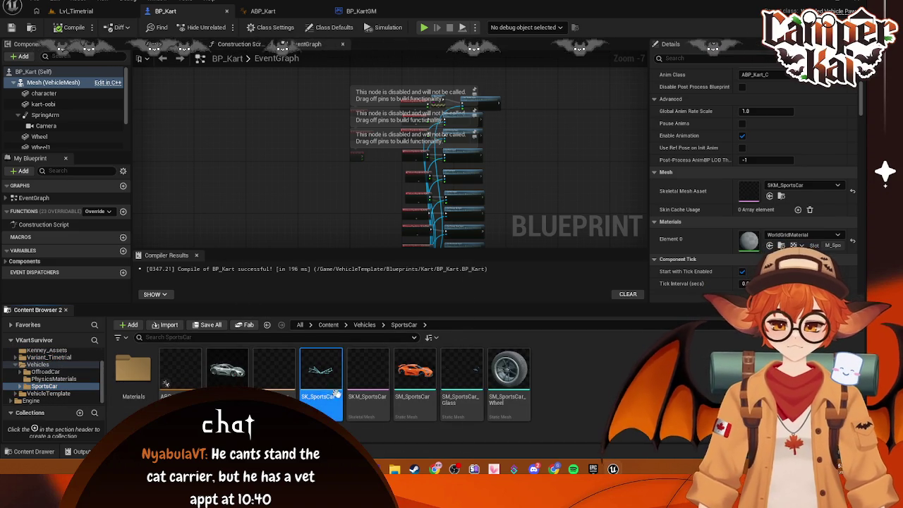
click(83, 11)
click(165, 11)
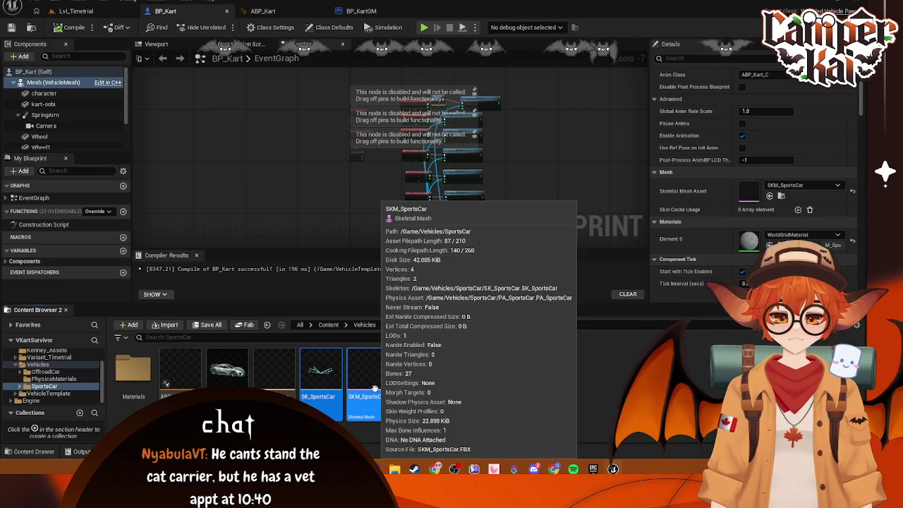
click(365, 390)
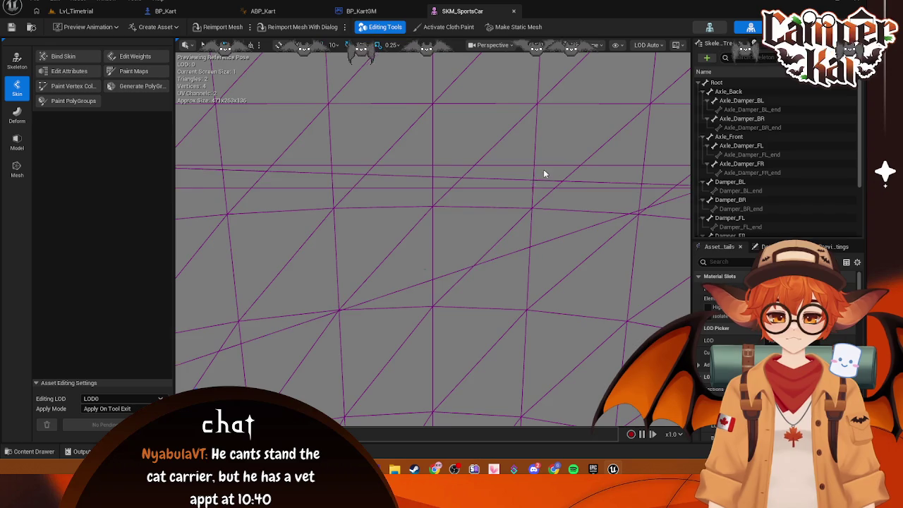
Raise the viewport camera movement speed and frame the small mesh plate.
scroll(484, 197, down, 6)
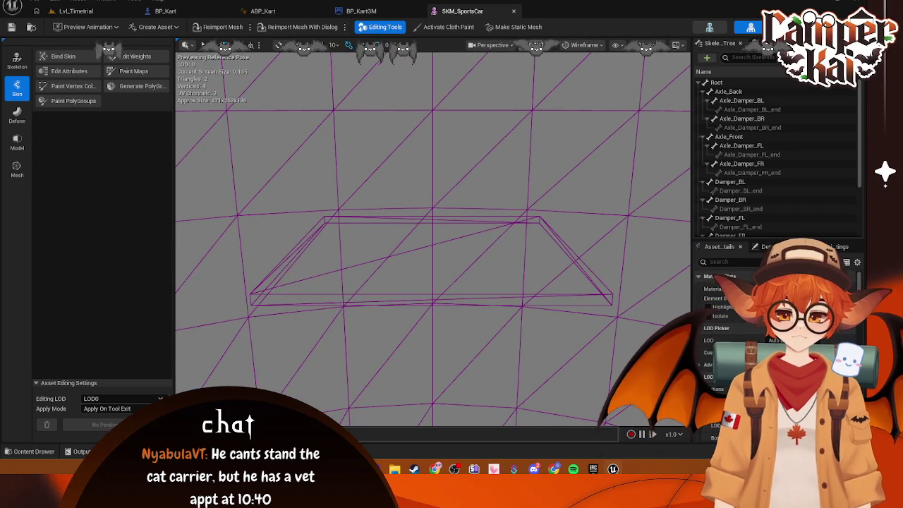
click(451, 44)
drag(482, 71, 543, 71)
scroll(404, 243, down, 3)
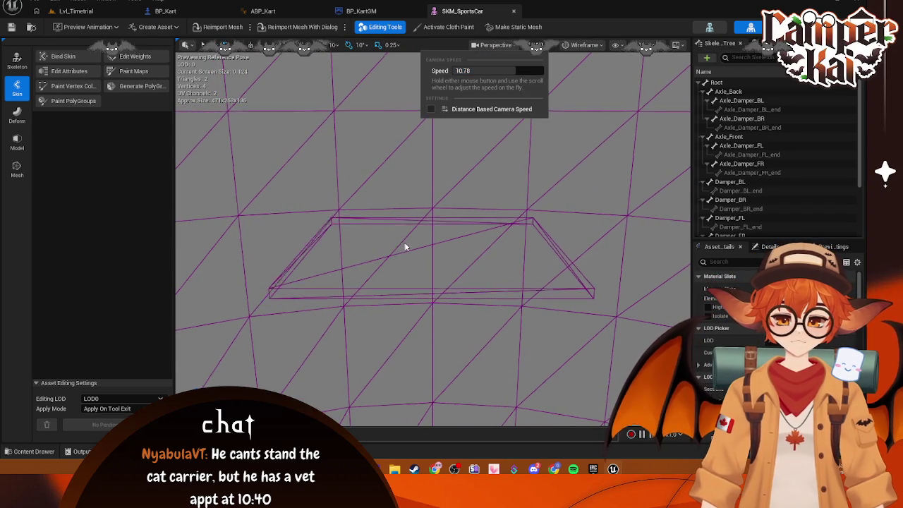
click(460, 199)
mouse_move(461, 199)
mouse_down()
mouse_move(494, 212)
mouse_move(437, 232)
mouse_up()
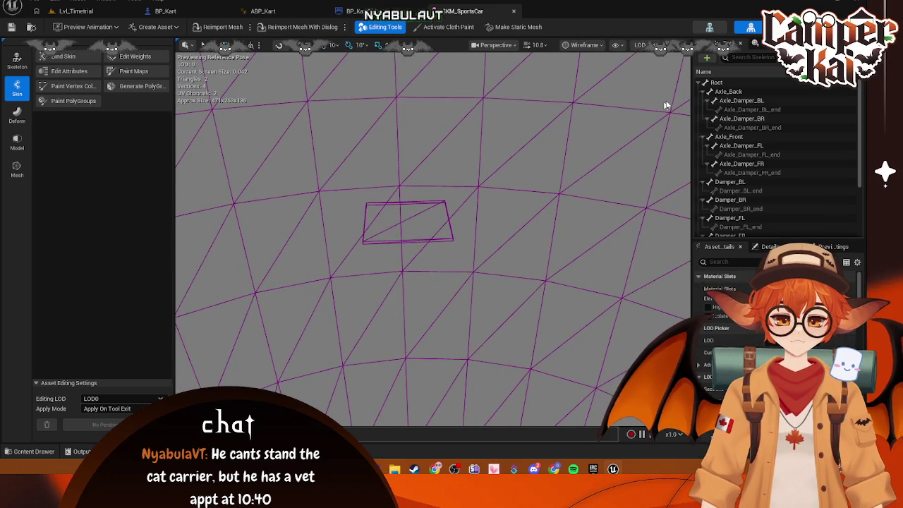
Attach Kenney_Assets' kart-oobi to the Root bone as a preview mesh, then enter Edit Skeleton.
right_click(712, 83)
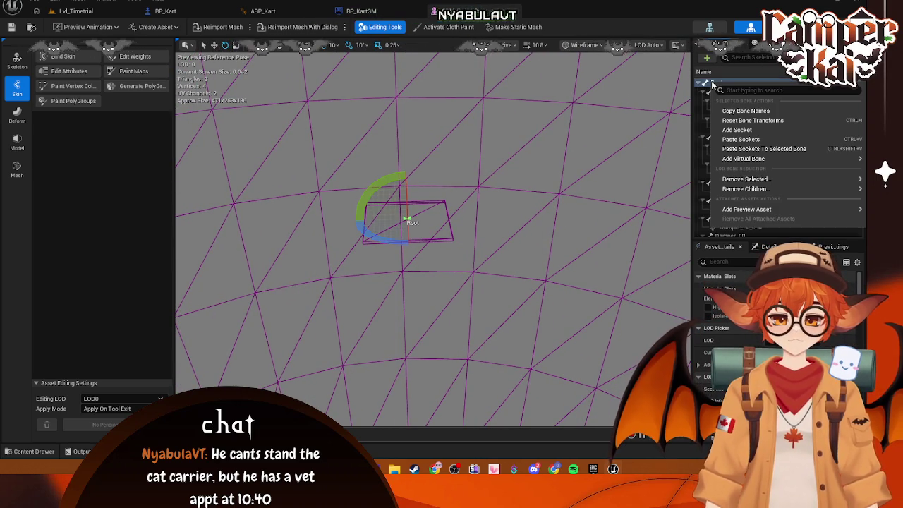
click(34, 451)
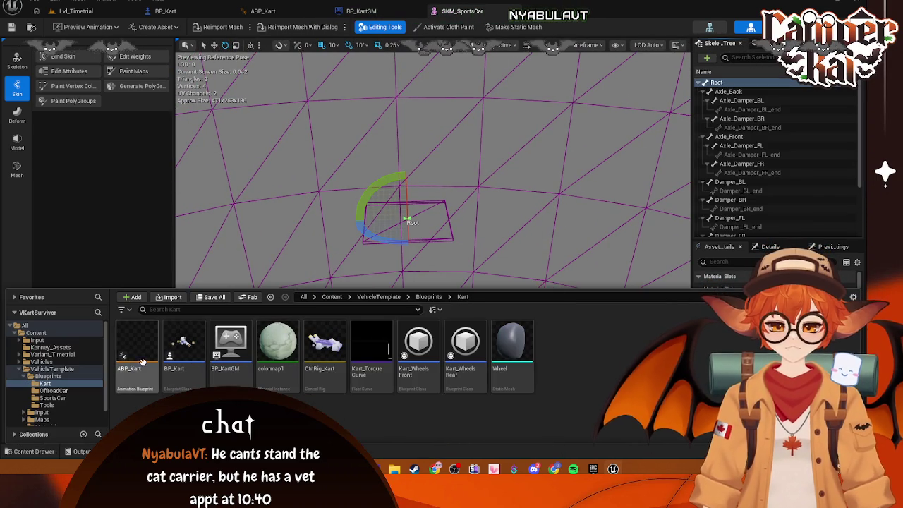
click(50, 347)
click(277, 350)
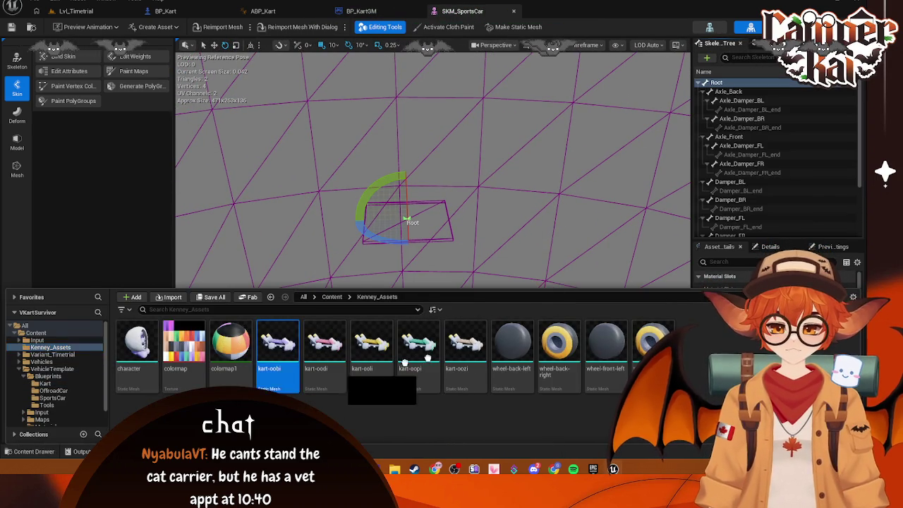
mouse_move(428, 358)
mouse_down()
mouse_move(736, 85)
mouse_move(718, 83)
mouse_up()
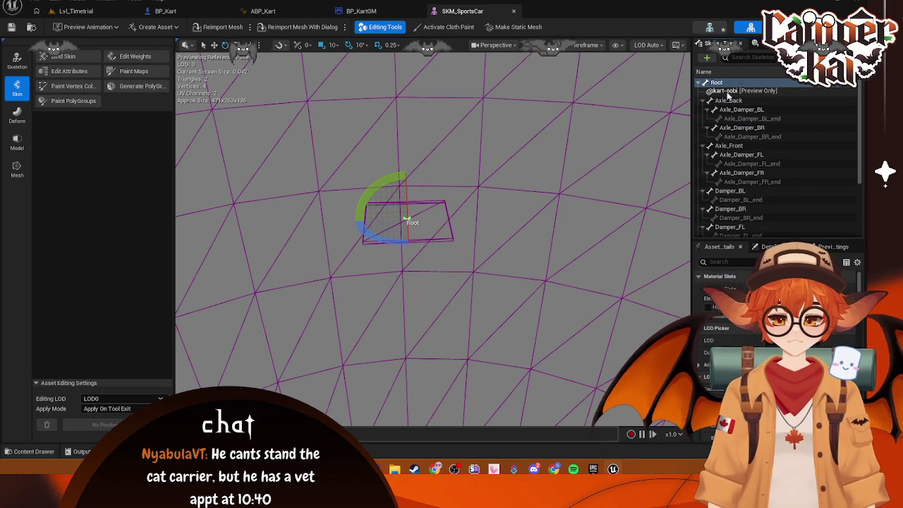
drag(479, 191, 336, 195)
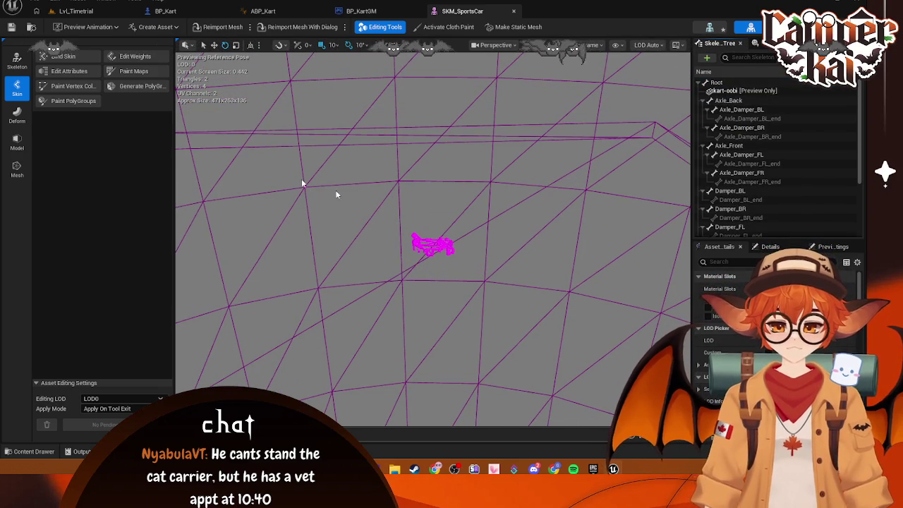
click(16, 62)
click(68, 56)
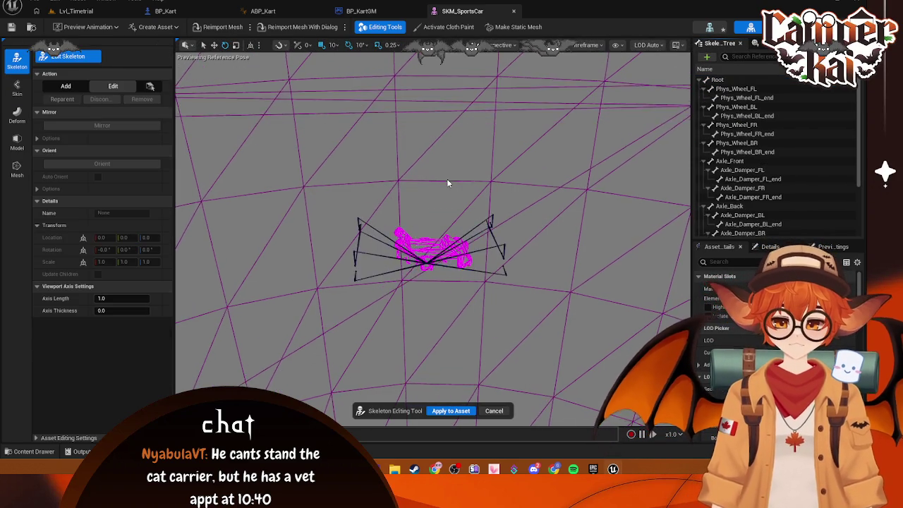
Select the Phys_Wheel_FR wheel bone and switch the viewport to the Top view.
scroll(446, 179, down, 5)
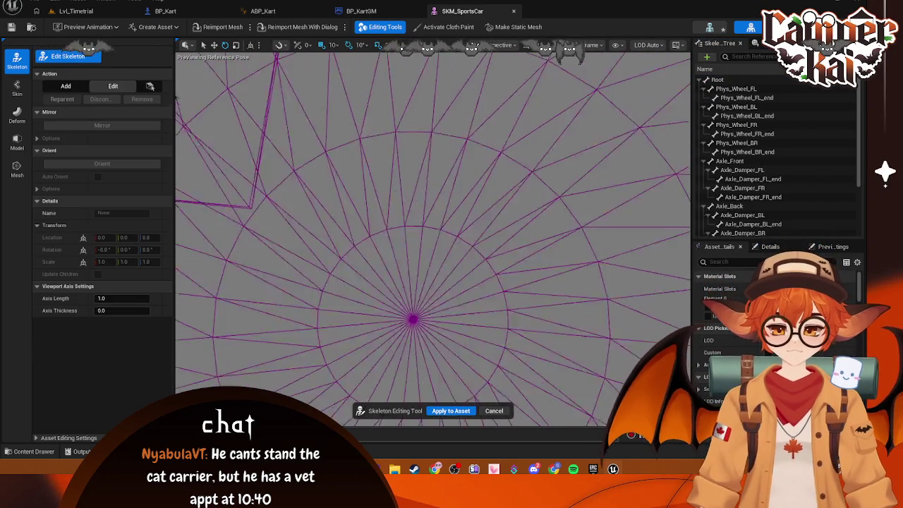
scroll(434, 233, up, 6)
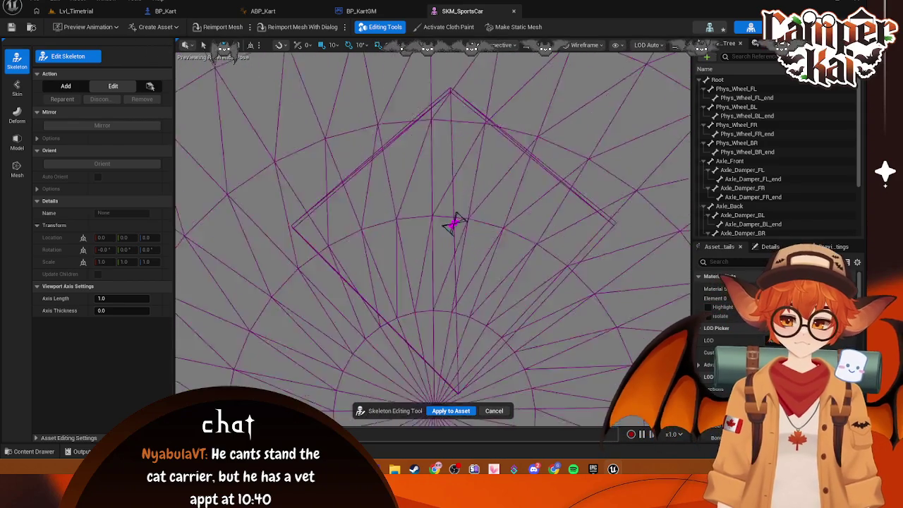
scroll(434, 233, up, 5)
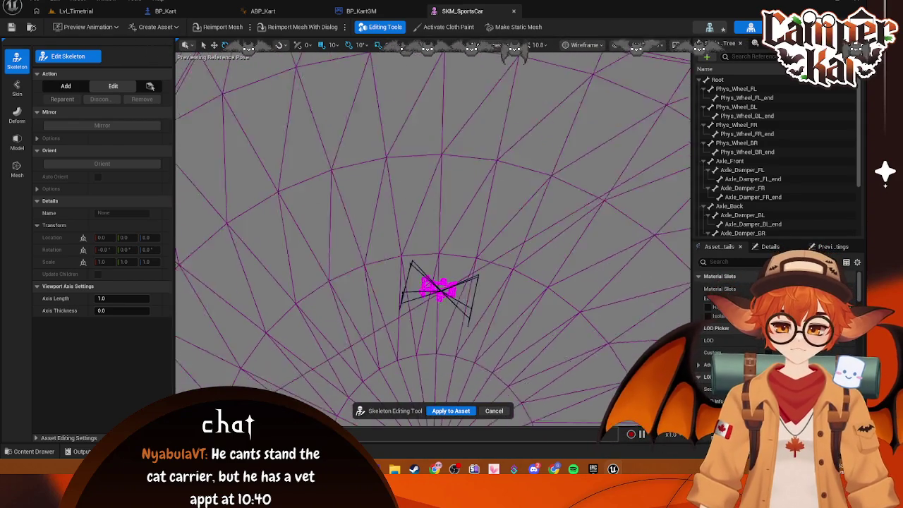
scroll(433, 233, up, 2)
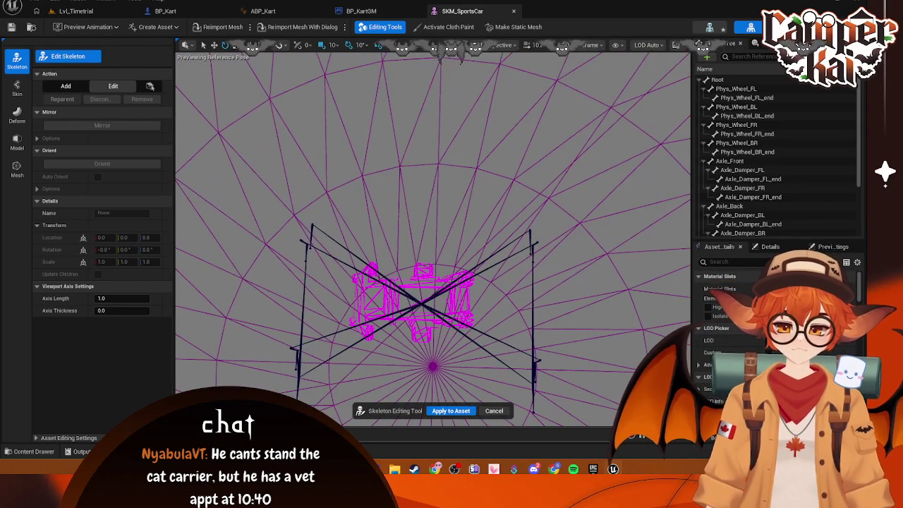
click(309, 224)
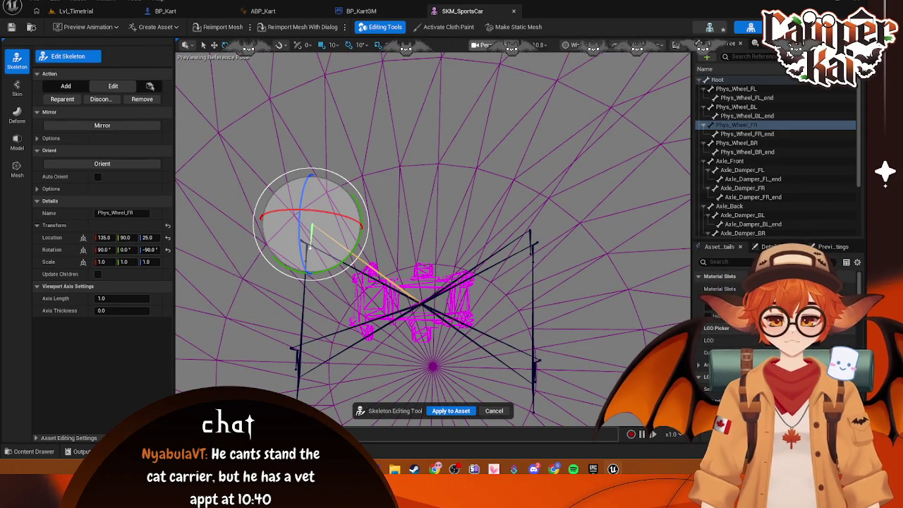
click(485, 44)
click(509, 103)
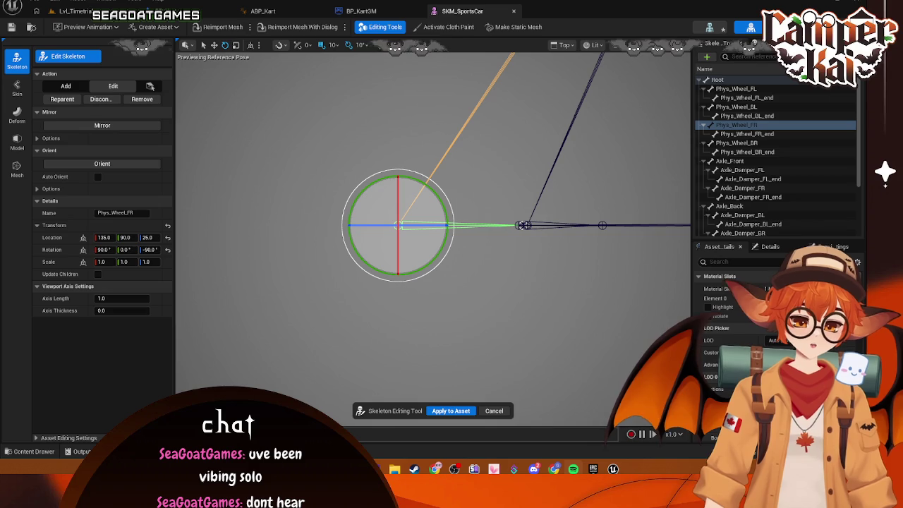
scroll(505, 280, down, 5)
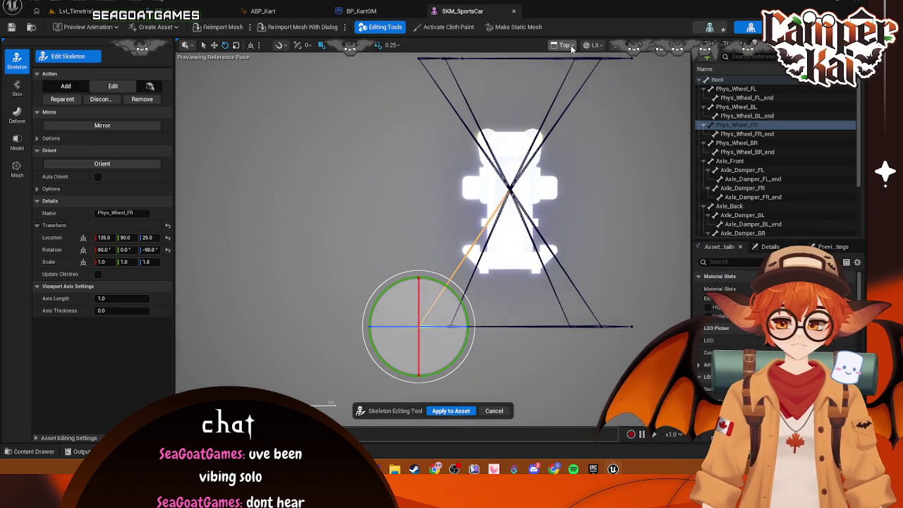
click(594, 44)
click(611, 96)
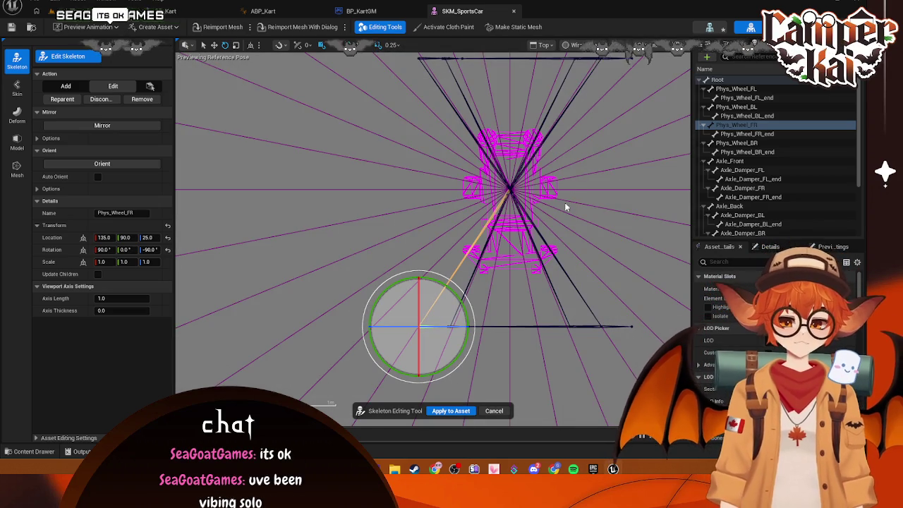
mouse_move(565, 206)
mouse_down()
mouse_move(520, 209)
mouse_move(544, 186)
mouse_move(378, 224)
mouse_up()
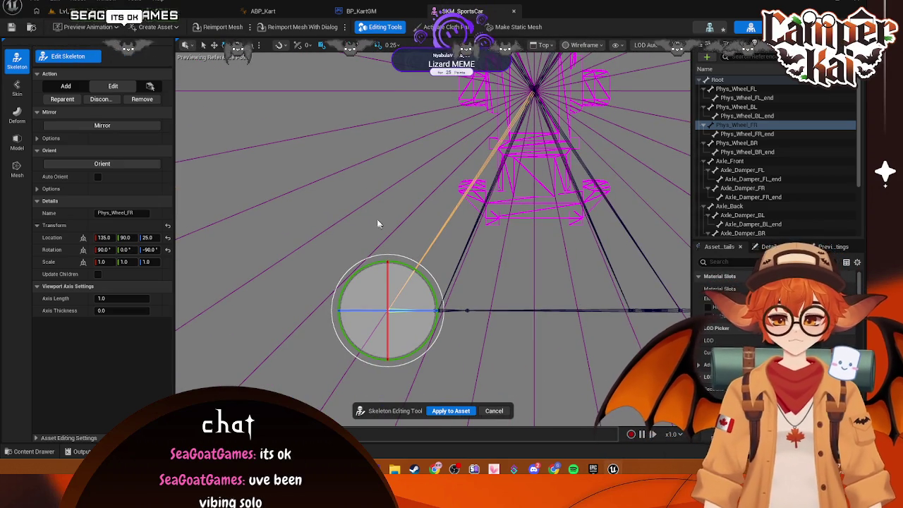
key(w)
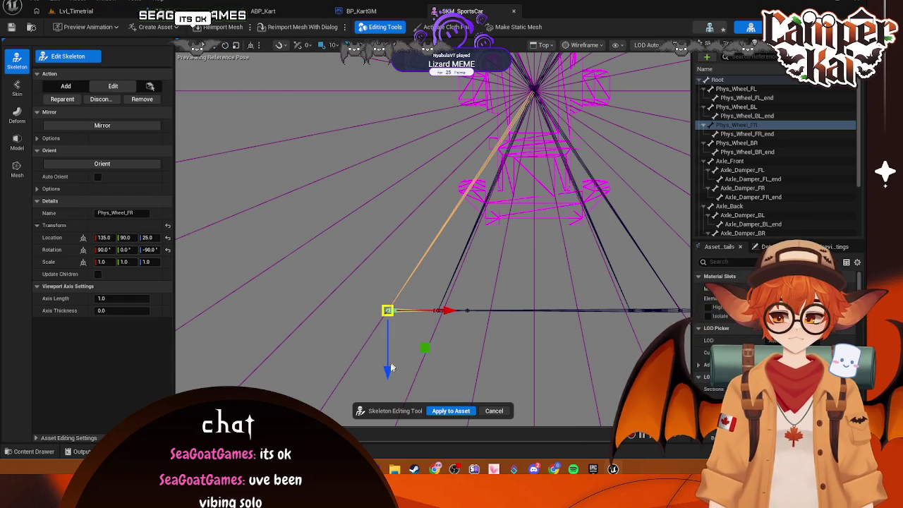
mouse_move(391, 368)
mouse_down()
mouse_move(427, 189)
mouse_move(432, 203)
mouse_up()
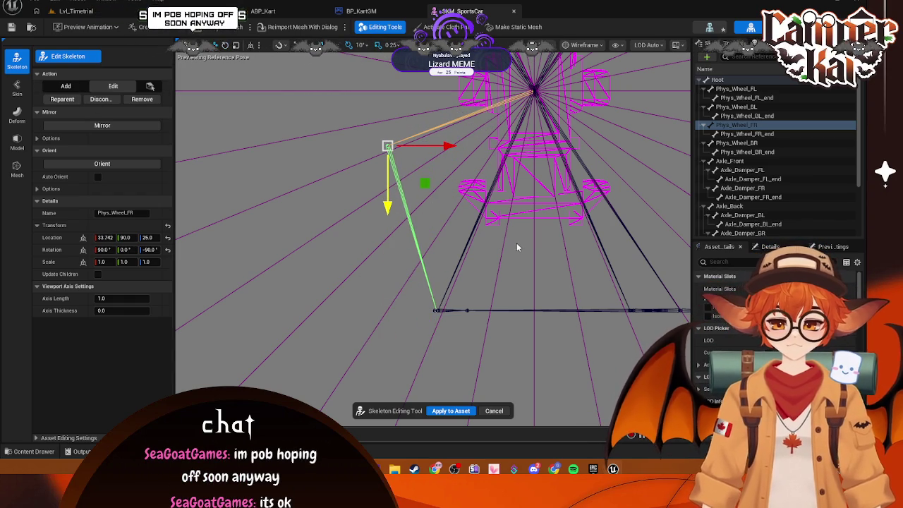
key(ctrl+z)
key(ctrl+z)
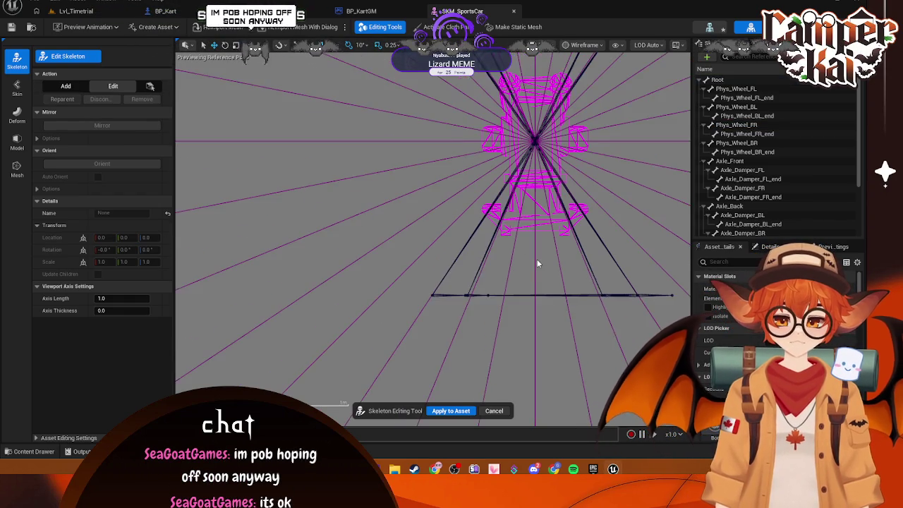
mouse_move(537, 264)
mouse_down()
mouse_move(565, 259)
mouse_move(537, 244)
mouse_up()
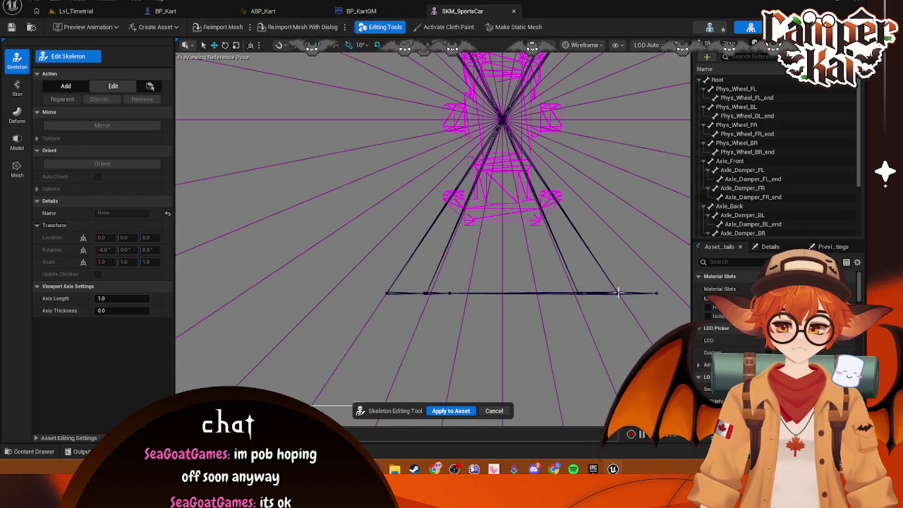
click(654, 293)
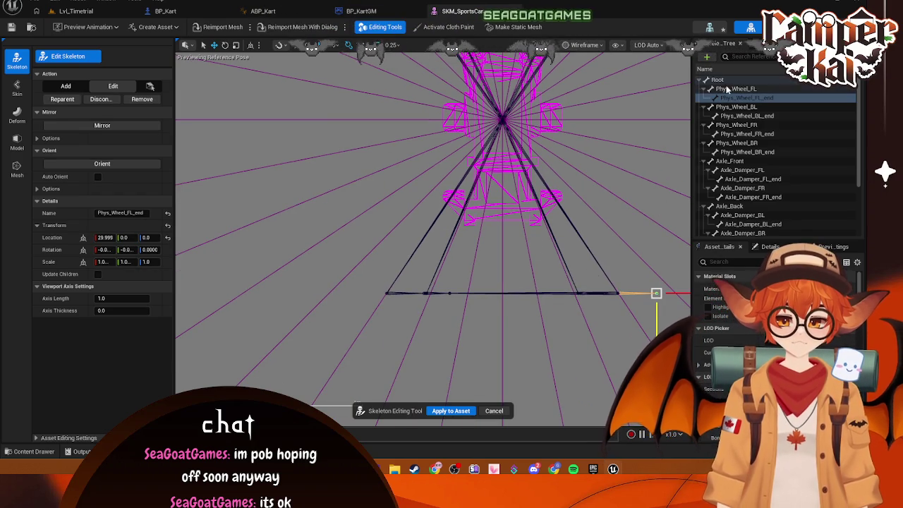
key(ctrl+space)
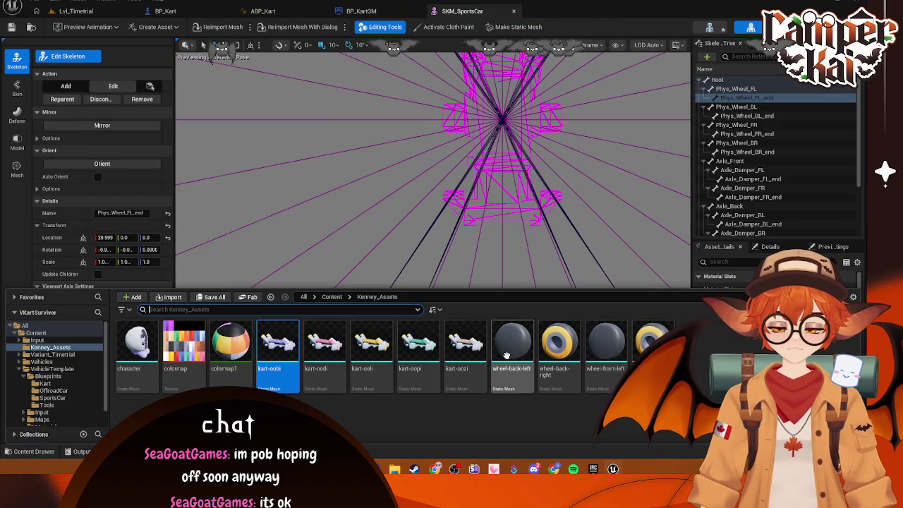
click(48, 376)
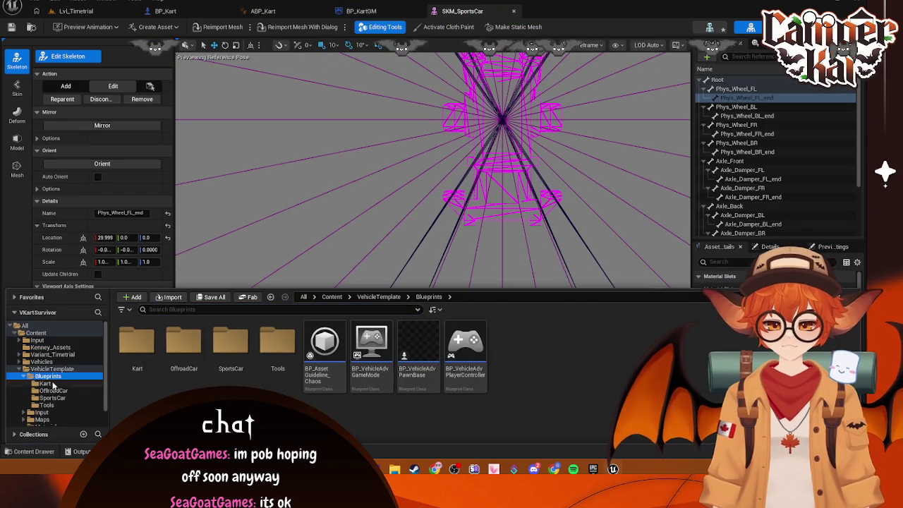
scroll(46, 415, down, 1)
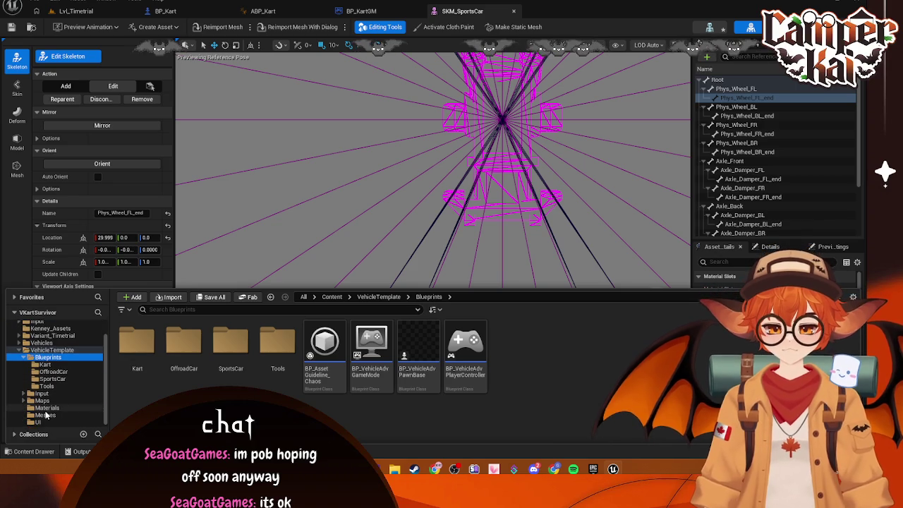
scroll(48, 403, up, 1)
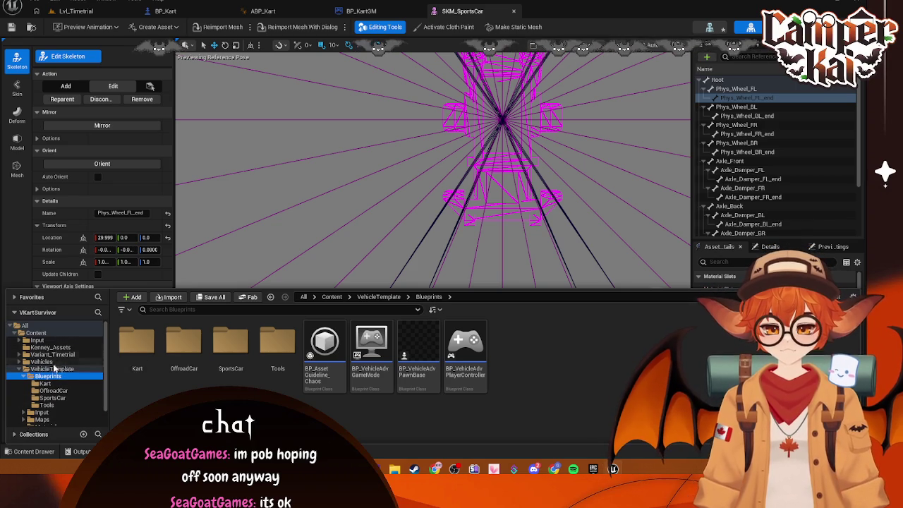
double_click(137, 345)
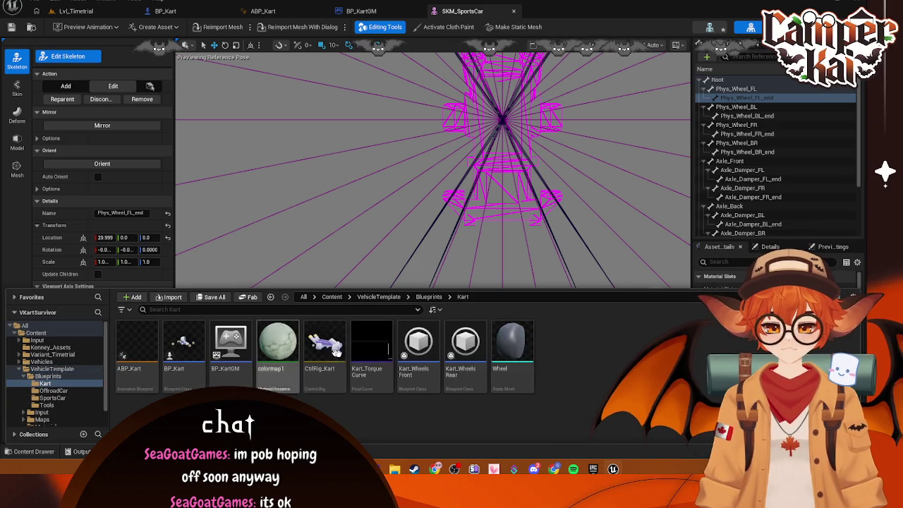
mouse_move(511, 343)
mouse_down()
mouse_move(765, 131)
mouse_move(746, 97)
mouse_up()
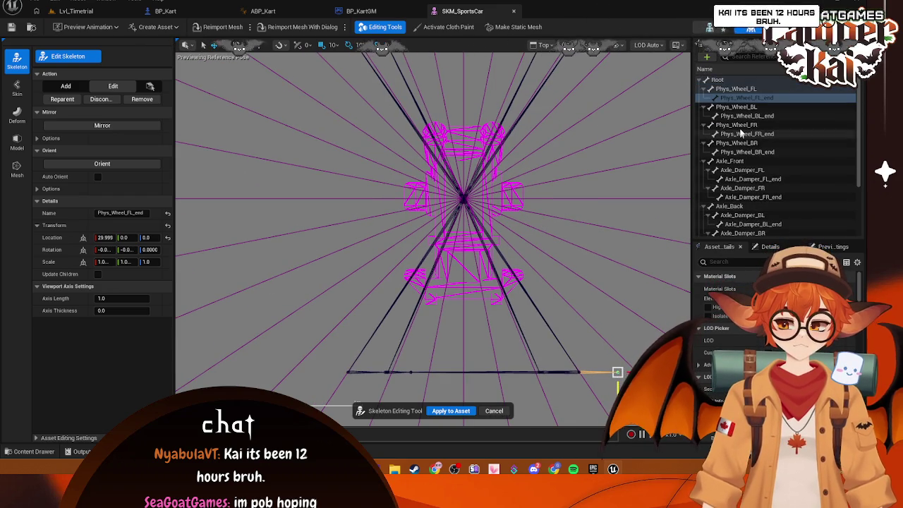
click(738, 89)
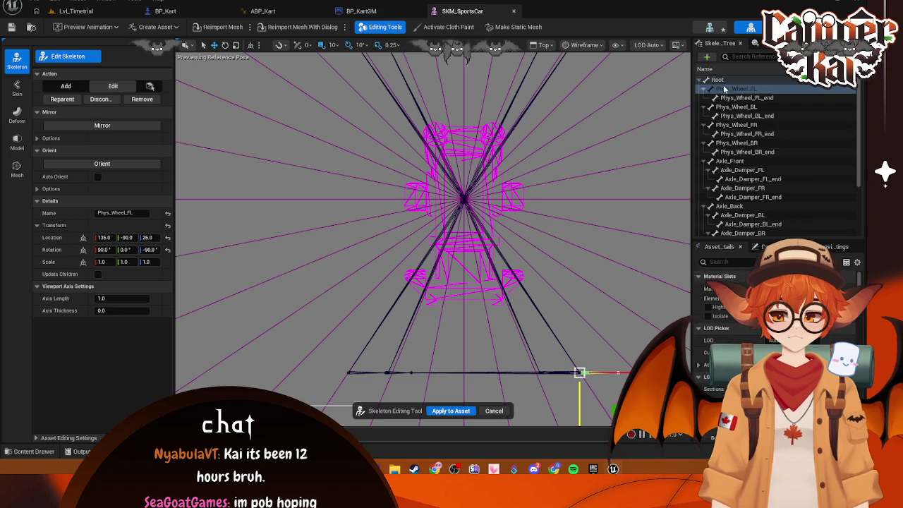
scroll(770, 160, down, 3)
scroll(770, 165, up, 3)
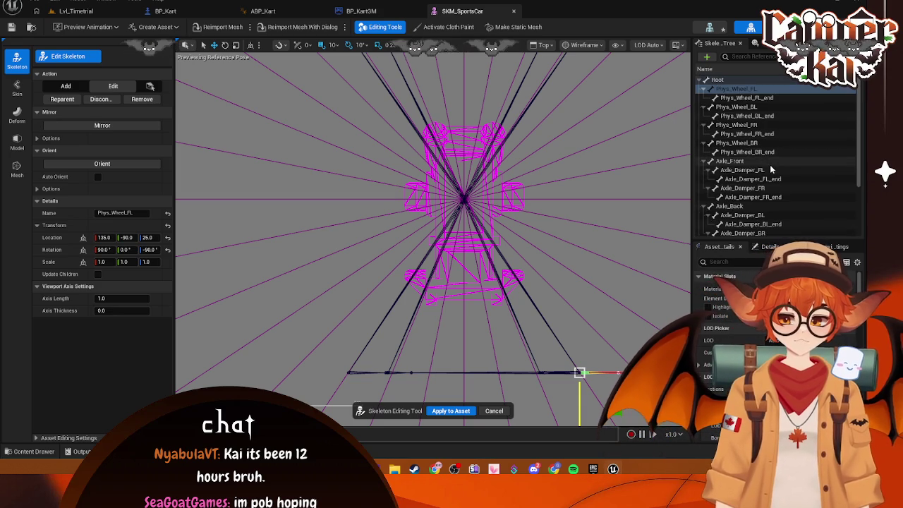
click(717, 80)
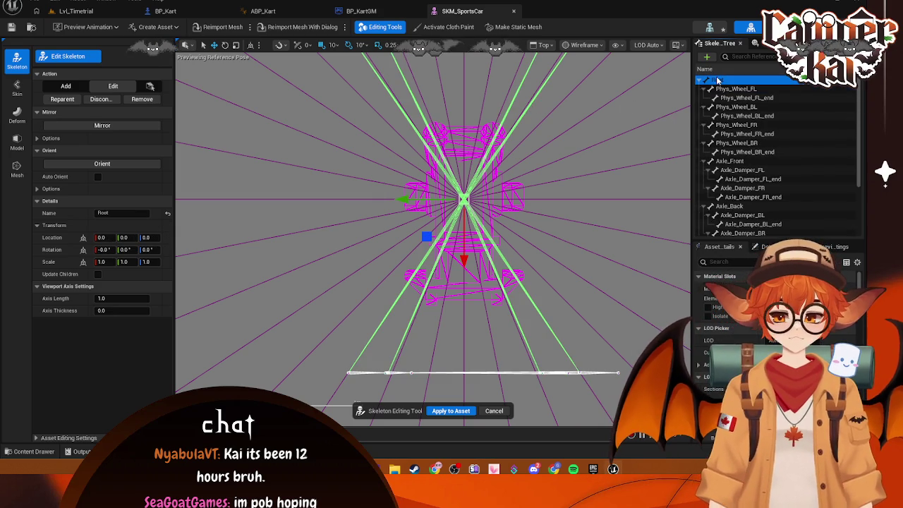
right_click(716, 81)
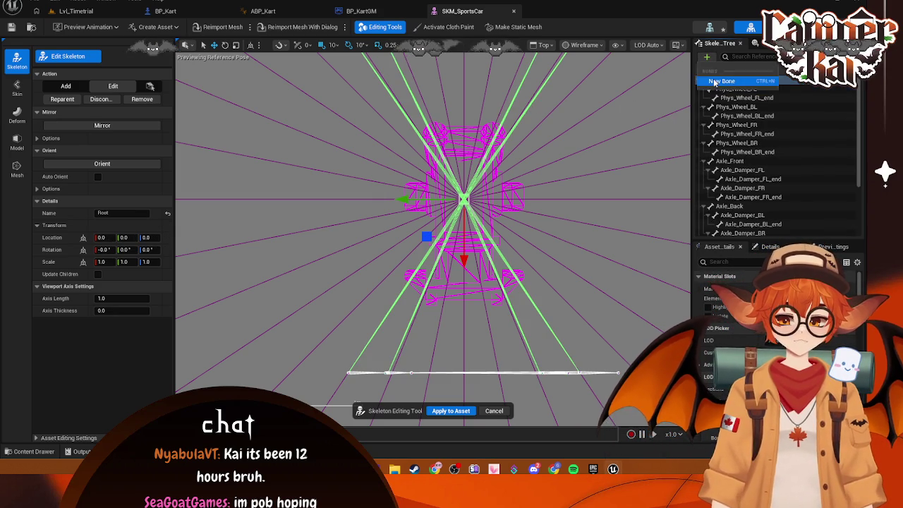
click(715, 81)
click(29, 450)
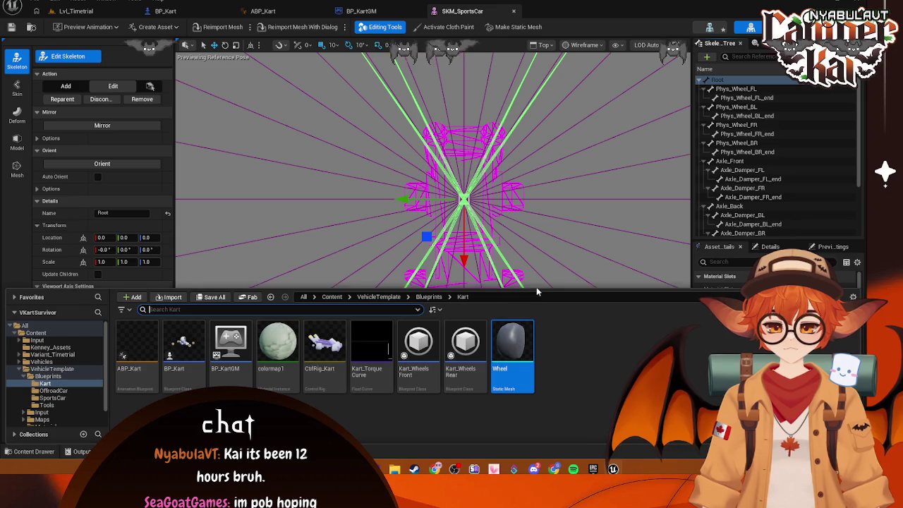
drag(512, 349, 705, 129)
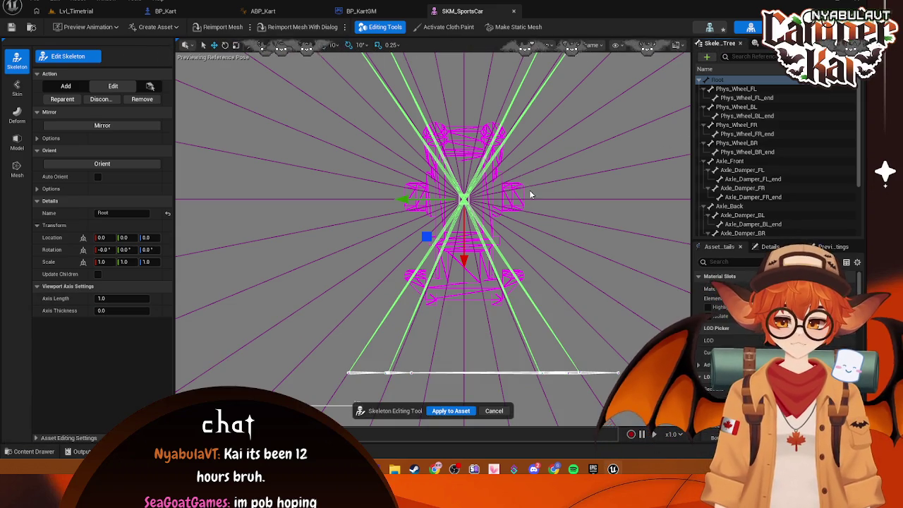
scroll(530, 190, down, 2)
scroll(788, 151, down, 1)
scroll(787, 180, up, 3)
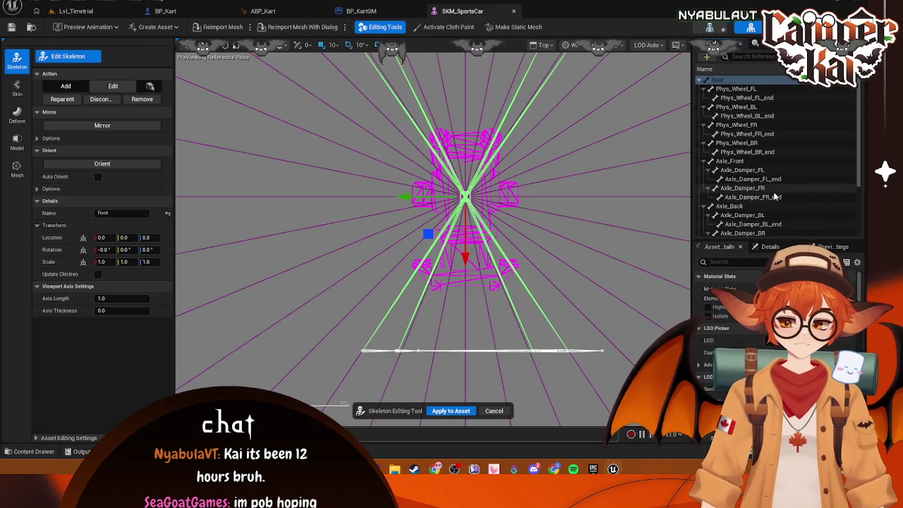
click(514, 202)
click(361, 350)
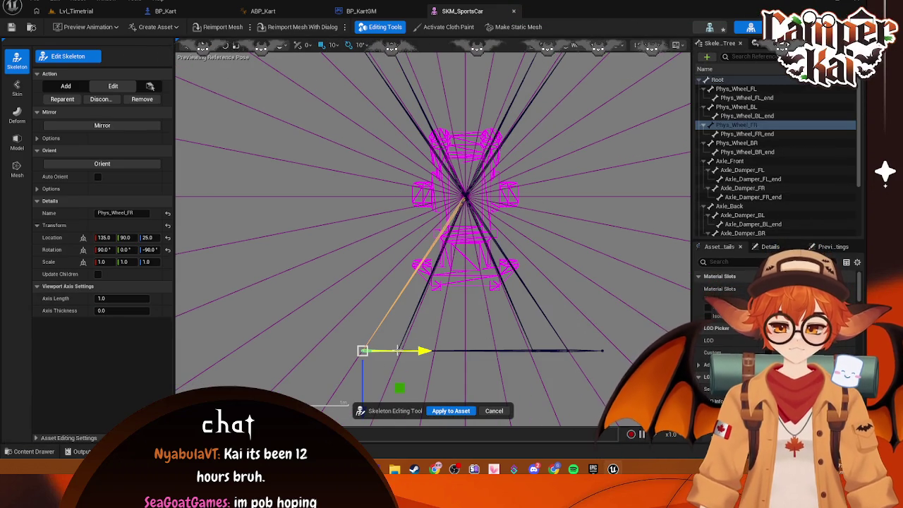
click(604, 339)
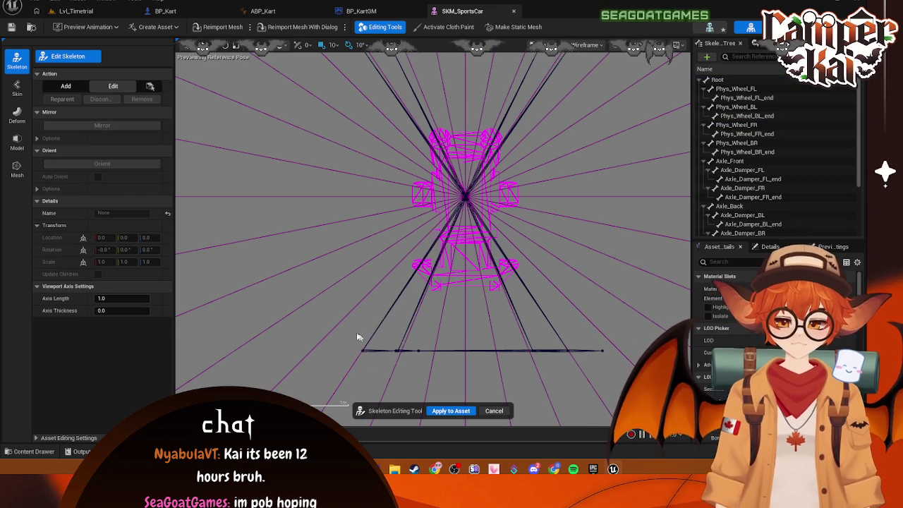
click(399, 296)
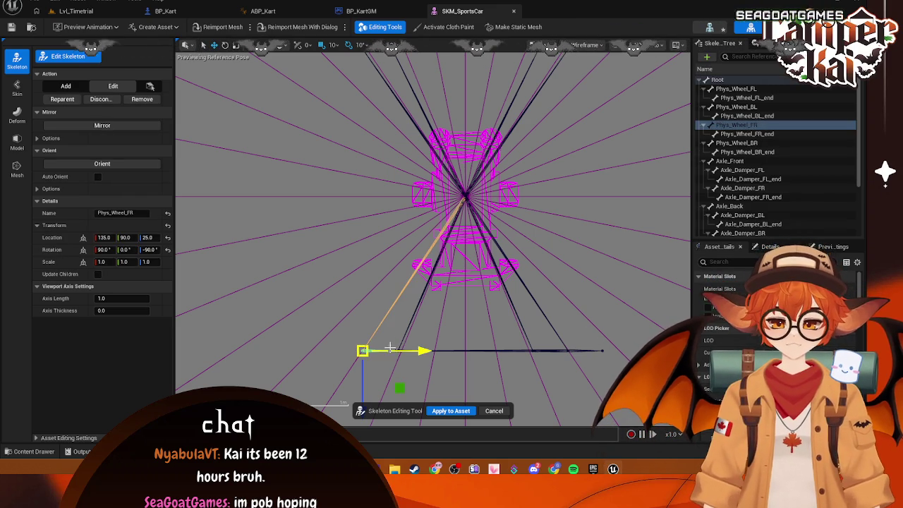
click(604, 351)
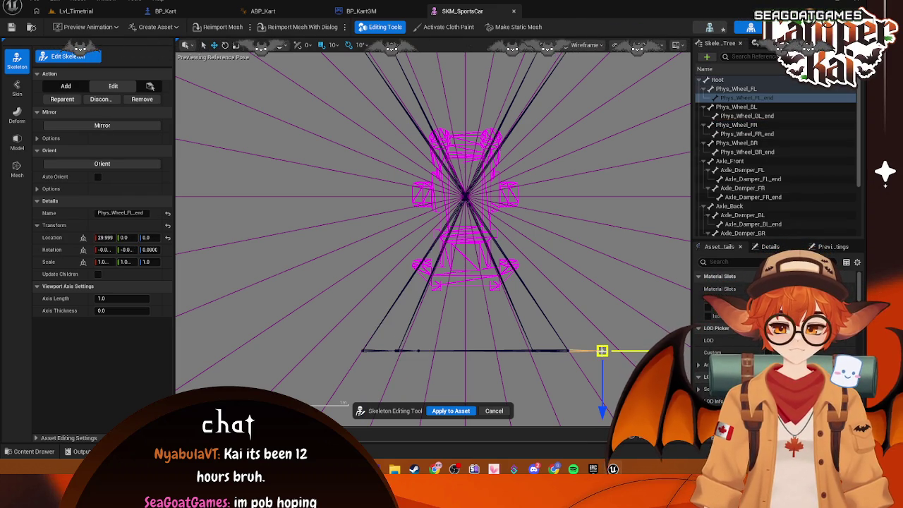
ctrl+click(568, 351)
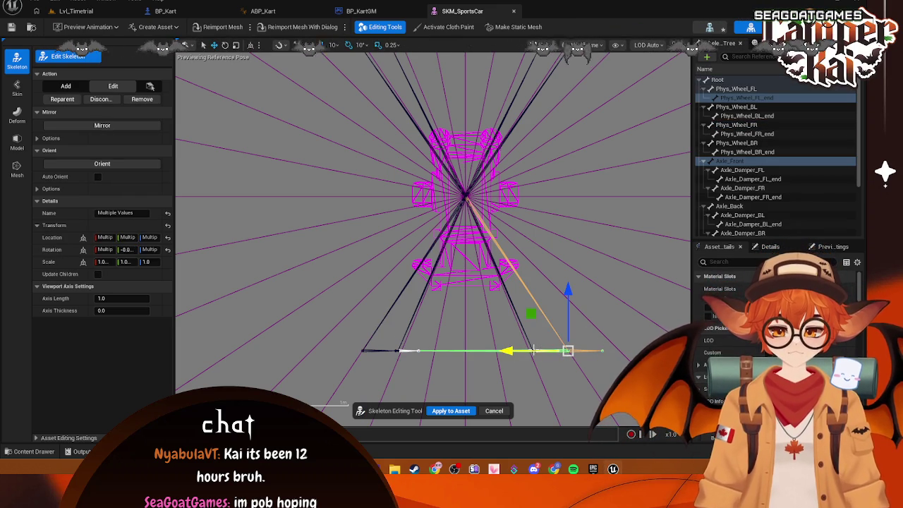
ctrl+click(533, 349)
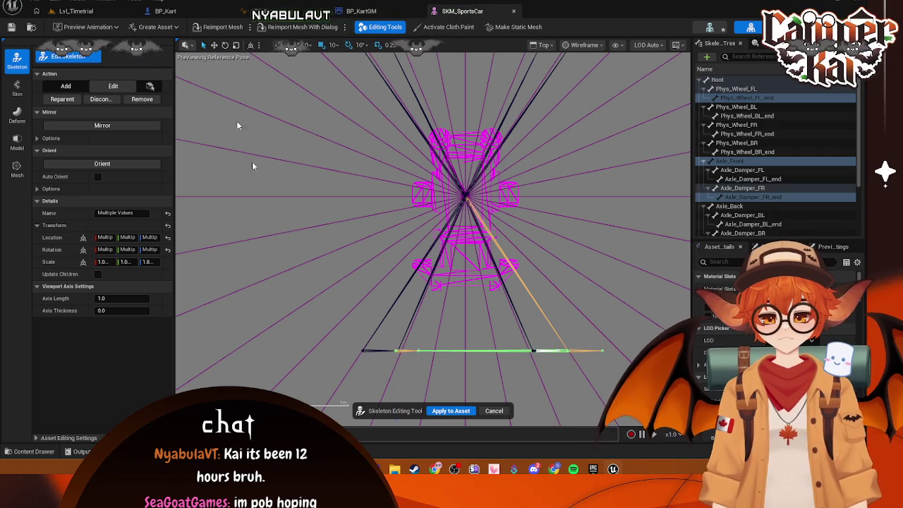
click(366, 378)
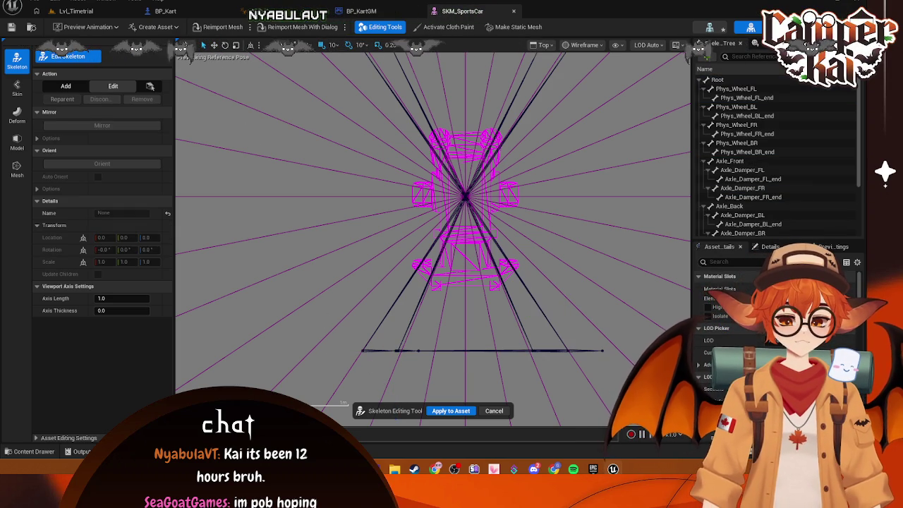
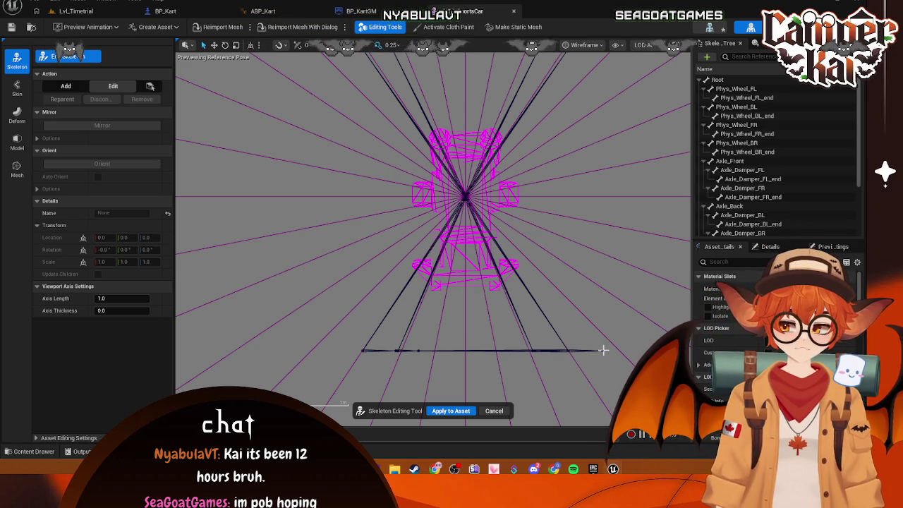
Select Phys_Wheel_FL, the front-left damper bones and Axle_Front using the 'fl' and 'front' bone filters.
click(739, 88)
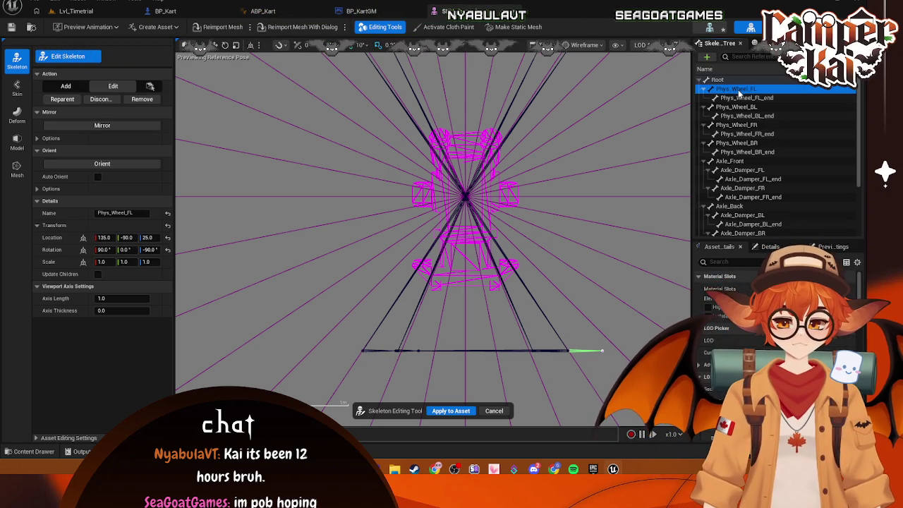
click(741, 57)
text(fl)
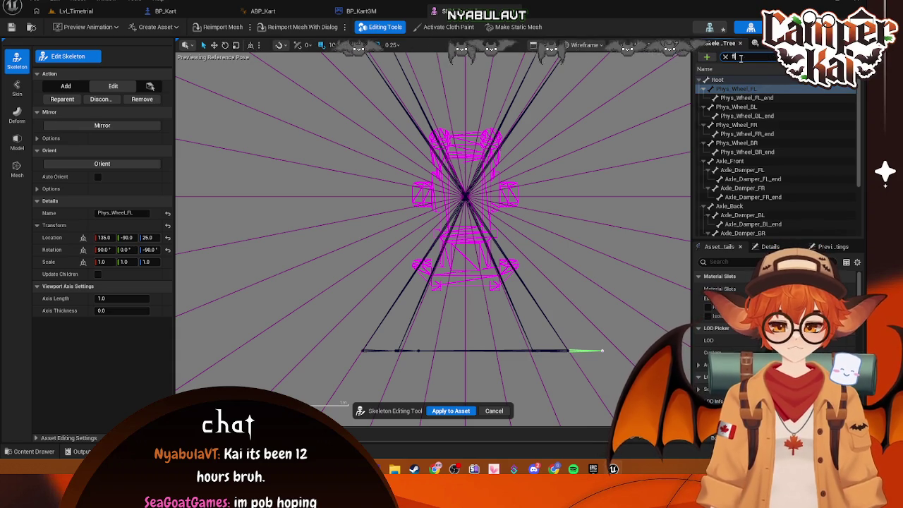
click(738, 80)
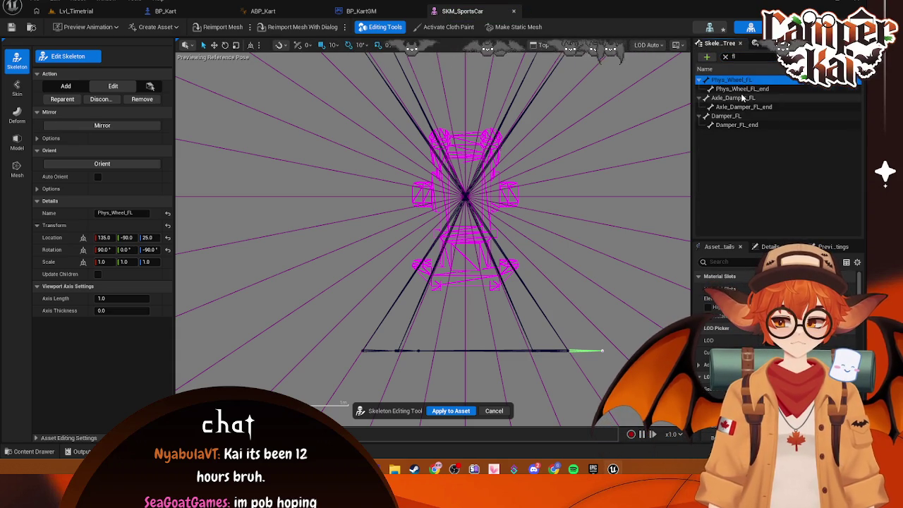
shift+click(741, 107)
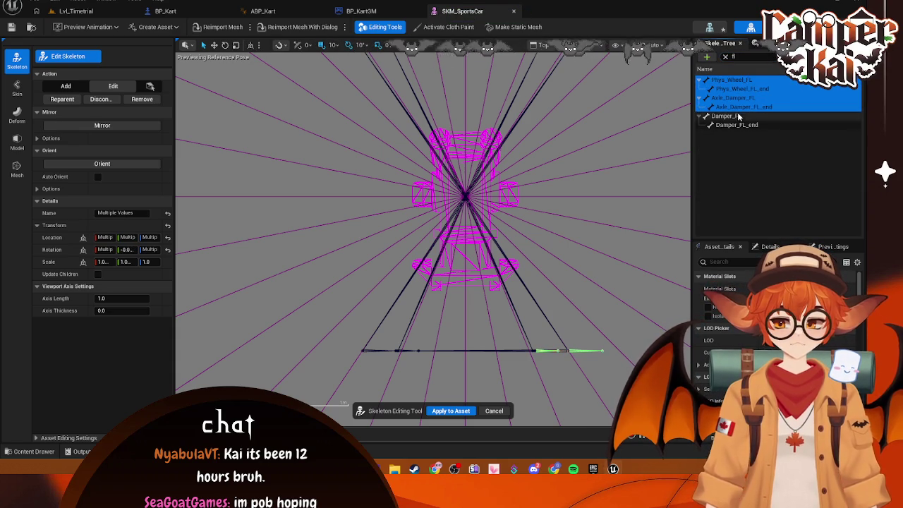
shift+click(739, 125)
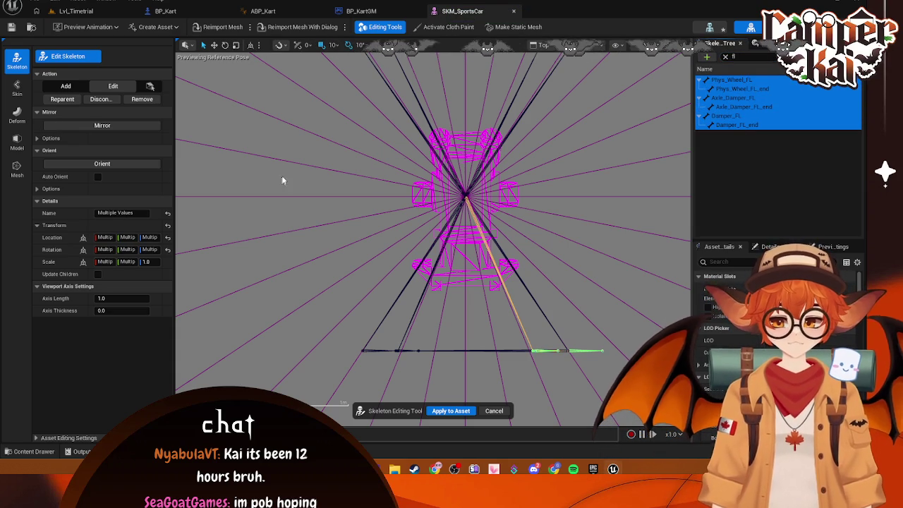
click(725, 57)
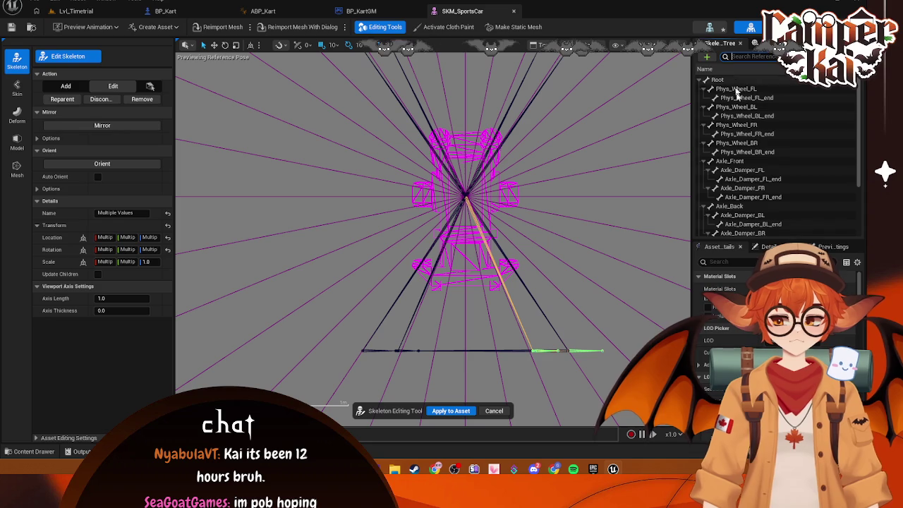
text(fro)
click(750, 57)
text(front)
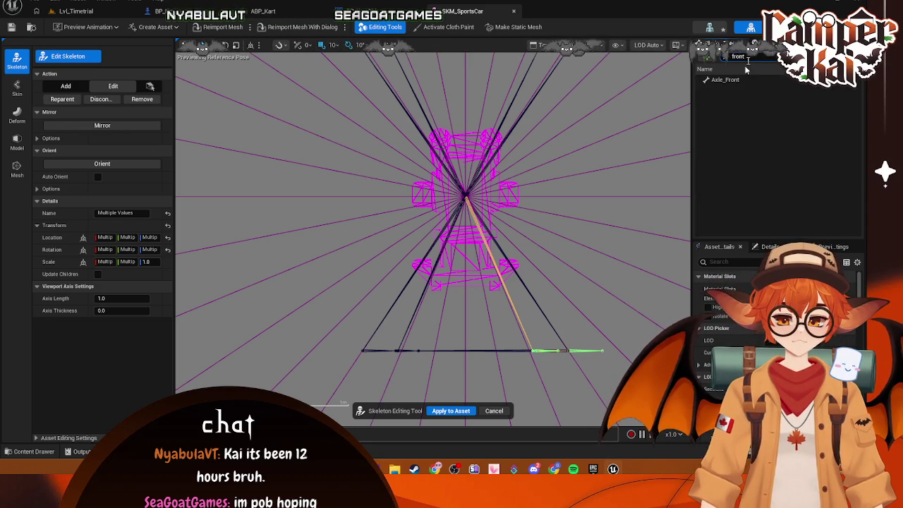
click(727, 80)
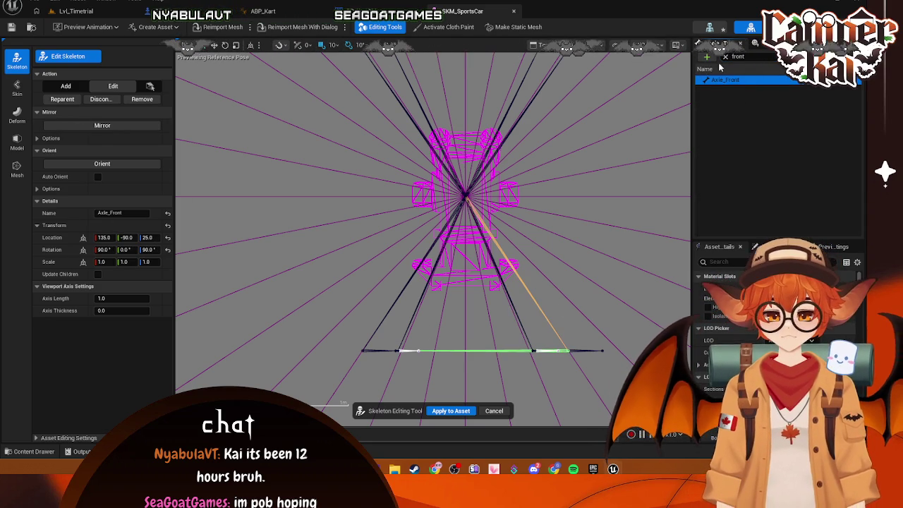
click(725, 57)
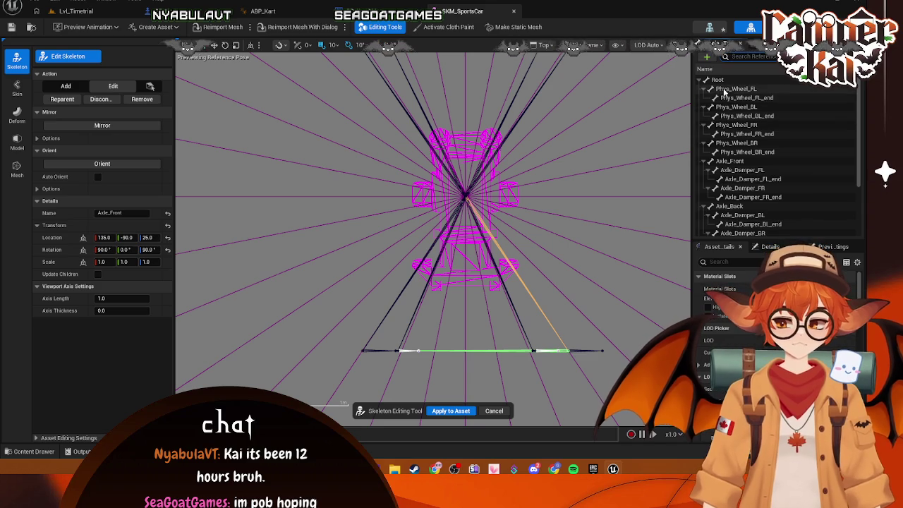
Try moving Phys_Wheel_FL up toward the body, then undo that move.
click(727, 89)
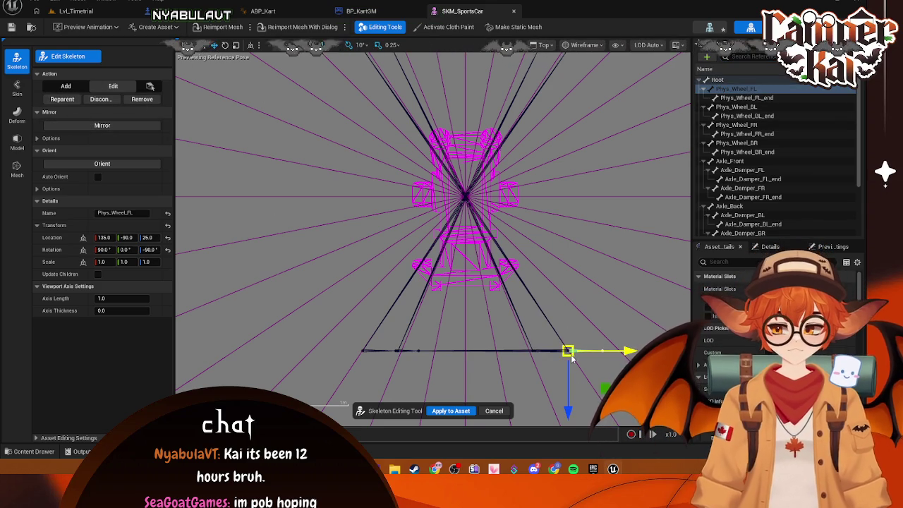
drag(568, 408, 564, 302)
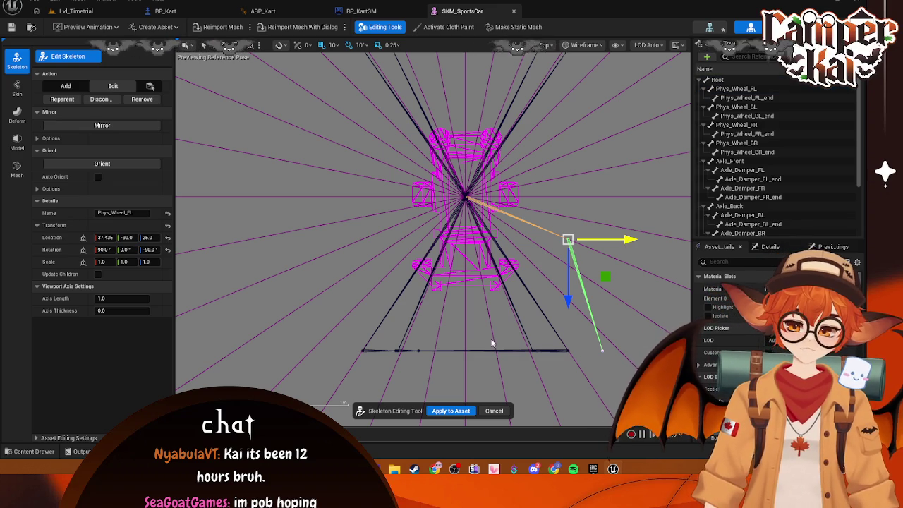
click(567, 338)
key(ctrl+z)
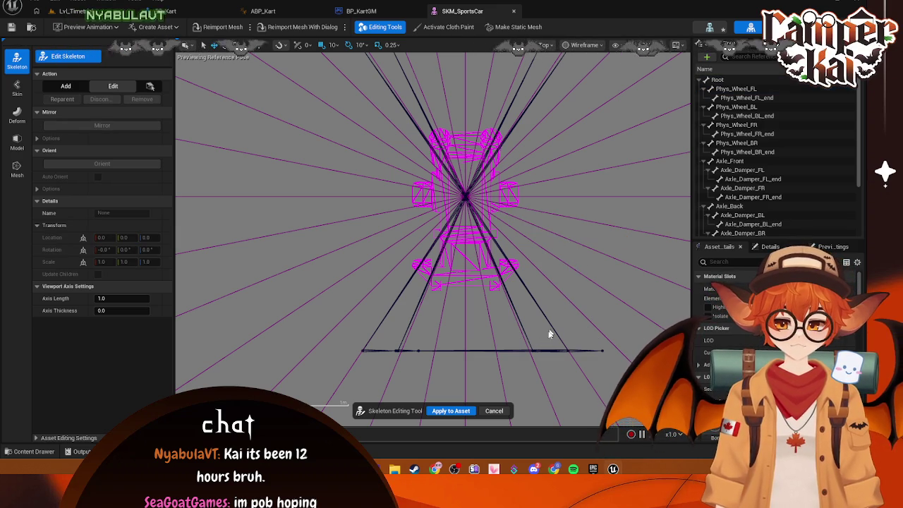
click(419, 350)
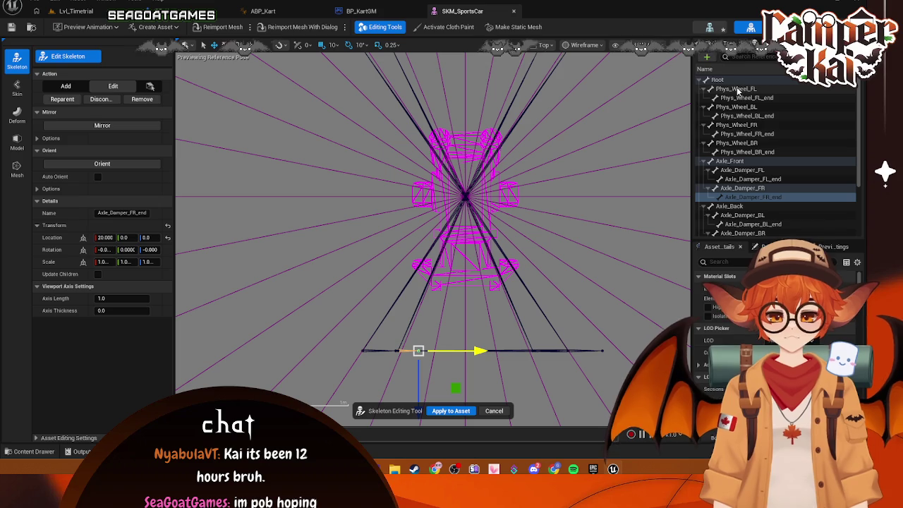
Raise Axle_Damper_FR_end from the bottom line up toward the kart body and shift it sideways.
click(35, 450)
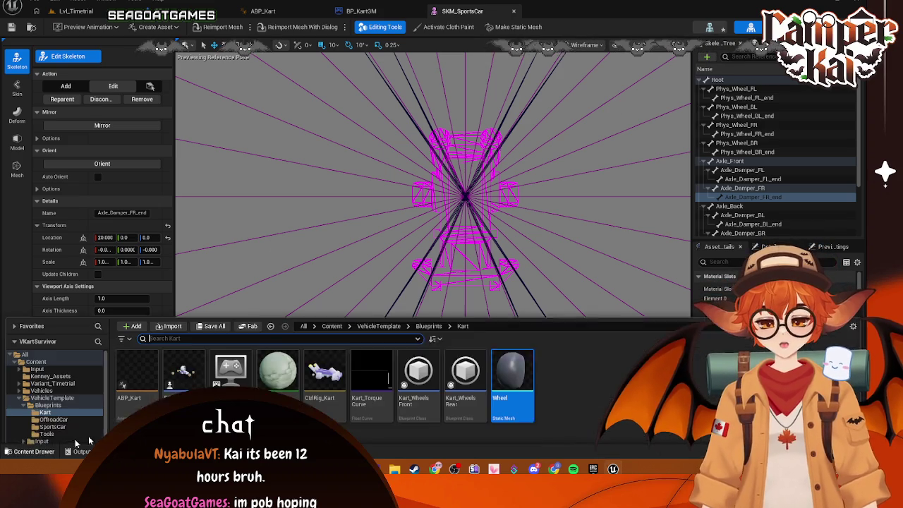
click(460, 331)
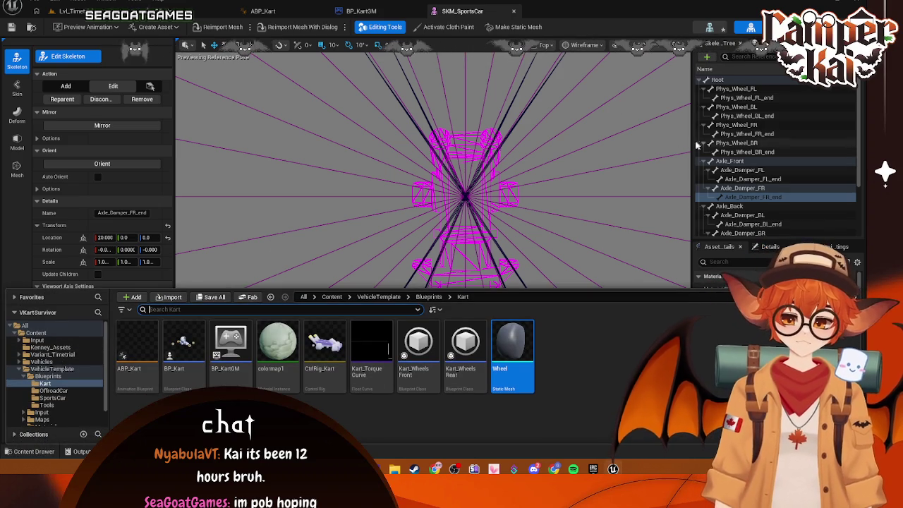
click(419, 350)
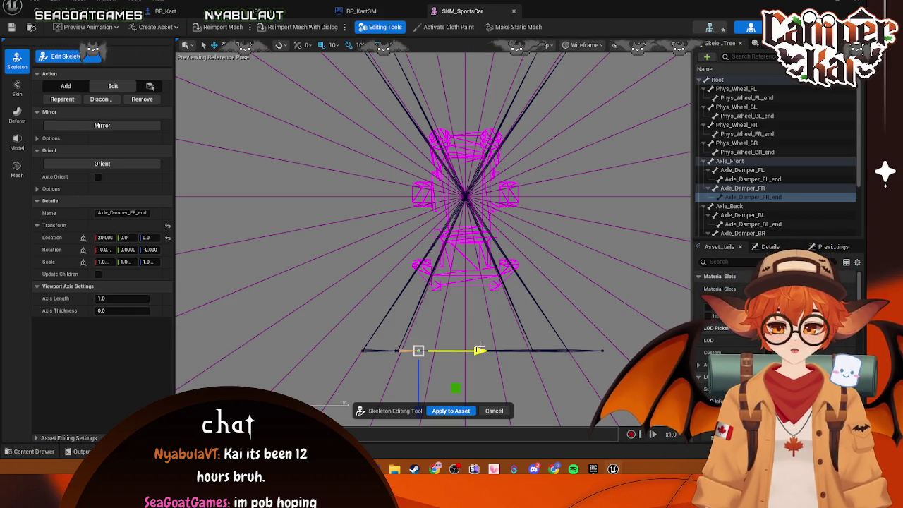
click(534, 356)
click(418, 350)
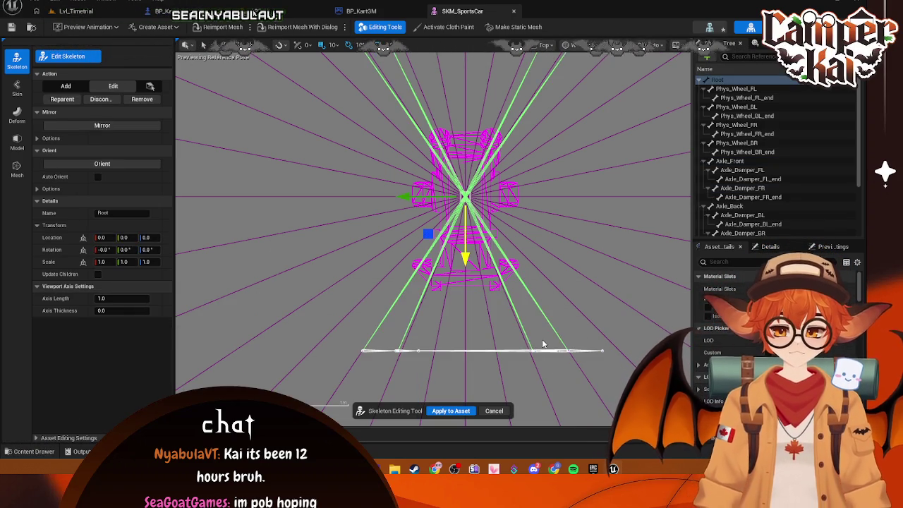
click(419, 350)
click(418, 349)
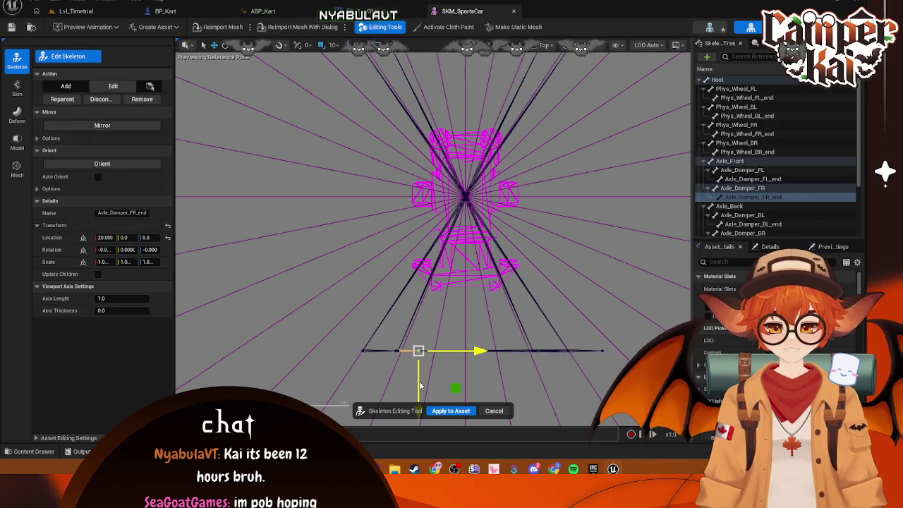
drag(419, 343, 419, 233)
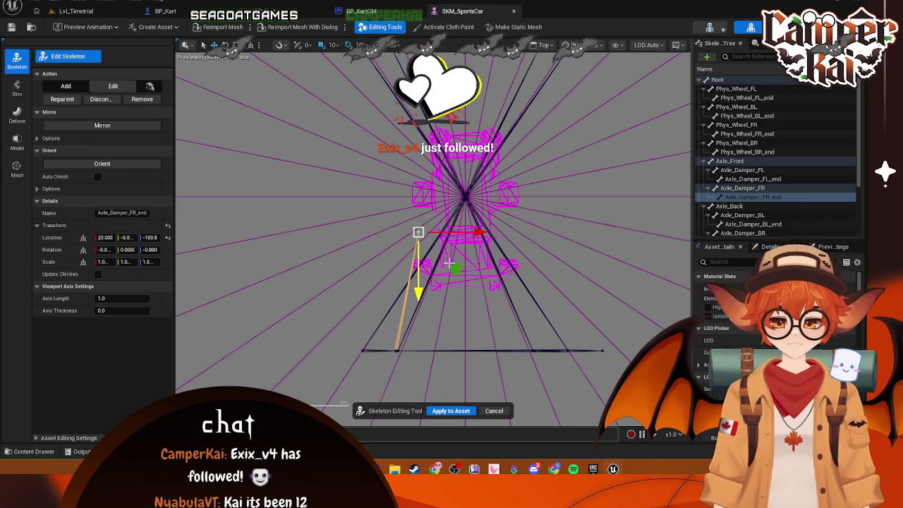
drag(418, 233, 418, 232)
drag(487, 234, 510, 234)
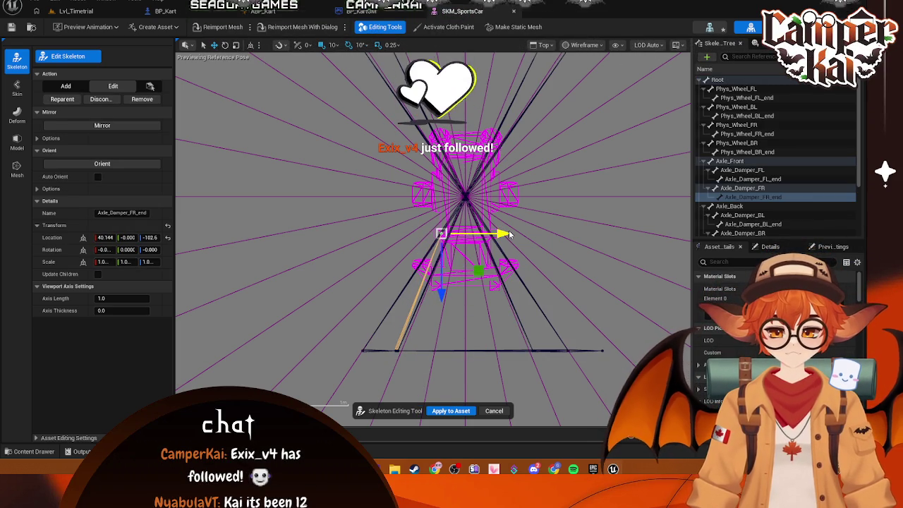
Raise Damper_FR up toward the kart body and shift it sideways.
click(403, 358)
click(413, 347)
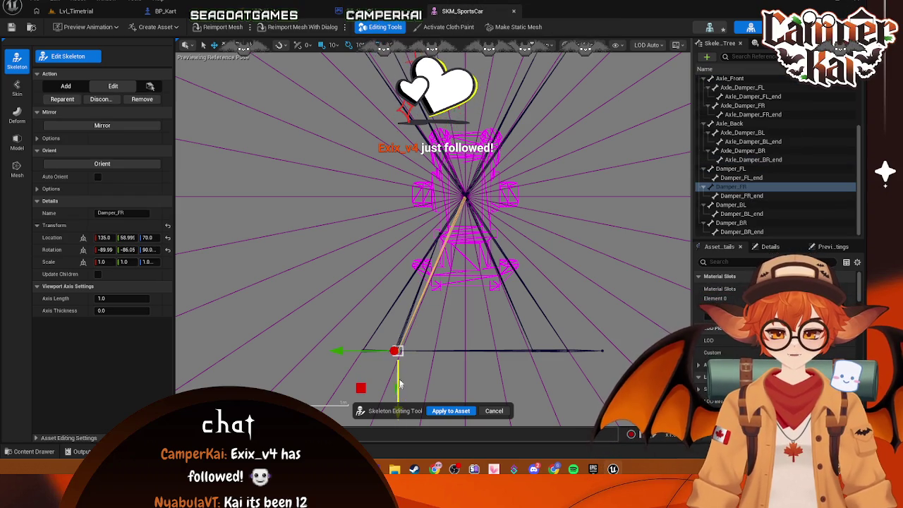
mouse_move(399, 384)
mouse_down()
mouse_move(406, 279)
mouse_move(421, 254)
mouse_move(434, 271)
mouse_up()
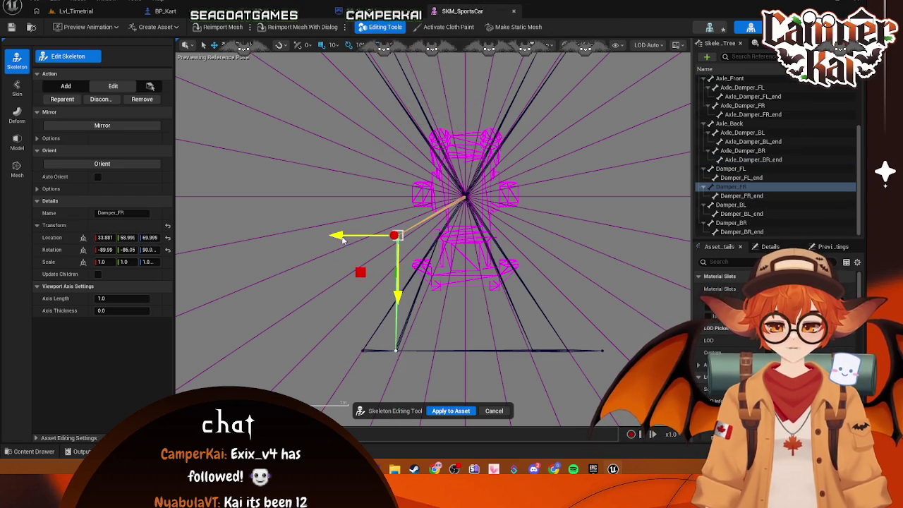
drag(342, 240, 375, 239)
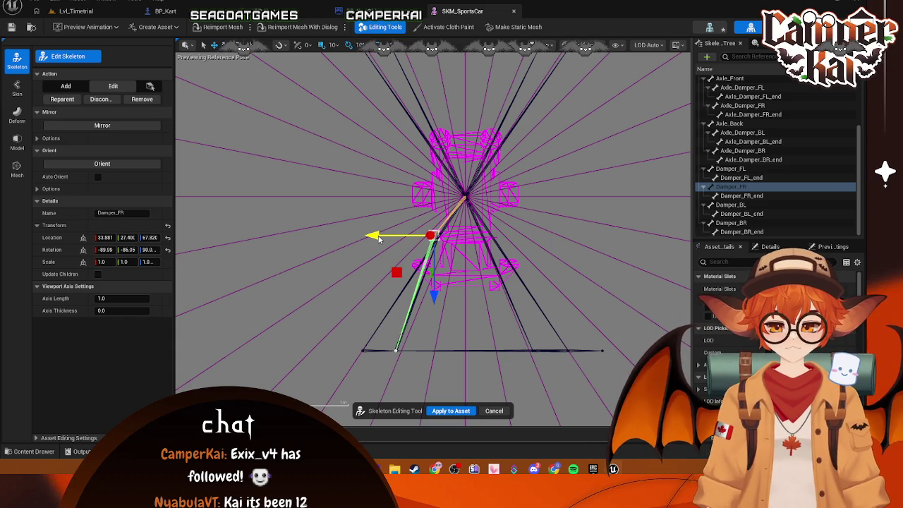
Raise Damper_FR_end up toward the kart body and shift it sideways.
click(414, 365)
click(428, 352)
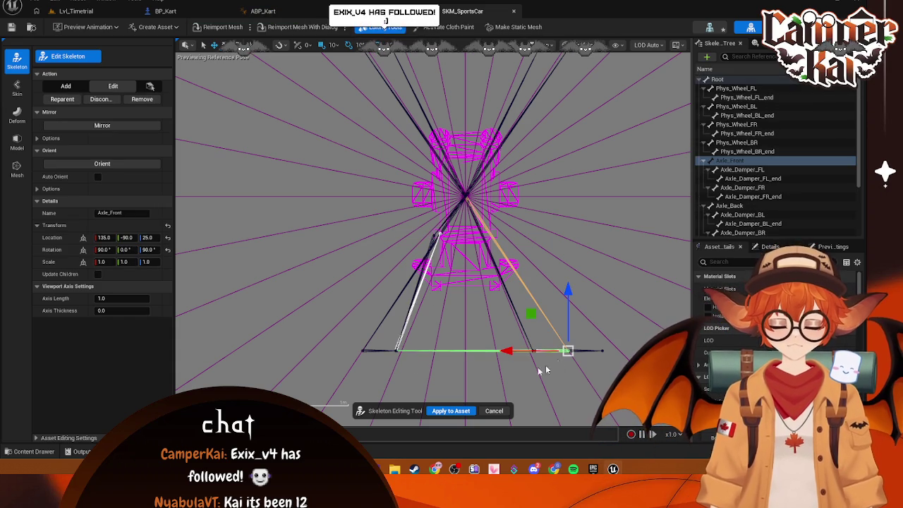
click(403, 356)
click(423, 348)
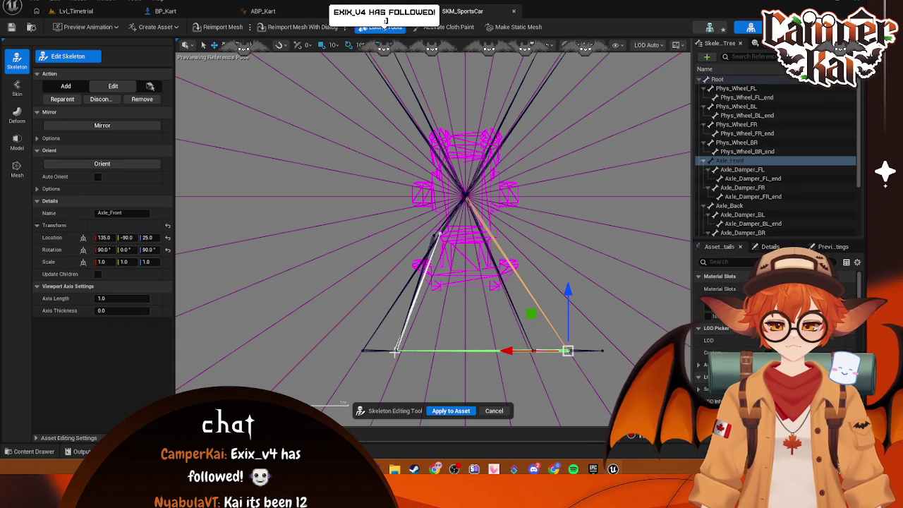
click(398, 350)
click(460, 342)
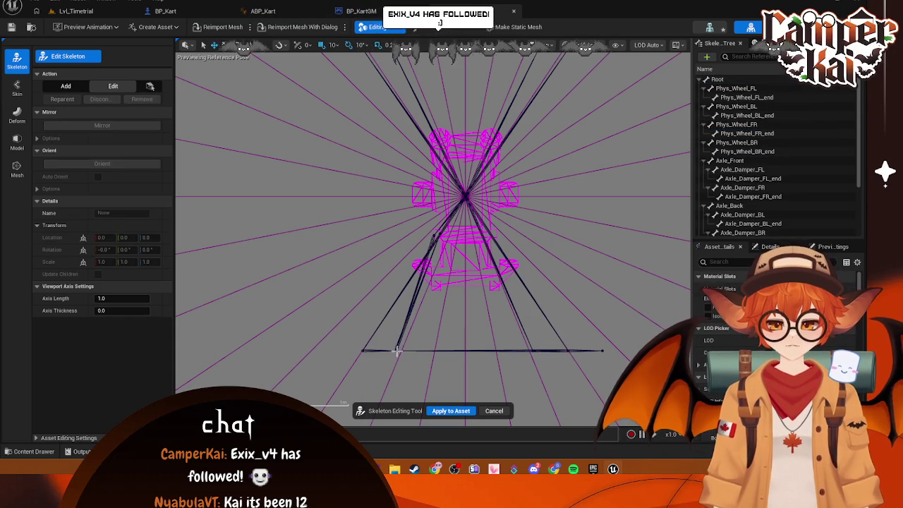
click(430, 339)
mouse_move(398, 383)
mouse_down()
mouse_move(398, 288)
mouse_move(418, 263)
mouse_up()
drag(338, 236, 375, 247)
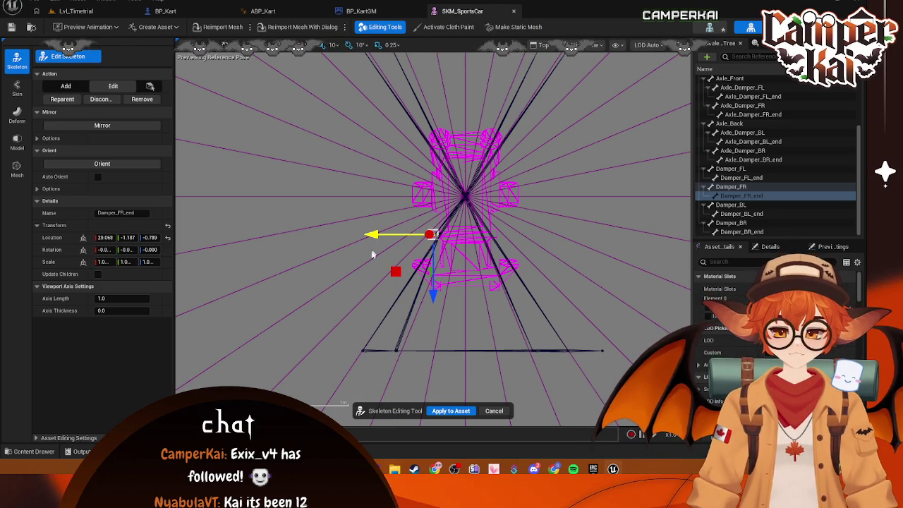
Move Axle_Damper_FR up and sideways to about 128.88, -16, 103.09.
click(396, 350)
drag(395, 378, 404, 261)
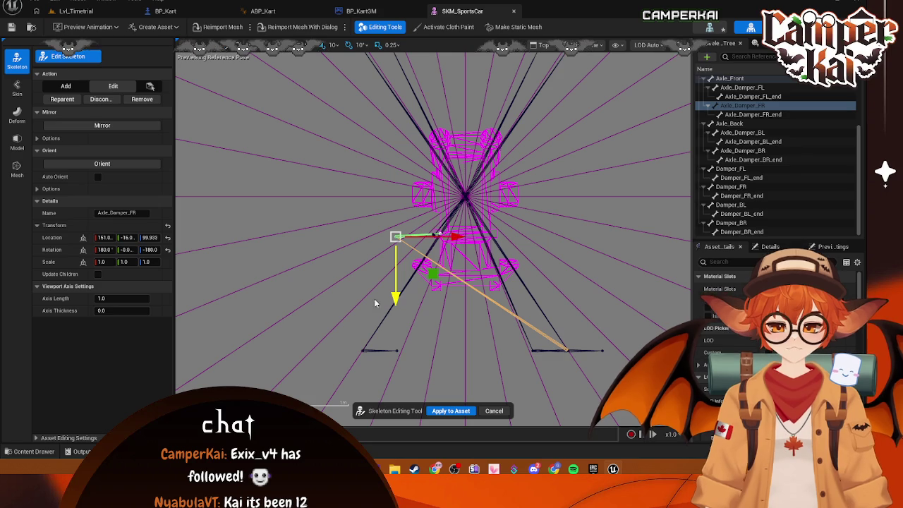
drag(401, 305, 396, 296)
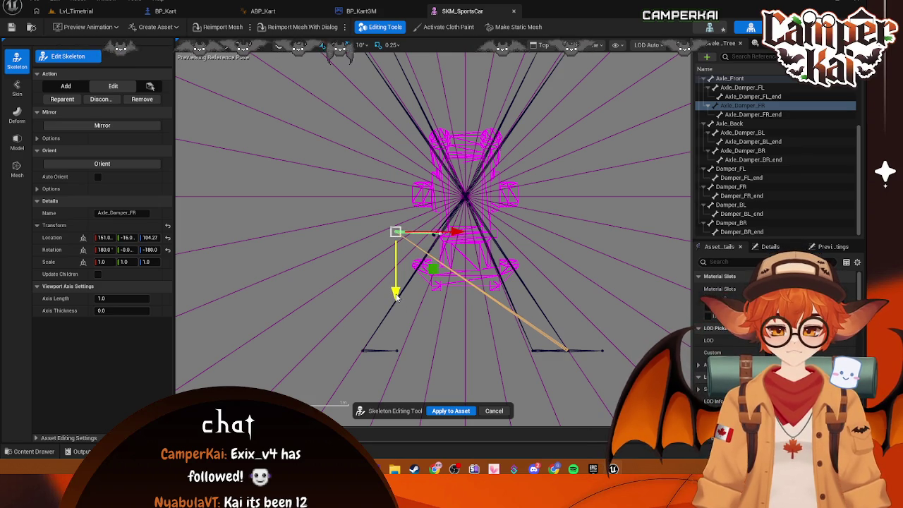
drag(457, 233, 492, 233)
Pull Phys_Wheel_FR_end and Phys_Wheel_FR up and in to the kart's front-right corner.
click(396, 352)
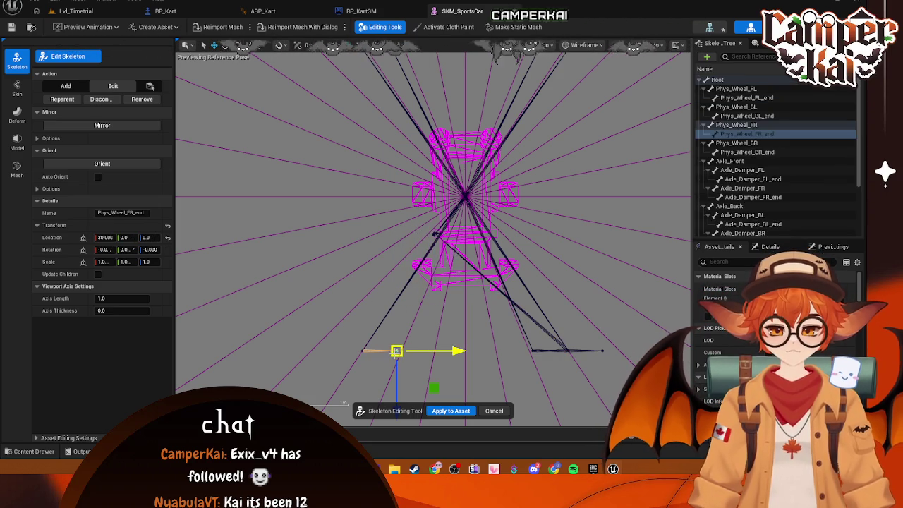
drag(404, 387, 411, 260)
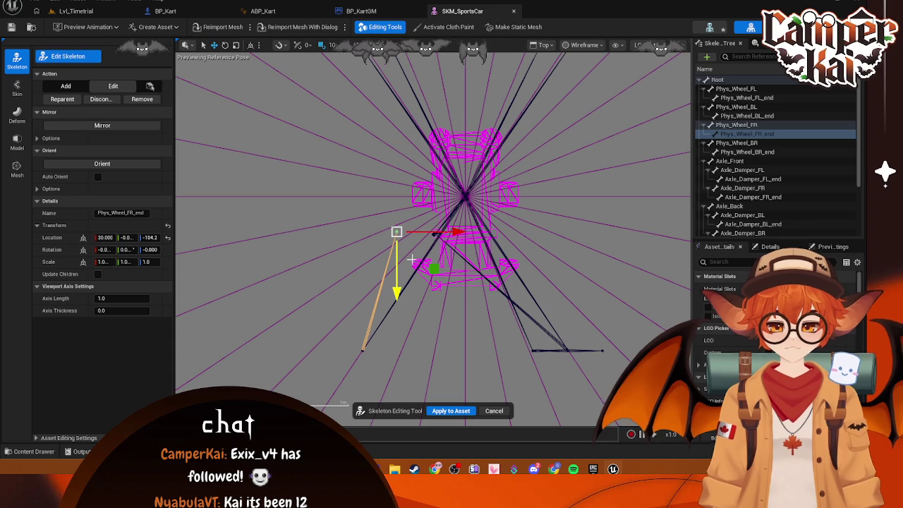
mouse_move(451, 232)
mouse_down()
mouse_move(488, 233)
mouse_move(436, 300)
mouse_up()
click(362, 348)
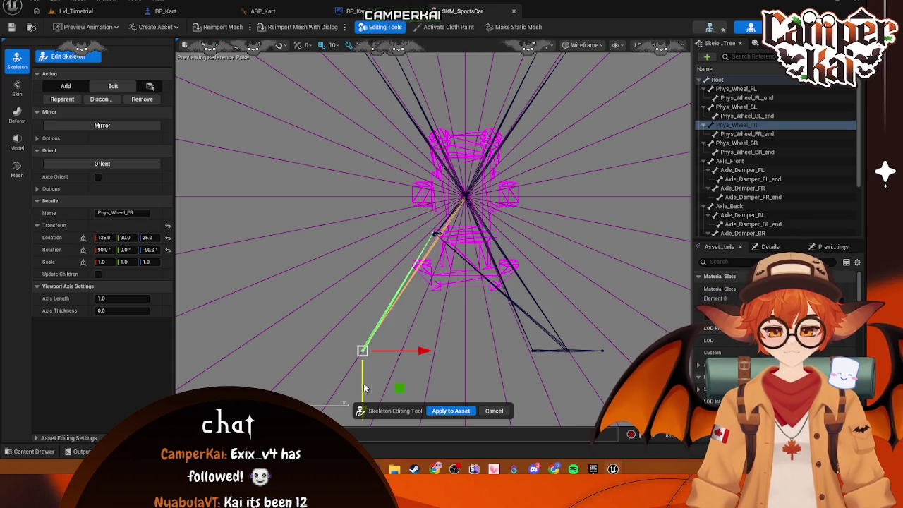
drag(372, 384, 372, 273)
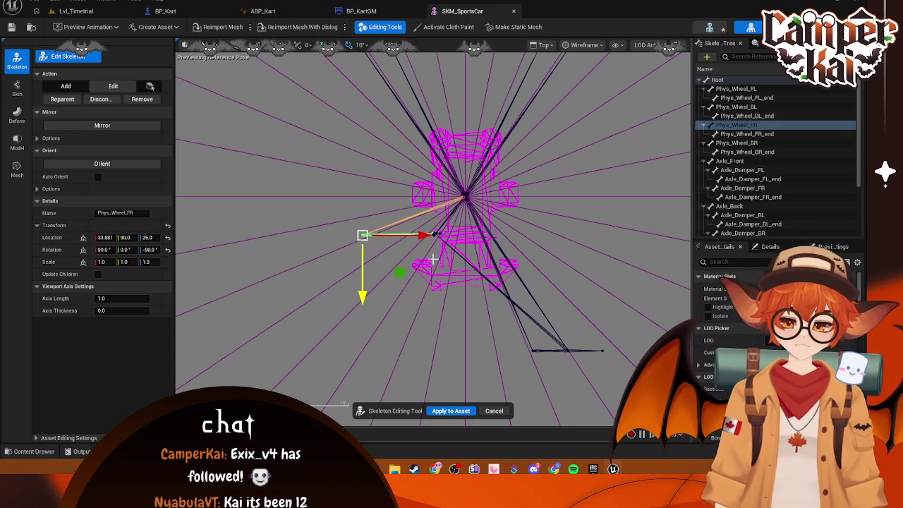
drag(424, 235, 473, 235)
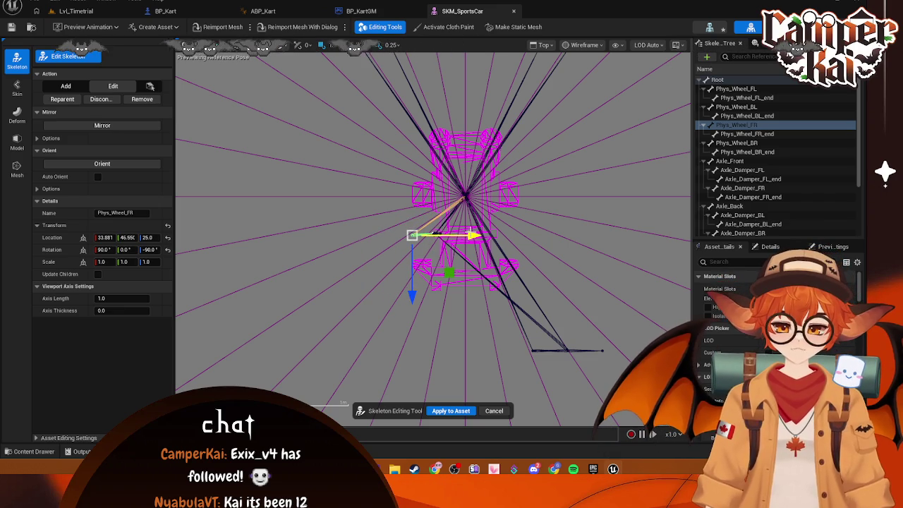
click(532, 358)
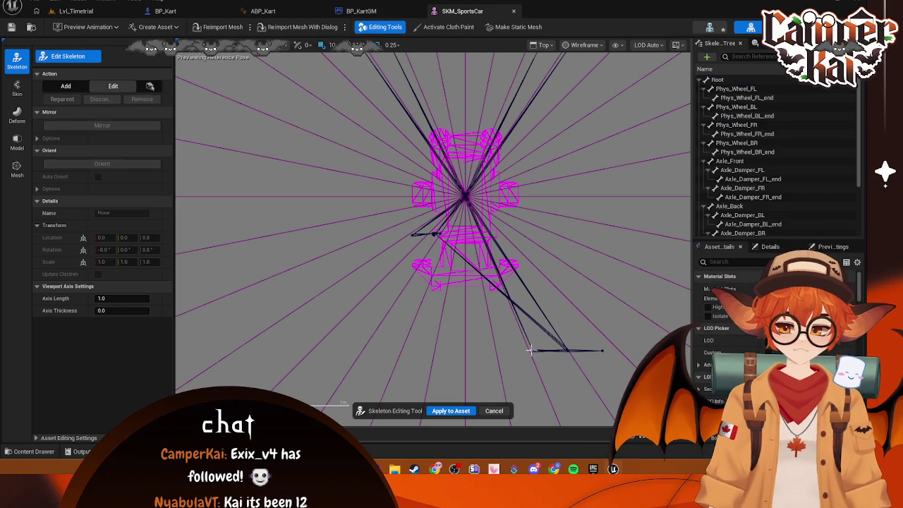
Bring Damper_FL and Damper_FL_end up and inward onto the kart front.
click(530, 351)
drag(533, 412, 530, 302)
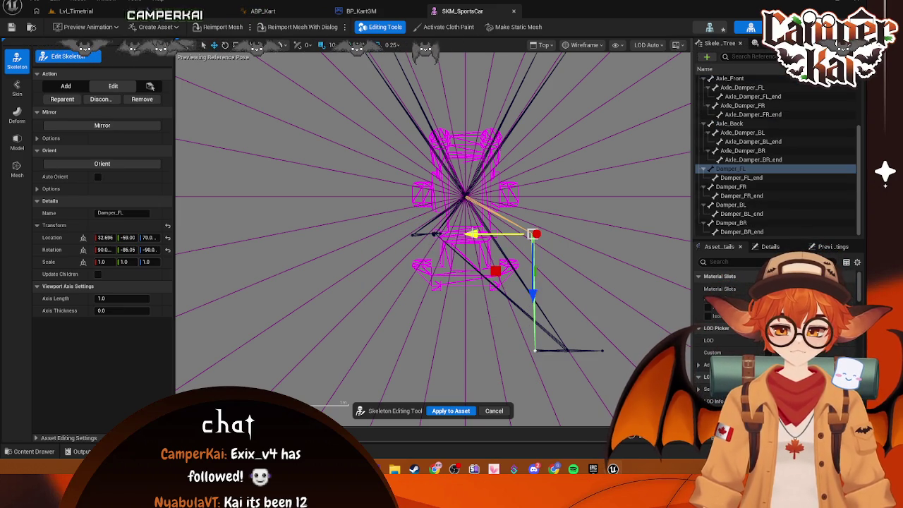
drag(472, 240, 428, 241)
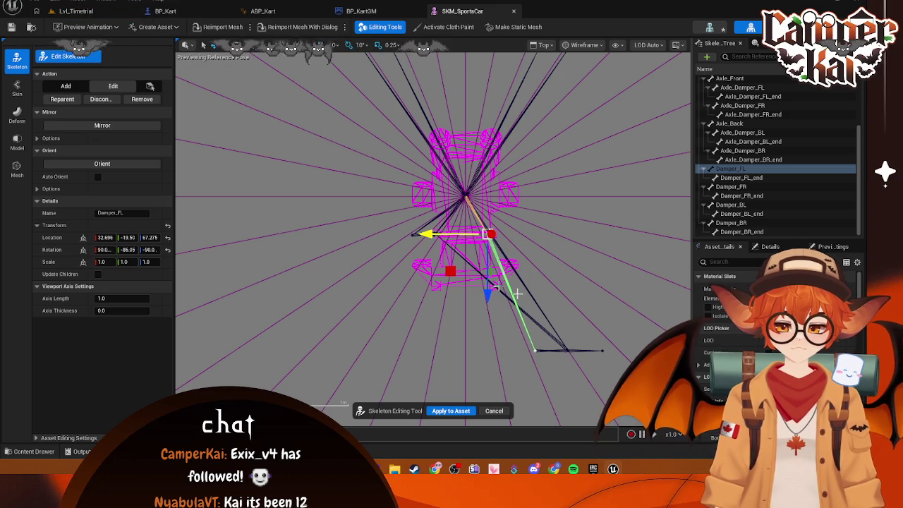
click(532, 361)
click(534, 348)
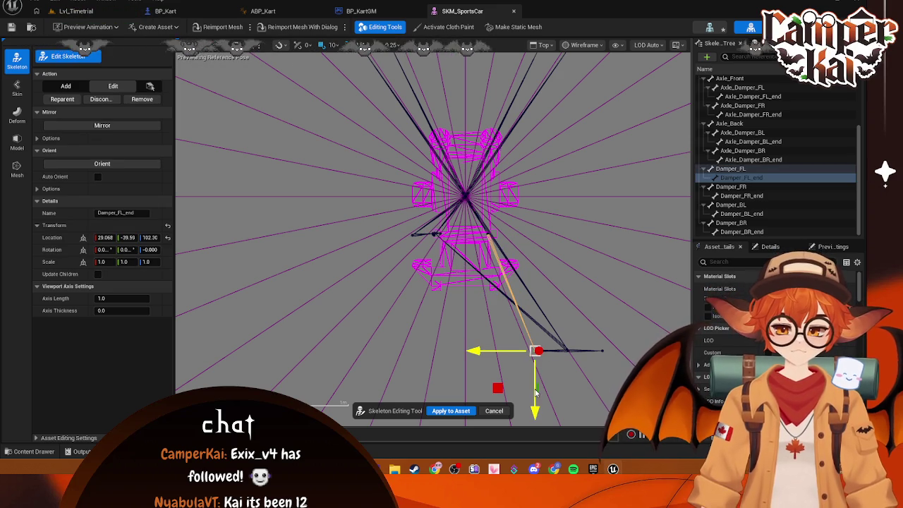
mouse_move(534, 392)
mouse_down()
mouse_move(533, 264)
mouse_move(532, 277)
mouse_move(514, 244)
mouse_move(487, 234)
mouse_up()
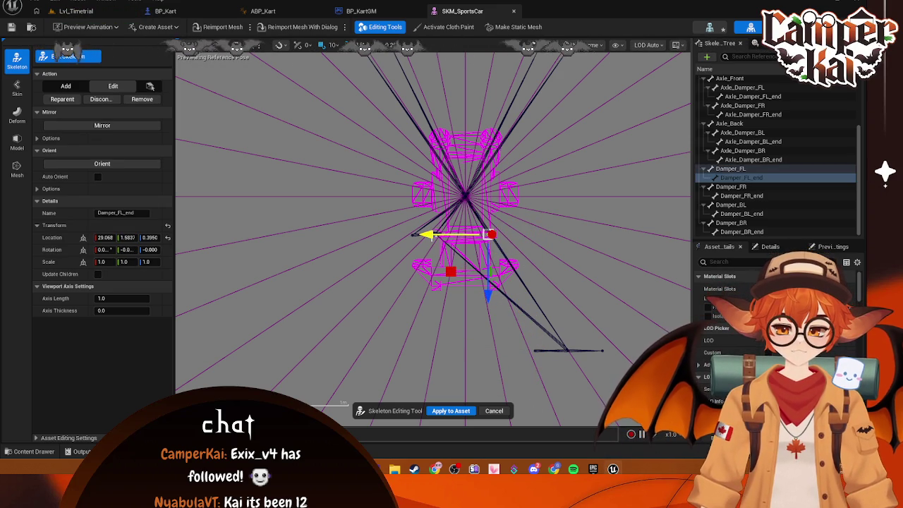
Raise Axle_Damper_FL toward the kart and shift it sideways into place.
click(534, 351)
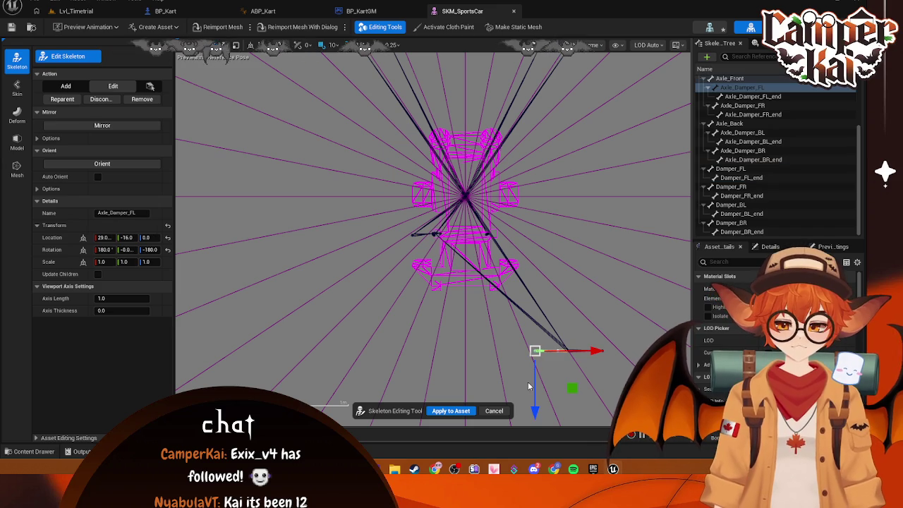
mouse_move(534, 389)
mouse_down()
mouse_move(530, 286)
mouse_move(523, 277)
mouse_up()
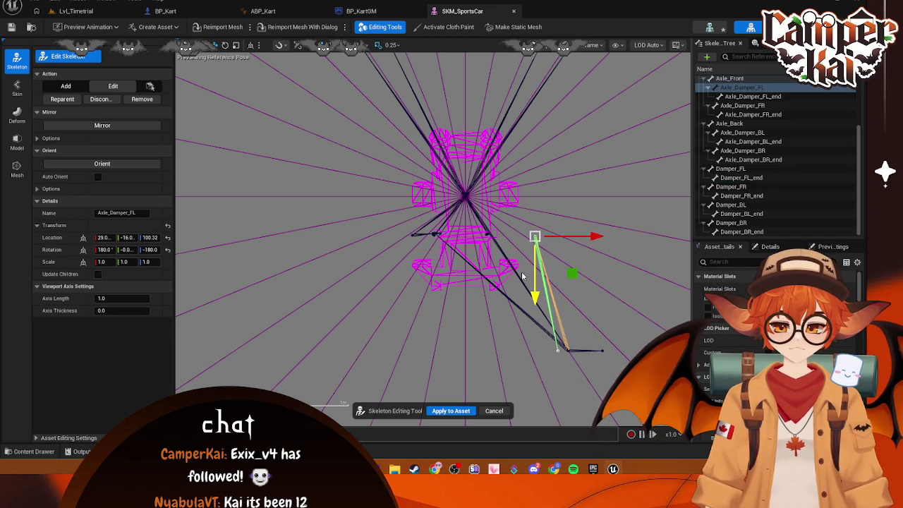
drag(578, 245, 548, 240)
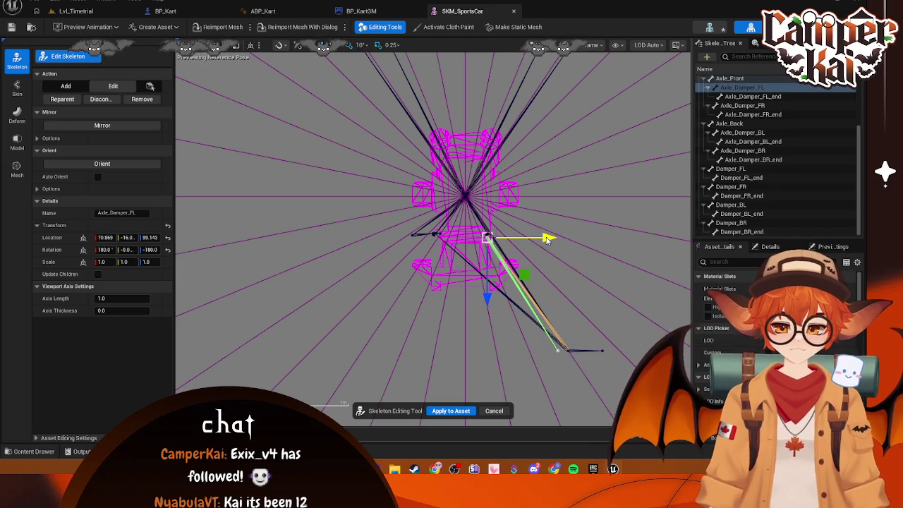
drag(495, 291, 492, 286)
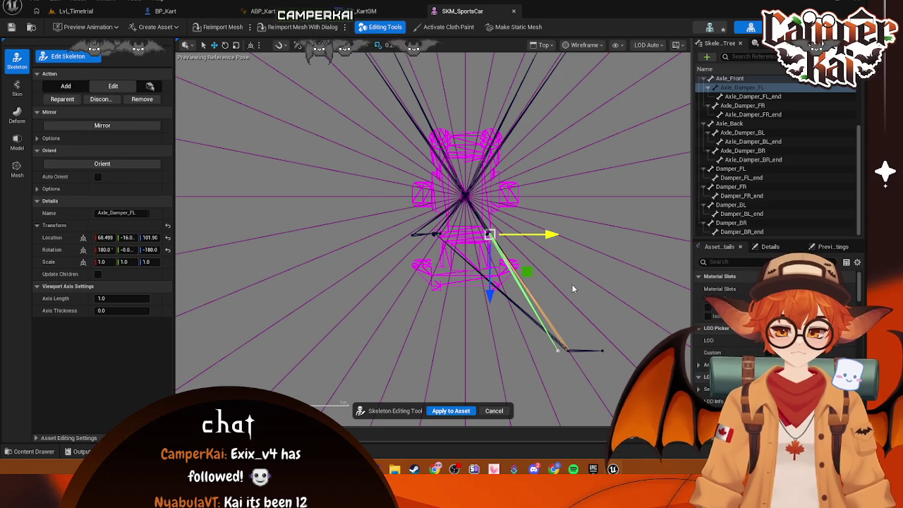
click(559, 360)
click(558, 349)
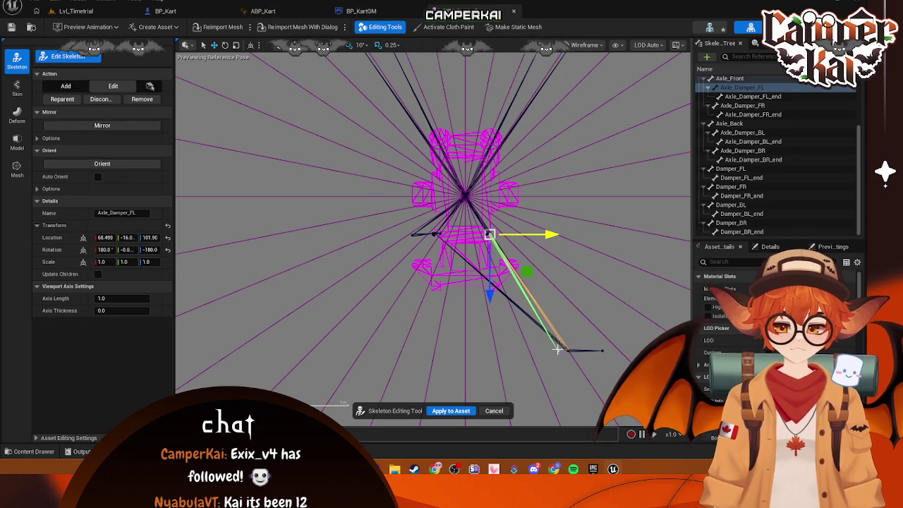
click(562, 359)
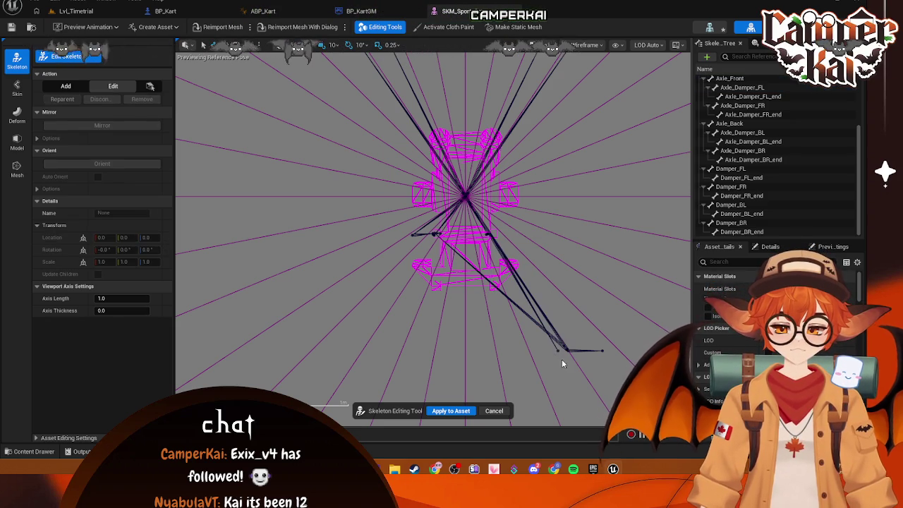
click(556, 351)
drag(497, 287, 495, 275)
Move Axle_Front and Axle_Damper_FL_end up and inward onto the kart front.
click(583, 345)
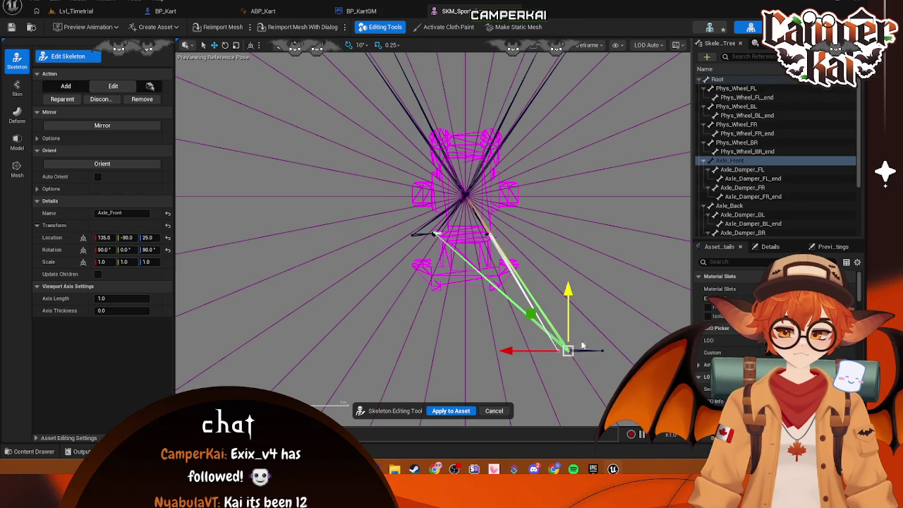
drag(566, 291, 572, 180)
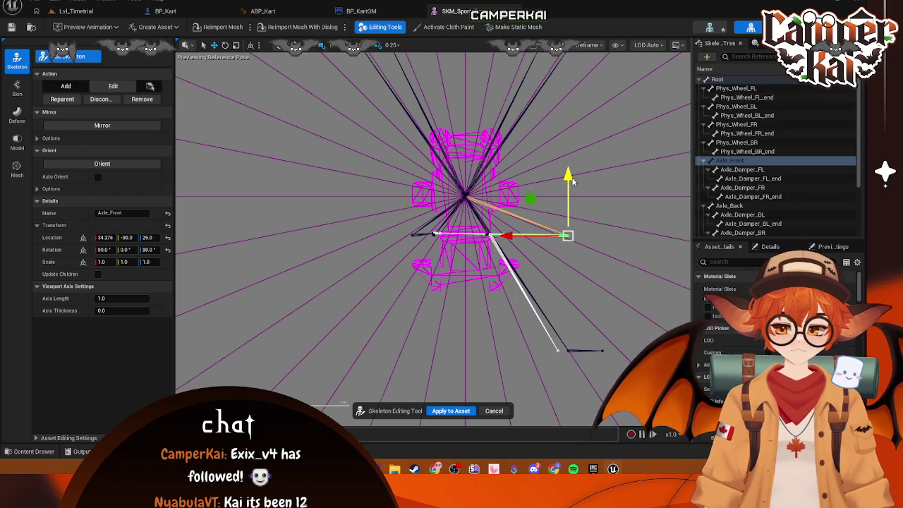
drag(510, 235, 430, 227)
click(558, 350)
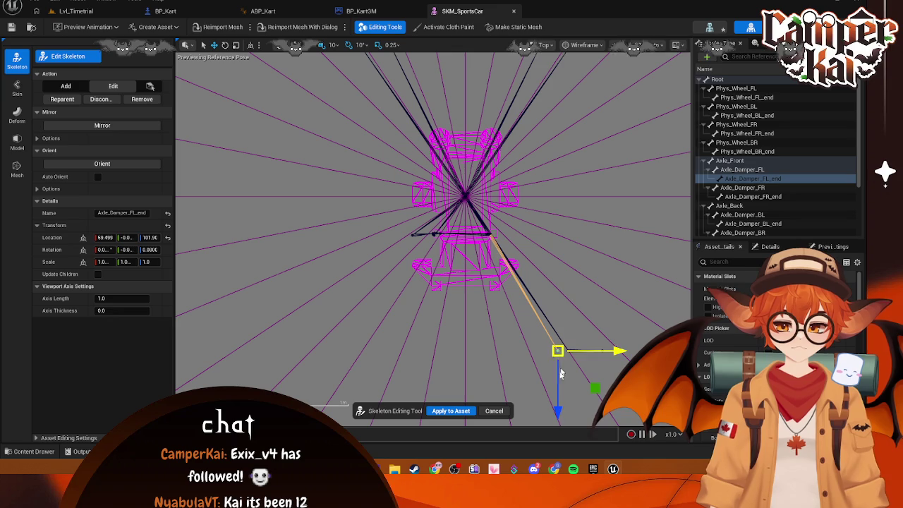
drag(558, 360, 562, 278)
drag(618, 235, 553, 240)
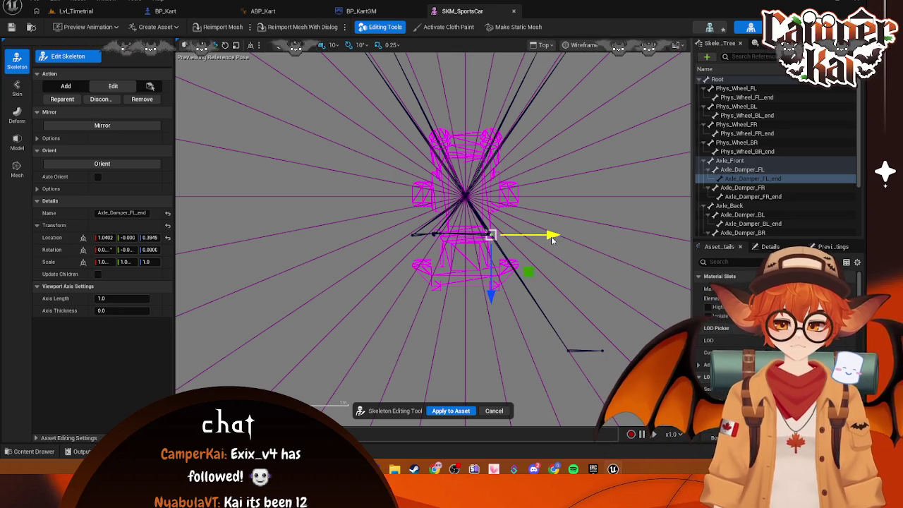
Place Phys_Wheel_FL at about 31.9, -27.6, 25 and lower Phys_Wheel_FL_end to 92.409, 0, -1.184.
click(568, 350)
mouse_move(572, 384)
mouse_down()
mouse_move(572, 263)
mouse_move(573, 279)
mouse_up()
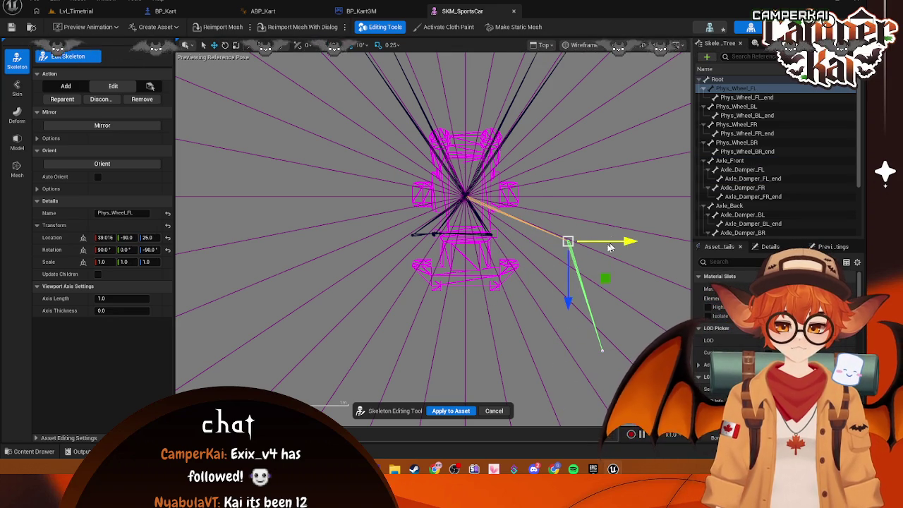
drag(627, 242, 555, 244)
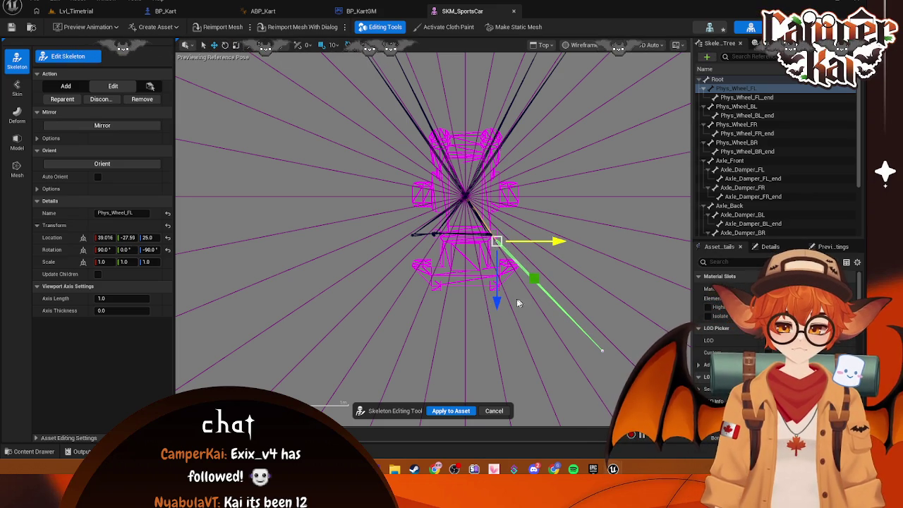
drag(498, 305, 498, 296)
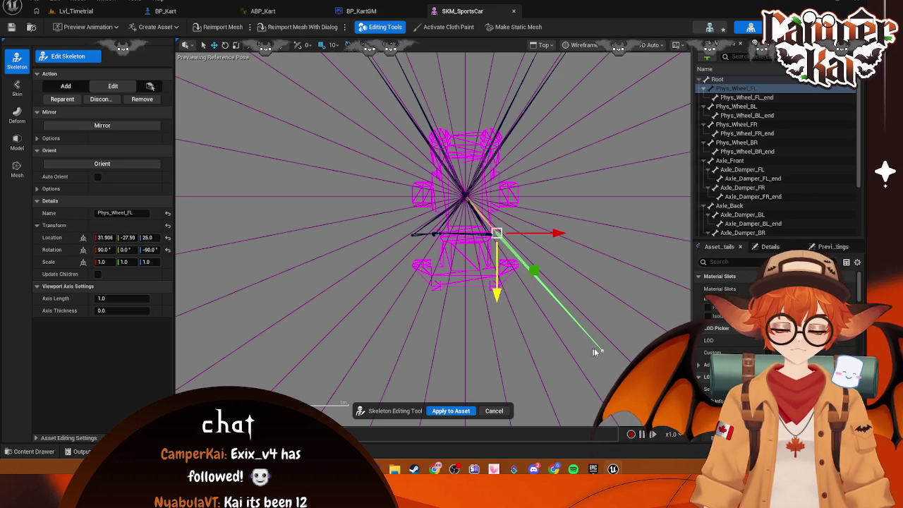
click(596, 359)
click(600, 352)
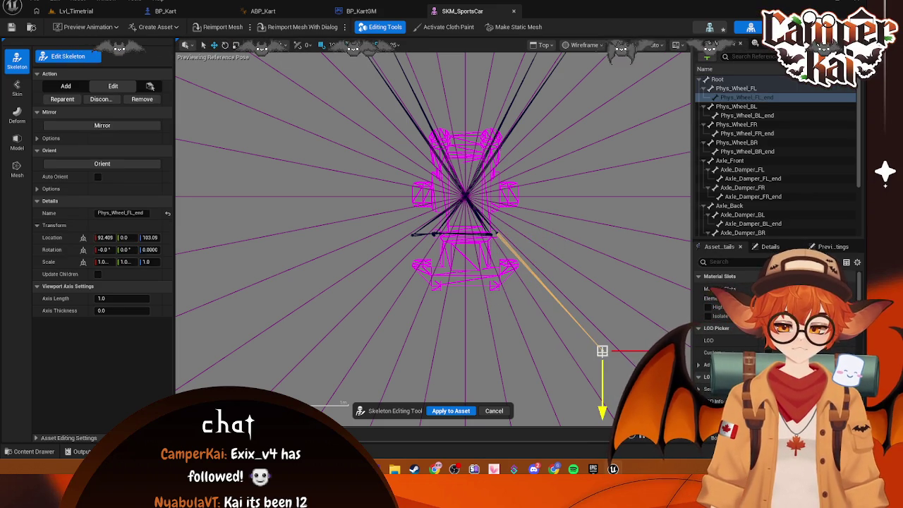
click(602, 362)
click(600, 347)
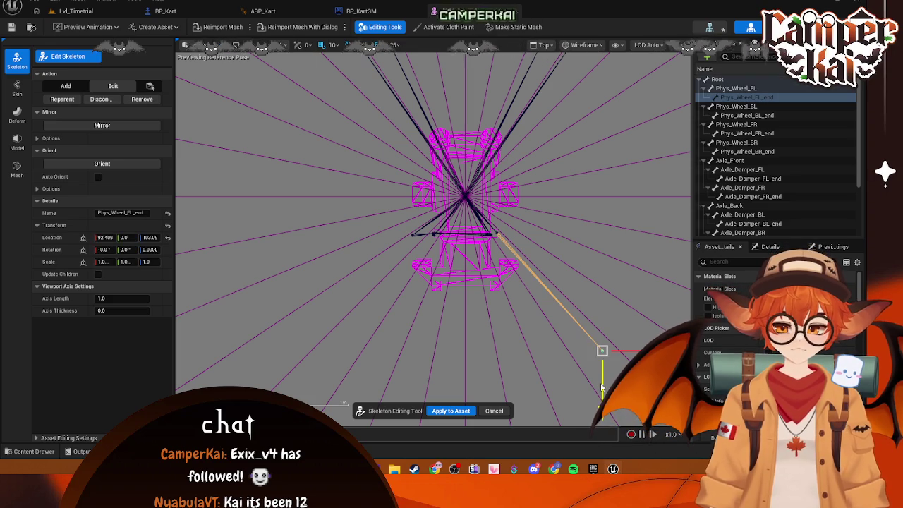
mouse_move(599, 412)
mouse_down()
mouse_move(596, 291)
mouse_move(584, 344)
mouse_up()
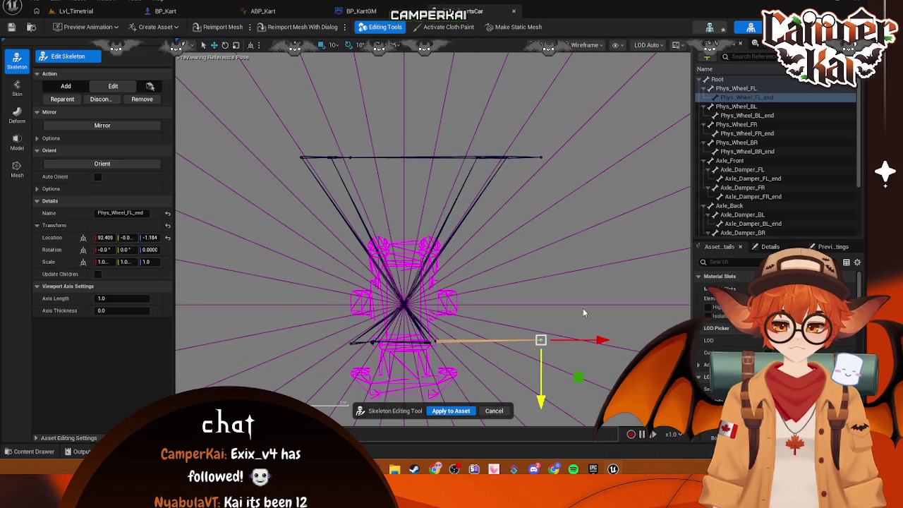
Raise Axle_Front toward the kart front and slide it inward.
click(534, 309)
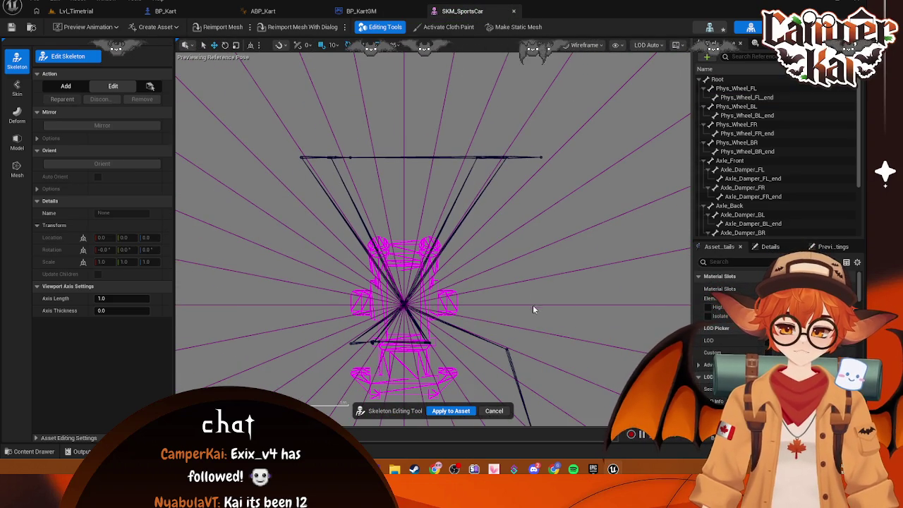
drag(583, 328, 604, 162)
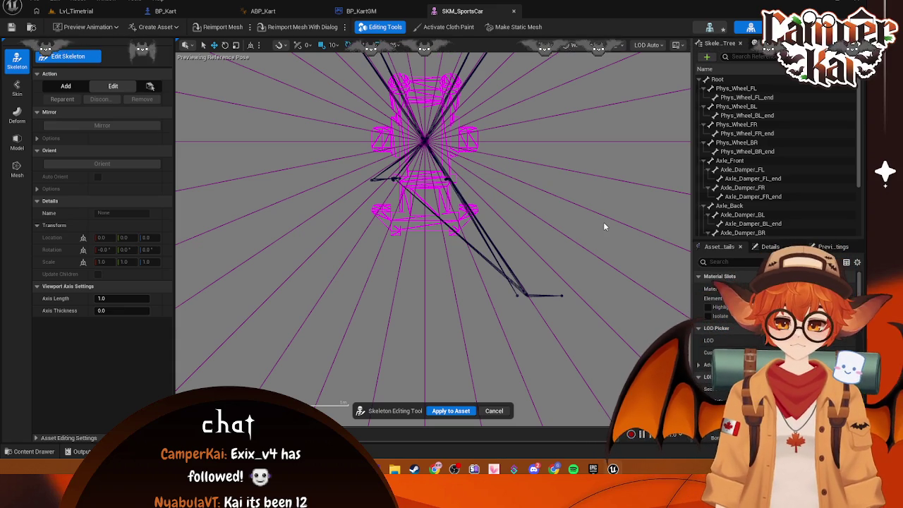
click(523, 295)
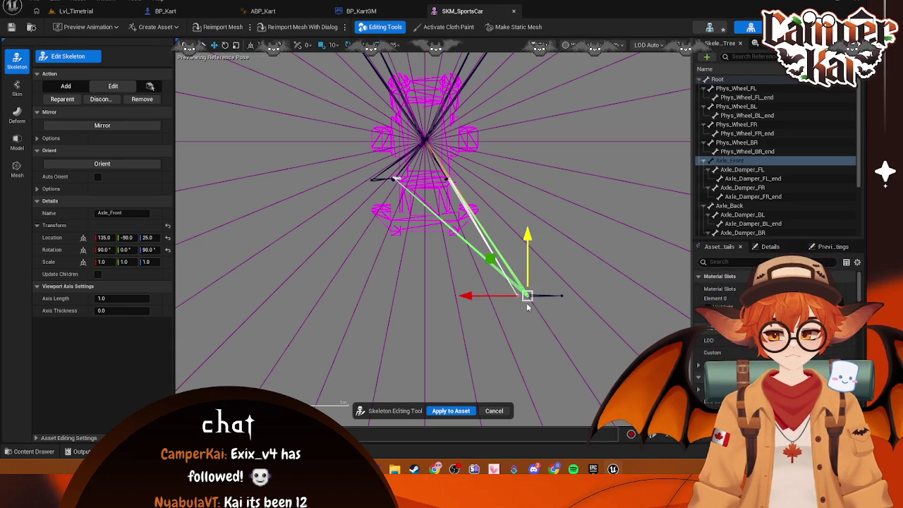
drag(525, 237, 527, 115)
drag(469, 169, 386, 171)
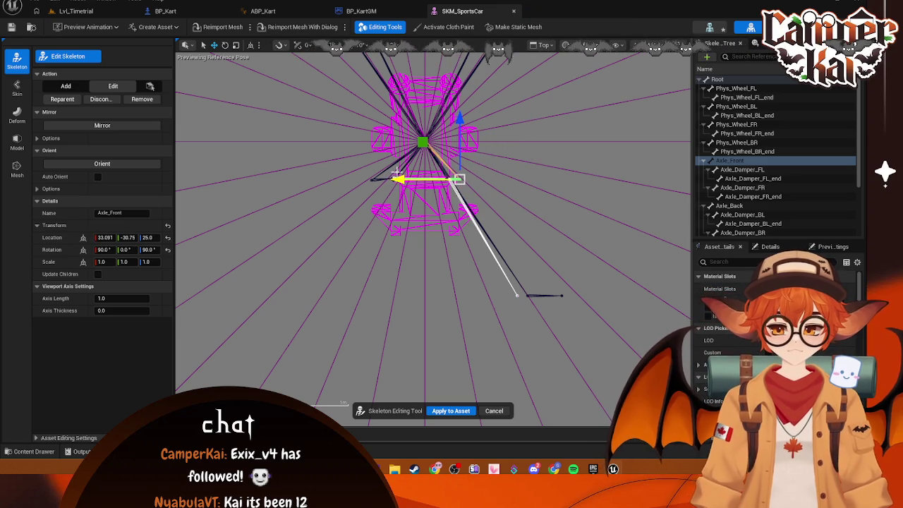
Move the Phys_Wheel_FL joint up and inward toward the kart body.
click(516, 295)
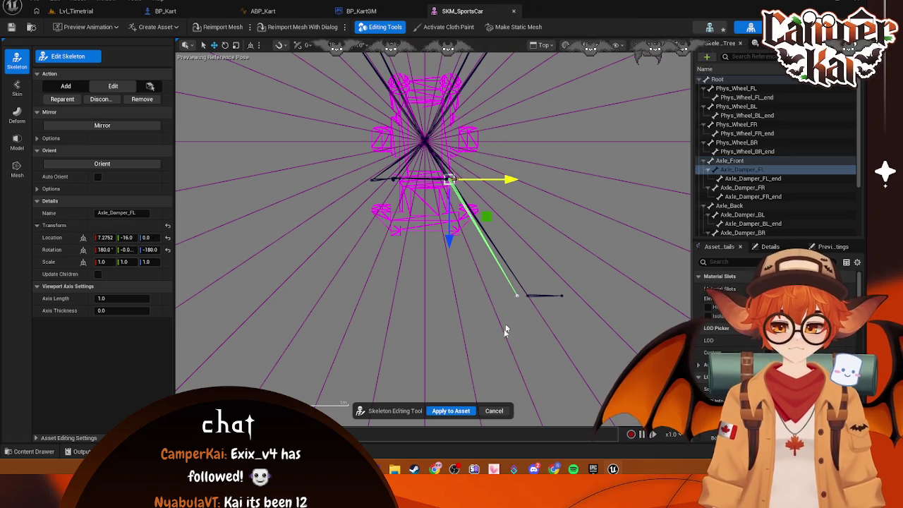
click(506, 329)
click(517, 294)
click(520, 302)
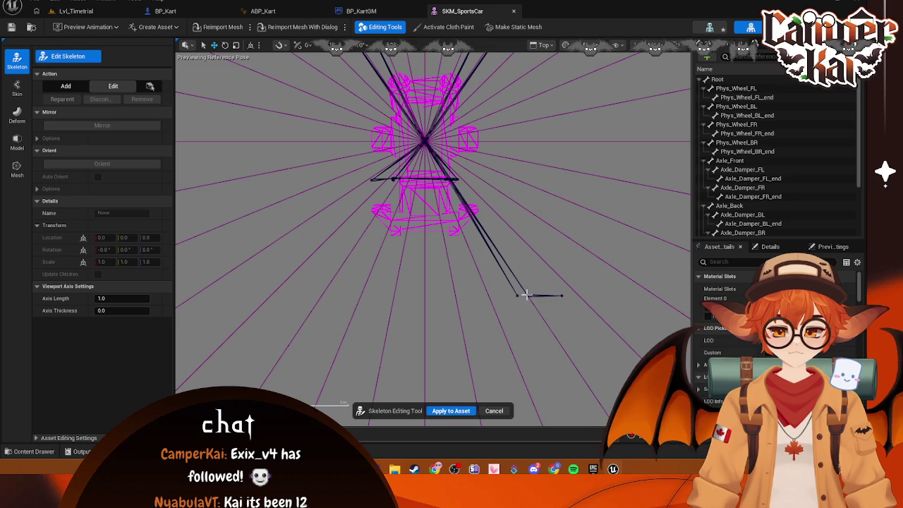
click(526, 295)
mouse_move(526, 295)
mouse_down()
mouse_move(515, 196)
mouse_move(516, 211)
mouse_up()
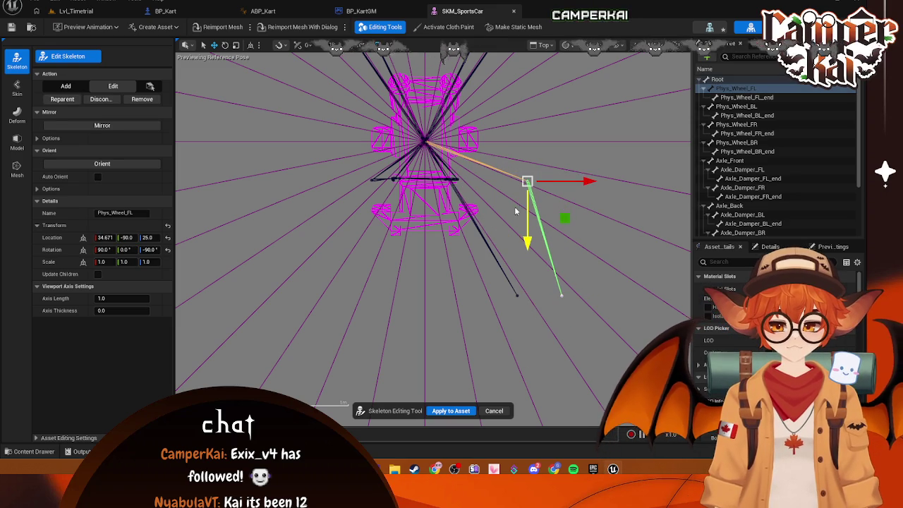
drag(588, 182, 516, 187)
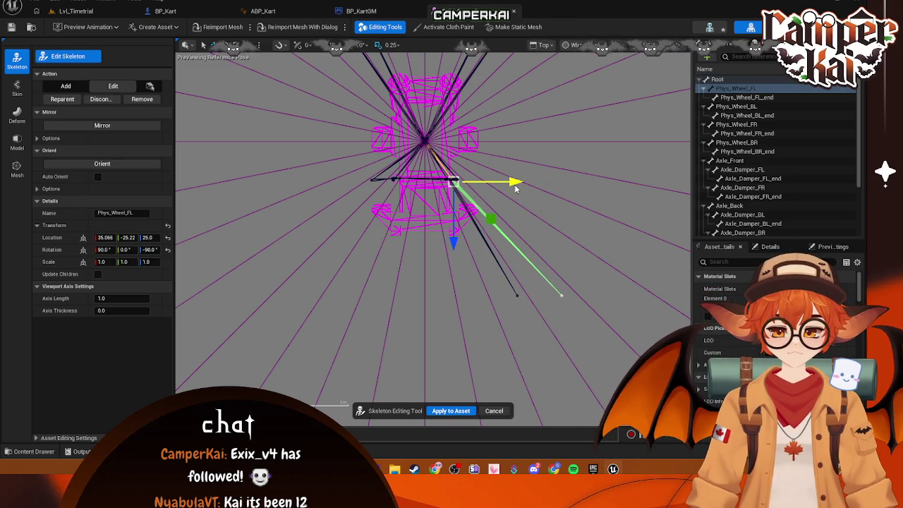
click(453, 241)
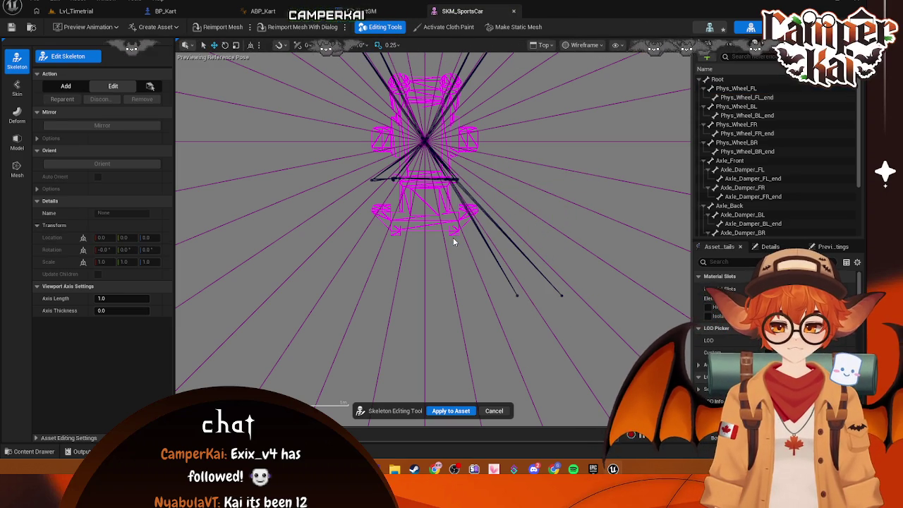
Pull the Axle_Damper_FL_end and Phys_Wheel_FL_end tips up and inward toward the axle.
click(460, 181)
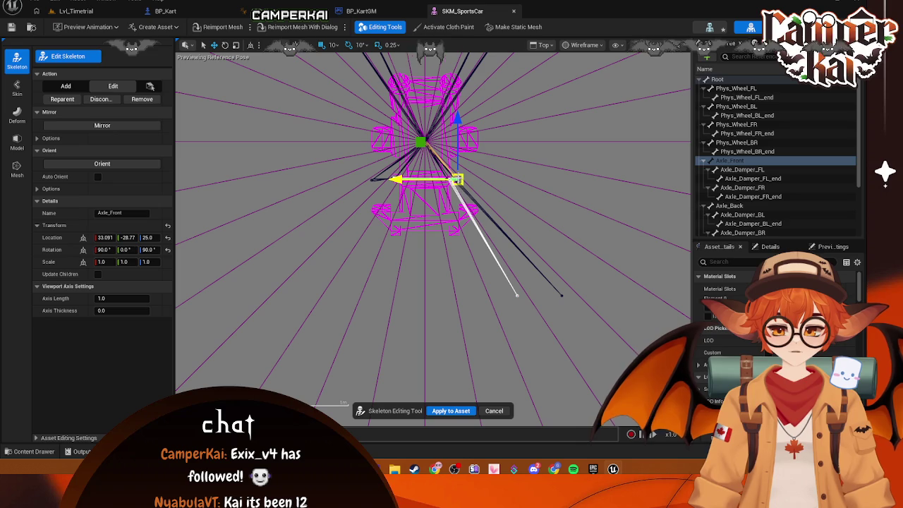
click(519, 320)
click(519, 299)
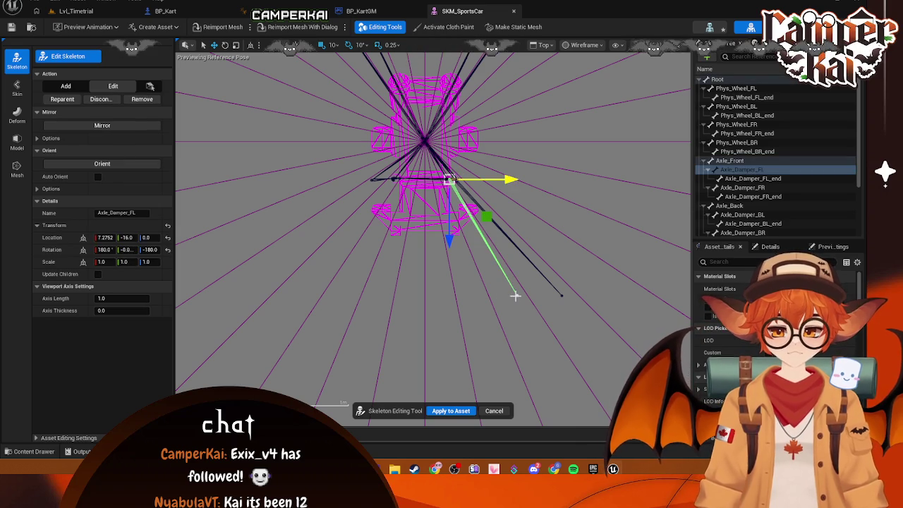
click(517, 295)
drag(516, 336, 520, 218)
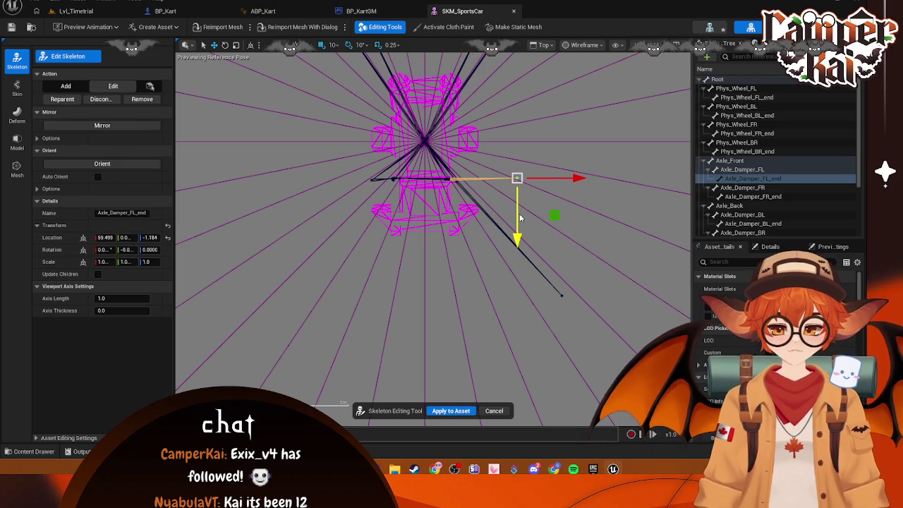
drag(581, 181, 513, 182)
click(562, 297)
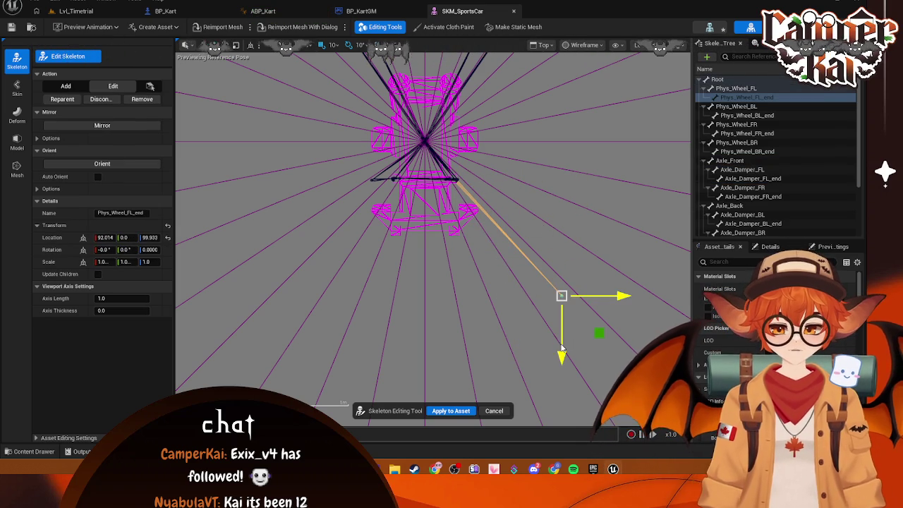
drag(562, 347, 561, 232)
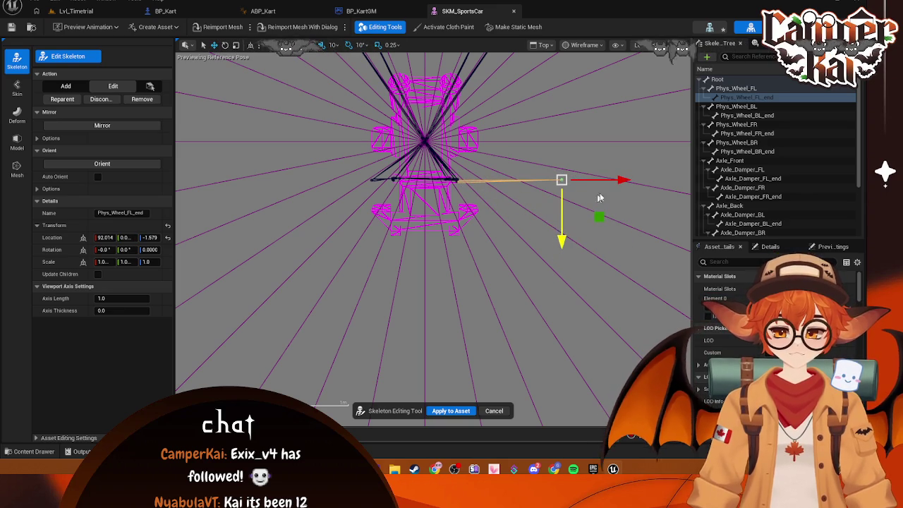
mouse_move(623, 180)
mouse_down()
mouse_move(549, 180)
mouse_move(541, 230)
mouse_up()
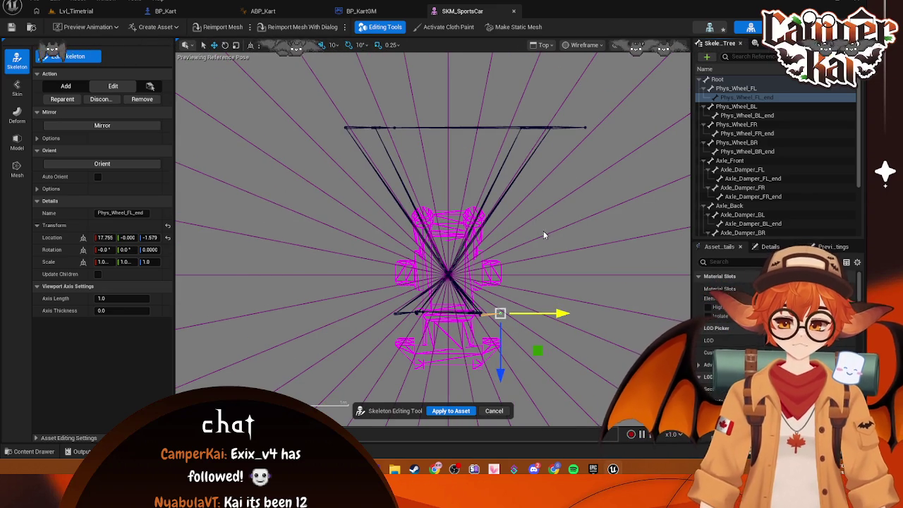
Lower the Phys_Wheel_BL_end tip to about 29.999, 0, 87.293.
click(351, 127)
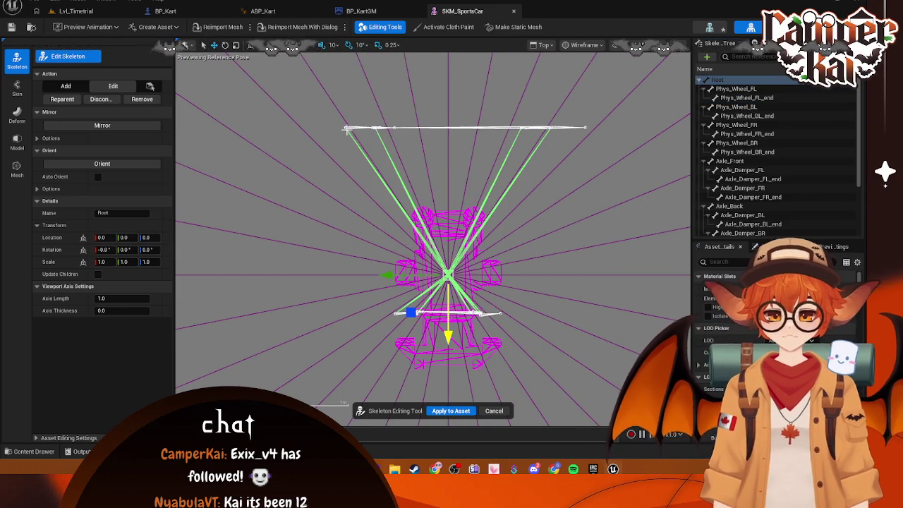
click(599, 129)
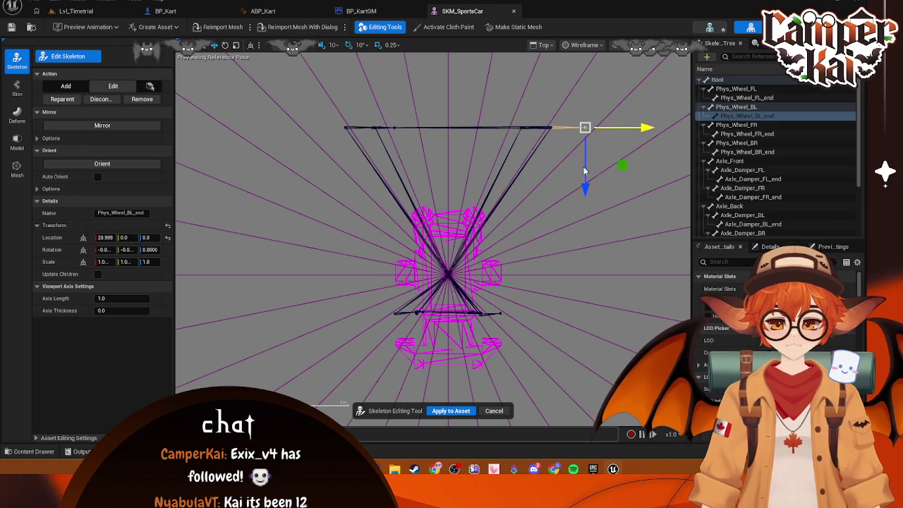
drag(584, 170, 601, 288)
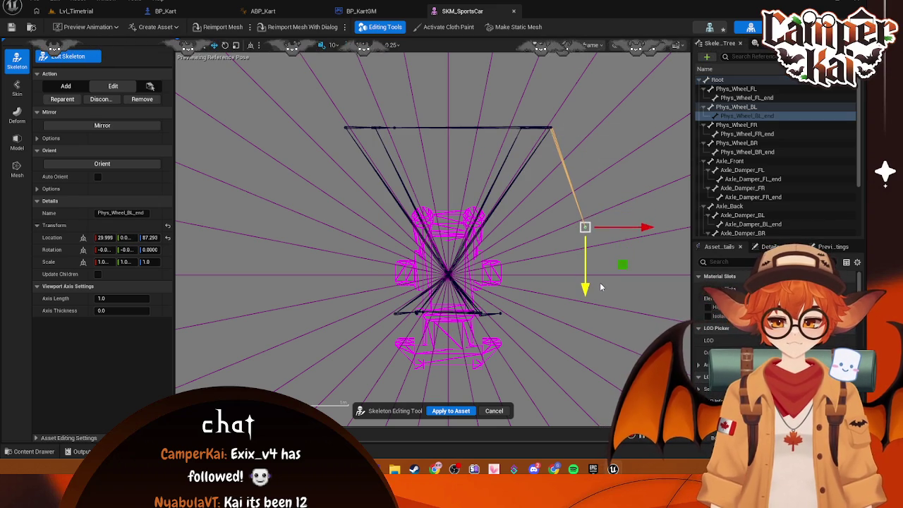
click(610, 230)
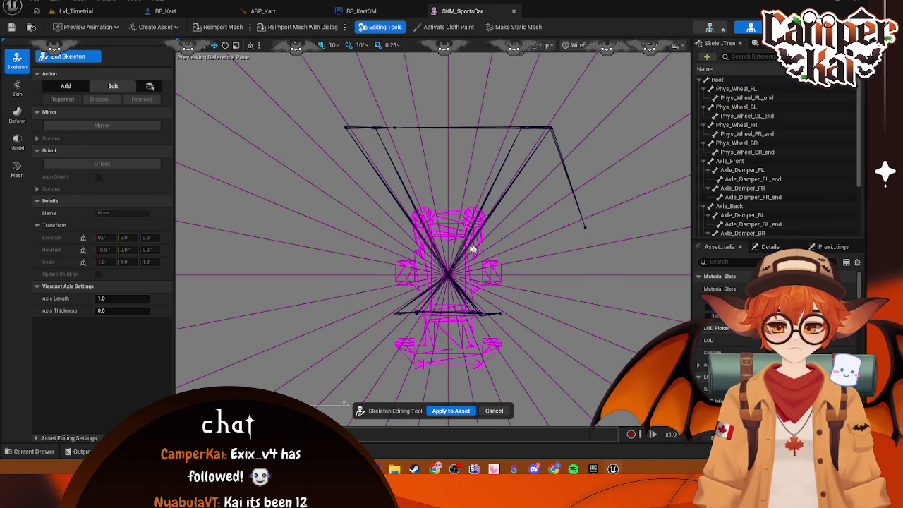
mouse_move(472, 248)
mouse_down()
mouse_move(516, 262)
mouse_move(534, 149)
mouse_move(518, 246)
mouse_move(511, 236)
mouse_move(518, 244)
mouse_move(528, 226)
mouse_up()
View the kart skeleton from below and nudge Phys_Wheel_FL slightly inward.
scroll(570, 63, down, 2)
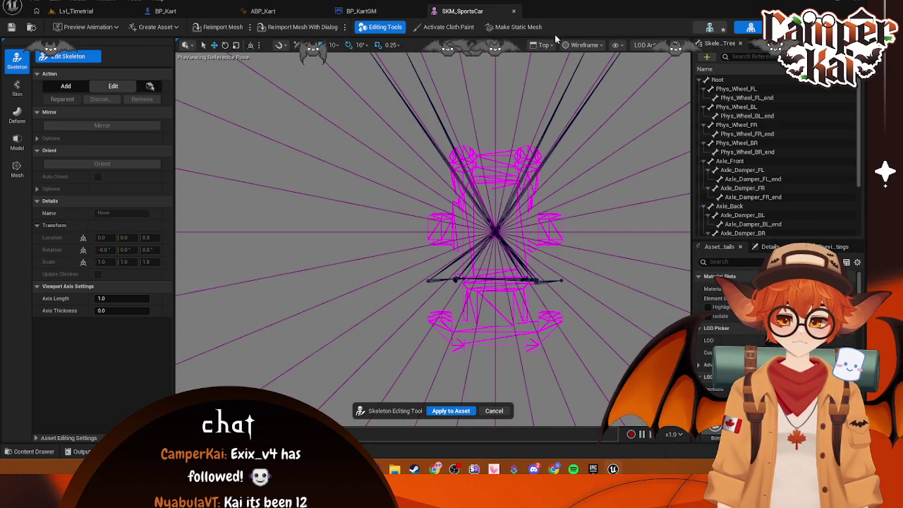
click(546, 45)
click(560, 110)
scroll(529, 194, down, 4)
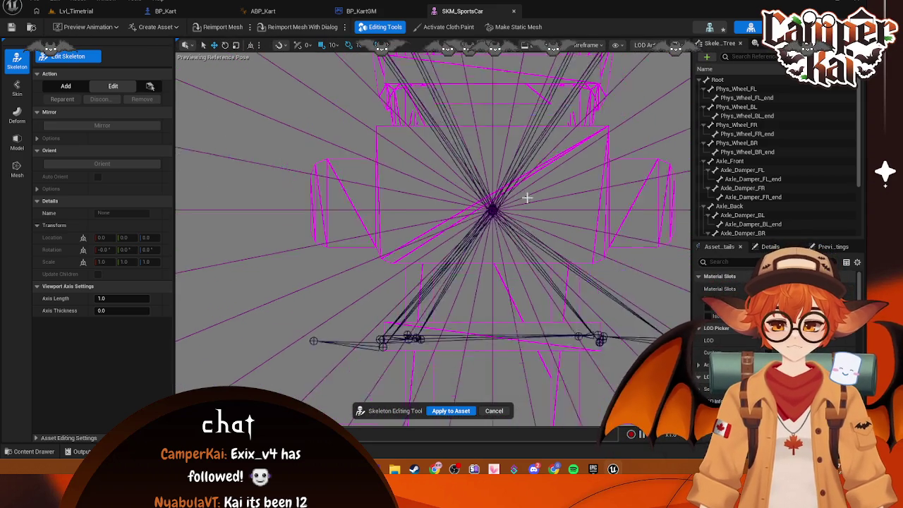
scroll(494, 240, up, 1)
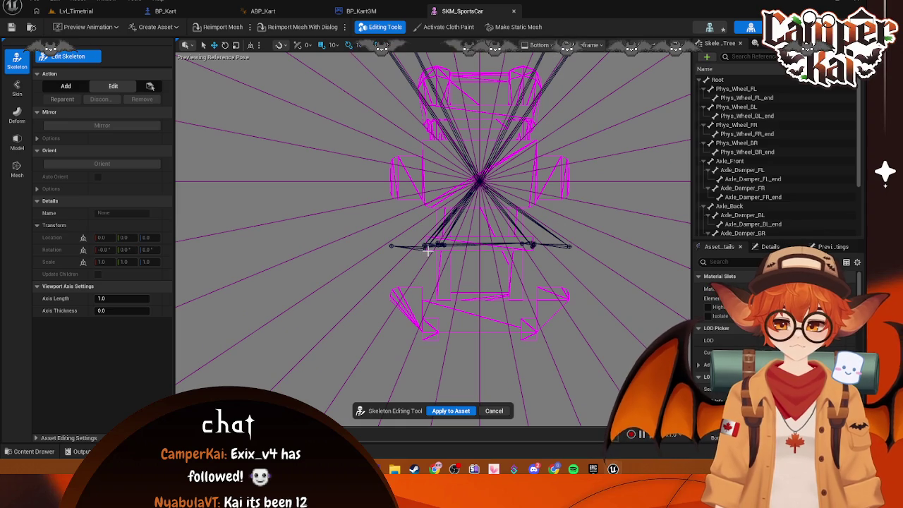
click(426, 251)
drag(426, 248, 424, 245)
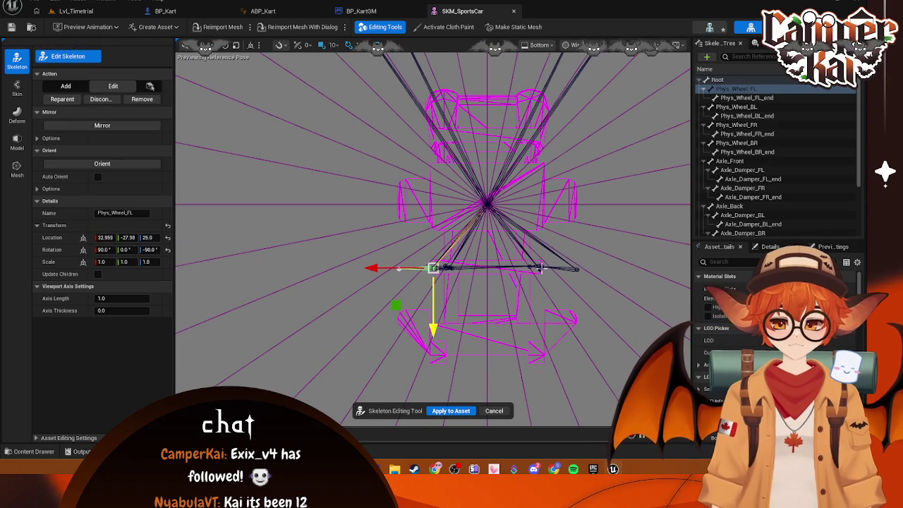
Move the Phys_Wheel_BR joint toward the kart body and slide it inward.
click(542, 268)
click(542, 268)
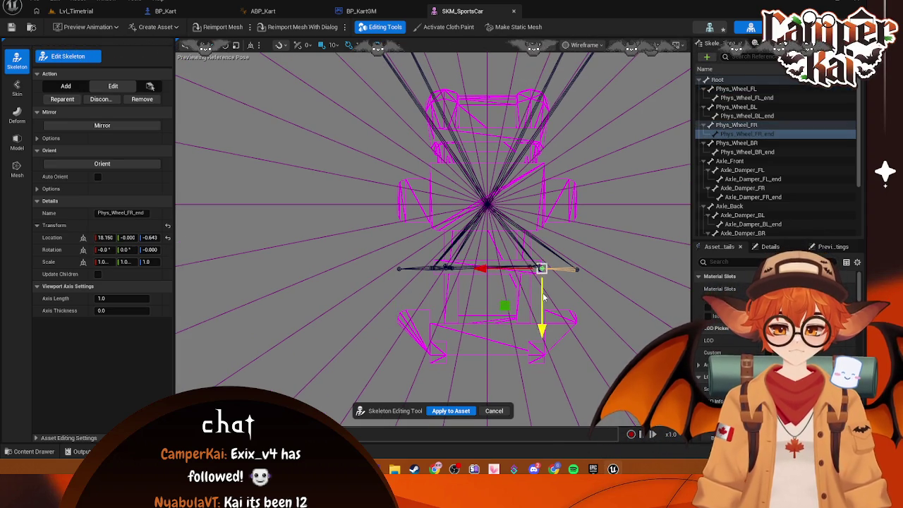
scroll(542, 289, down, 3)
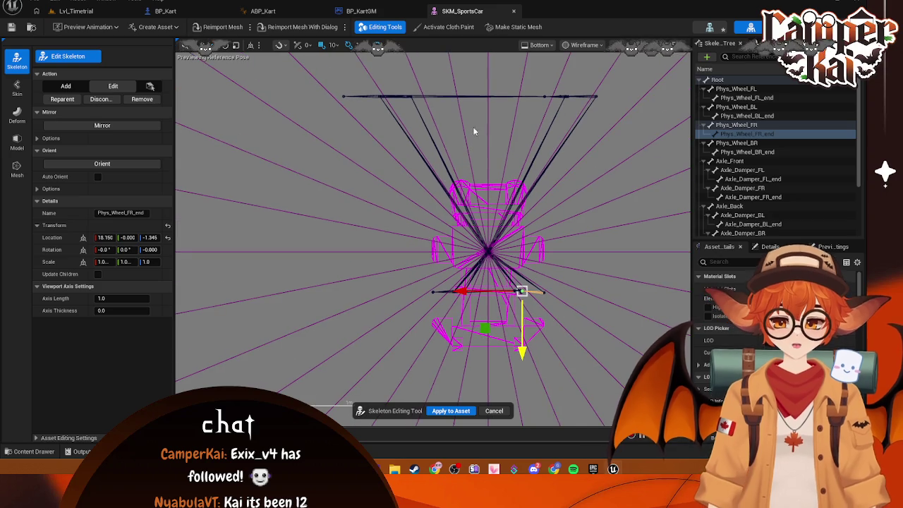
click(597, 96)
mouse_move(599, 176)
mouse_down()
mouse_move(607, 286)
mouse_move(611, 275)
mouse_up()
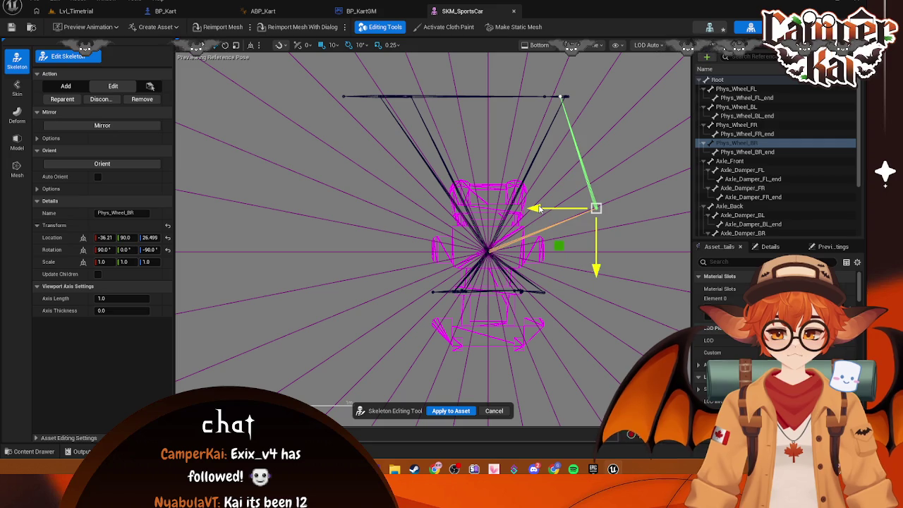
drag(538, 208, 485, 207)
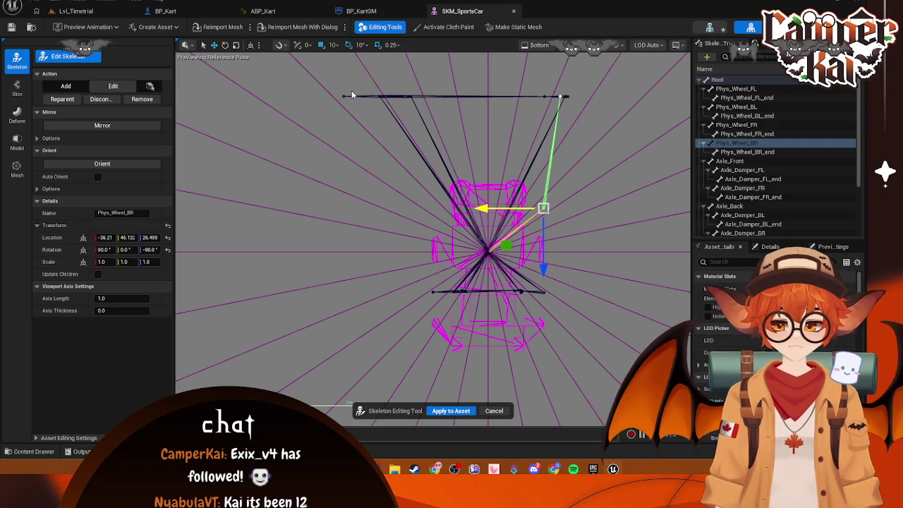
Pull the Axle_Damper_BR_end tip down toward the body and slide it sideways.
scroll(561, 98, up, 2)
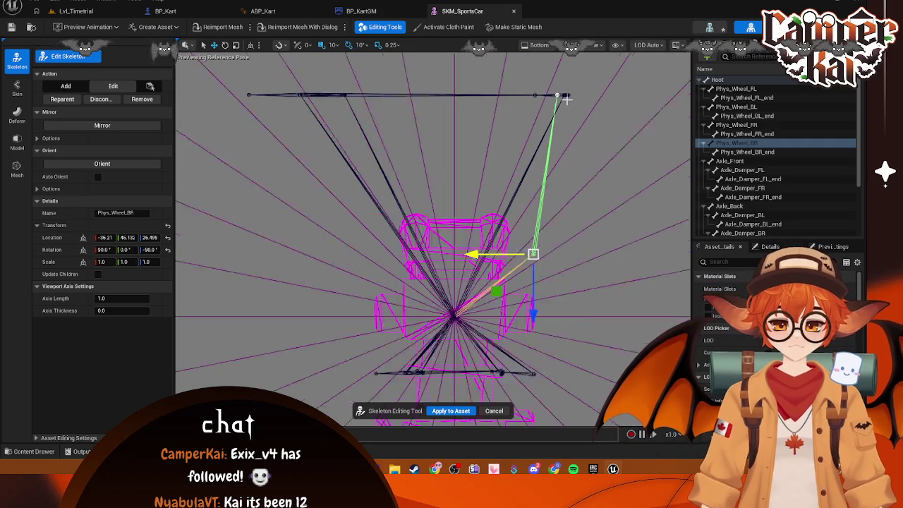
click(556, 96)
scroll(561, 100, up, 2)
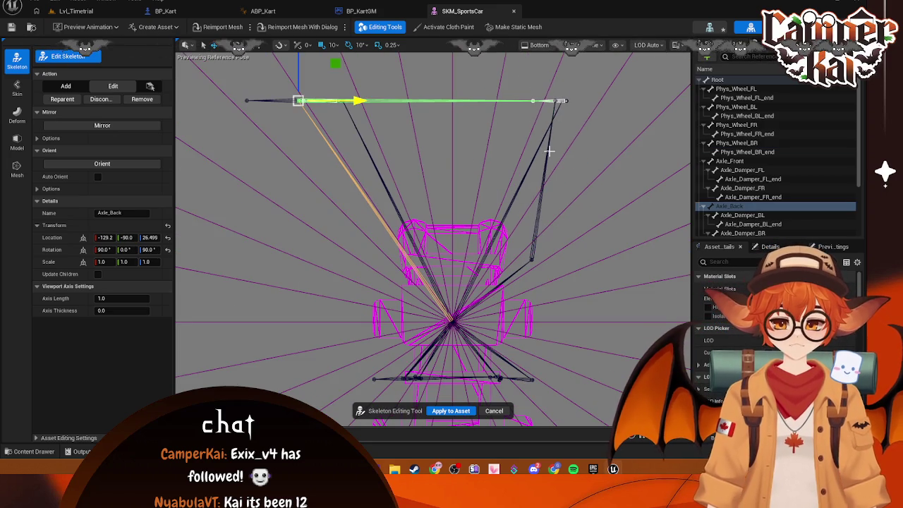
click(532, 101)
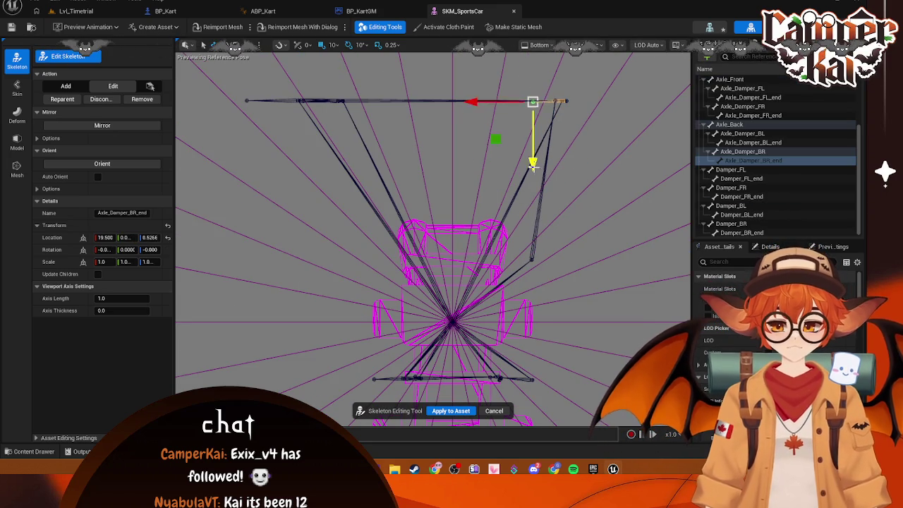
drag(533, 164, 541, 305)
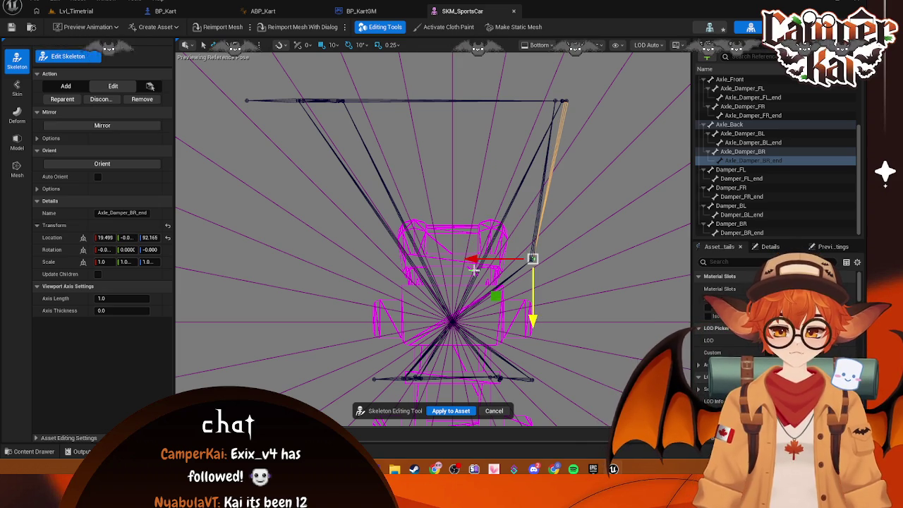
scroll(475, 268, up, 2)
drag(480, 265, 427, 266)
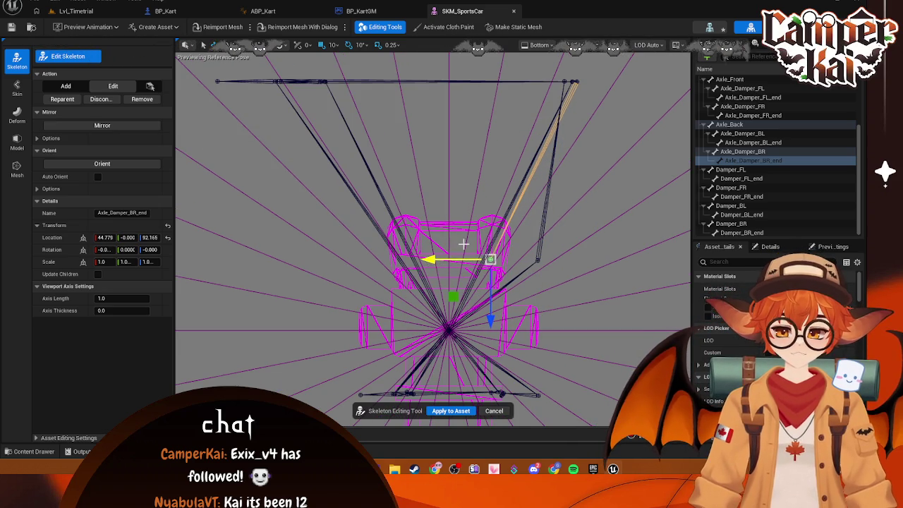
click(583, 85)
Bring Phys_Wheel_BR_end to 19.136, 0, -0.994 and Damper_BR_end to 28.111, -39.95, 91.755.
click(566, 80)
drag(564, 144, 564, 329)
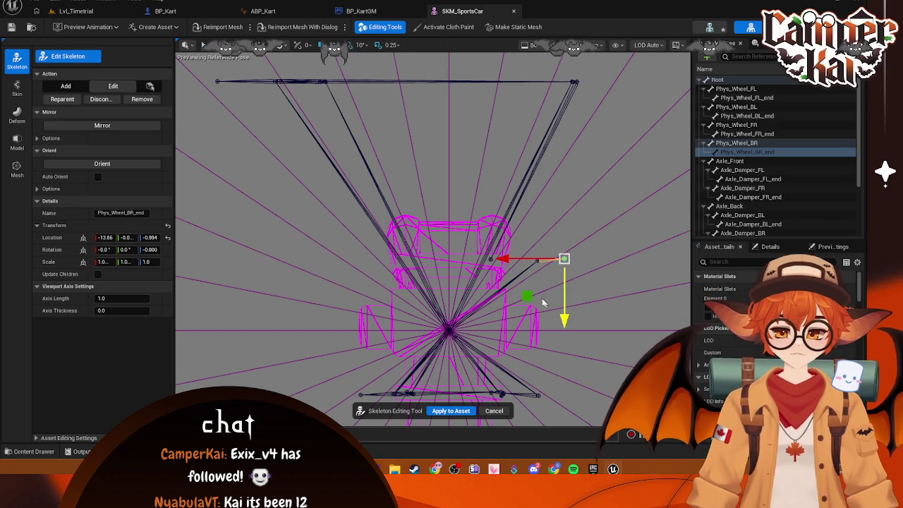
click(571, 80)
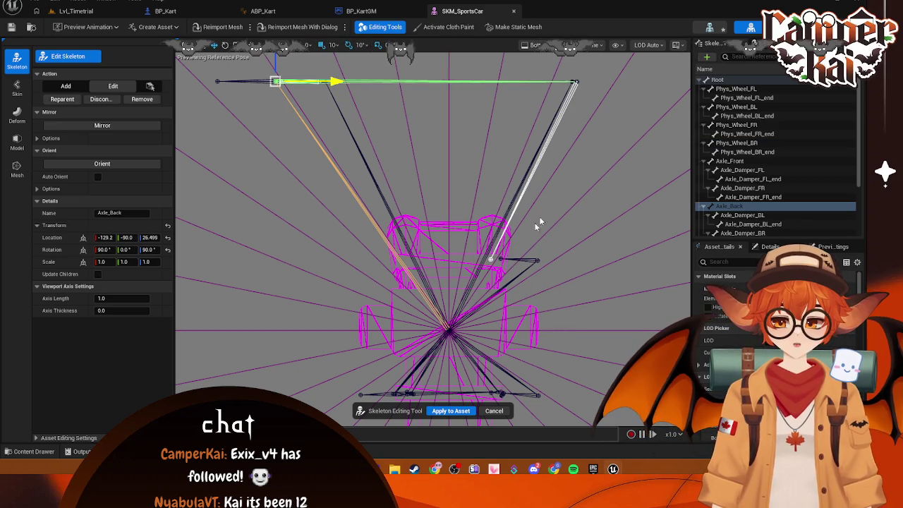
click(577, 80)
click(577, 206)
click(576, 82)
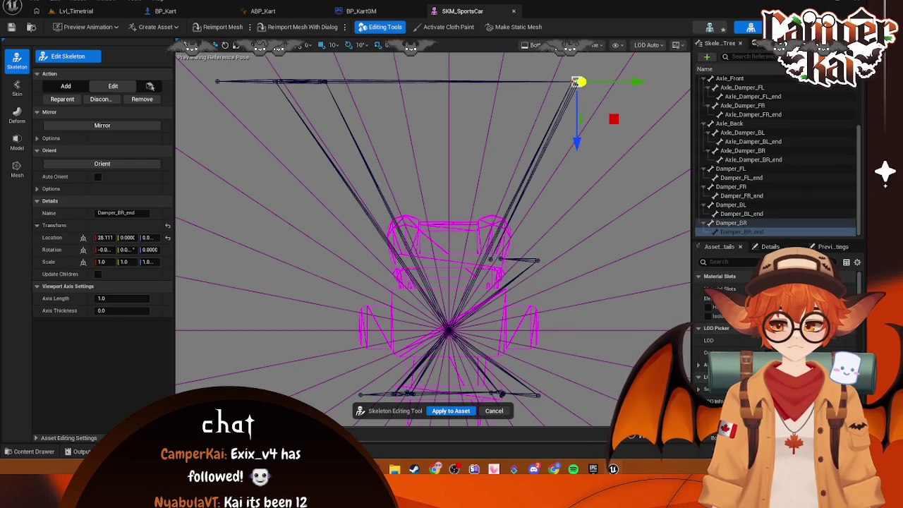
drag(591, 305, 580, 311)
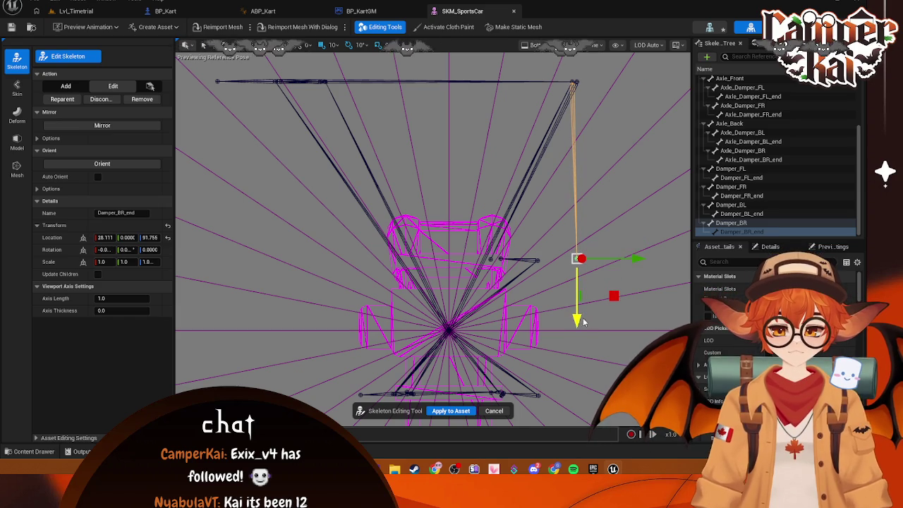
drag(635, 260, 558, 261)
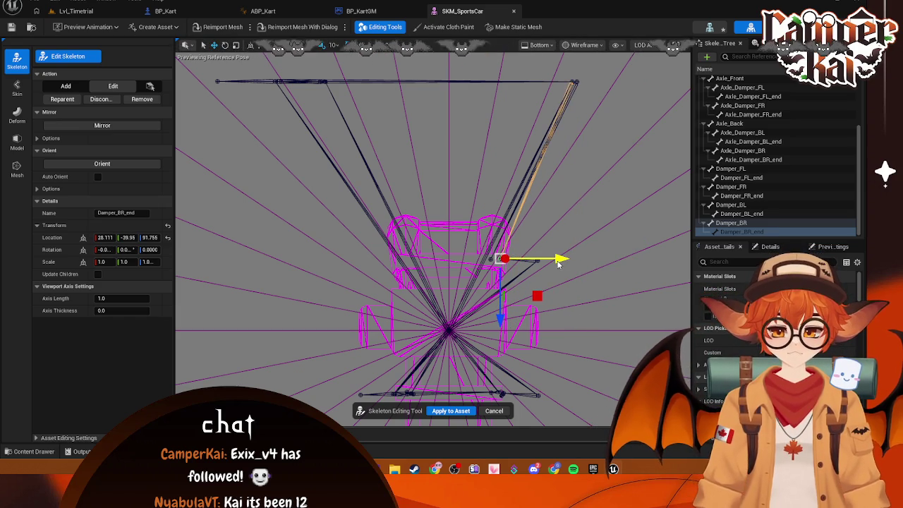
click(577, 80)
Move the Axle_Damper_BR and Damper_BR joints down and inward onto the kart body.
click(576, 154)
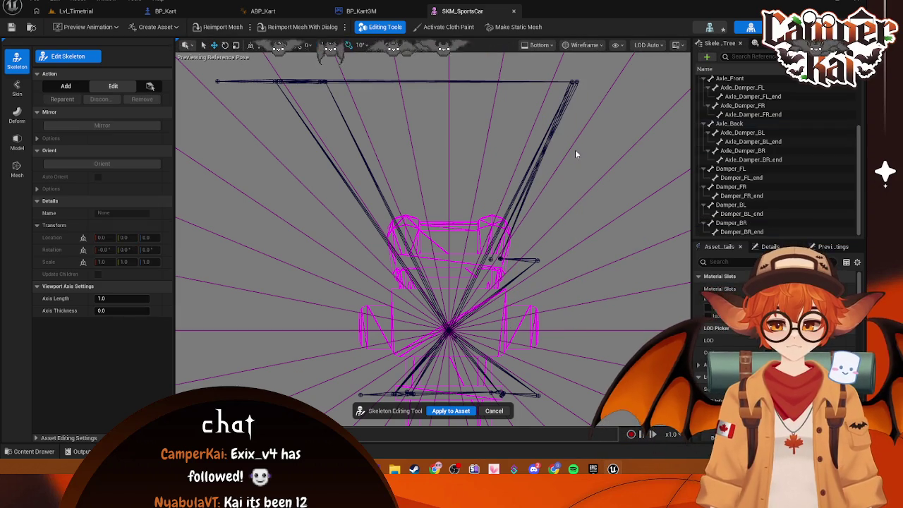
click(576, 83)
drag(578, 147, 592, 324)
drag(515, 258, 439, 263)
click(574, 80)
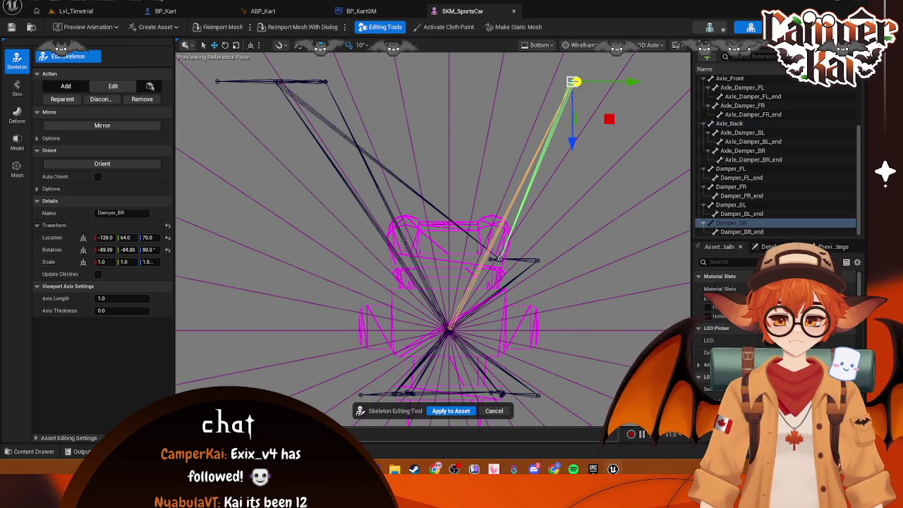
drag(574, 150, 586, 328)
mouse_move(635, 260)
mouse_down()
mouse_move(570, 267)
mouse_move(570, 121)
mouse_move(416, 91)
mouse_up()
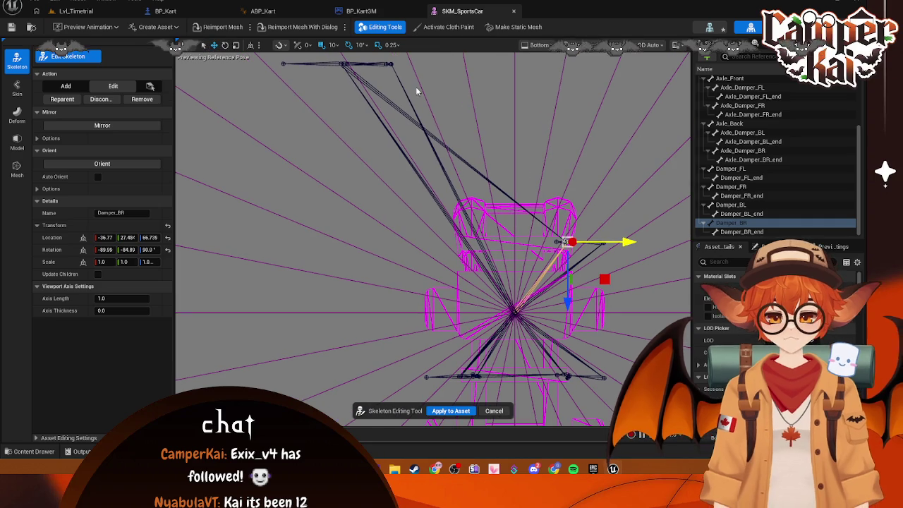
Select Damper_BL_end and Damper_BL together and move them onto the car.
click(391, 64)
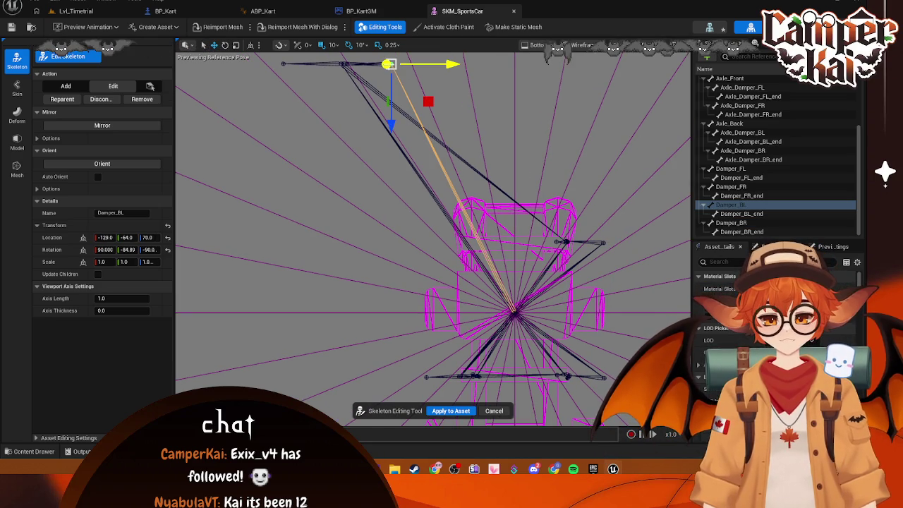
drag(419, 39, 453, 115)
click(423, 141)
scroll(420, 127, up, 5)
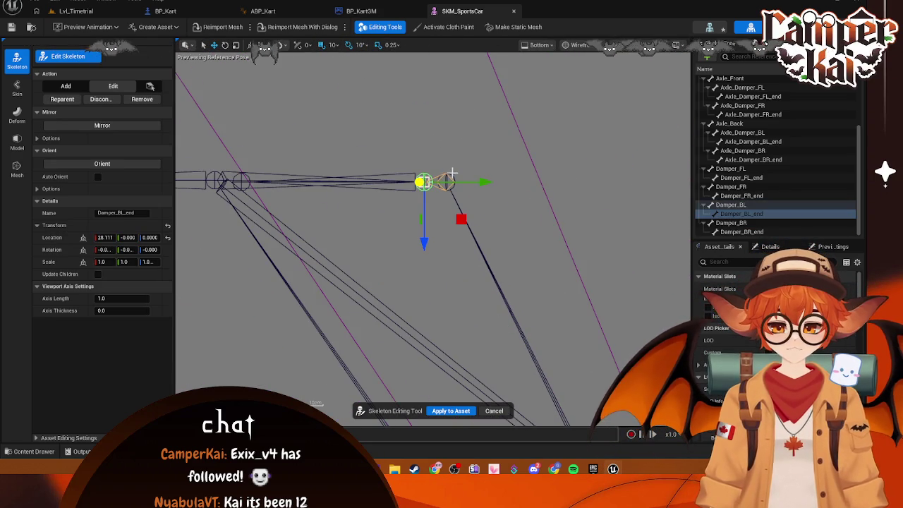
ctrl+click(453, 173)
scroll(451, 177, down, 2)
mouse_move(564, 294)
mouse_down()
mouse_move(529, 196)
mouse_move(366, 165)
mouse_move(408, 358)
mouse_up()
scroll(528, 196, down, 2)
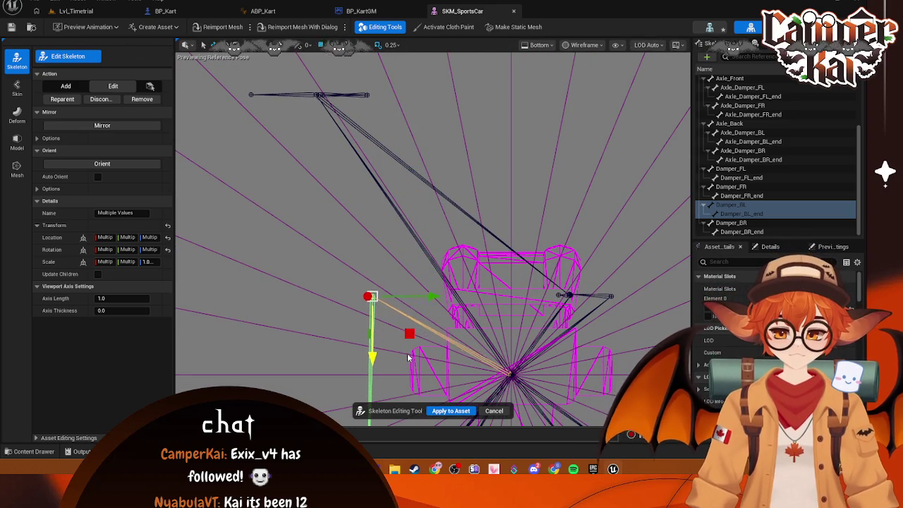
drag(433, 297, 527, 296)
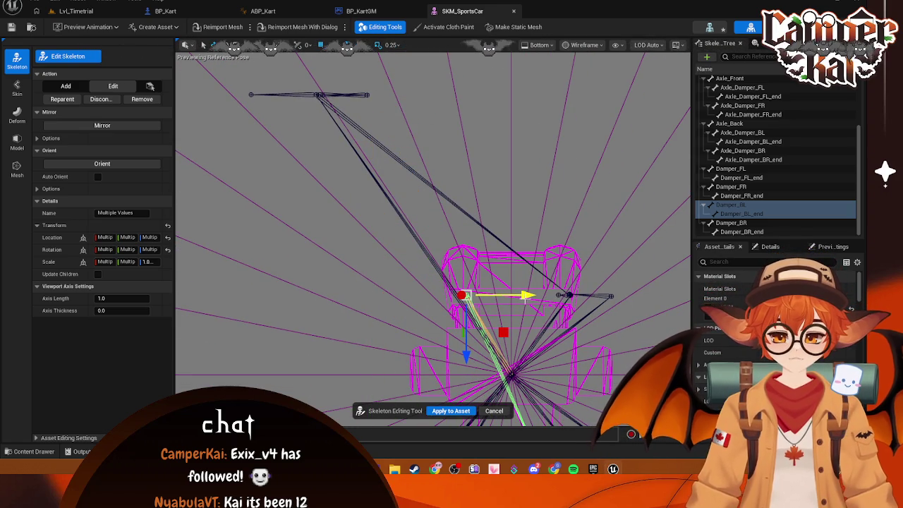
Pull the Axle_Damper_BL joint down beside the car to about 70.106, -15.5, -92.16.
click(367, 95)
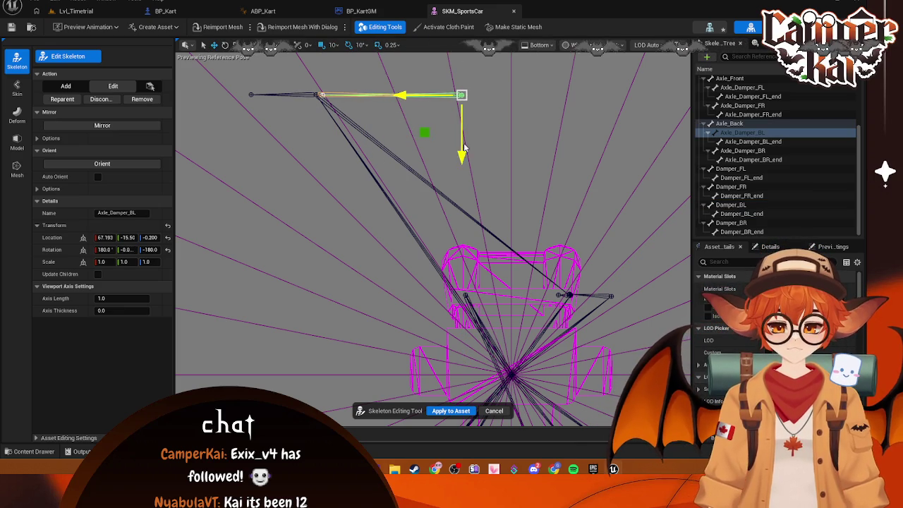
mouse_move(463, 147)
mouse_down()
mouse_move(464, 347)
mouse_move(480, 349)
mouse_up()
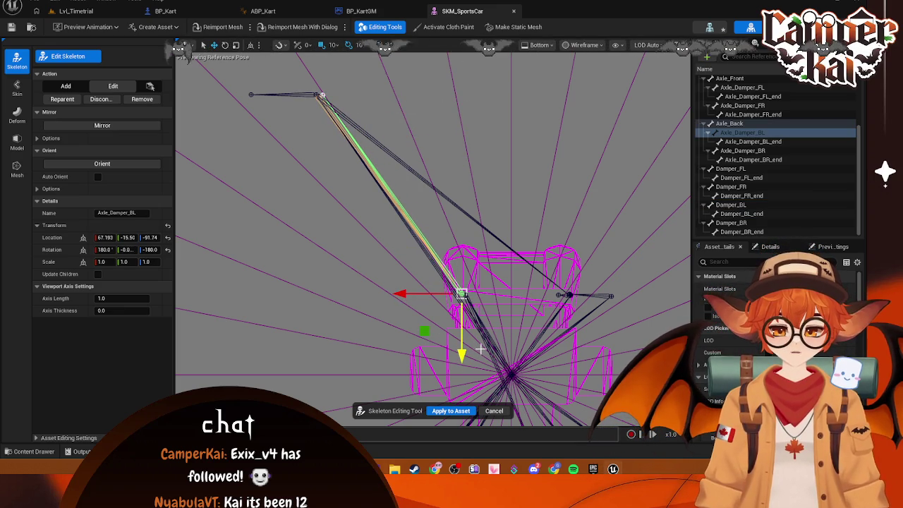
drag(417, 297, 386, 195)
Try moving Axle_Back and Axle_Damper_BL_end together toward the kart, then move them back up.
click(318, 93)
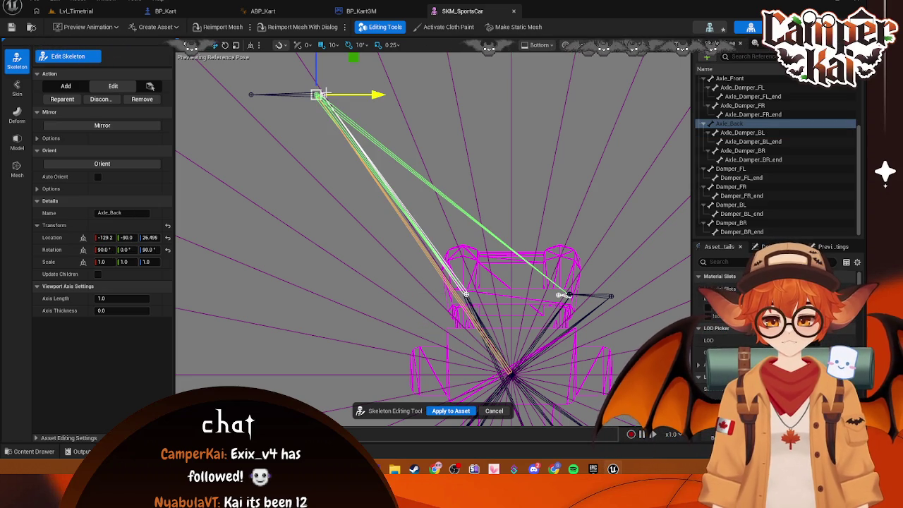
click(322, 89)
scroll(317, 90, up, 5)
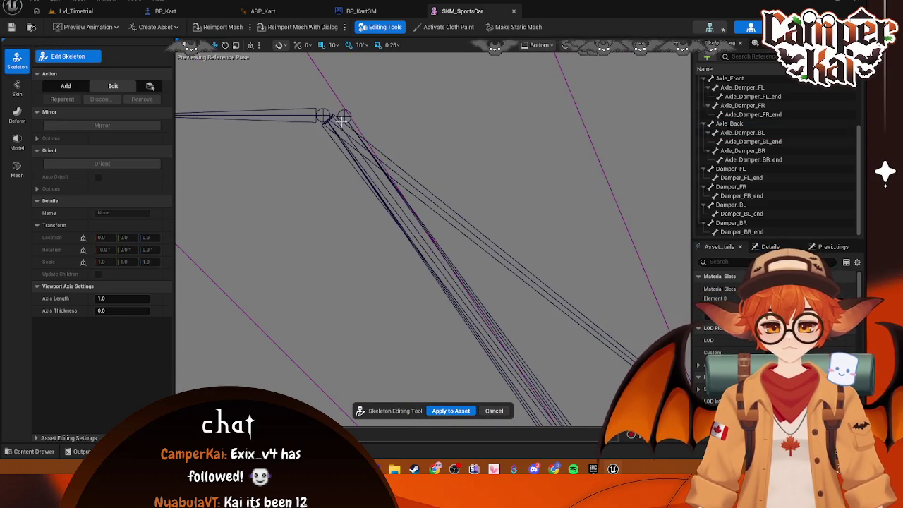
click(333, 114)
click(322, 110)
click(347, 111)
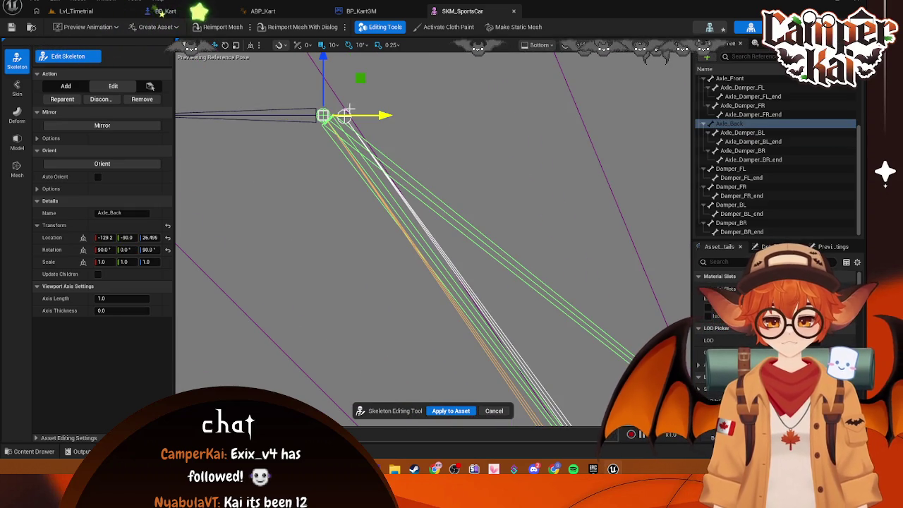
ctrl+click(343, 115)
scroll(381, 120, down, 5)
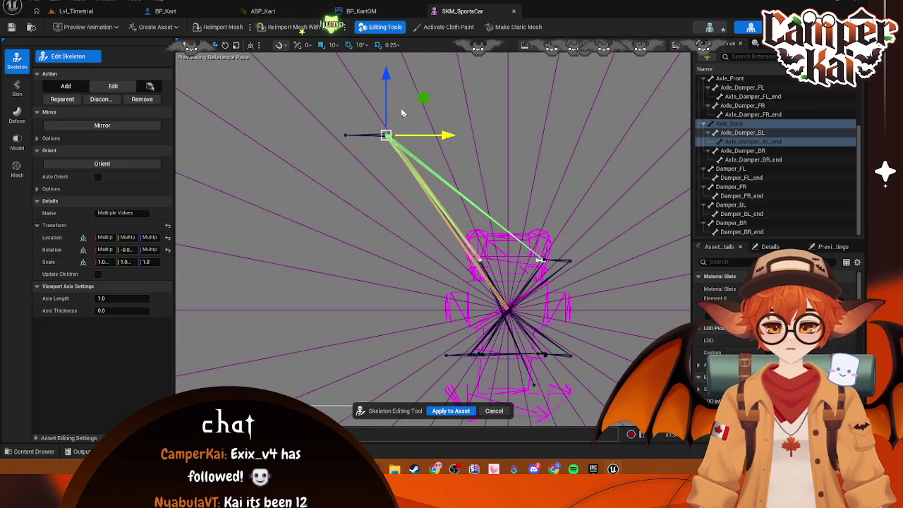
mouse_move(386, 73)
mouse_down()
mouse_move(384, 155)
mouse_move(406, 203)
mouse_up()
scroll(426, 153, down, 2)
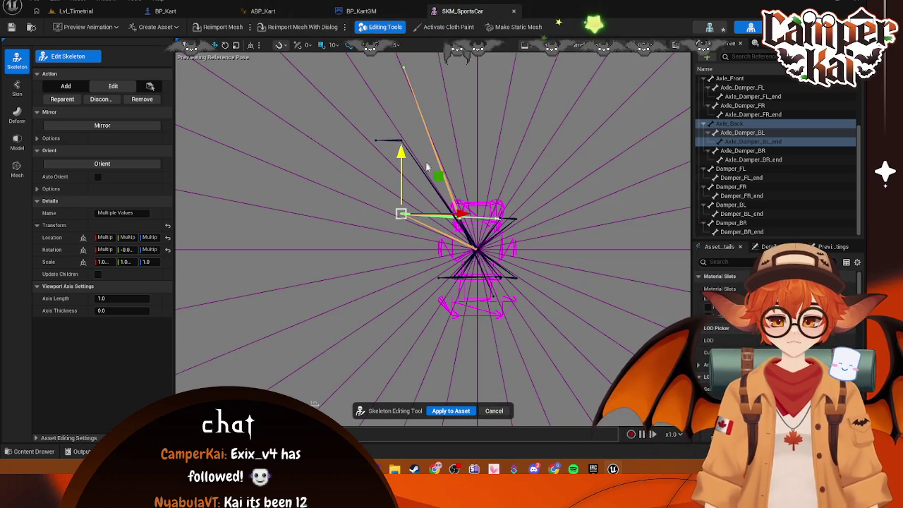
scroll(431, 177, up, 4)
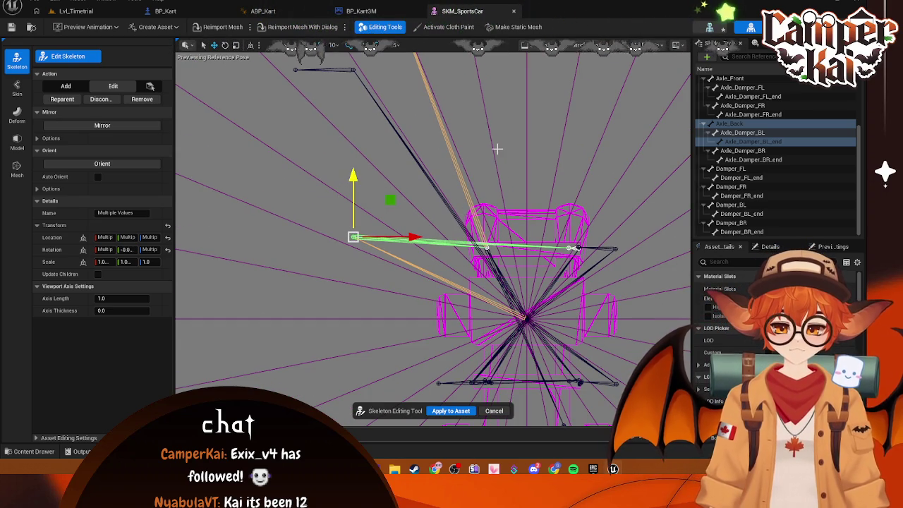
drag(353, 180, 353, 11)
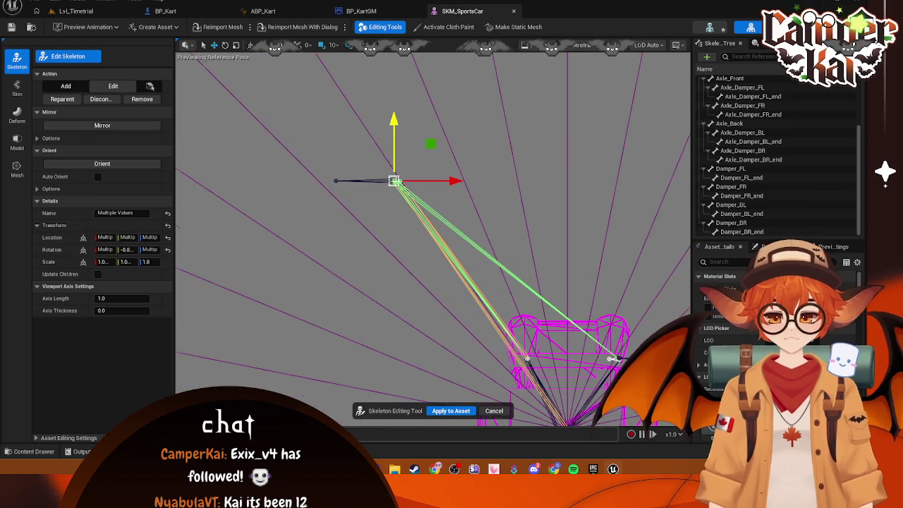
scroll(361, 176, up, 4)
Place Axle_Damper_BL_end on the car body at about 7.1092, -0.0, -0.062, and Phys_Wheel_BL beside it.
click(361, 175)
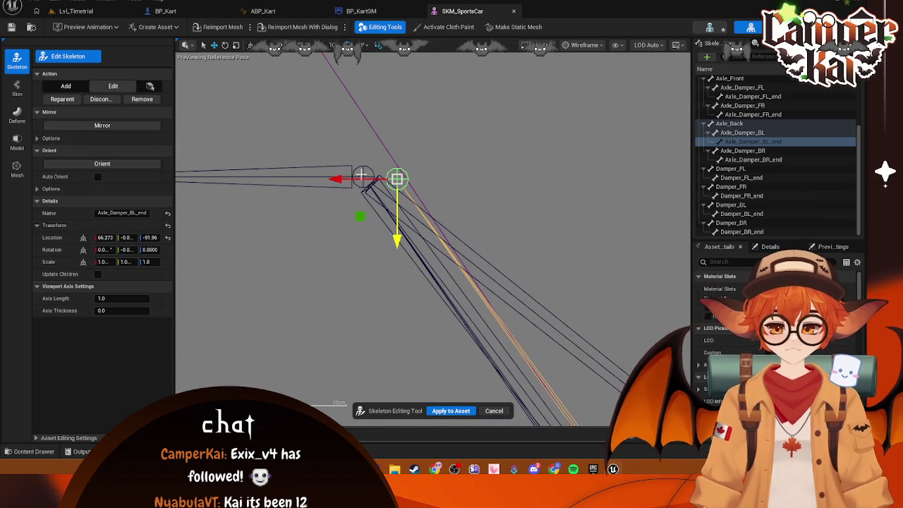
ctrl+click(361, 175)
key(alt+shift+j)
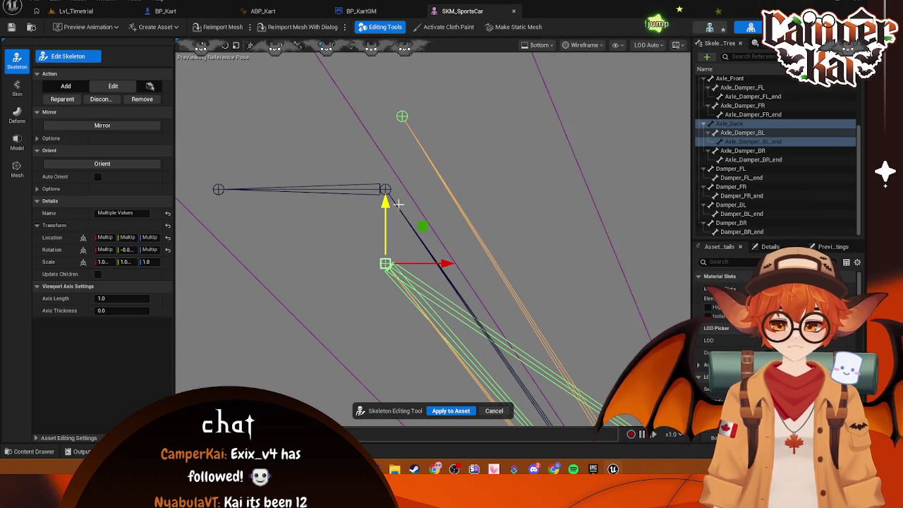
key(ctrl+z)
mouse_move(497, 191)
mouse_down()
mouse_move(529, 224)
mouse_move(466, 205)
mouse_up()
click(387, 172)
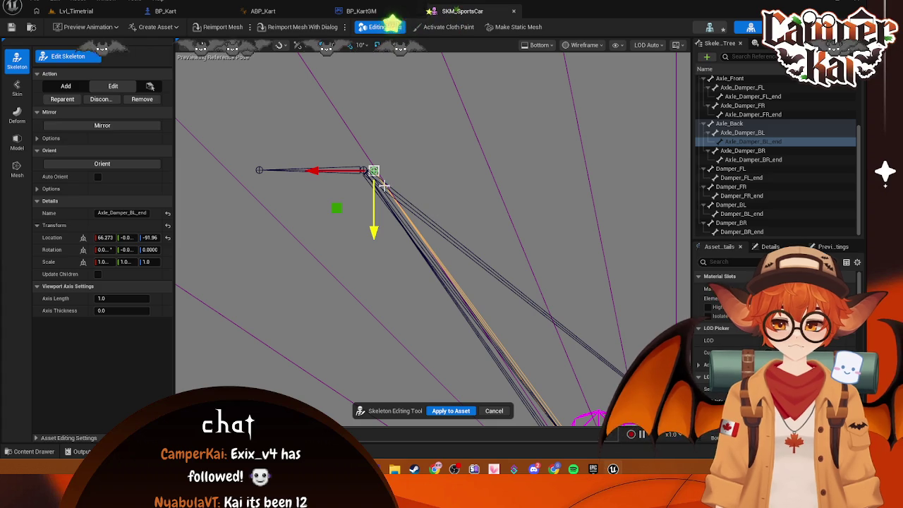
drag(376, 172, 490, 309)
scroll(388, 181, down, 3)
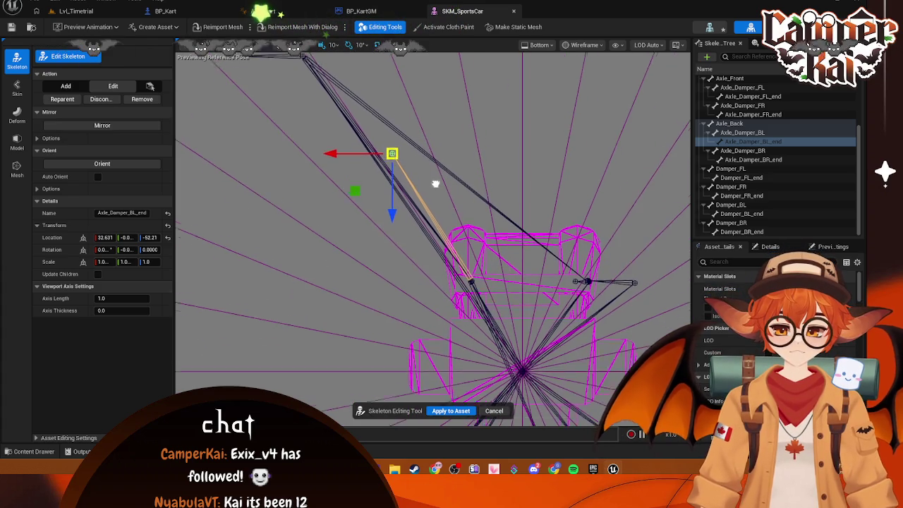
drag(390, 170, 456, 294)
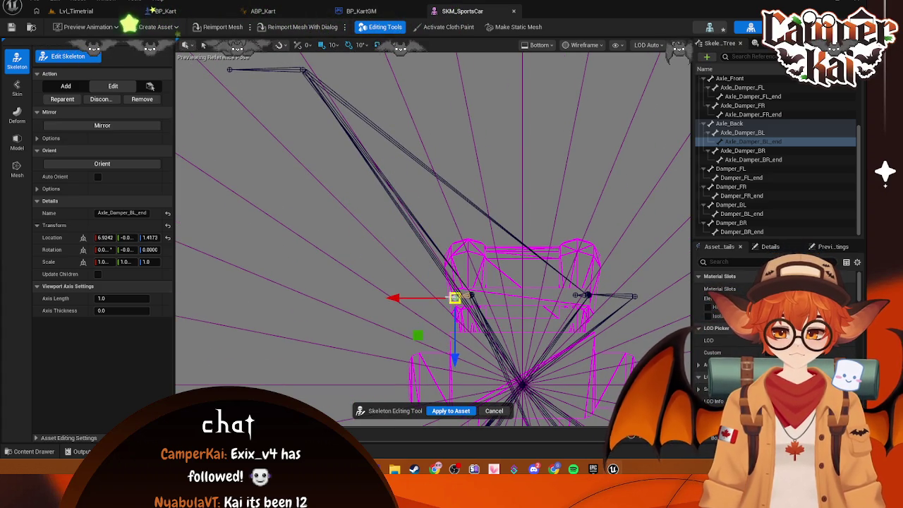
click(302, 71)
drag(302, 70, 461, 296)
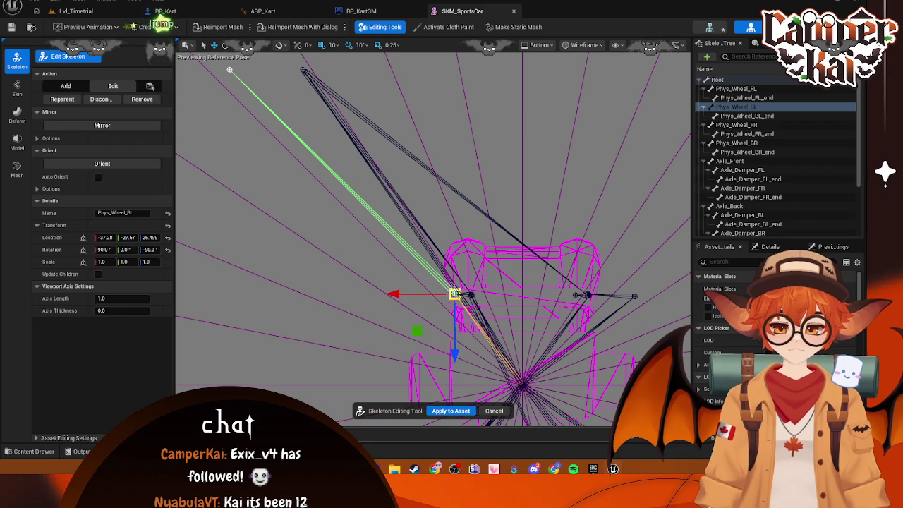
Drag Axle_Back and Phys_Wheel_BL_end onto the kart's rear-left corner, then return to Lvl_Timetrial.
click(303, 70)
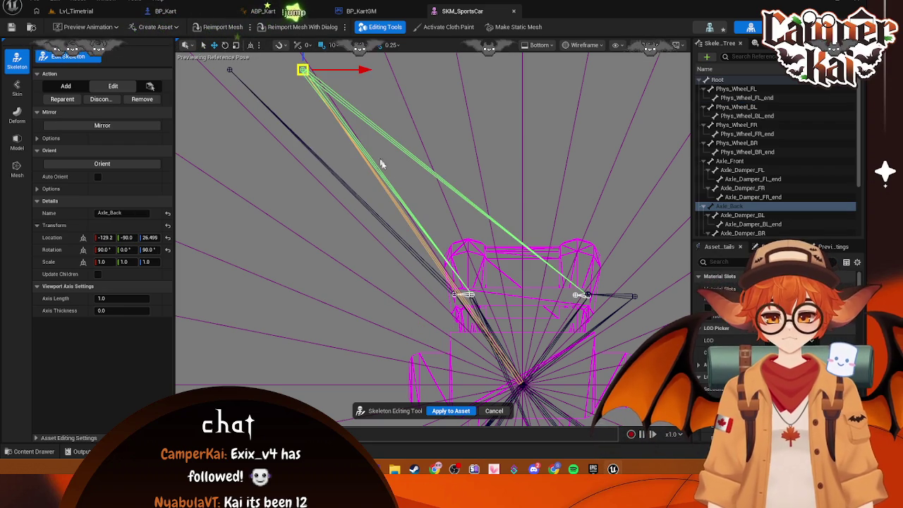
drag(302, 70, 455, 294)
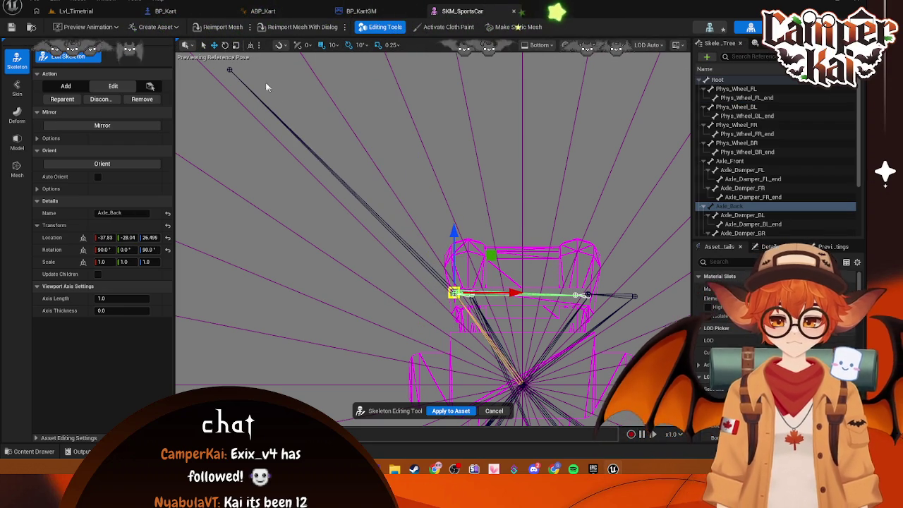
click(232, 71)
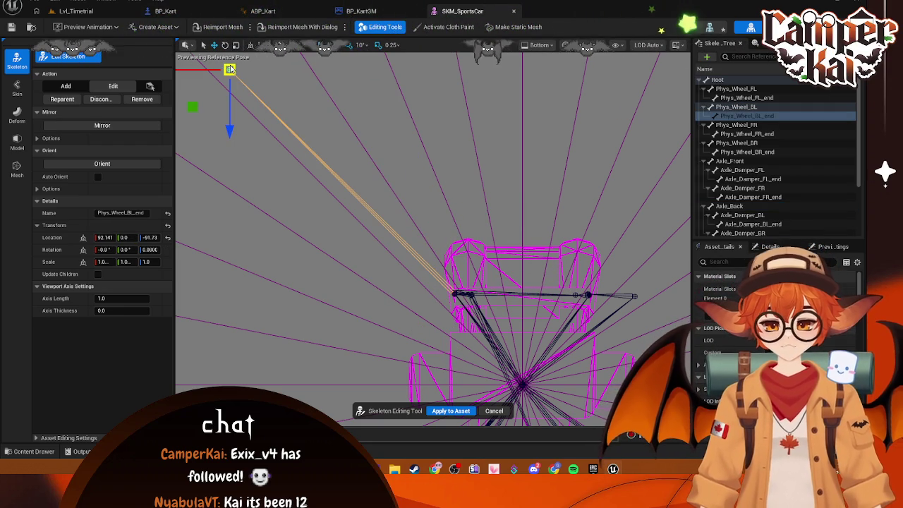
drag(250, 99, 431, 319)
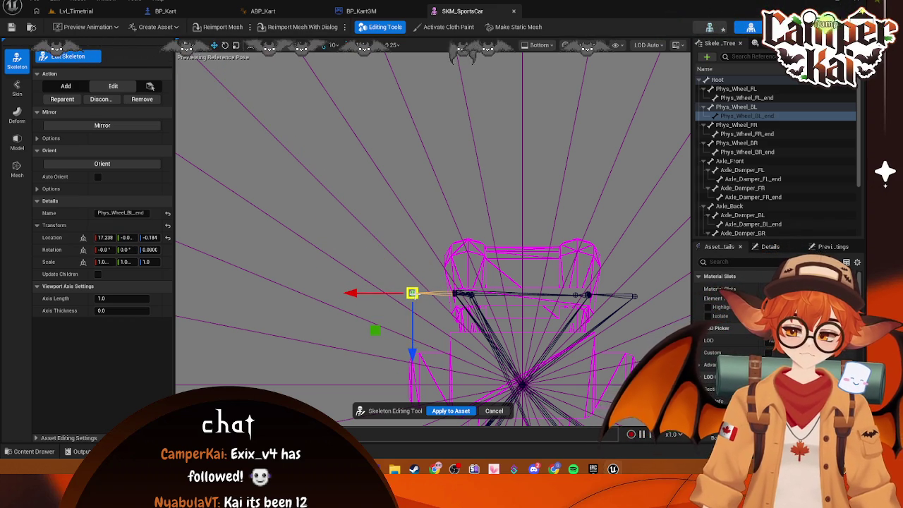
scroll(427, 216, down, 3)
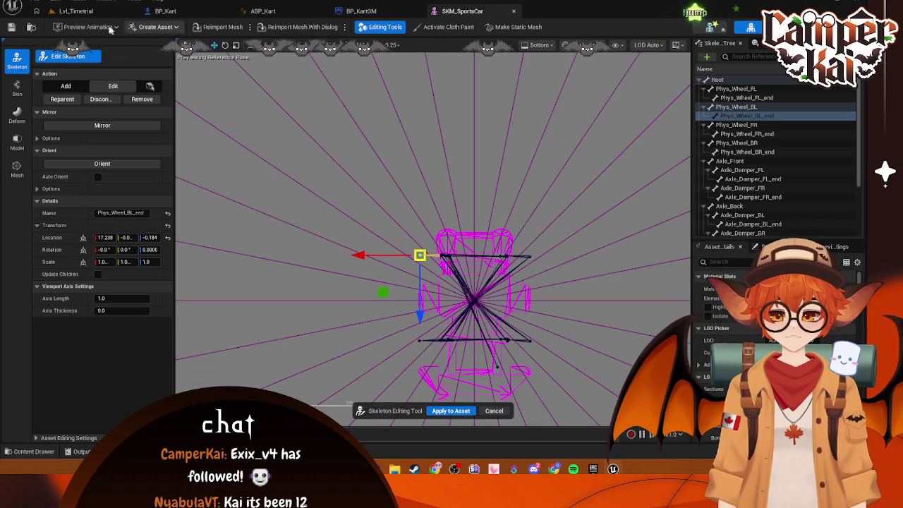
click(83, 13)
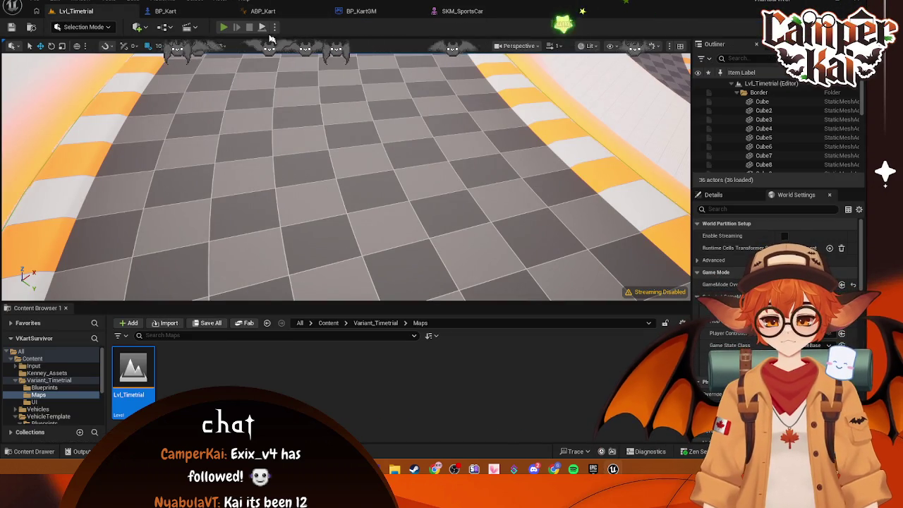
Briefly start and stop a test play, then look through the open kart asset tabs.
key(alt+p)
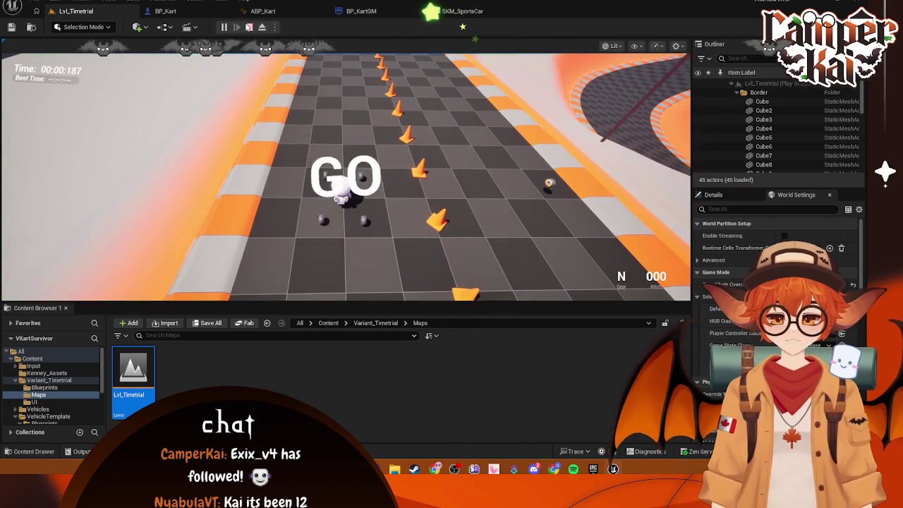
key(Escape)
click(463, 11)
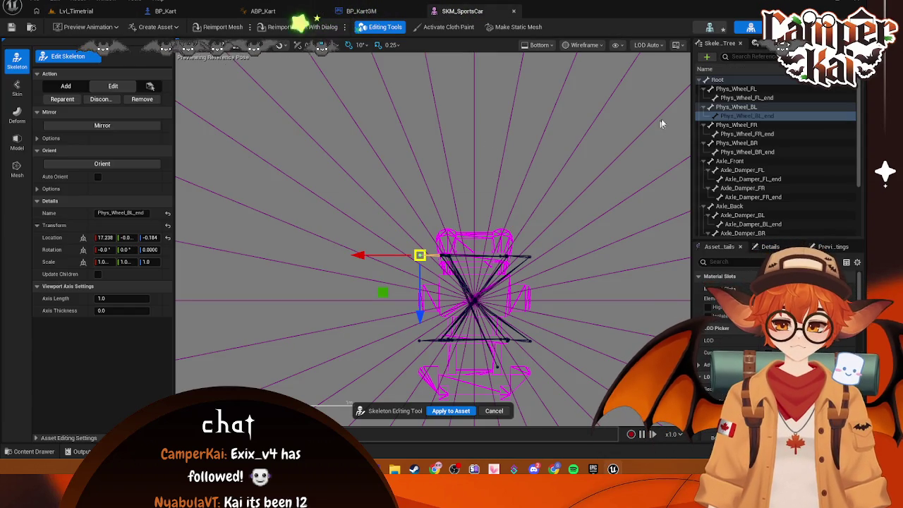
click(368, 14)
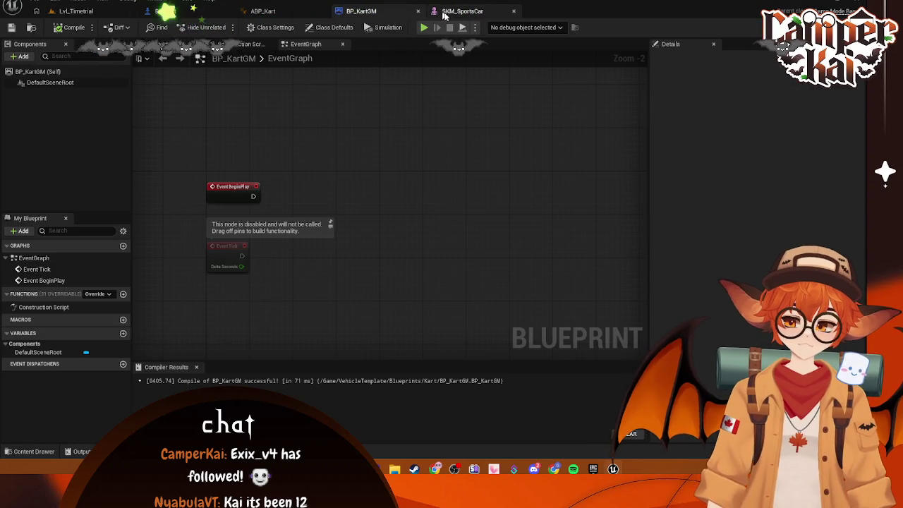
click(445, 12)
click(164, 11)
click(274, 13)
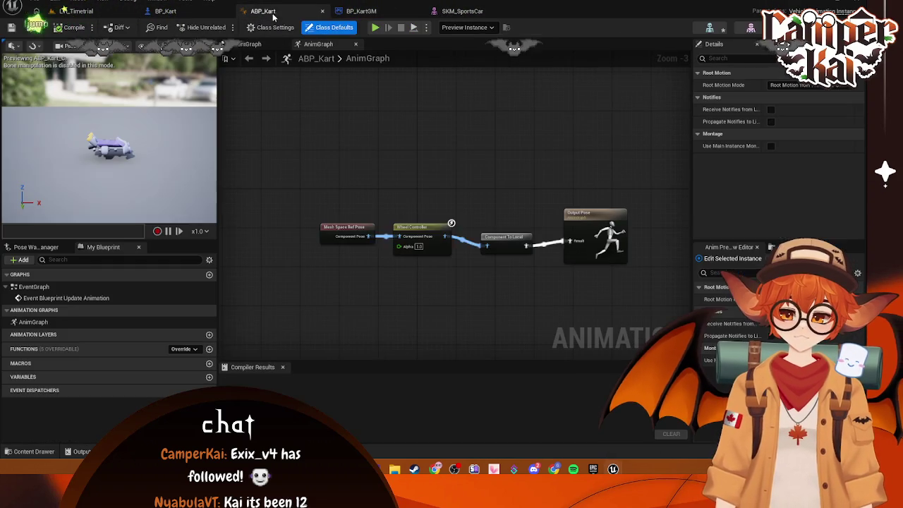
click(359, 11)
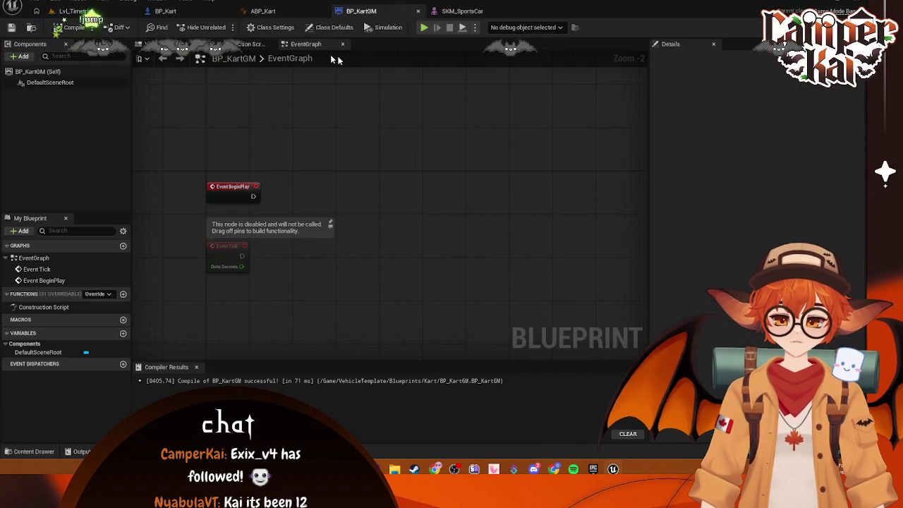
click(153, 12)
click(106, 11)
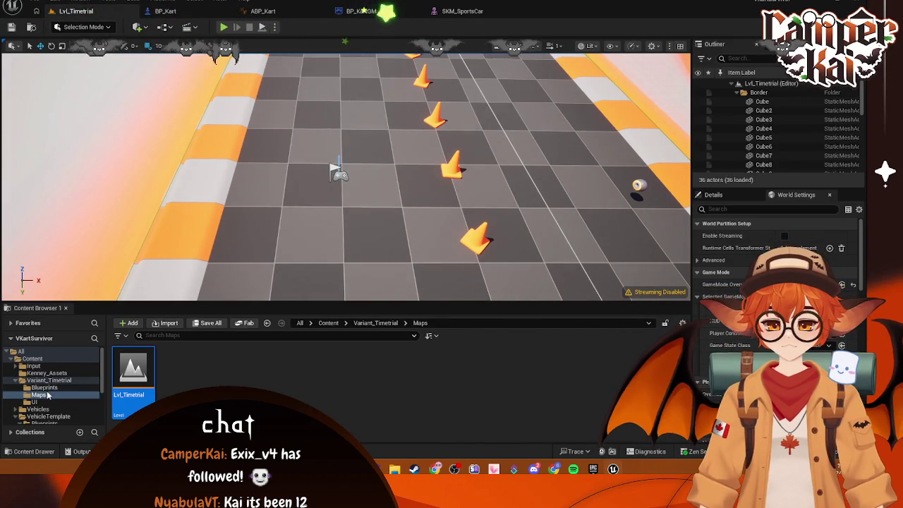
Open BP_Kart from the Kart folder and reset its vehicle mesh's Skeletal Mesh to SKM_SportsCar.
scroll(47, 367, down, 5)
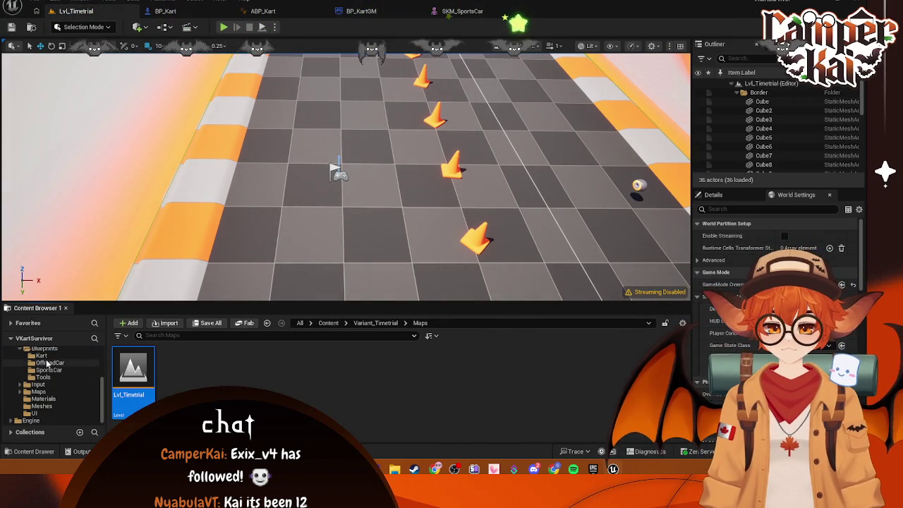
click(43, 355)
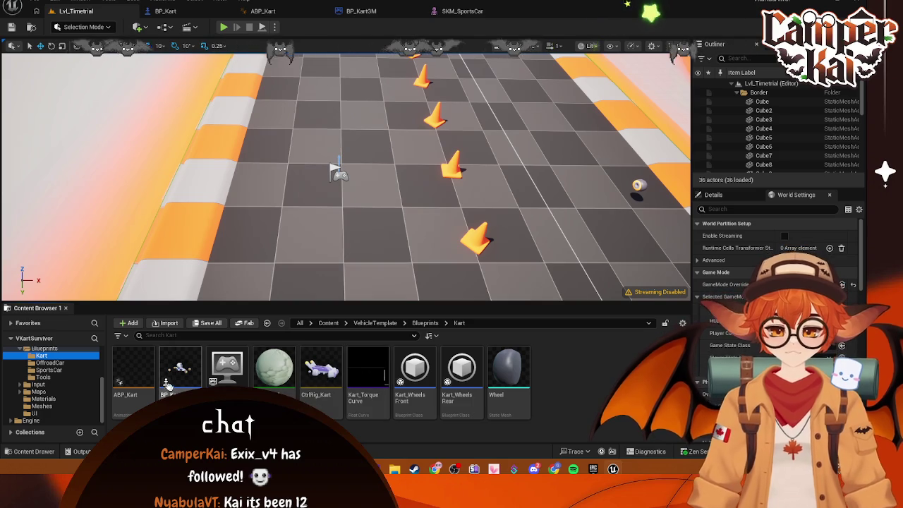
click(165, 11)
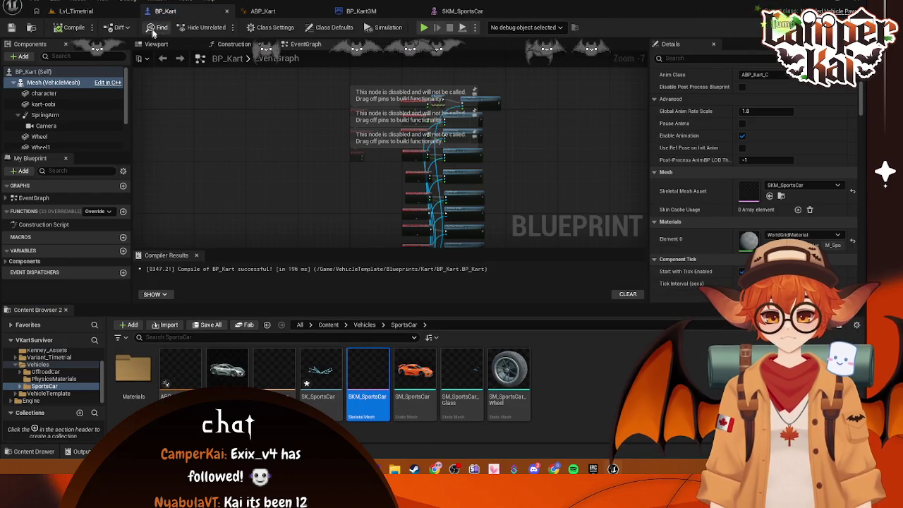
click(156, 44)
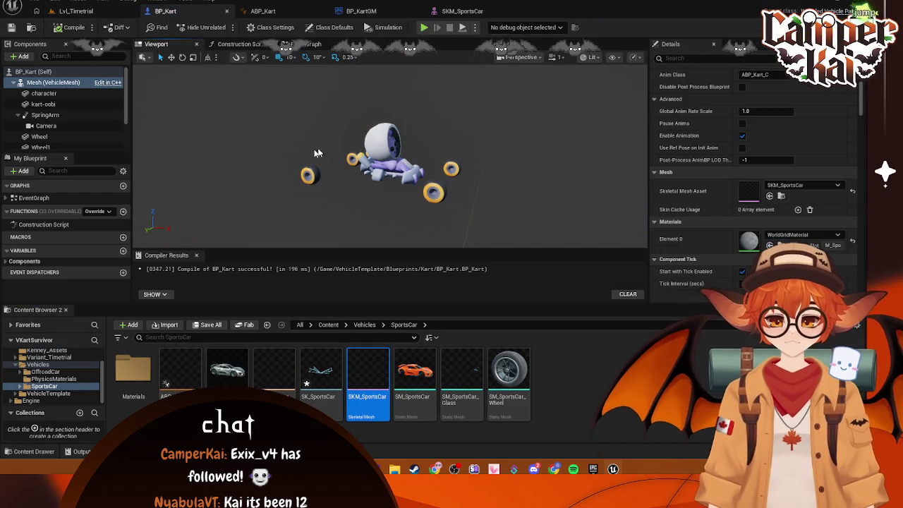
click(53, 83)
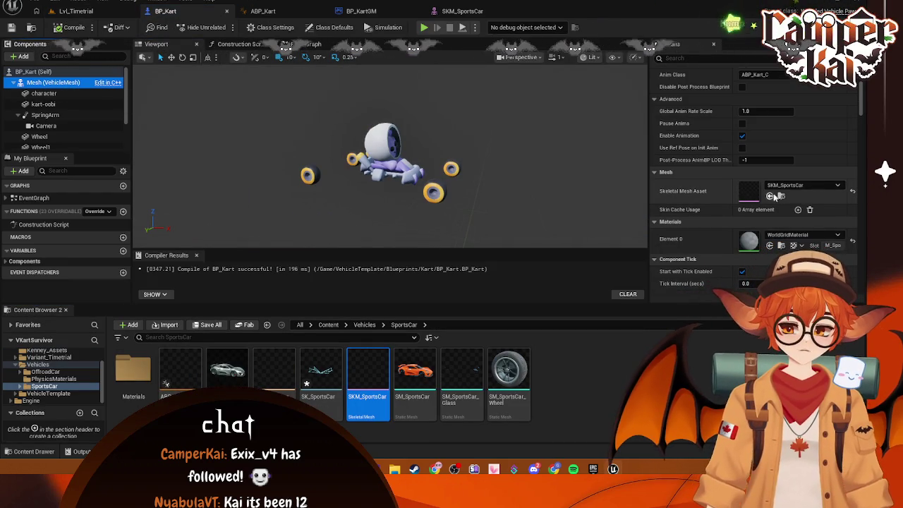
click(833, 186)
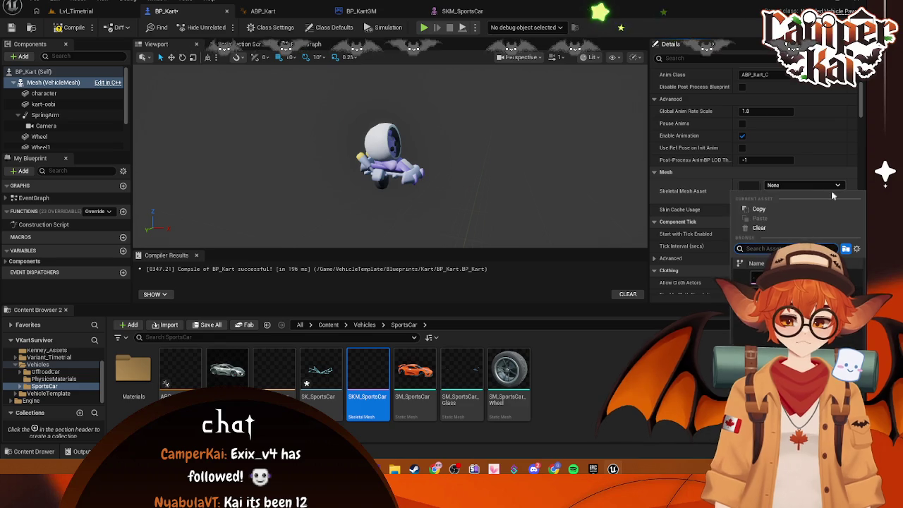
click(784, 279)
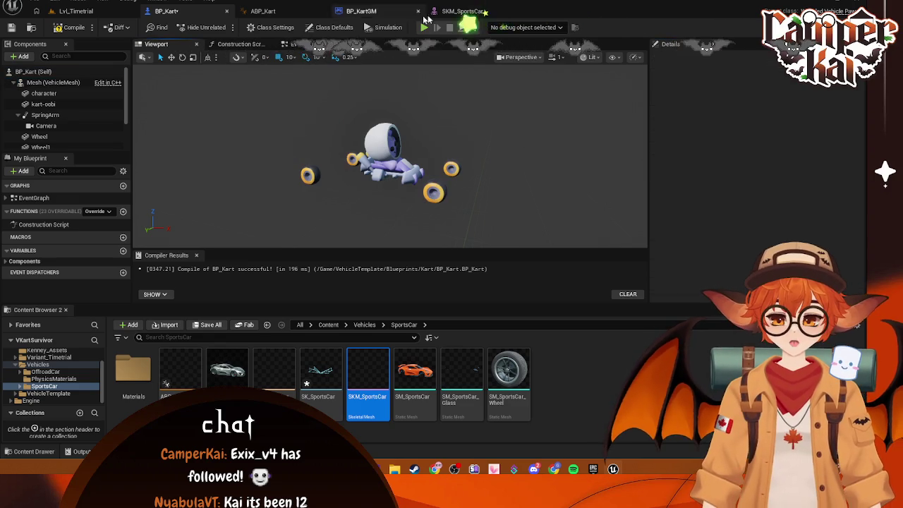
Apply the pending skeleton edits to the SKM_SportsCar asset.
click(462, 11)
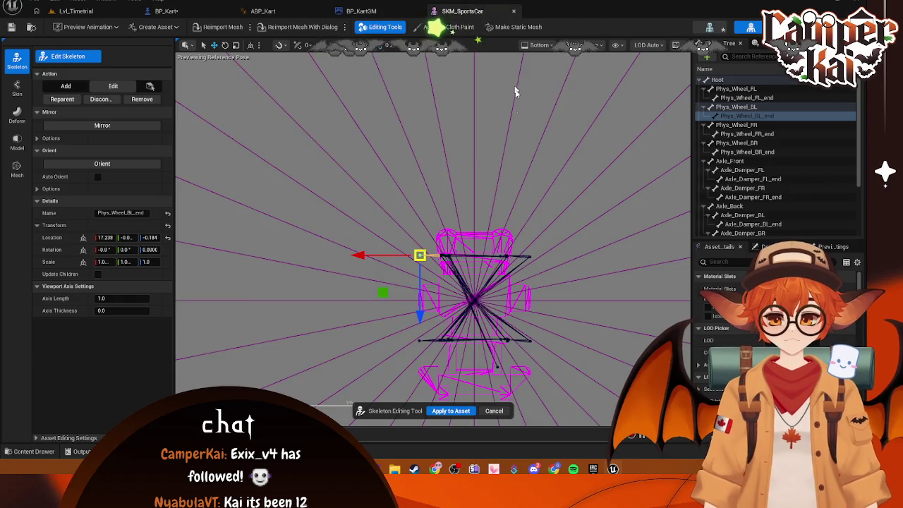
click(527, 212)
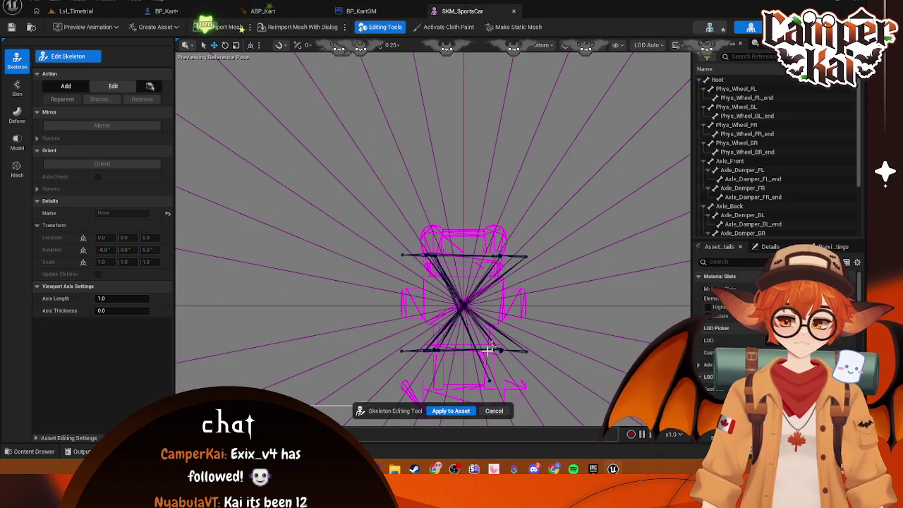
click(453, 411)
Play the Lvl_Timetrial level and drive the kart forward with W.
click(75, 11)
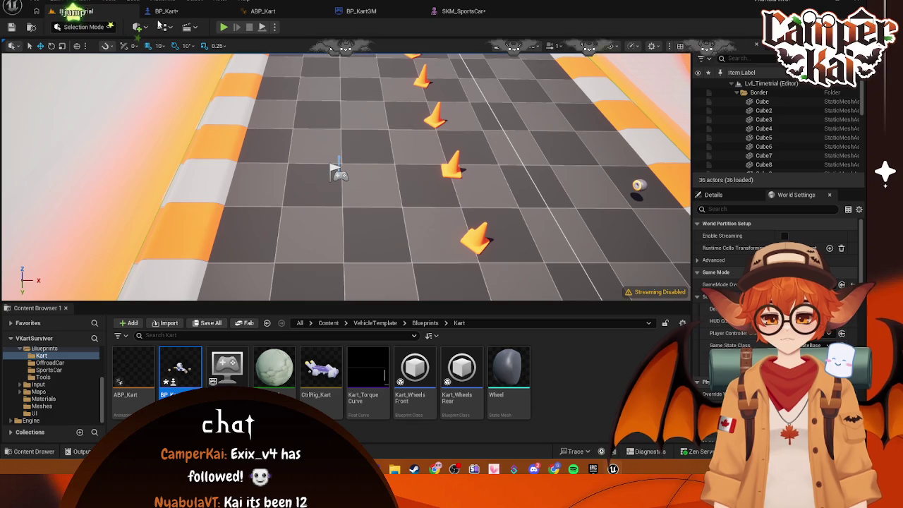
click(223, 27)
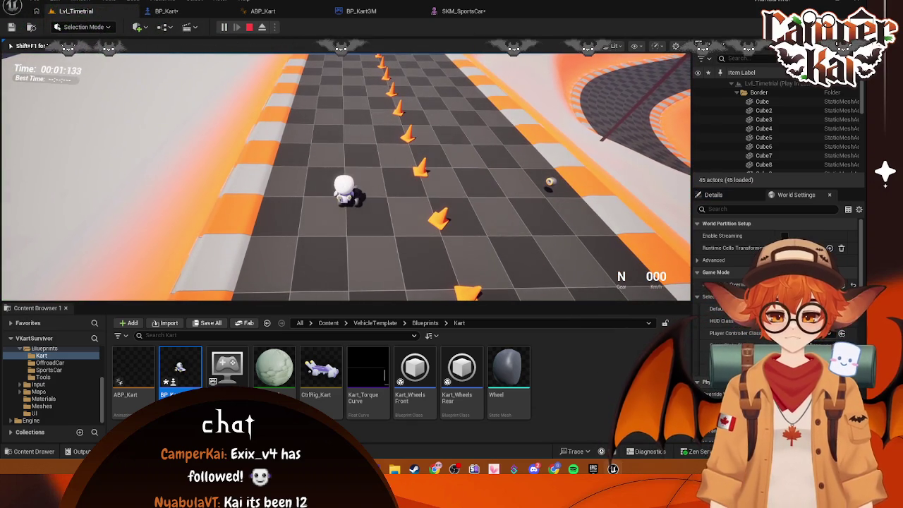
key(w)
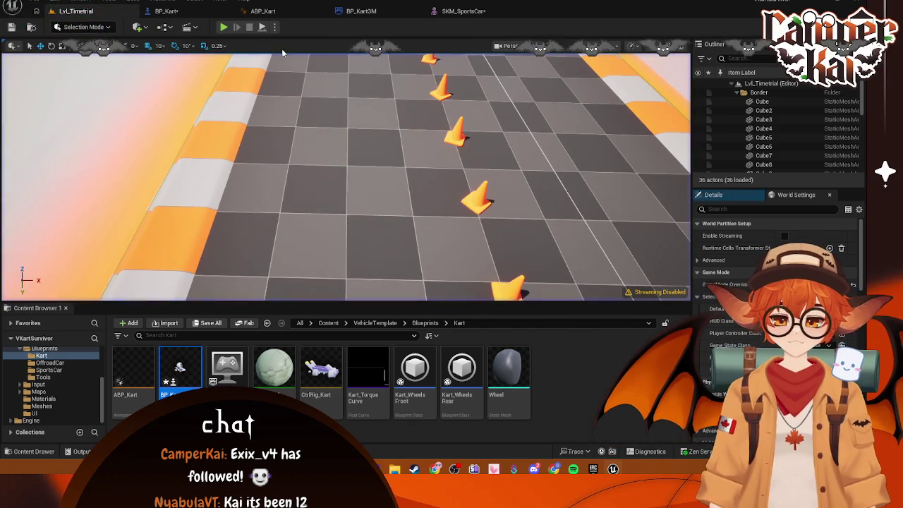
Bring up the BP_Kart preview and move the camera close to the kart.
click(463, 11)
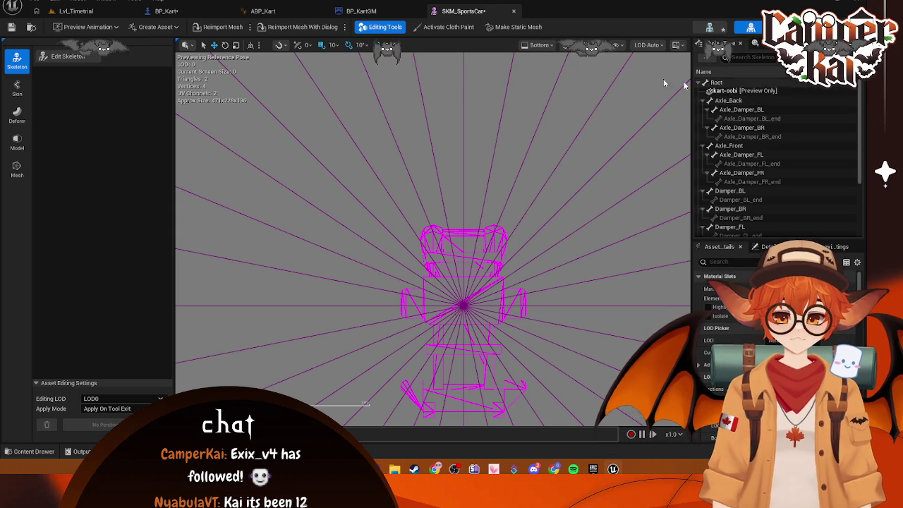
click(167, 11)
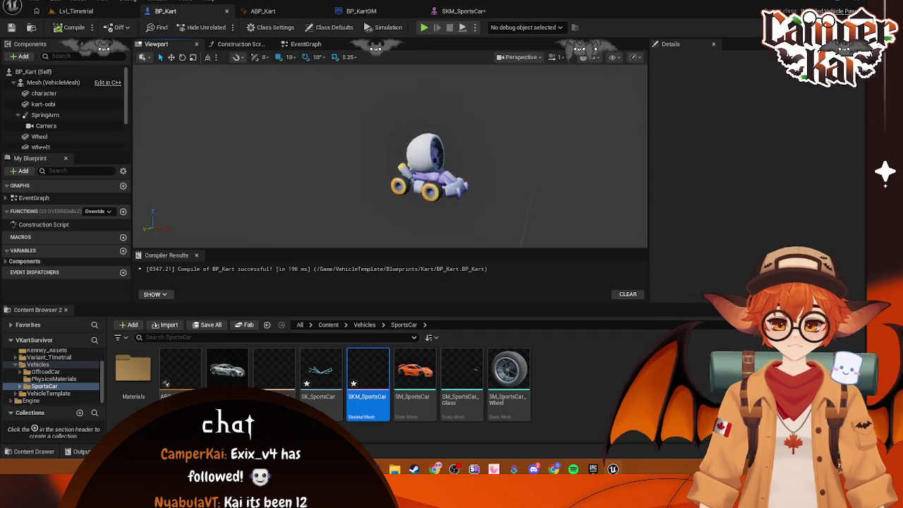
mouse_move(388, 155)
mouse_down()
mouse_move(395, 151)
mouse_move(381, 158)
mouse_move(388, 141)
mouse_move(381, 148)
mouse_move(409, 149)
mouse_move(381, 155)
mouse_move(438, 114)
mouse_up()
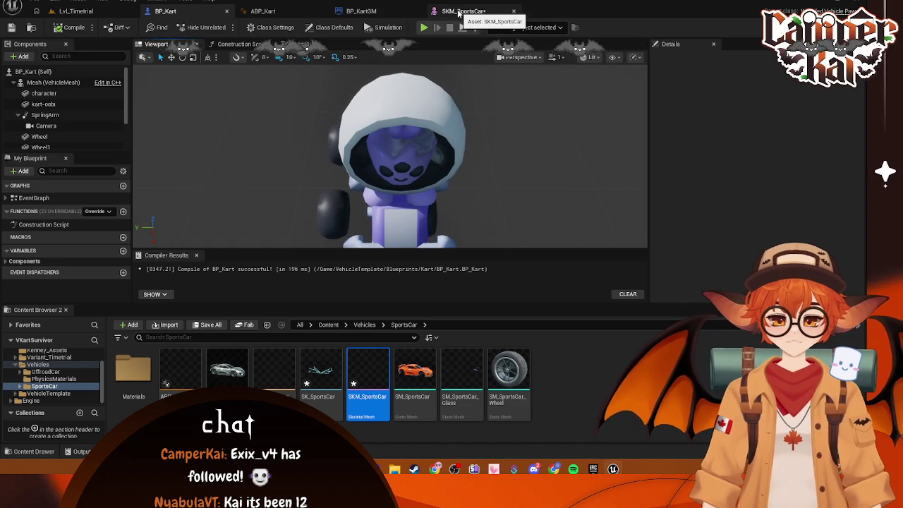
In SKM_SportsCar, enter skeleton editing, switch to a perspective lit view, and fly close to the kart.
click(458, 11)
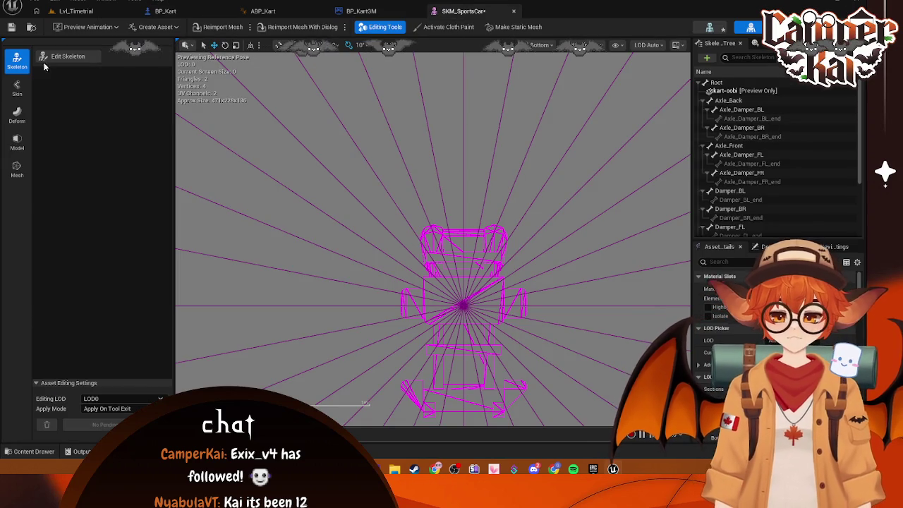
click(67, 56)
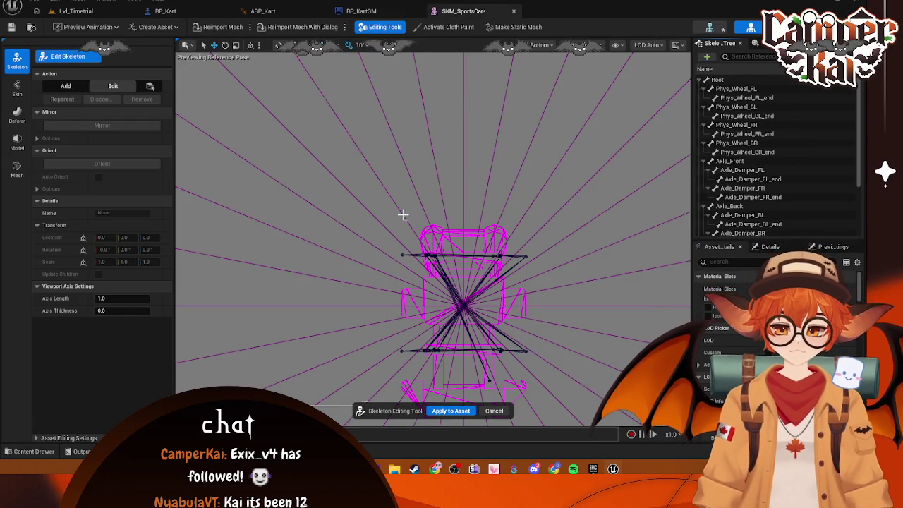
drag(423, 141, 440, 87)
click(540, 46)
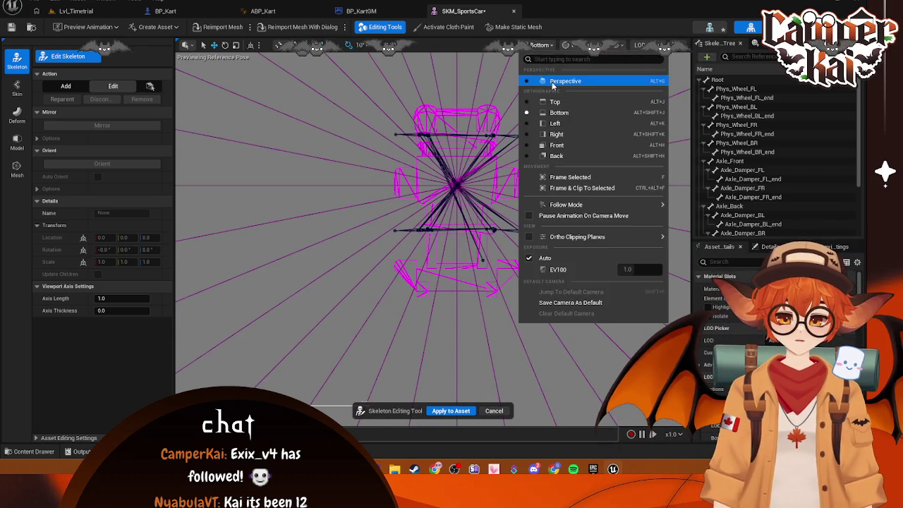
click(557, 79)
click(591, 44)
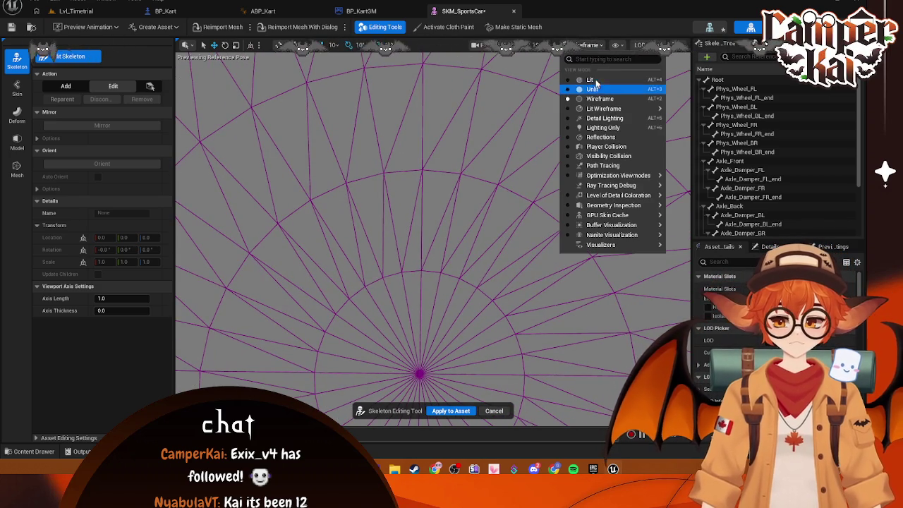
click(587, 86)
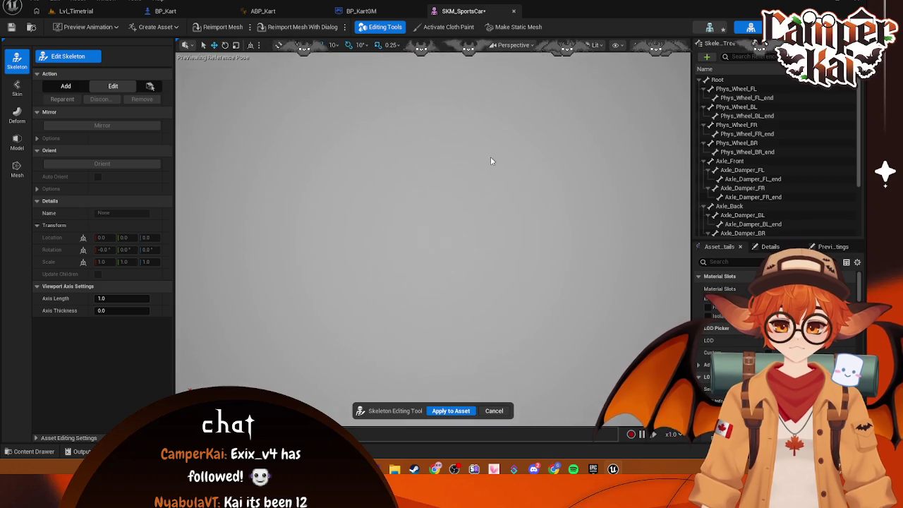
drag(491, 156, 490, 157)
key(w)
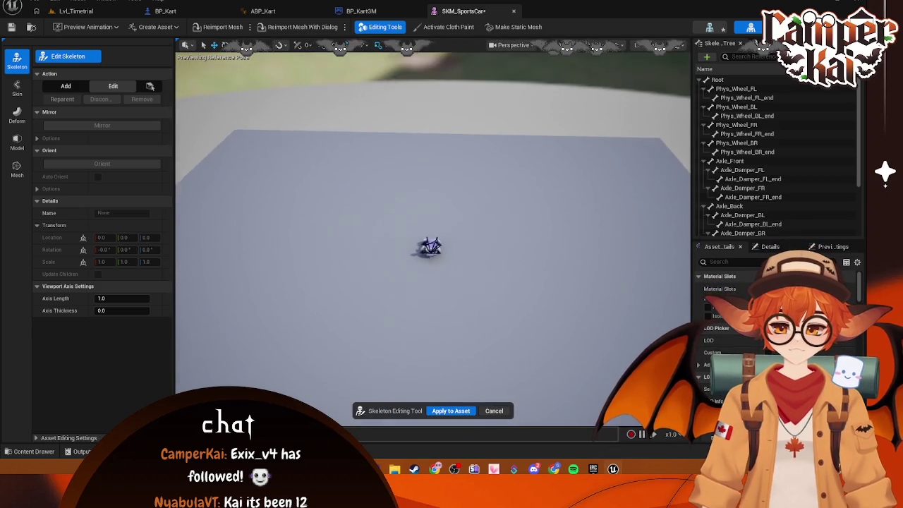
key(w)
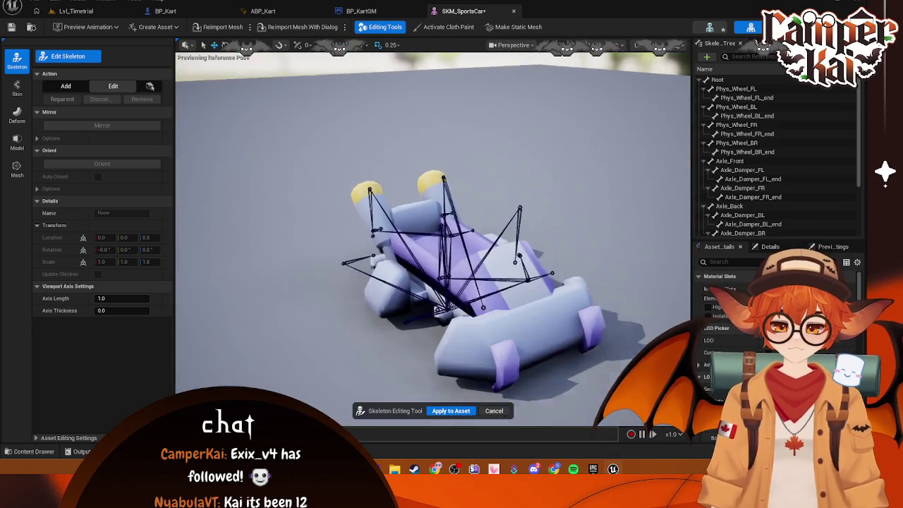
mouse_move(433, 232)
mouse_down()
mouse_move(434, 176)
mouse_move(433, 275)
mouse_move(496, 177)
mouse_up()
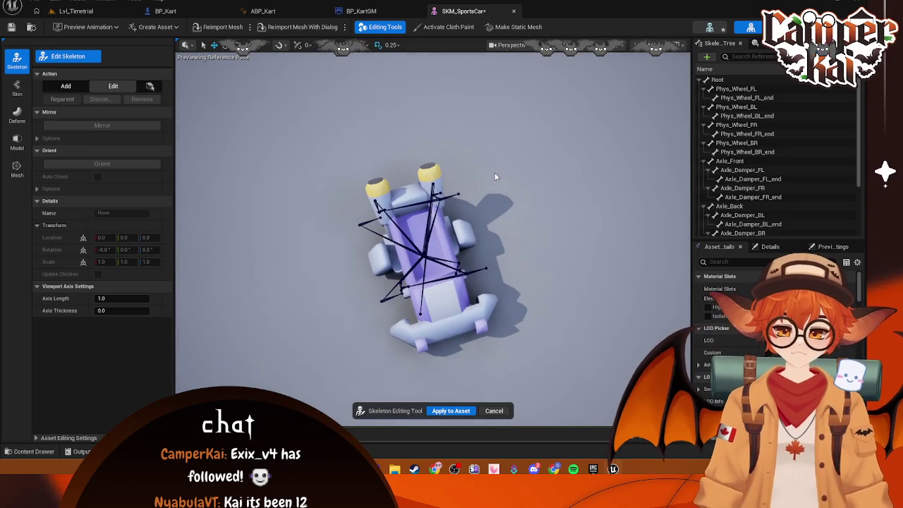
Pass through BP_KartGM to the ABP_Kart AnimGraph.
click(378, 12)
click(444, 13)
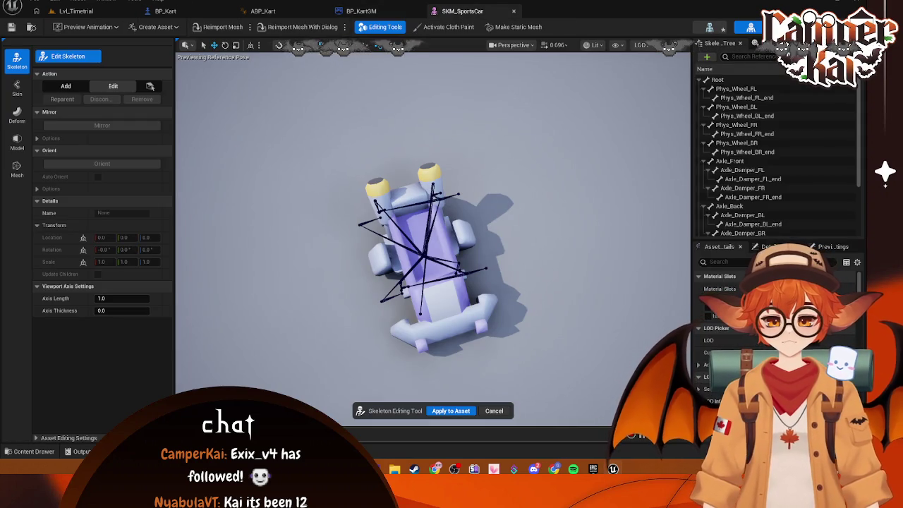
click(372, 12)
click(289, 11)
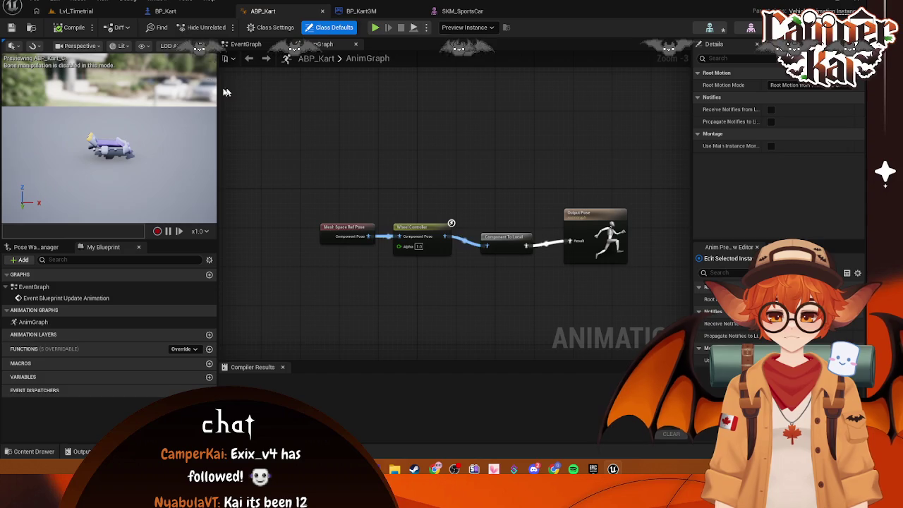
Scroll through the Wheel component's Details in BP_Kart, then go back to SKM_SportsCar.
click(201, 16)
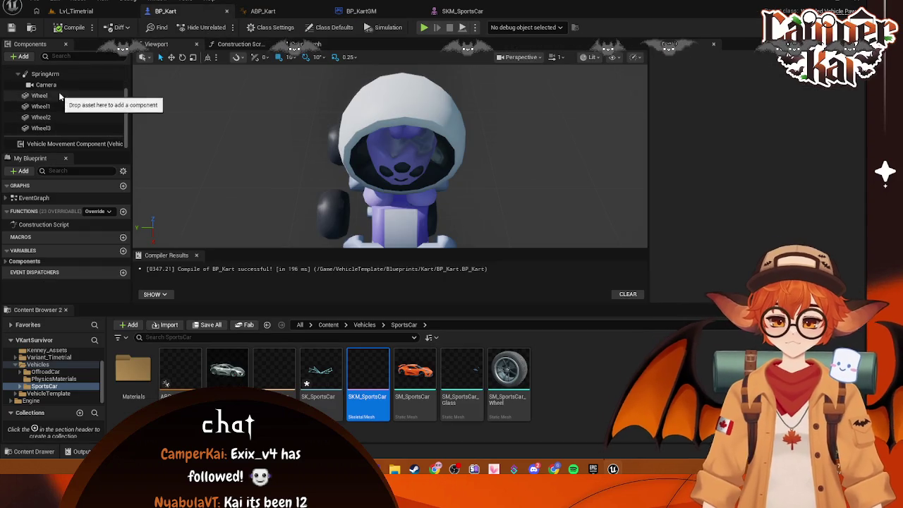
click(58, 93)
scroll(753, 187, down, 10)
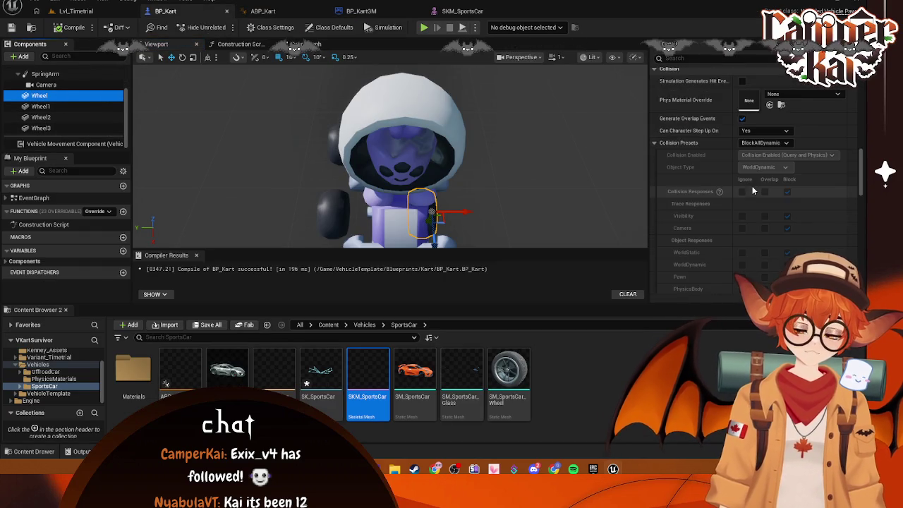
scroll(762, 177, up, 12)
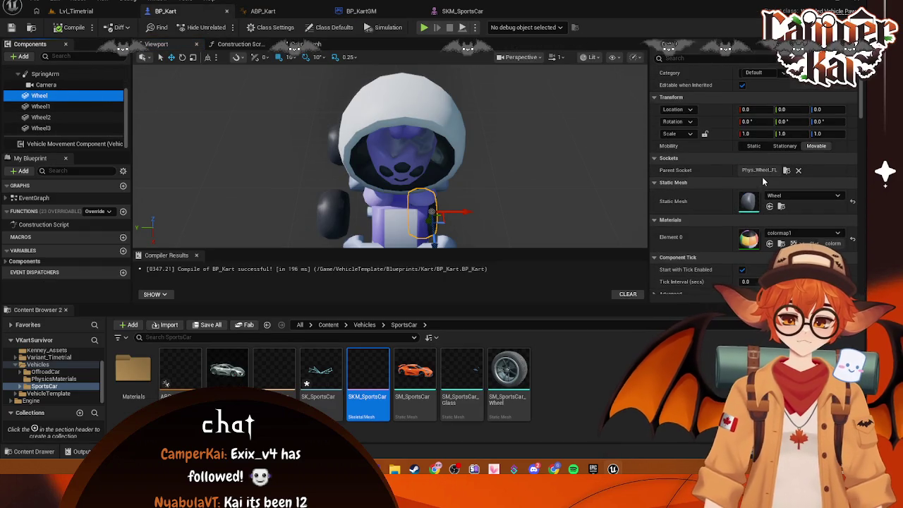
click(459, 12)
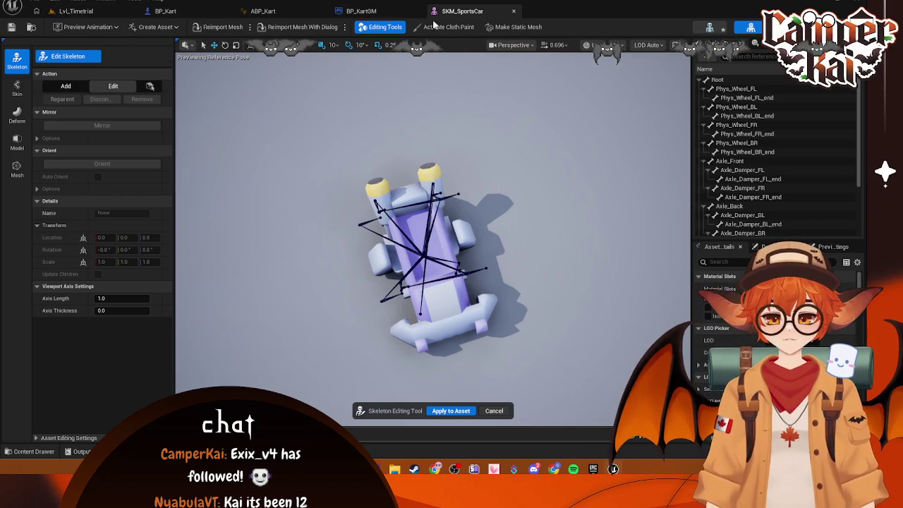
Navigate the Content Drawer to Content > Vehicles > SportsCar and open SK_SportsCar.
click(34, 452)
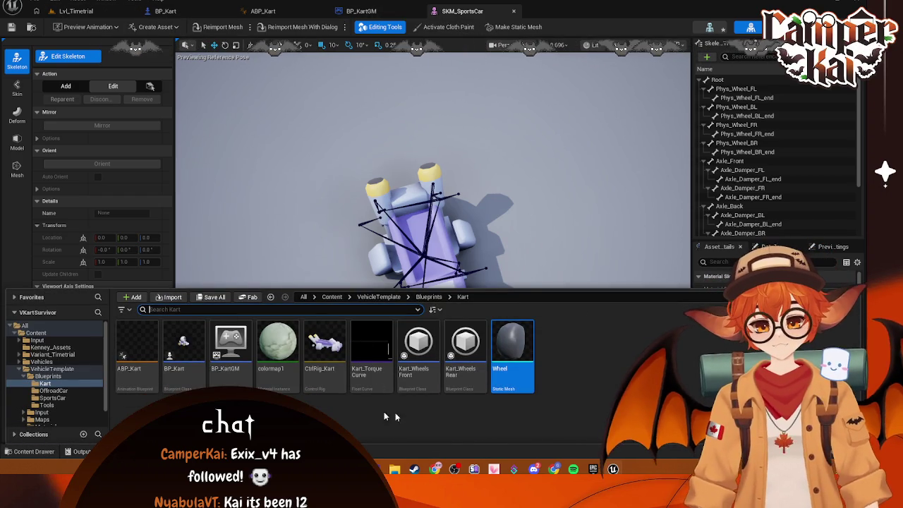
scroll(71, 385, down, 1)
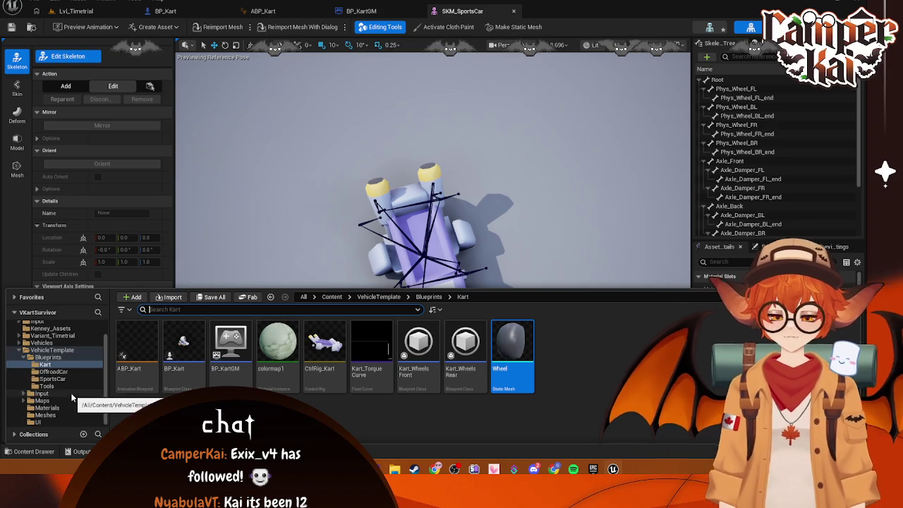
click(80, 380)
scroll(57, 361, up, 2)
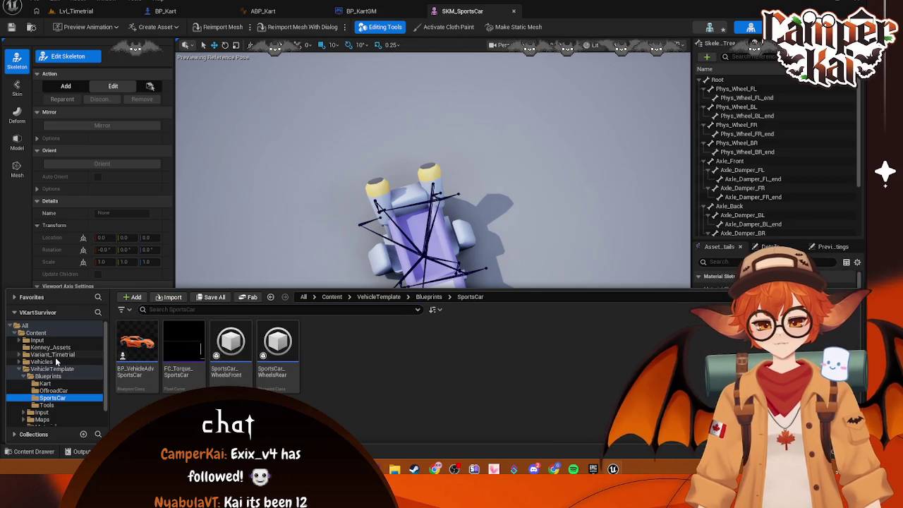
click(56, 355)
double_click(42, 361)
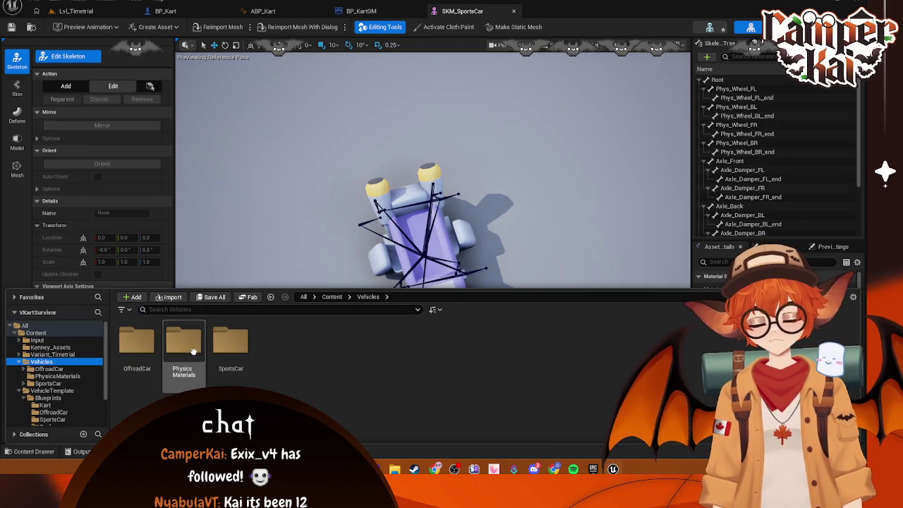
double_click(231, 342)
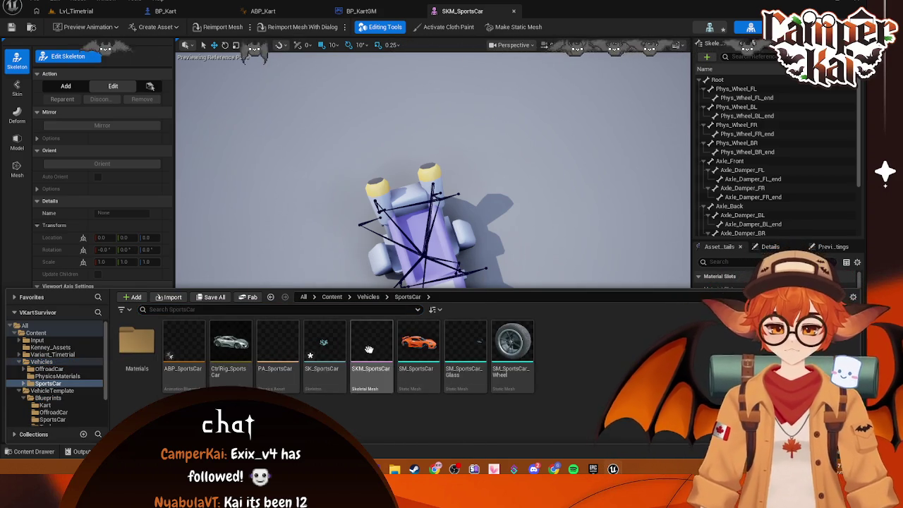
click(311, 359)
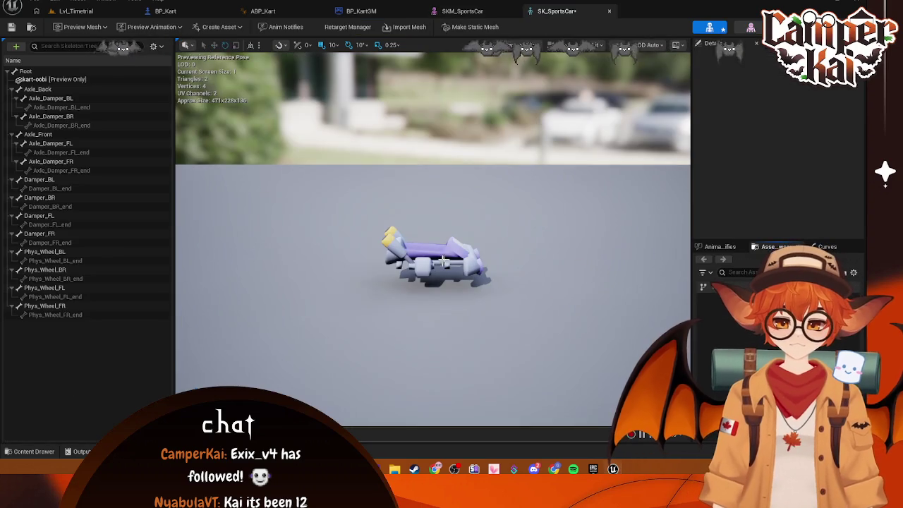
Attach the Wheel mesh as a preview on Phys_Wheel_BL, Phys_Wheel_BR, Phys_Wheel_FL and Phys_Wheel_FR.
click(40, 448)
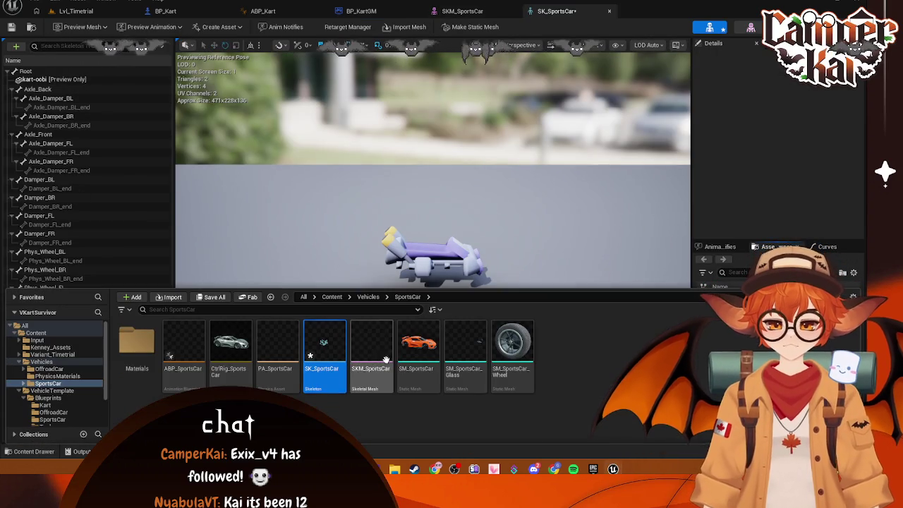
click(50, 347)
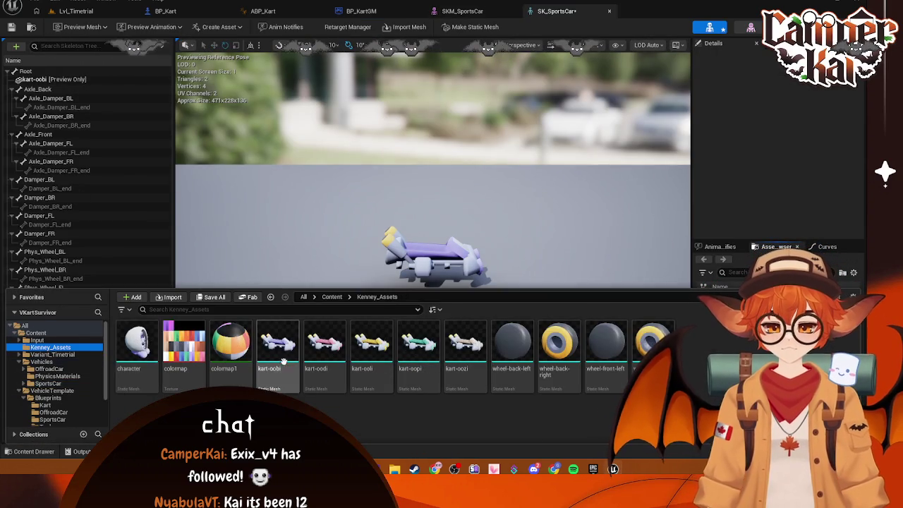
scroll(19, 401, down, 2)
click(51, 365)
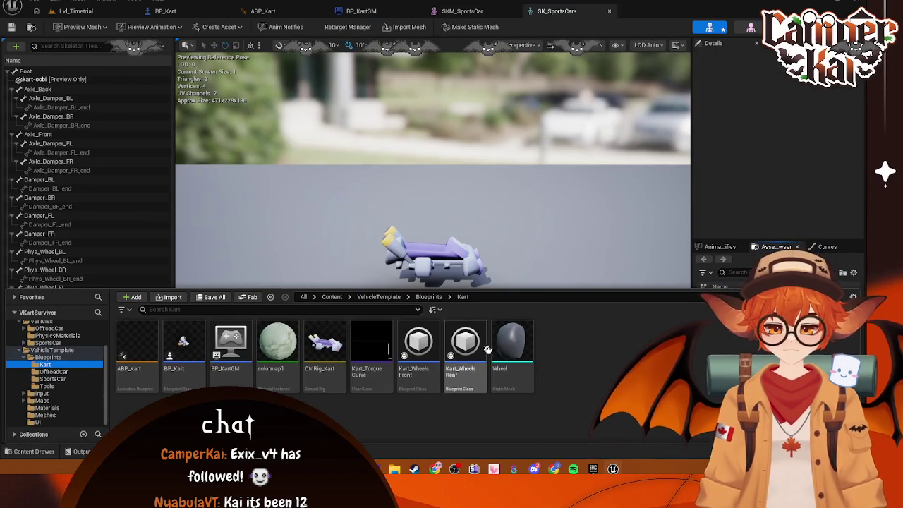
mouse_move(513, 346)
mouse_down()
mouse_move(142, 200)
mouse_move(55, 115)
mouse_move(45, 252)
mouse_up()
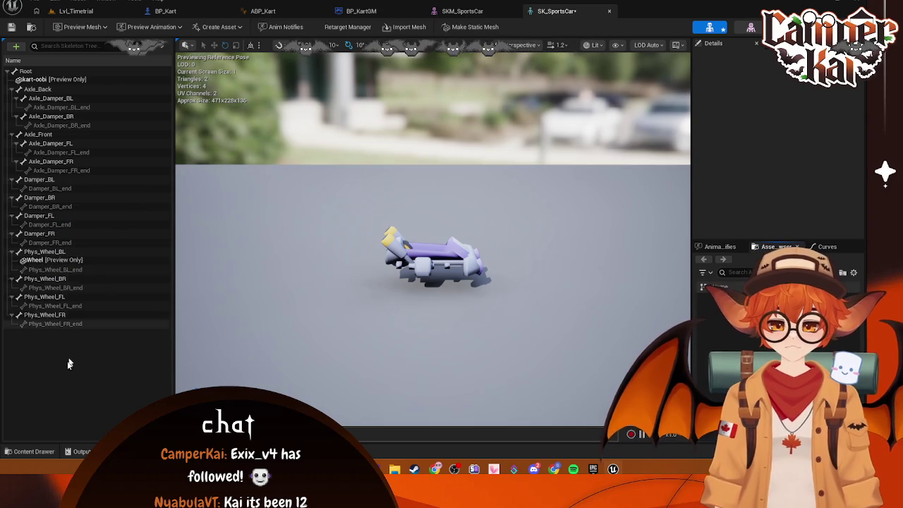
click(31, 451)
mouse_move(512, 345)
mouse_down()
mouse_move(129, 281)
mouse_move(56, 279)
mouse_up()
click(30, 452)
mouse_move(513, 370)
mouse_down()
mouse_move(60, 262)
mouse_move(67, 306)
mouse_up()
click(30, 451)
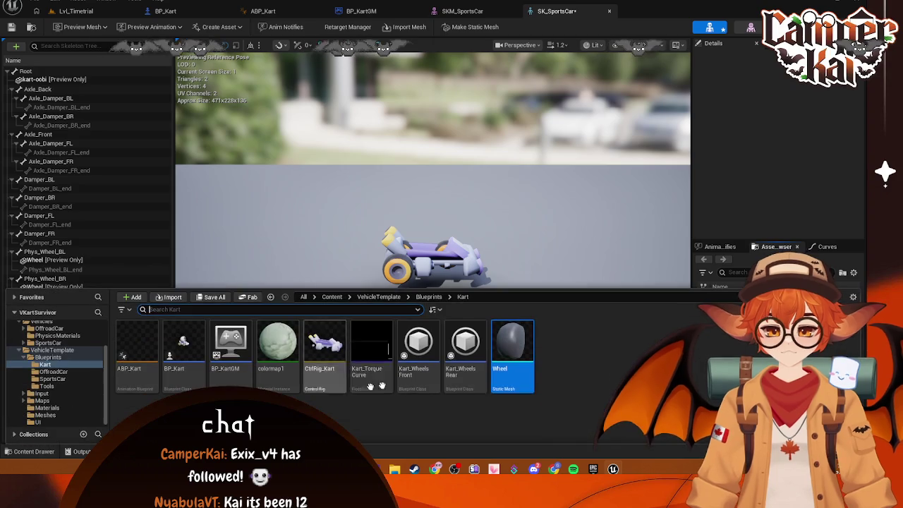
mouse_move(513, 353)
mouse_down()
mouse_move(88, 342)
mouse_move(53, 333)
mouse_up()
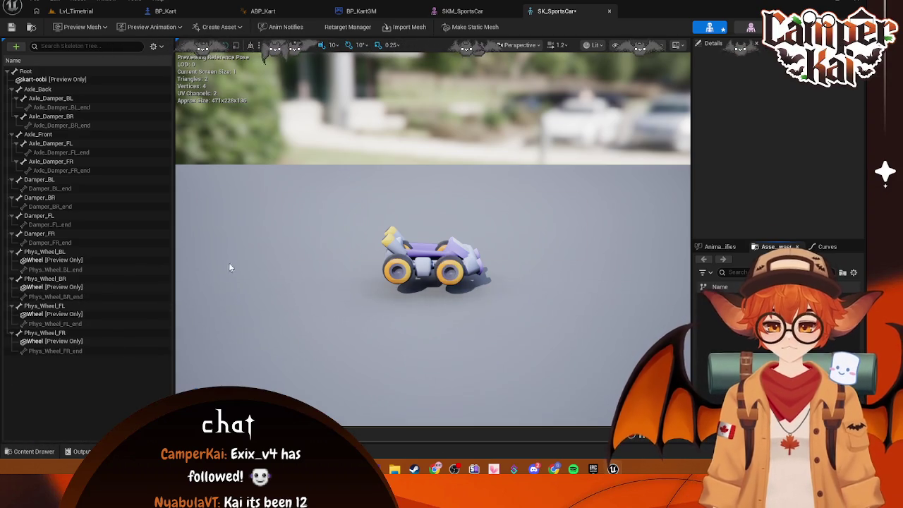
Cancel the skeleton edits in SKM_SportsCar and close its editor.
click(462, 10)
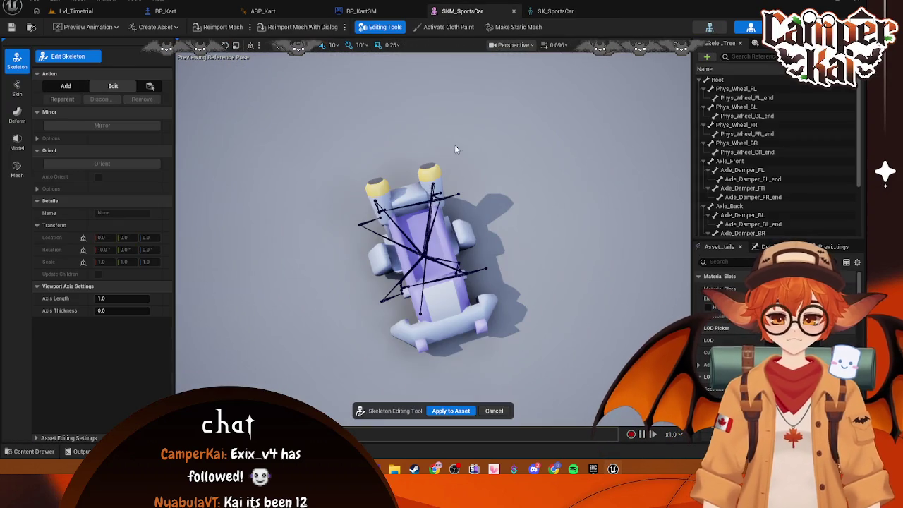
click(496, 414)
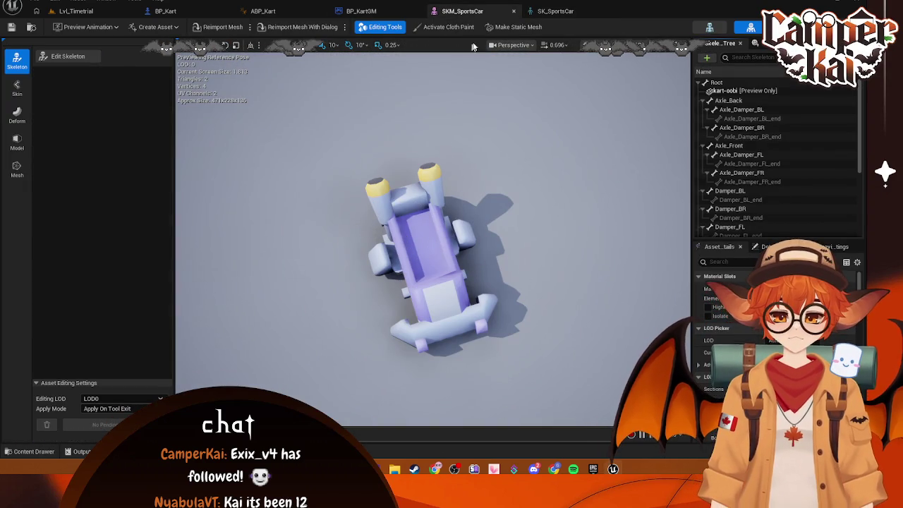
click(513, 11)
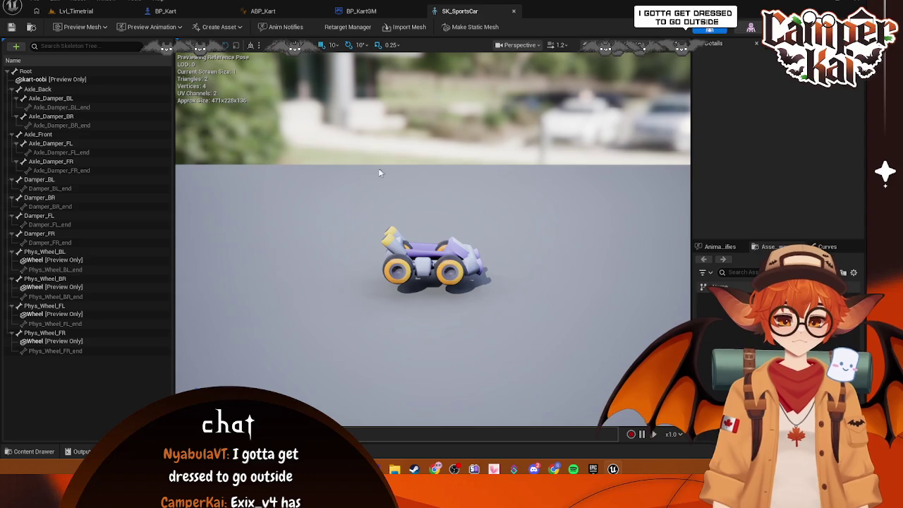
click(12, 450)
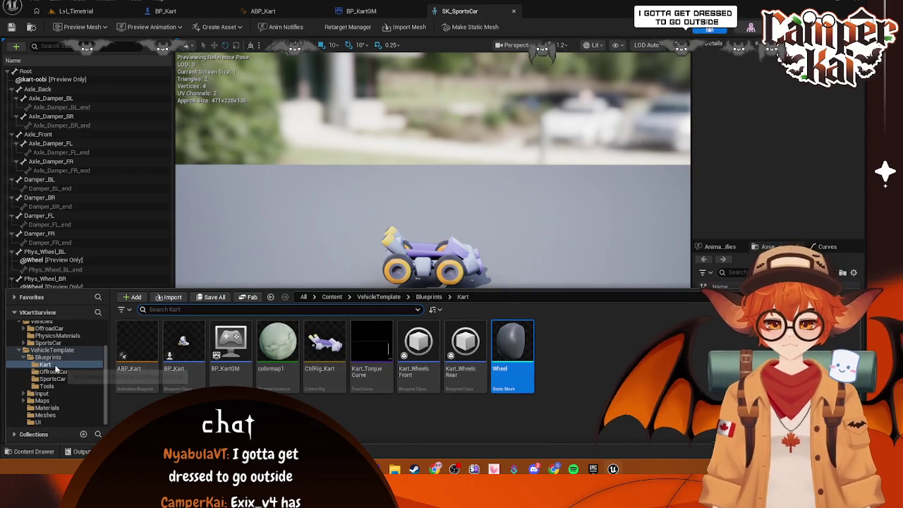
scroll(57, 374, up, 2)
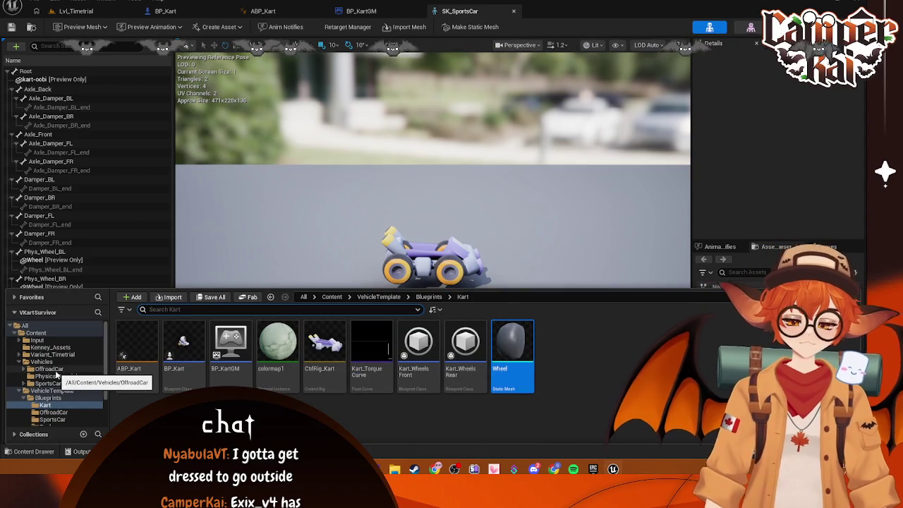
Open SKM_SportsCar from the Vehicles SportsCar folder and view the kart from above.
click(56, 370)
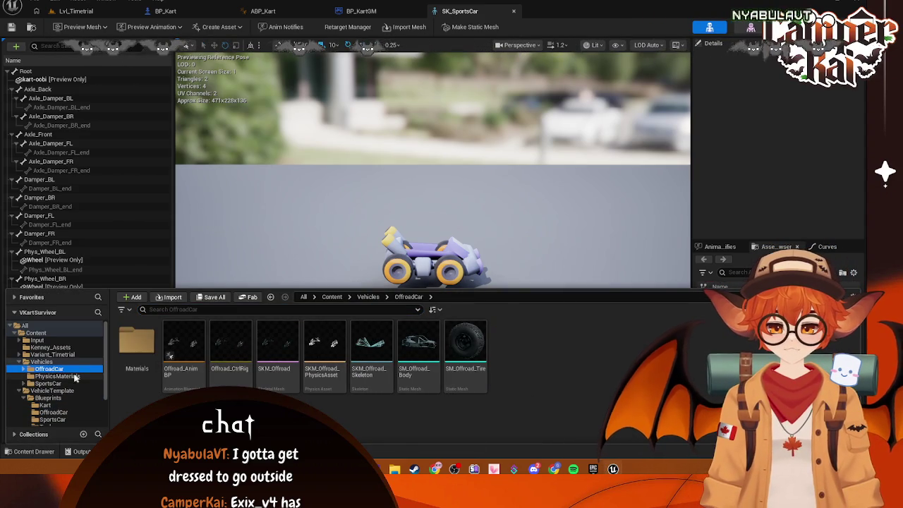
click(70, 376)
click(48, 383)
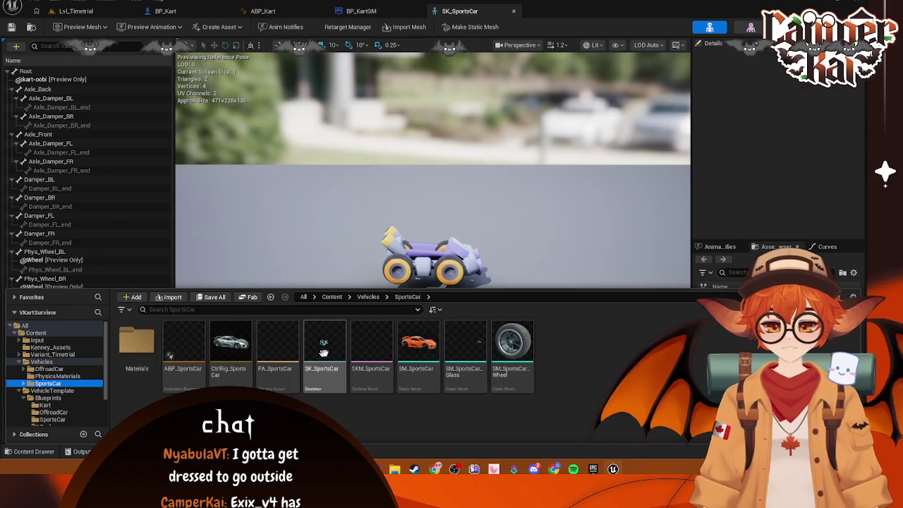
click(372, 348)
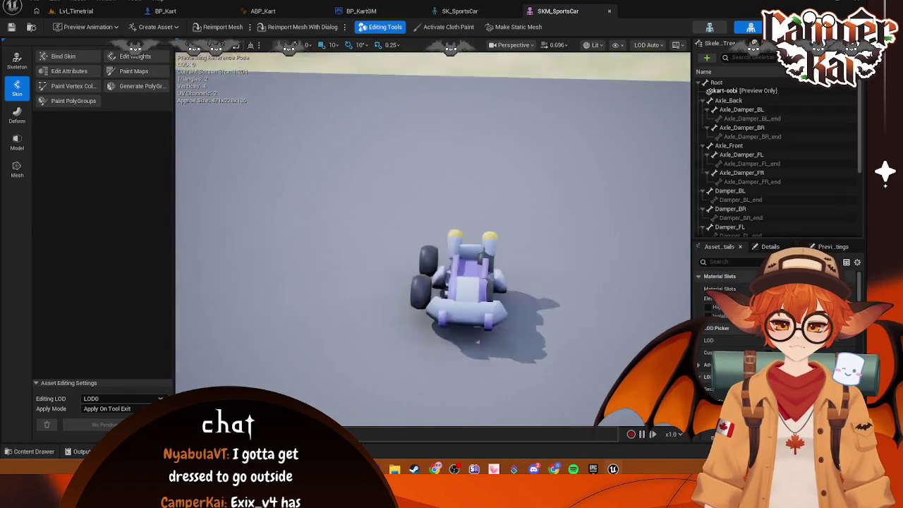
mouse_move(354, 124)
mouse_down()
mouse_move(366, 162)
mouse_move(354, 124)
mouse_up()
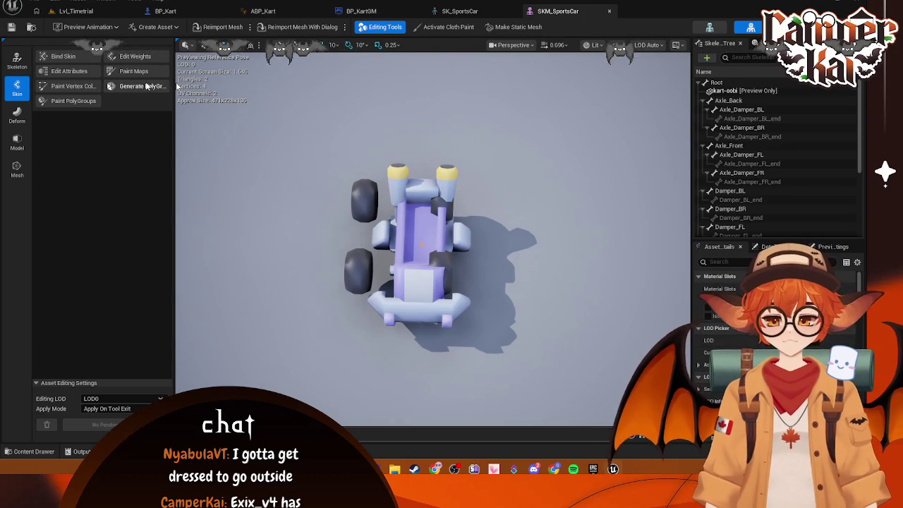
Enter skeleton editing, select the Phys_Wheel_BR bone, then return to Lvl_Timetrial.
click(17, 61)
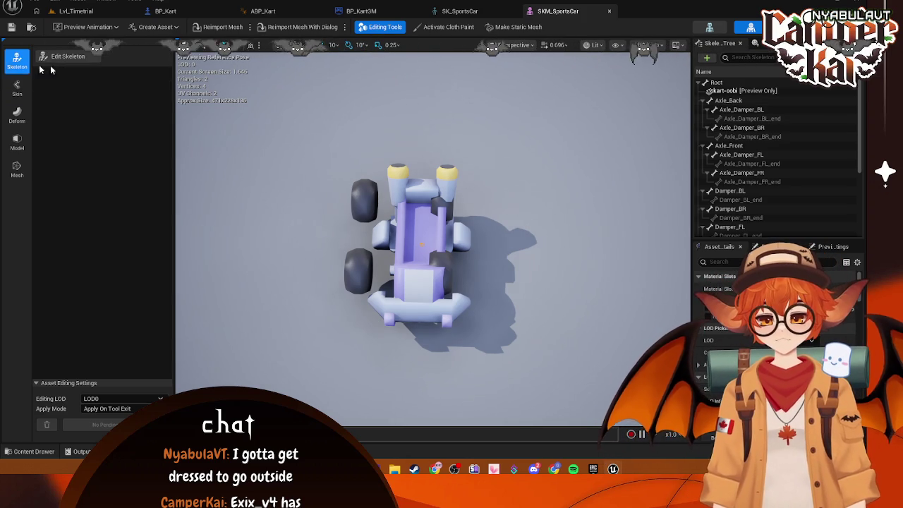
click(86, 57)
click(379, 200)
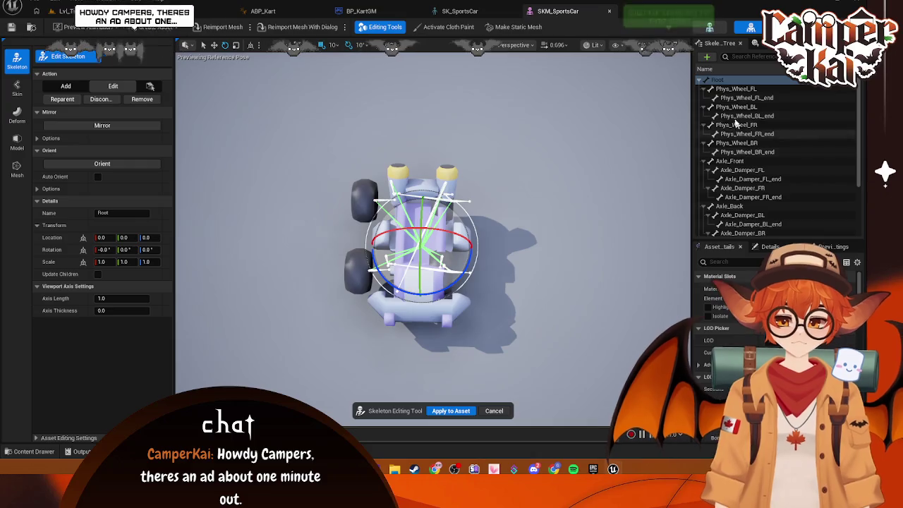
click(731, 89)
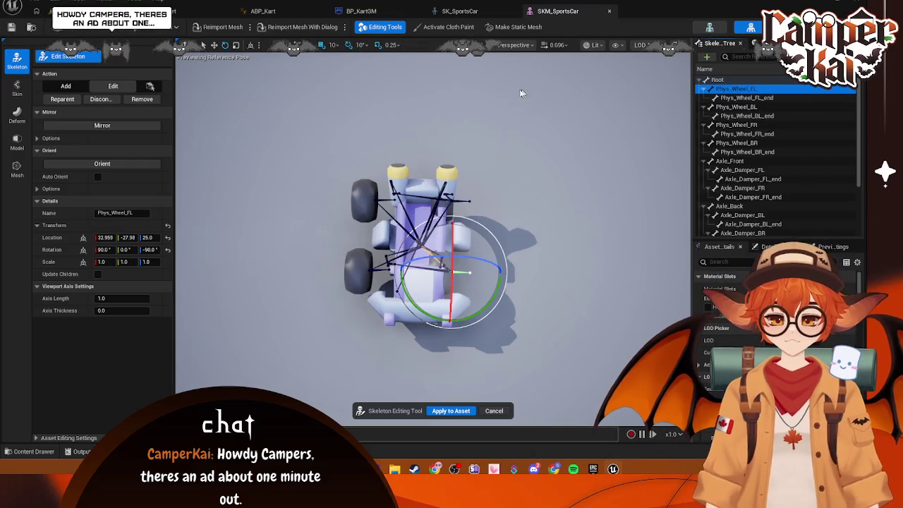
click(582, 168)
scroll(734, 101, down, 5)
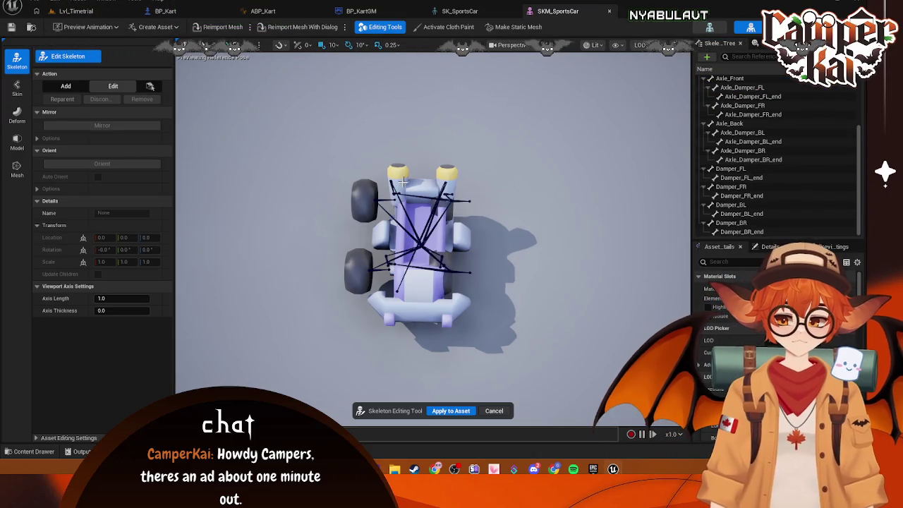
click(379, 200)
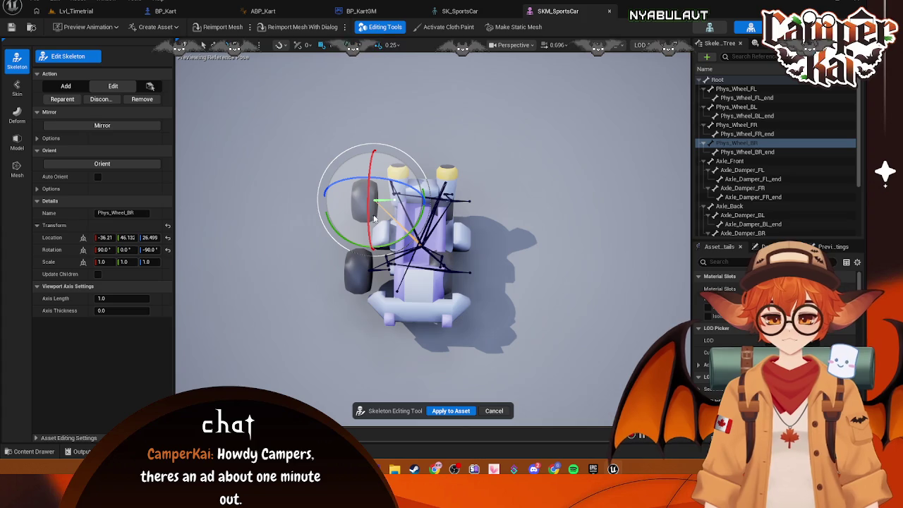
click(93, 10)
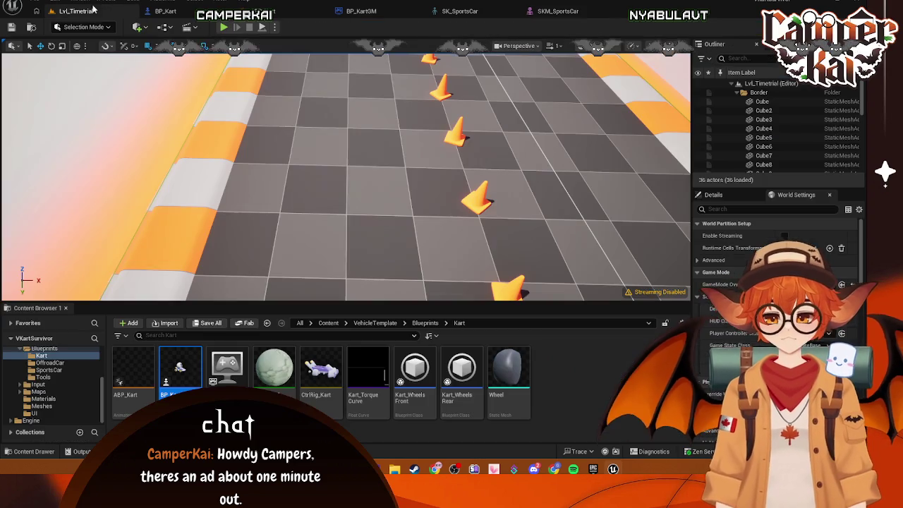
In BP_Kart, set Rotation Z to 180 on the Wheel and Wheel1 components, then return to SK_SportsCar.
click(561, 11)
click(189, 12)
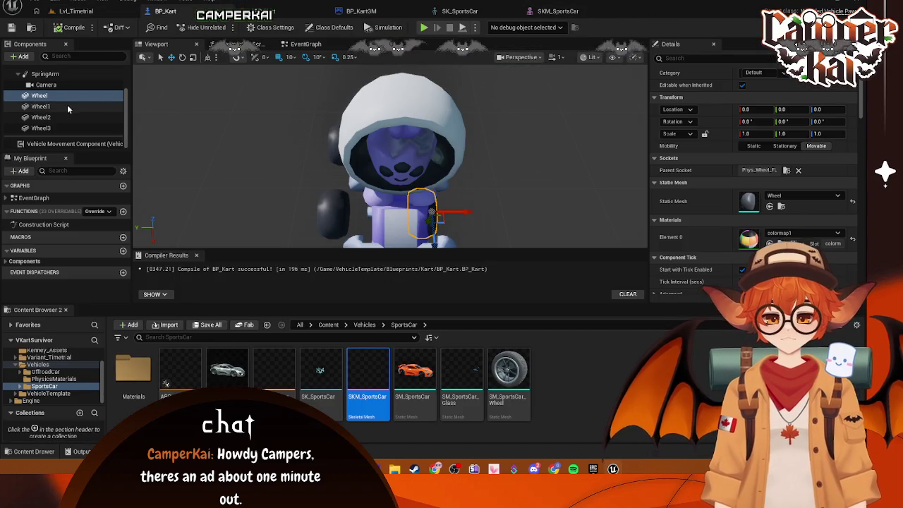
click(822, 109)
text(180)
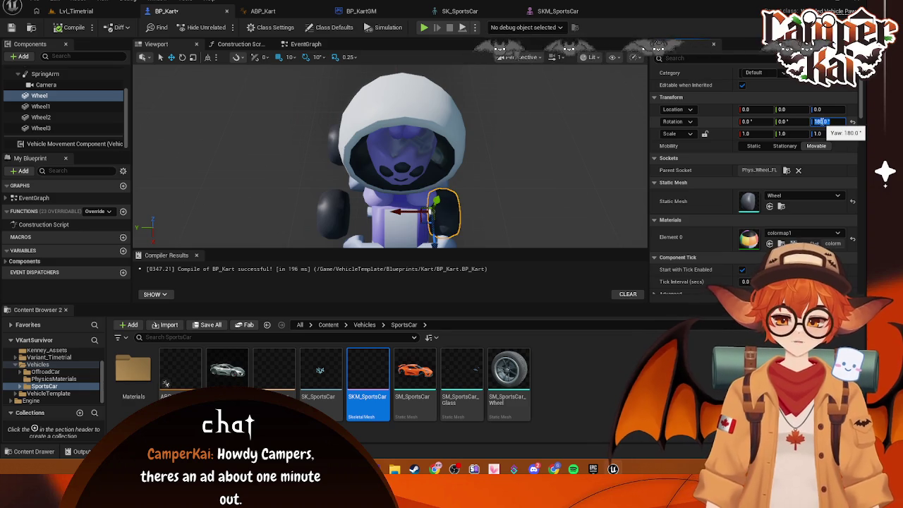
key(Return)
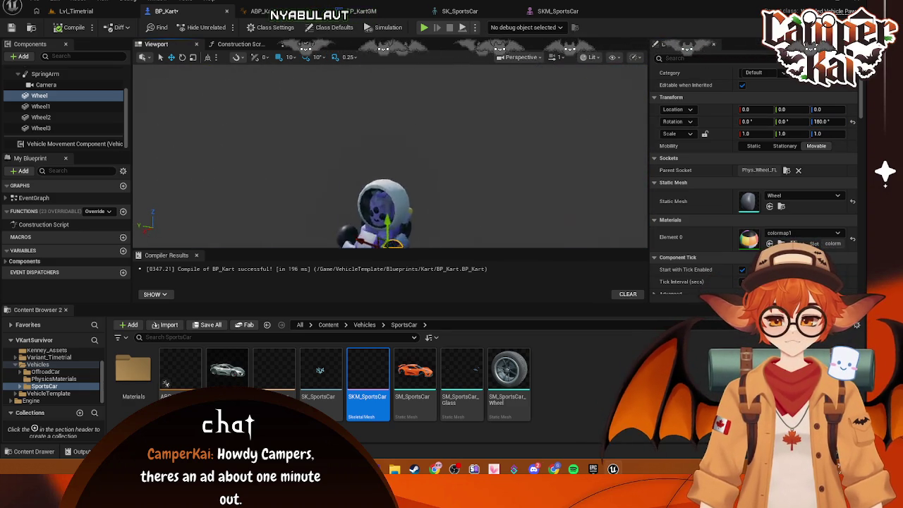
click(40, 106)
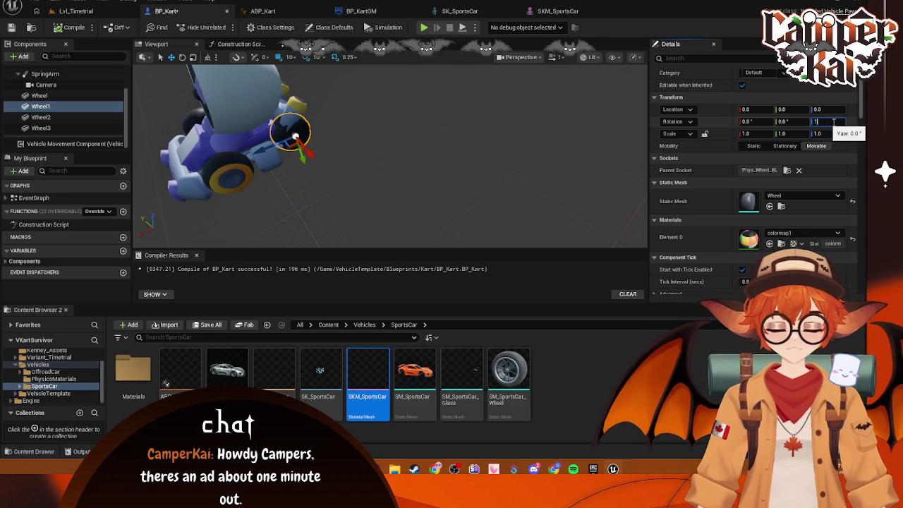
text(80.0)
key(Return)
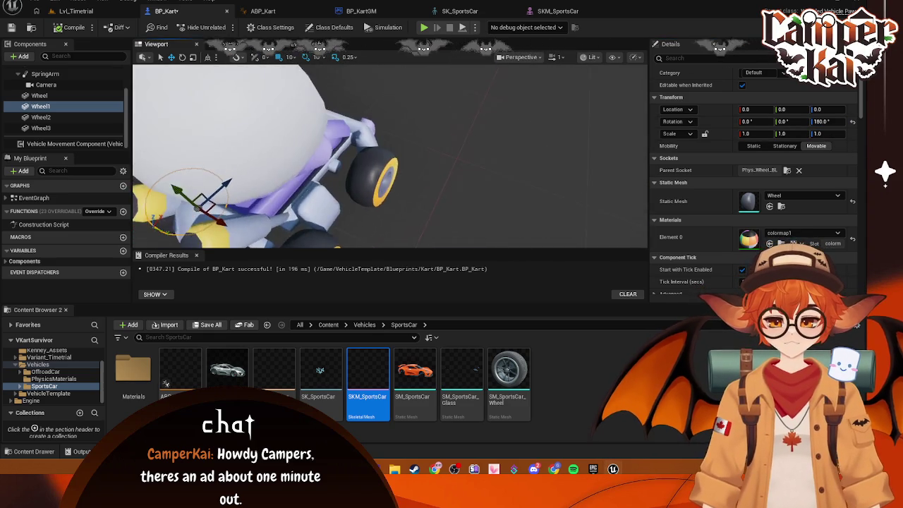
click(363, 146)
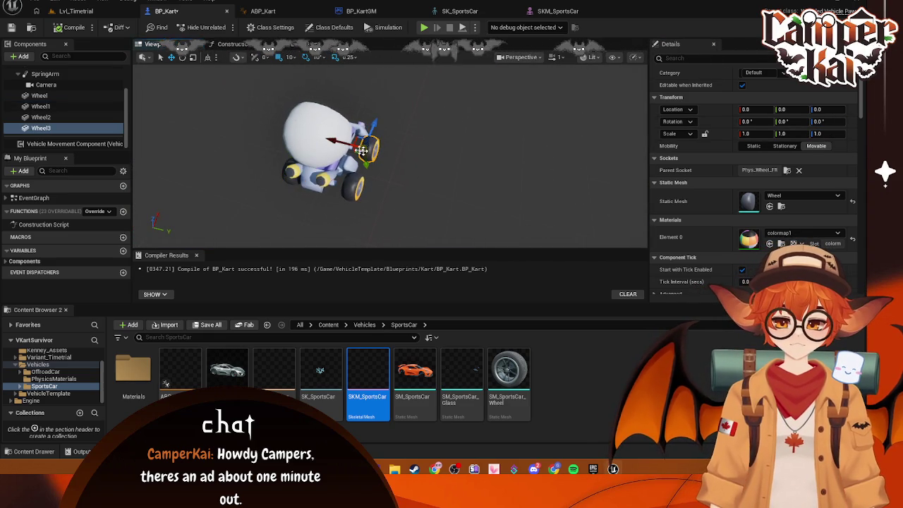
click(460, 11)
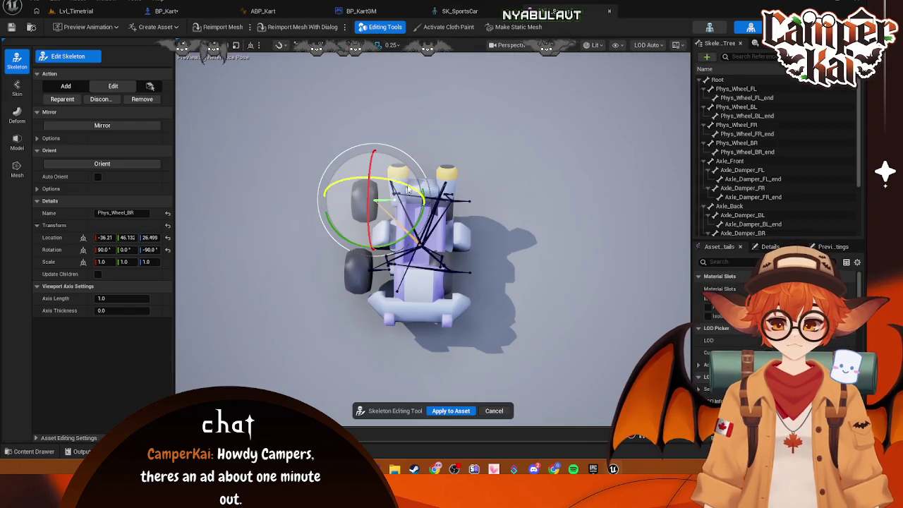
Drag the Phys_Wheel_BR, Phys_Wheel_BR_end and Phys_Wheel_FR bones inward toward the kart body.
key(Escape)
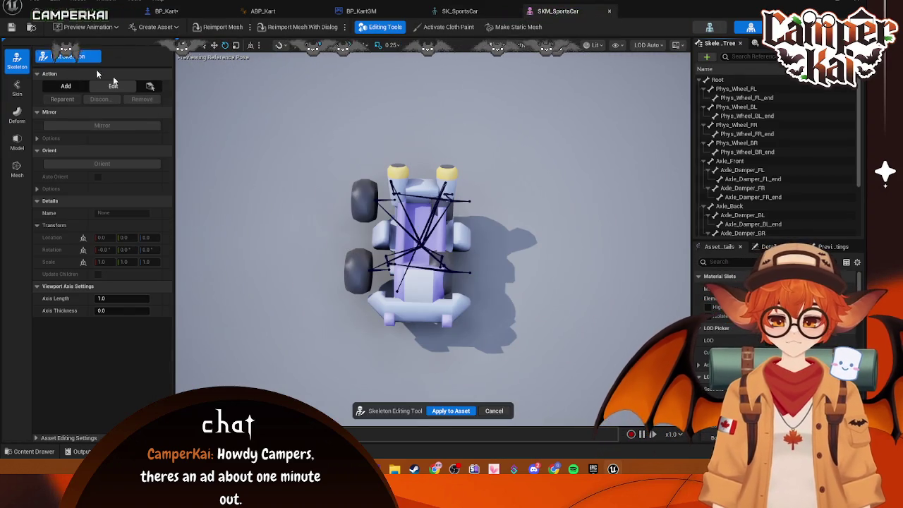
click(374, 199)
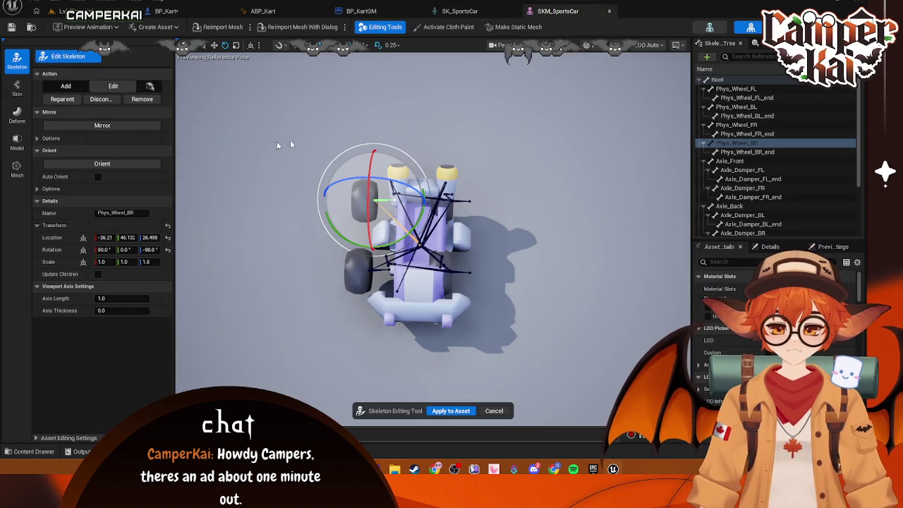
click(213, 45)
scroll(409, 161, up, 5)
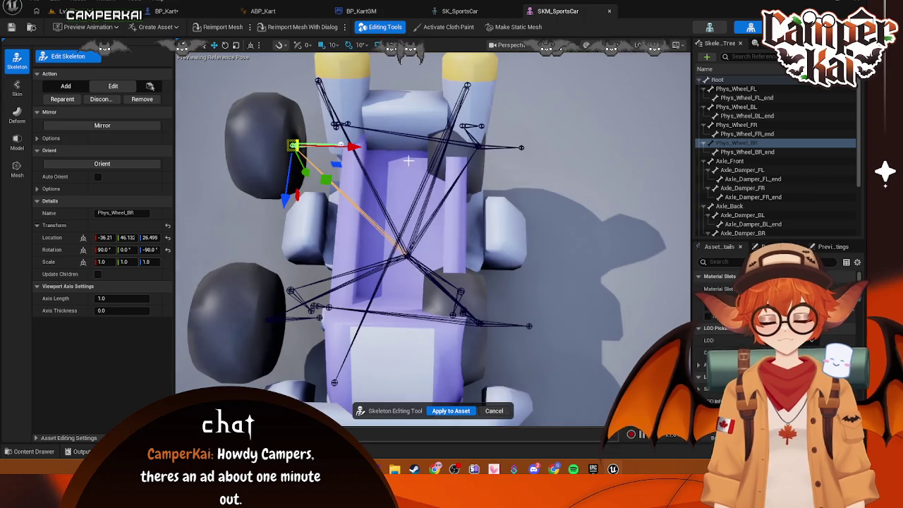
drag(352, 146, 401, 150)
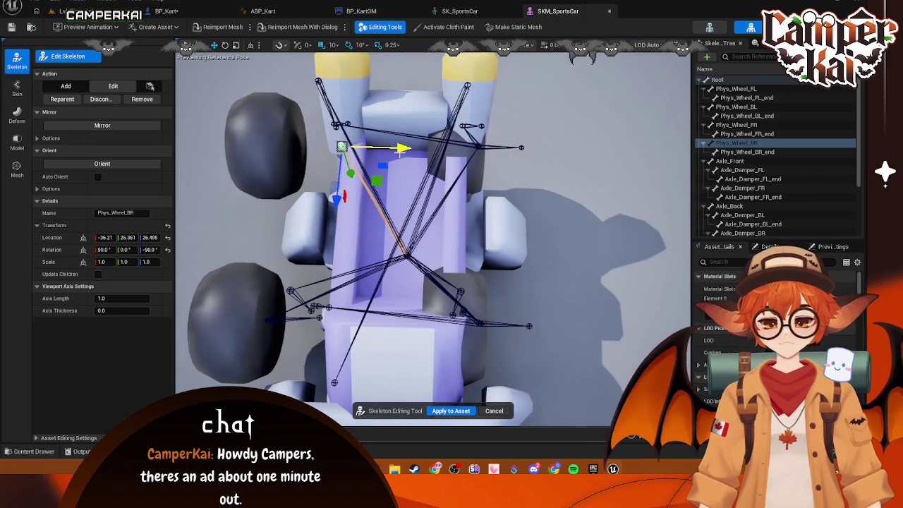
click(743, 152)
drag(340, 146, 298, 143)
click(276, 320)
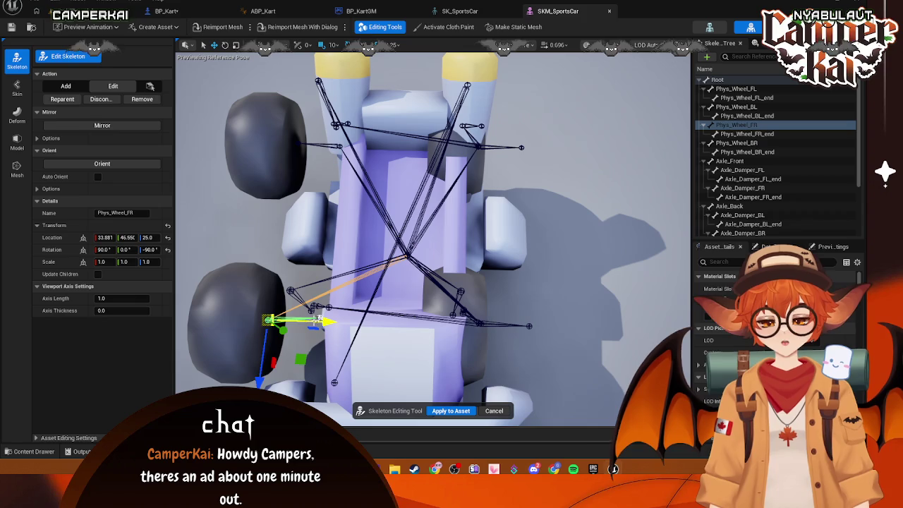
drag(328, 321, 380, 322)
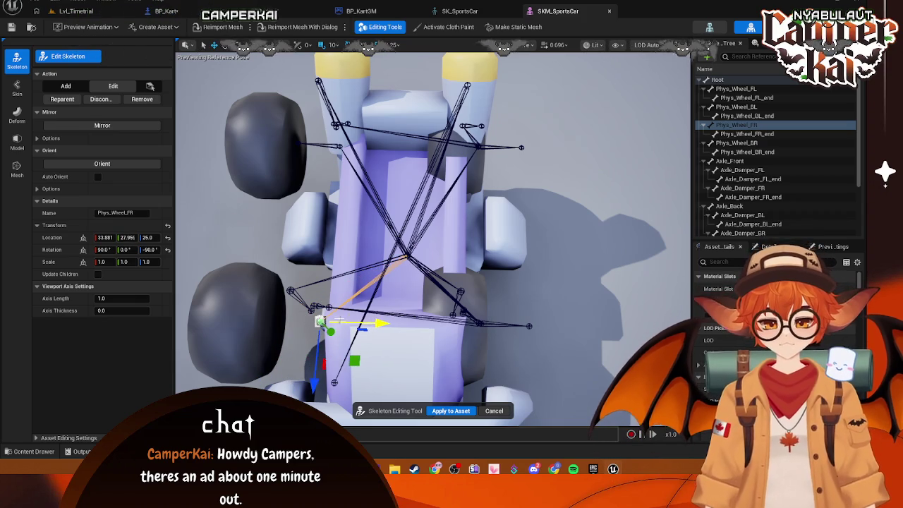
Check the Phys_Wheel_BL_end and Phys_Wheel_FR_end bones, then apply the skeleton edits to the asset.
click(320, 321)
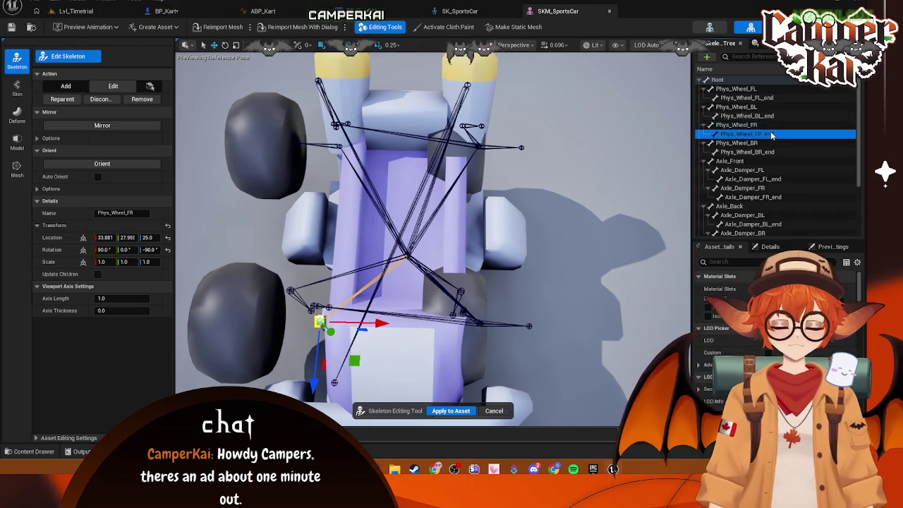
drag(320, 322, 320, 296)
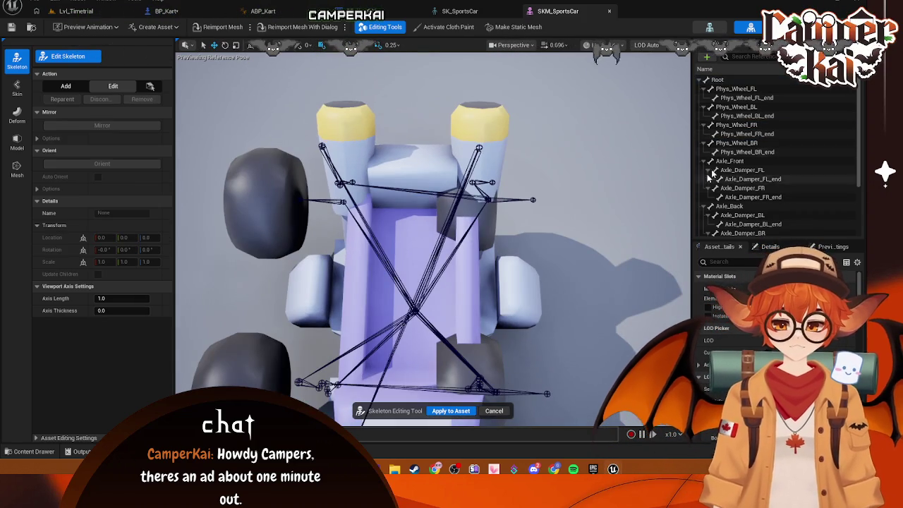
click(748, 116)
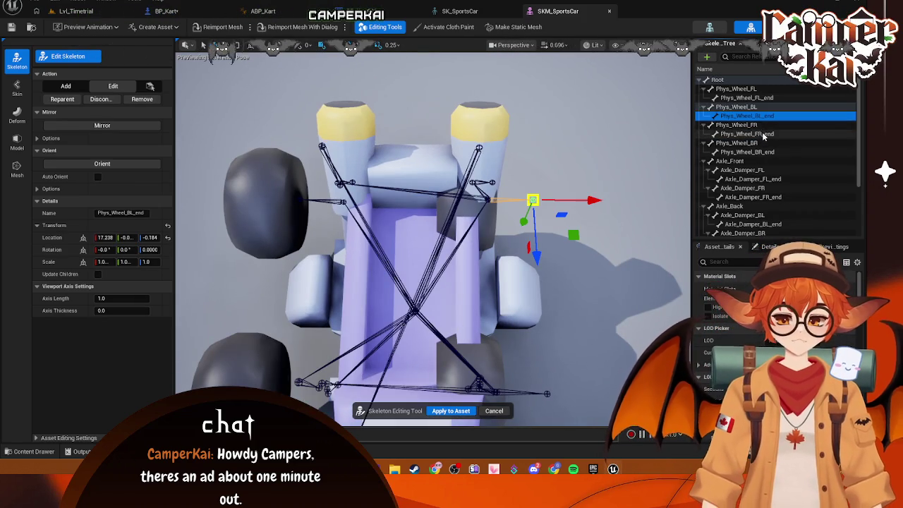
click(746, 133)
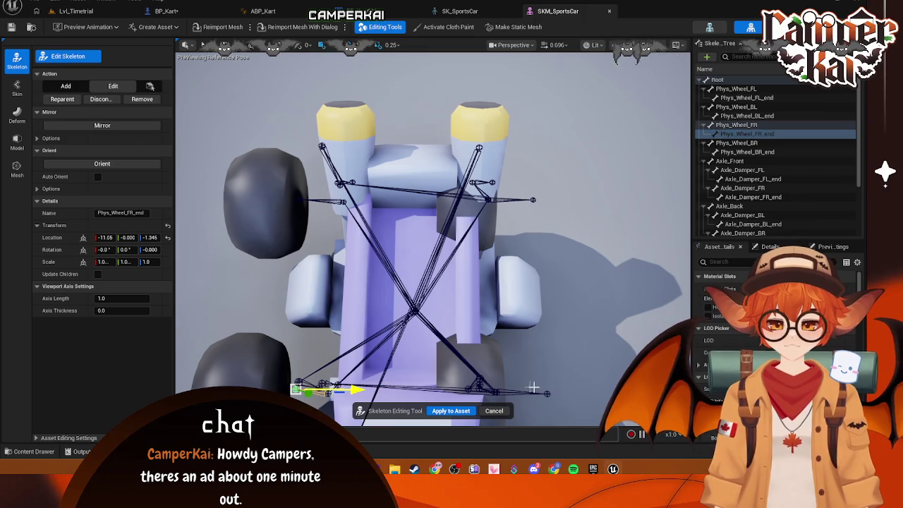
click(494, 411)
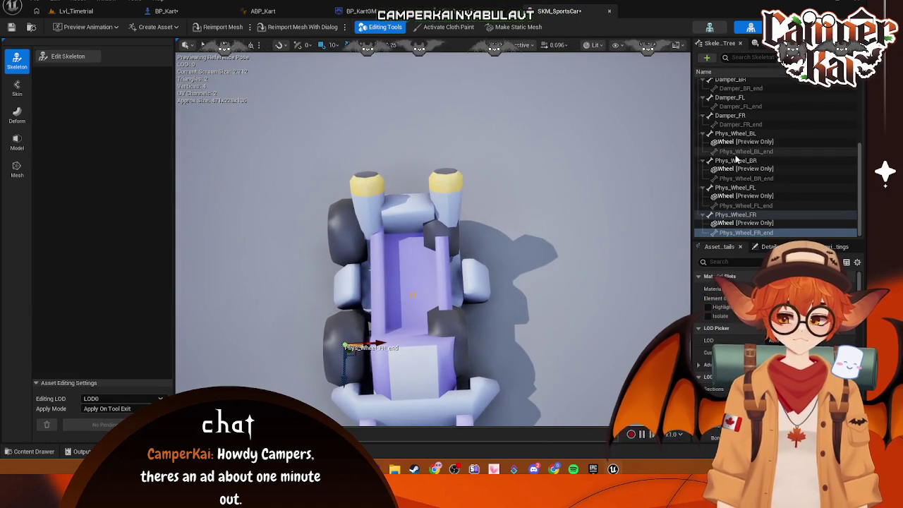
Adjust Wheel3's rotation in BP_Kart, then go back to the Lvl_Timetrial level.
click(167, 10)
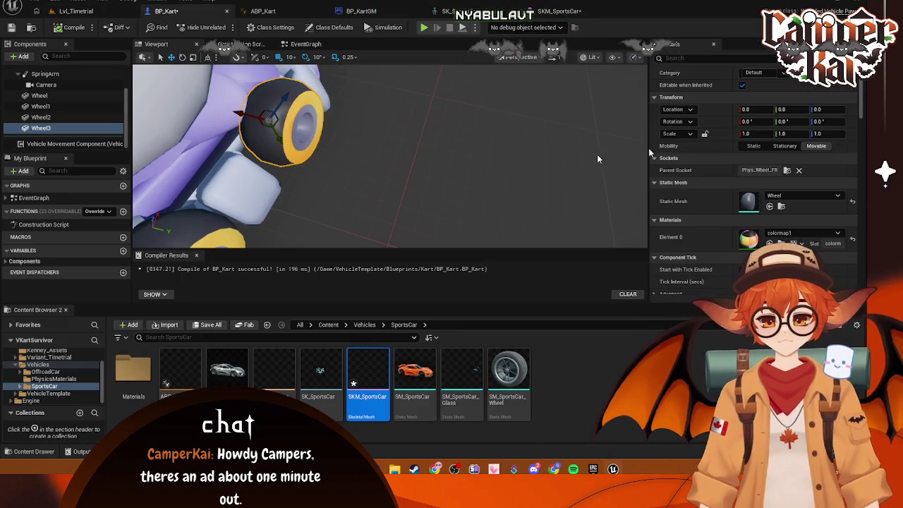
click(819, 122)
double_click(41, 127)
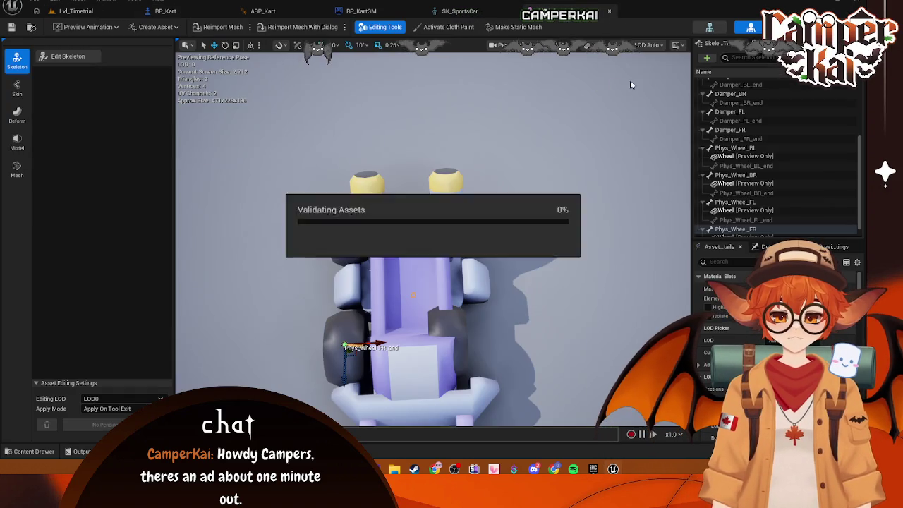
click(75, 11)
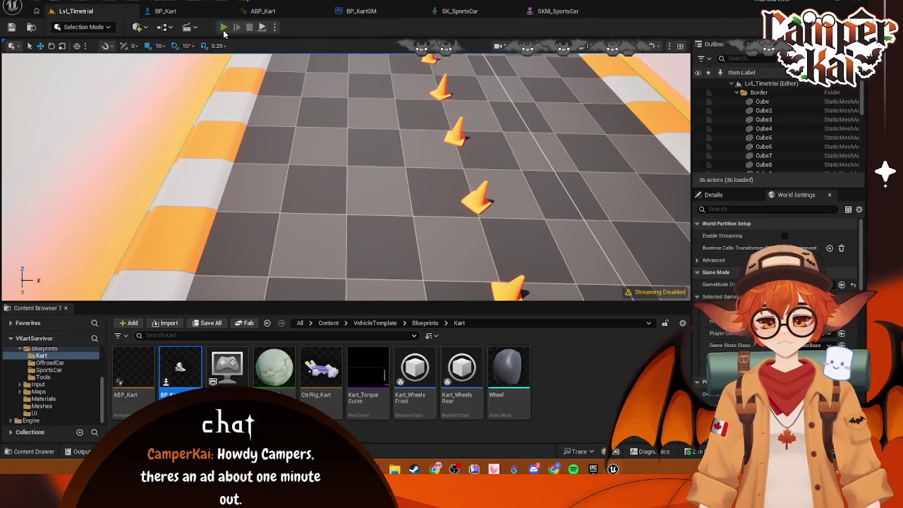
Play Lvl_Timetrial and drive the kart briefly with W, A and S, then stop.
key(alt+p)
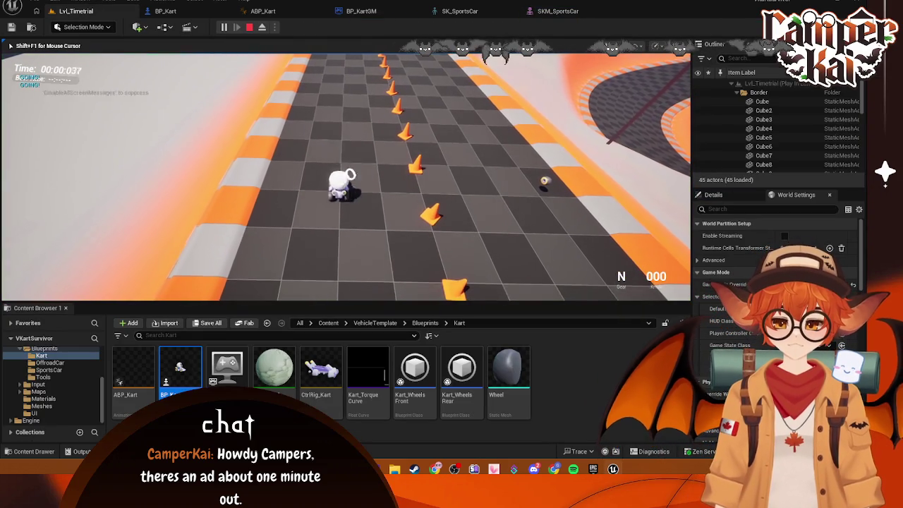
key(w)
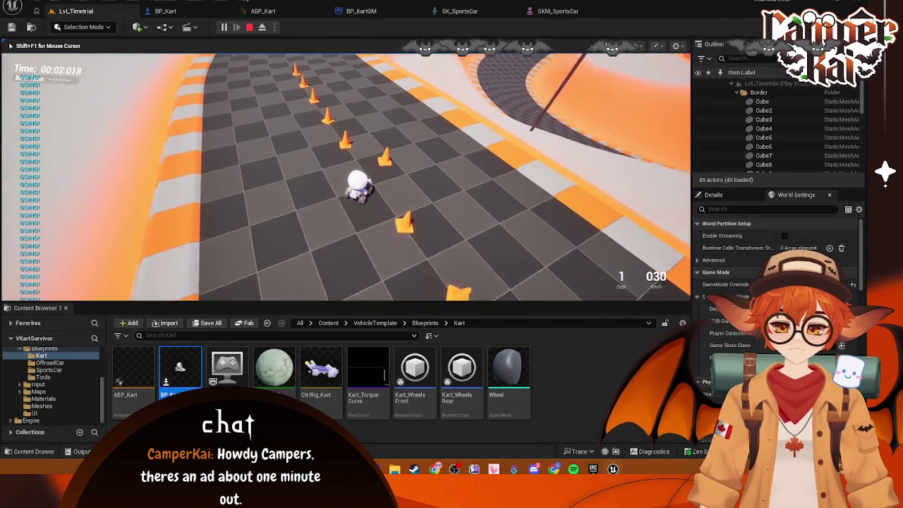
key(a)
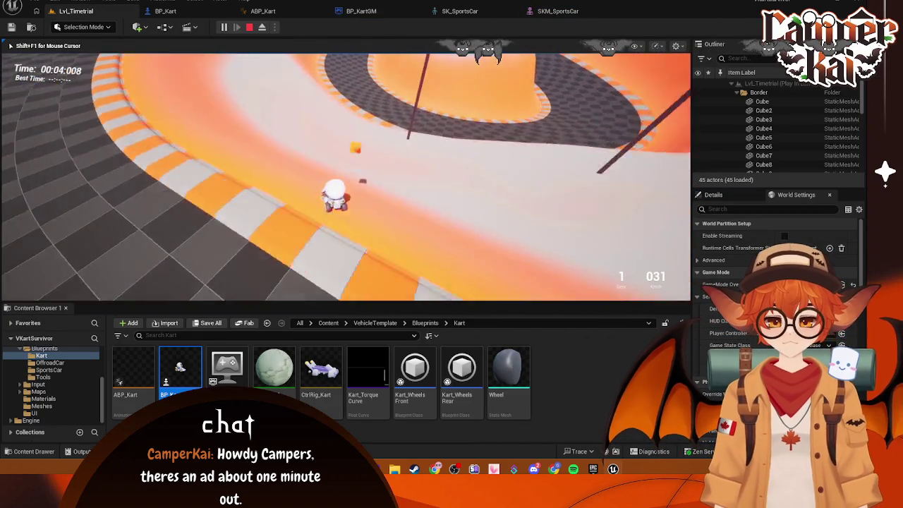
key(s)
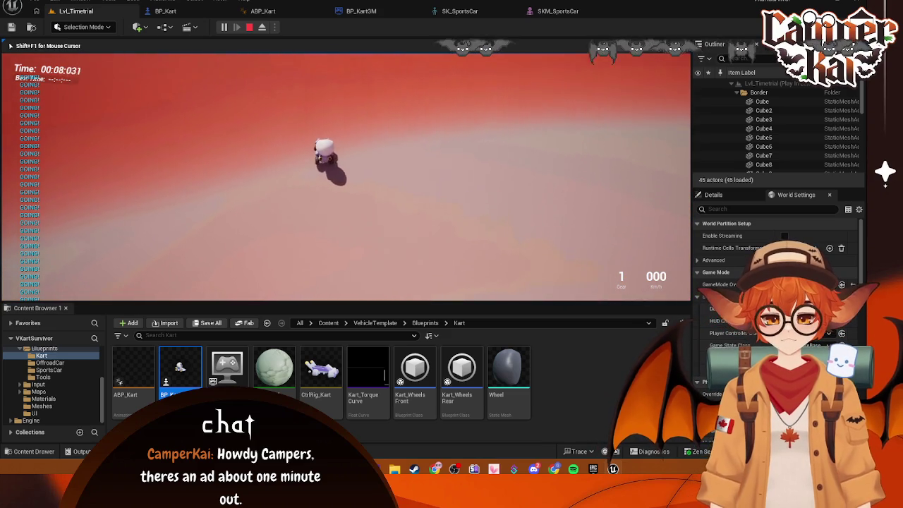
key(Escape)
Play Lvl_Timetrial again and drive the kart along the cones and around the curve.
click(470, 11)
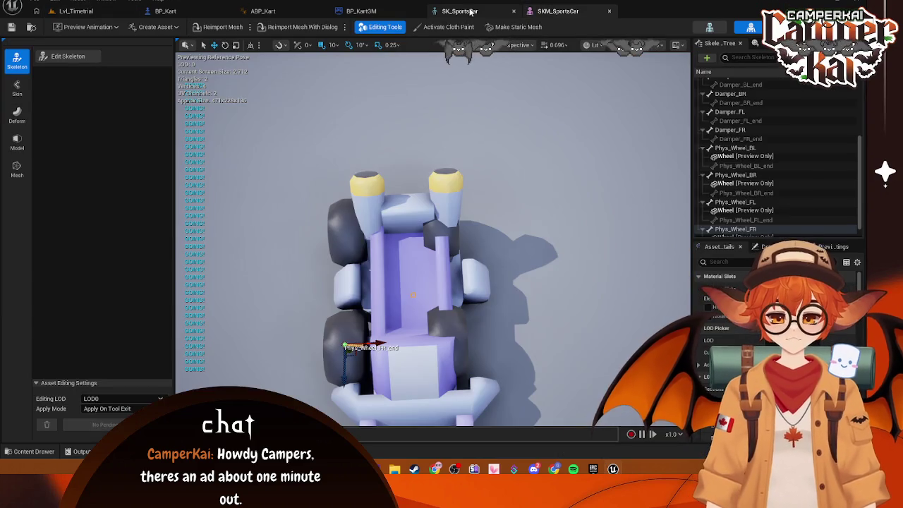
click(362, 11)
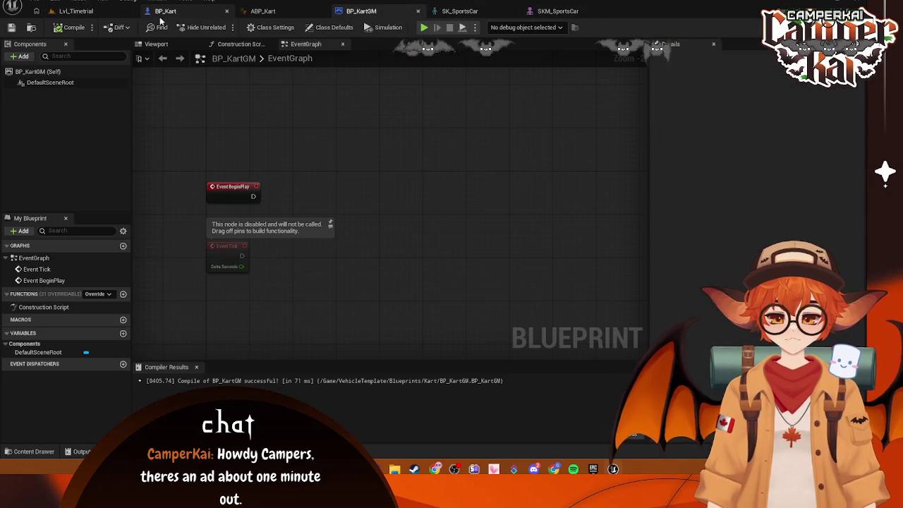
click(92, 12)
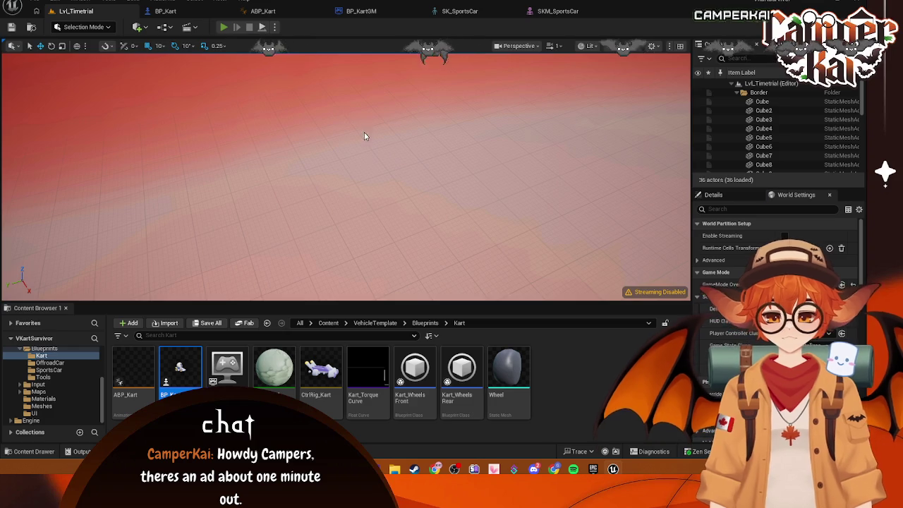
key(alt+p)
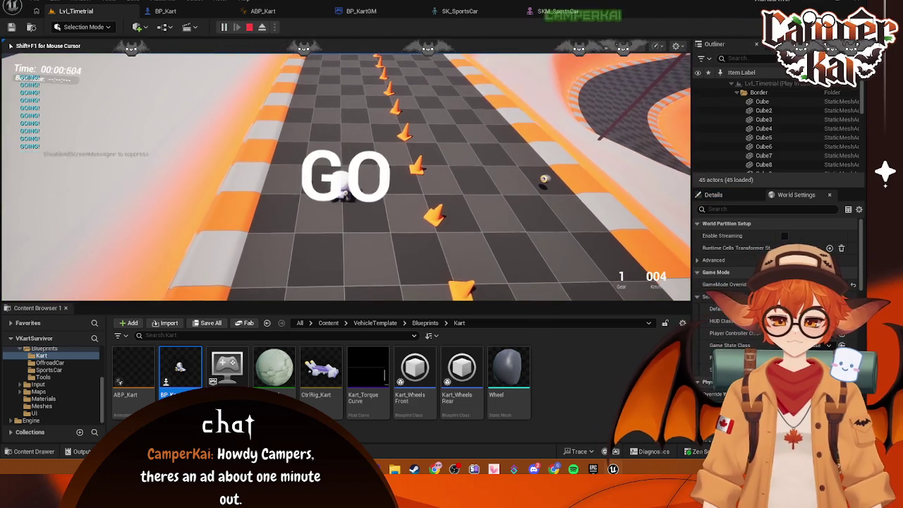
key(w)
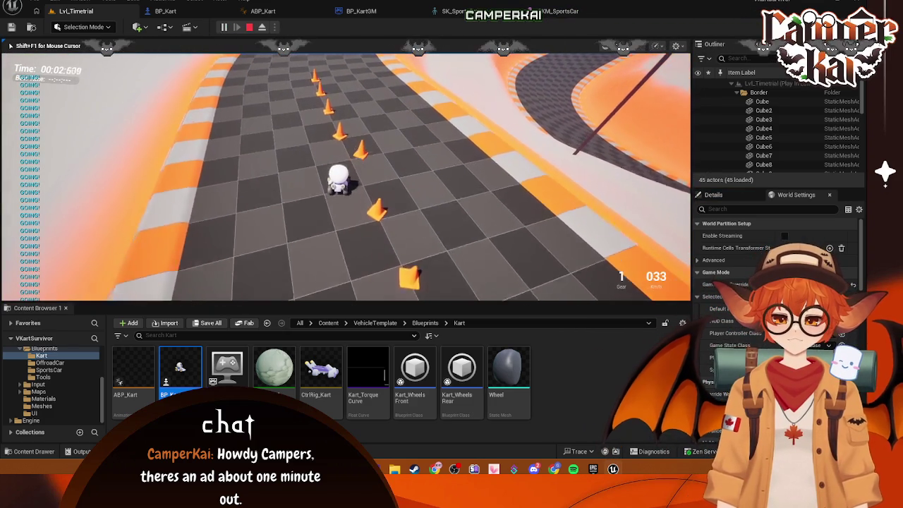
key(a)
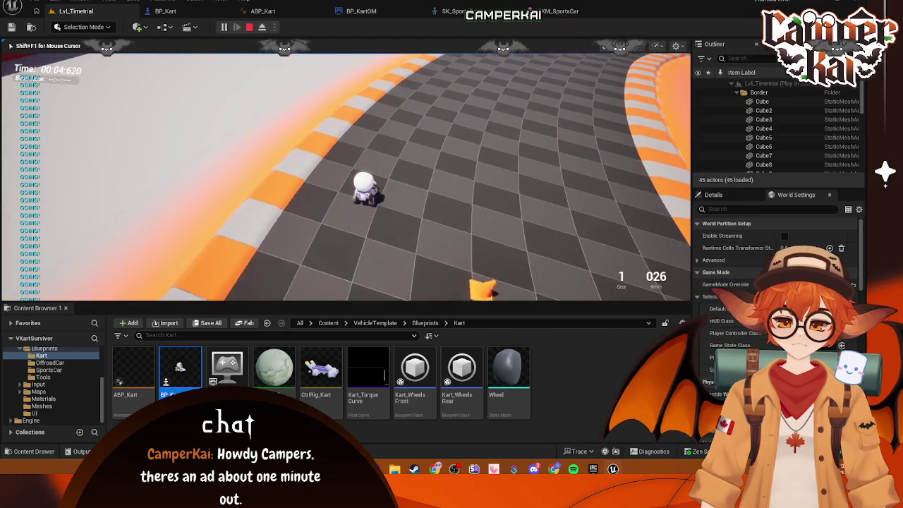
key(a)
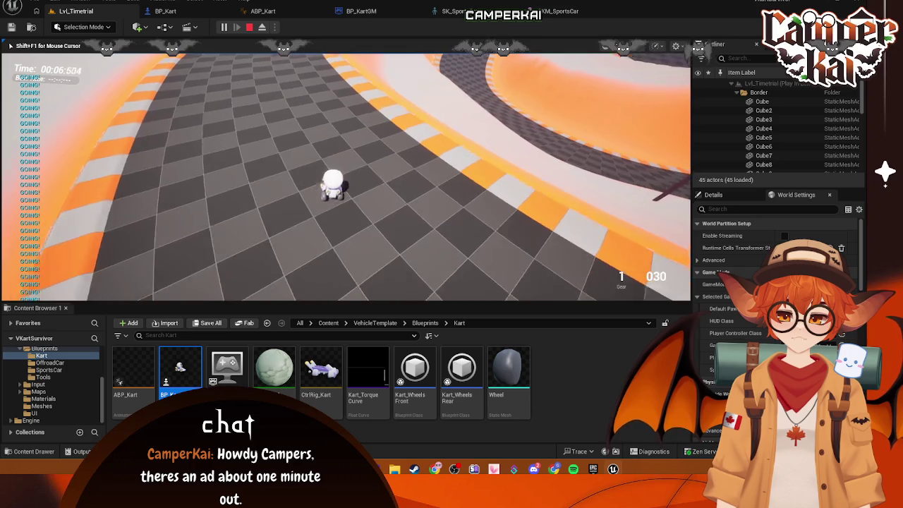
key(d)
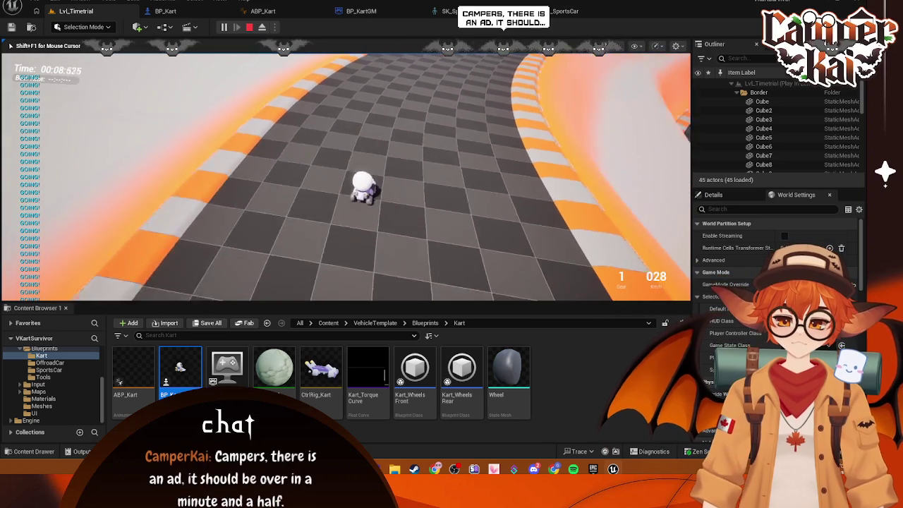
key(d)
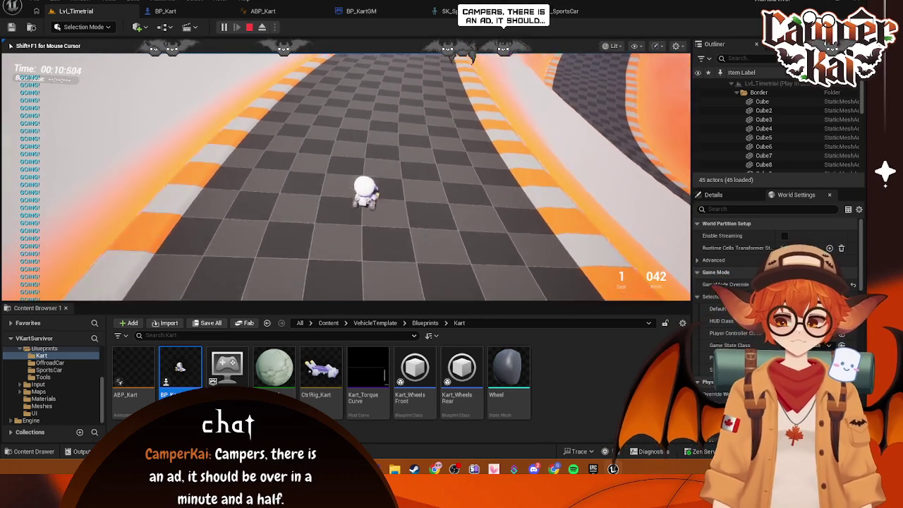
key(d)
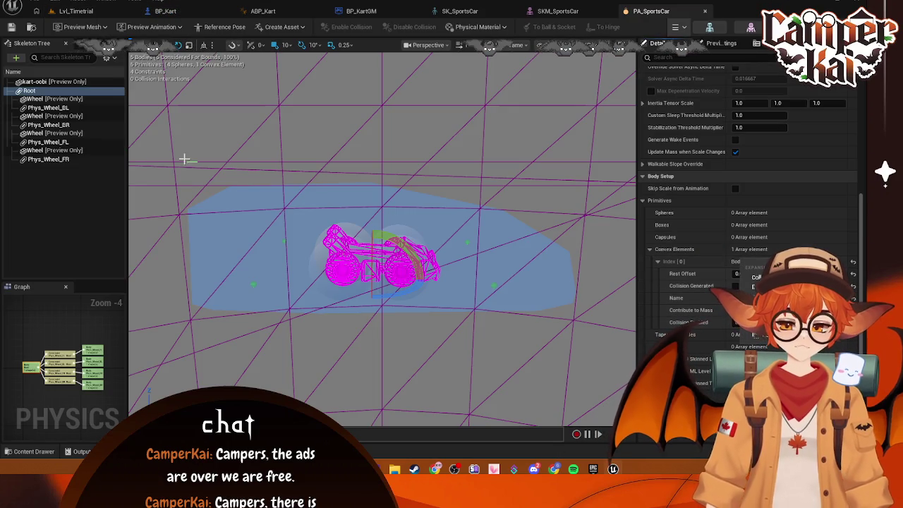
Regenerate the Root body as a capsule and expand Root_capsule's properties in Details.
right_click(53, 96)
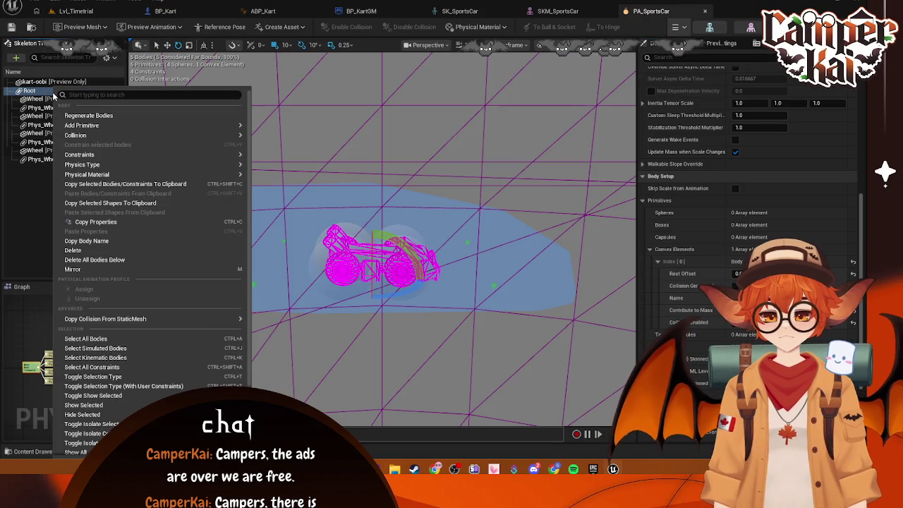
click(89, 116)
scroll(337, 241, up, 4)
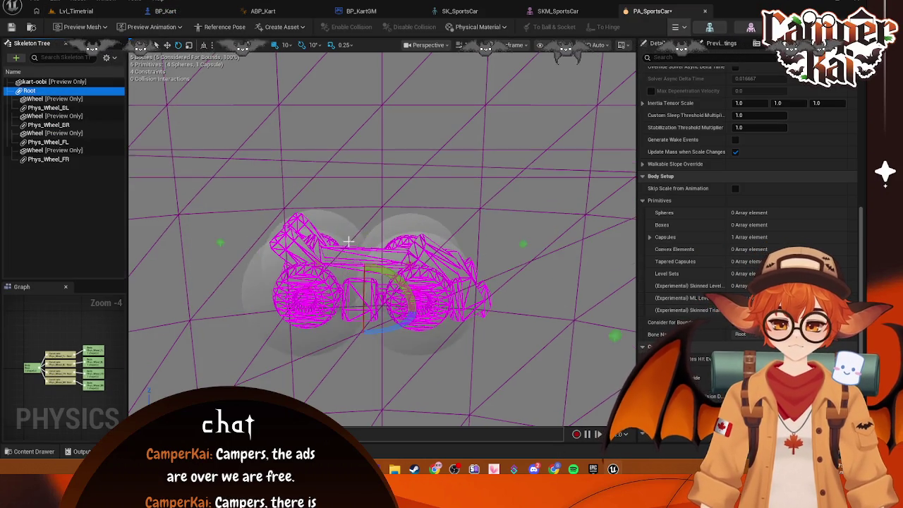
mouse_move(373, 207)
mouse_down()
mouse_move(373, 261)
mouse_move(384, 226)
mouse_up()
scroll(381, 240, down, 3)
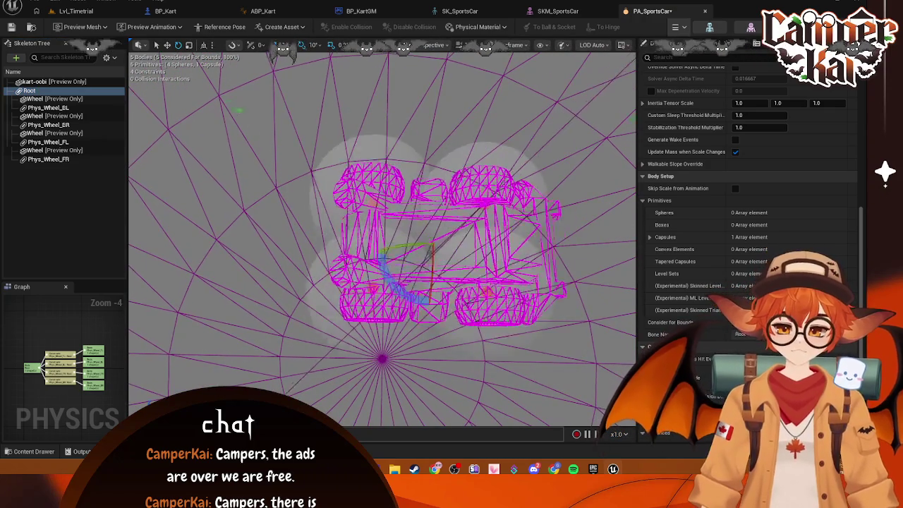
scroll(381, 240, up, 2)
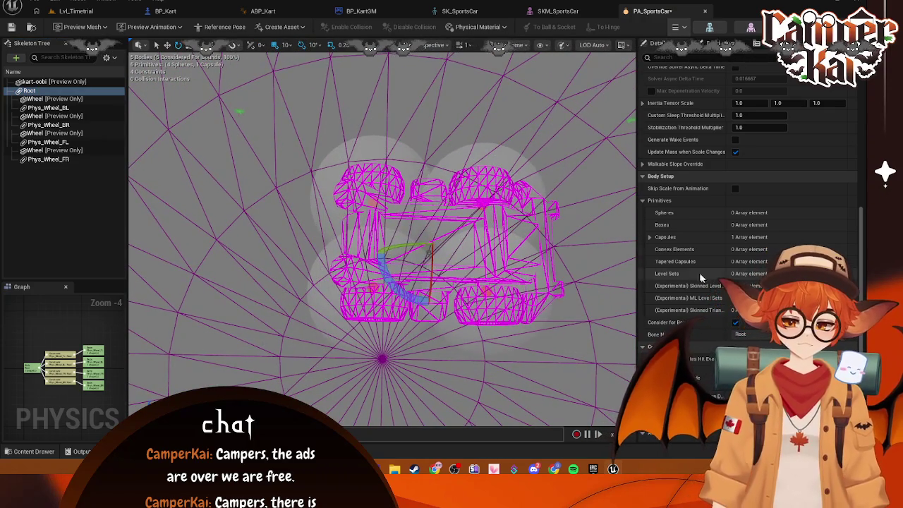
click(649, 237)
click(658, 249)
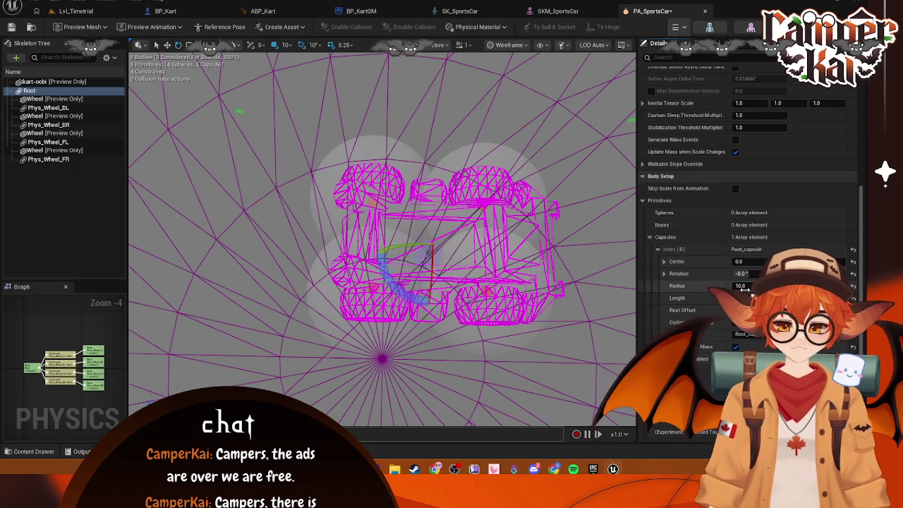
mouse_move(409, 151)
mouse_down()
mouse_move(353, 232)
mouse_move(395, 229)
mouse_up()
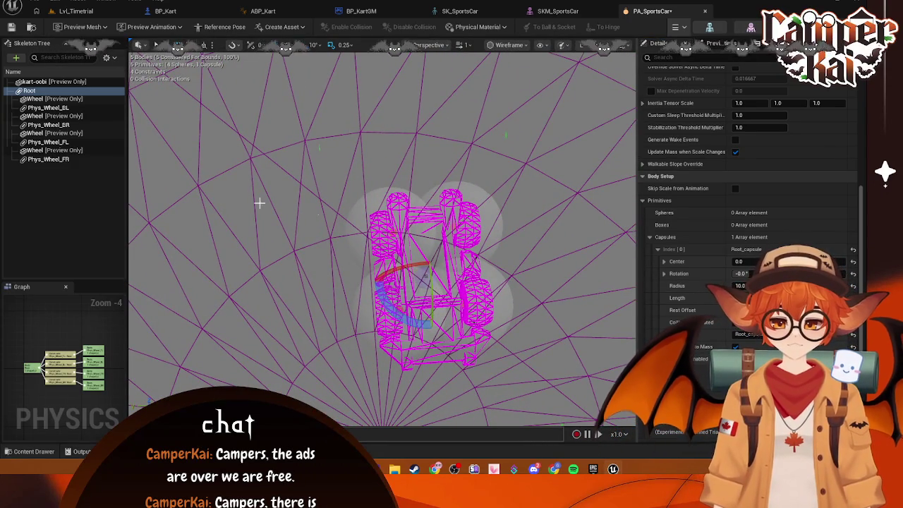
Set the Phys_Wheel_BL and Phys_Wheel_BR sphere radius to 20.
click(48, 107)
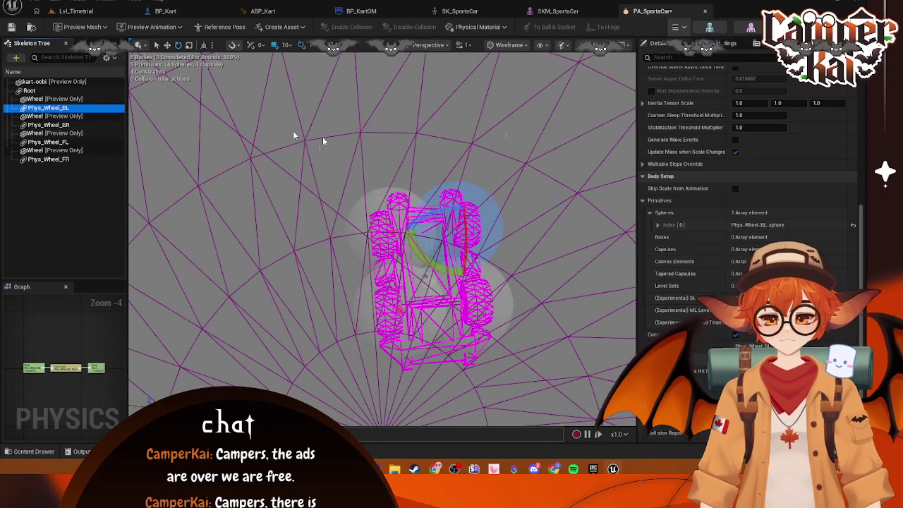
click(657, 224)
click(753, 250)
text(2)
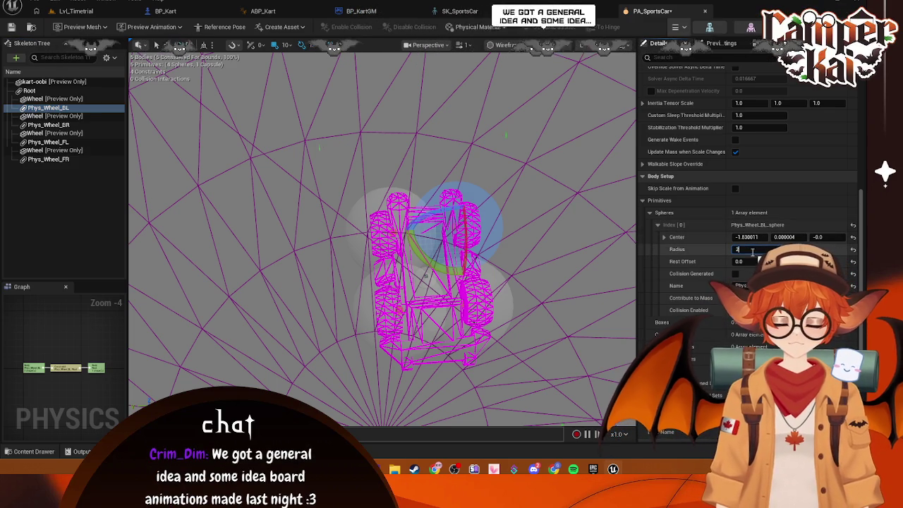
text(0.0)
key(Return)
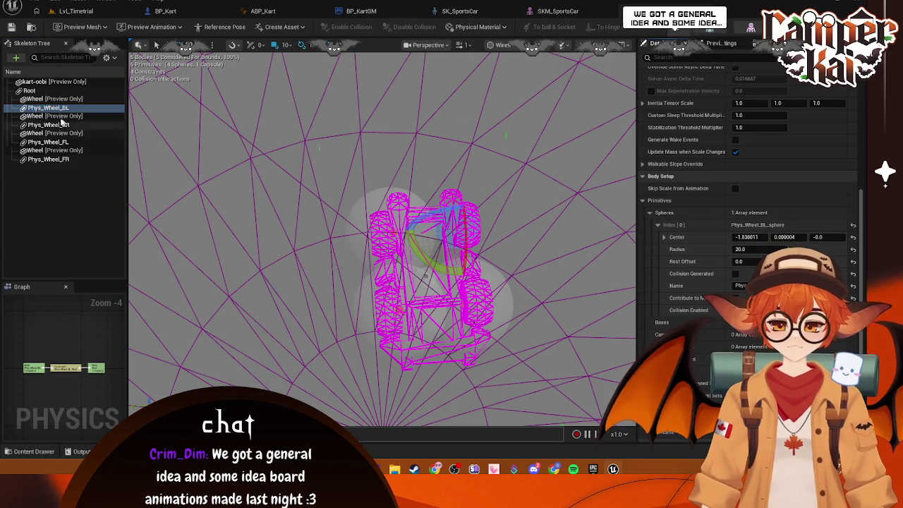
click(48, 124)
click(767, 249)
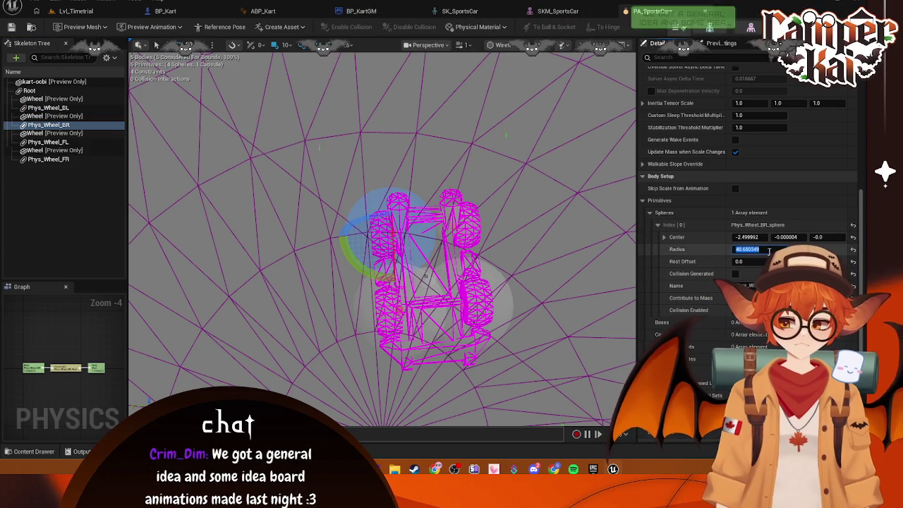
text(20)
key(Return)
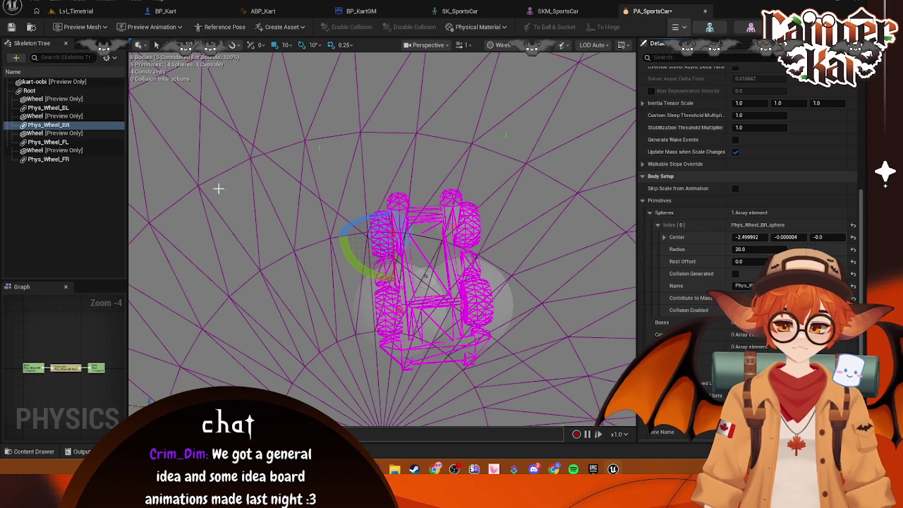
Set the Phys_Wheel_FL and Phys_Wheel_FR sphere radius to 20 and save the physics asset.
click(48, 142)
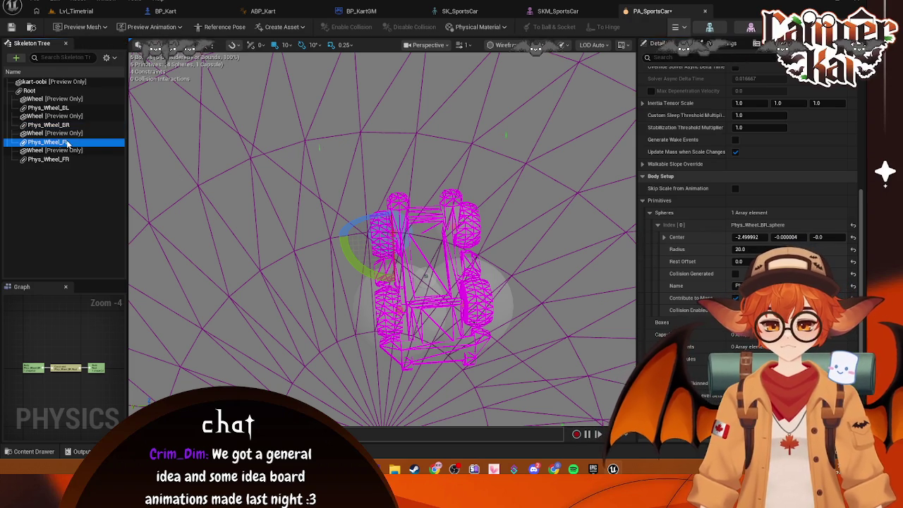
click(754, 250)
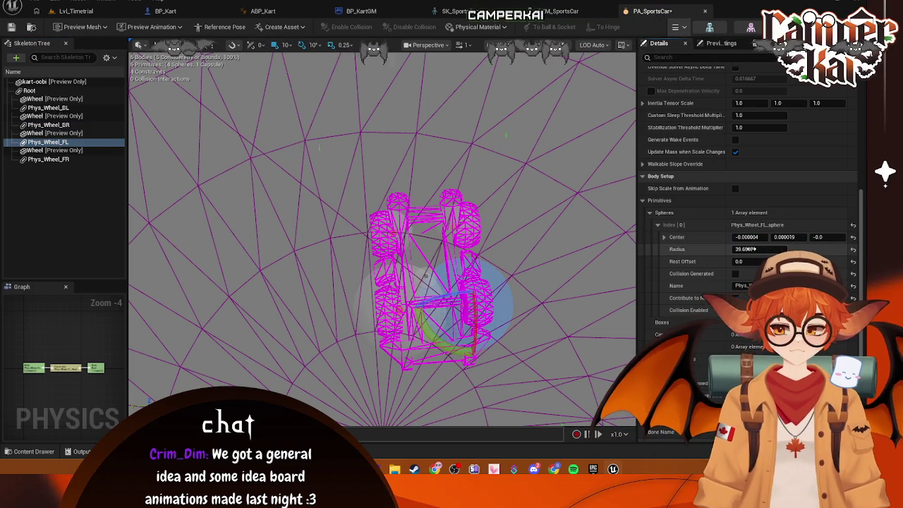
text(30)
key(Return)
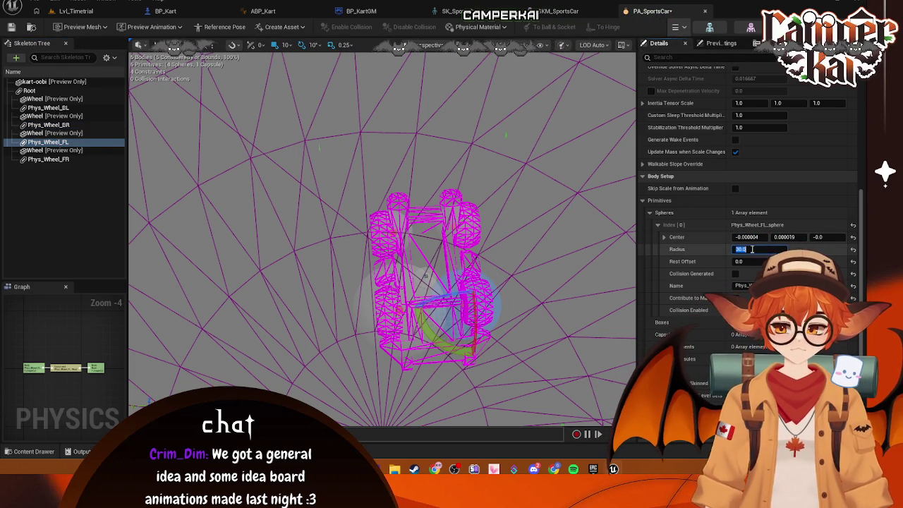
text(20)
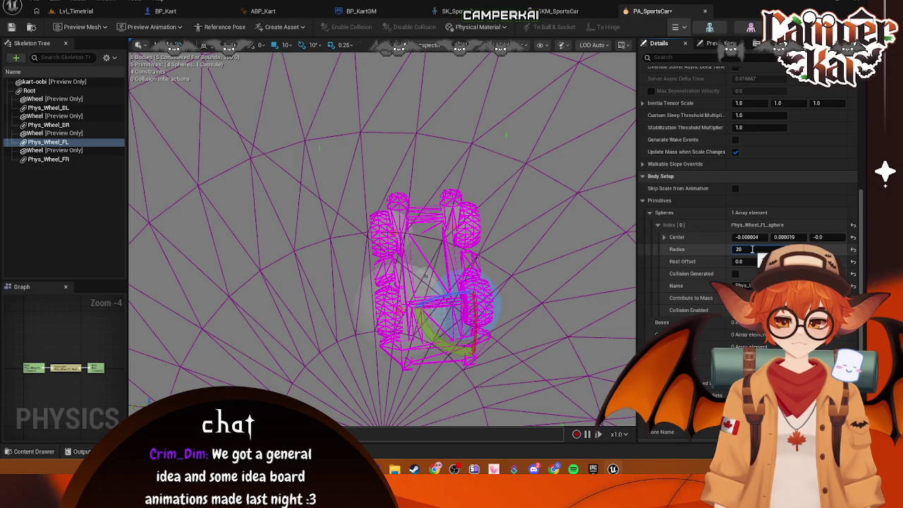
click(173, 182)
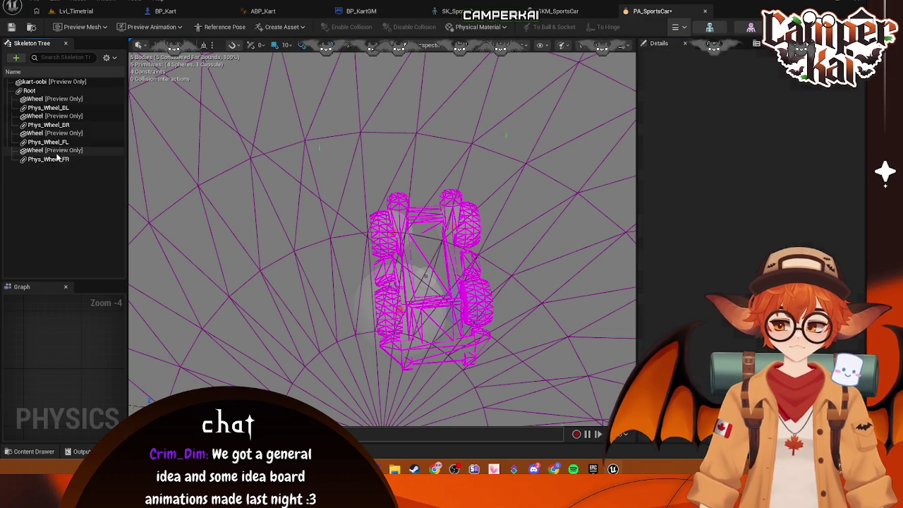
click(58, 158)
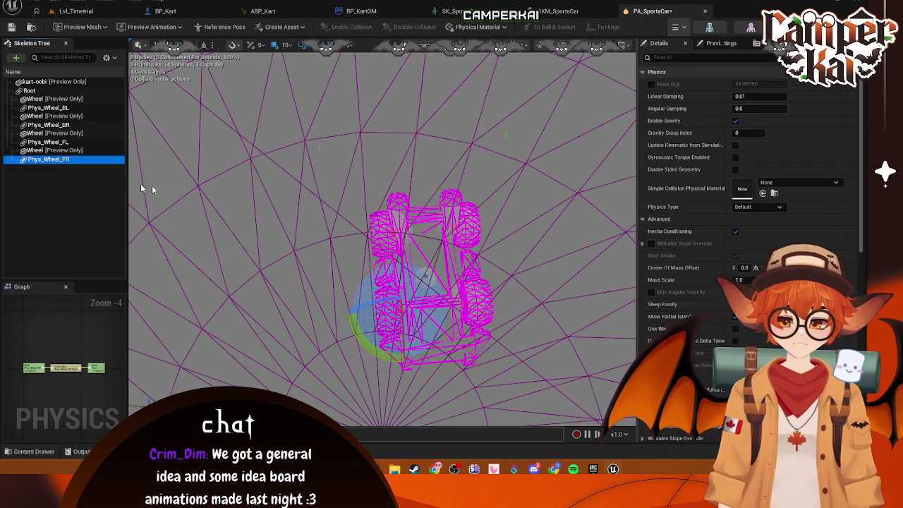
scroll(748, 254, down, 10)
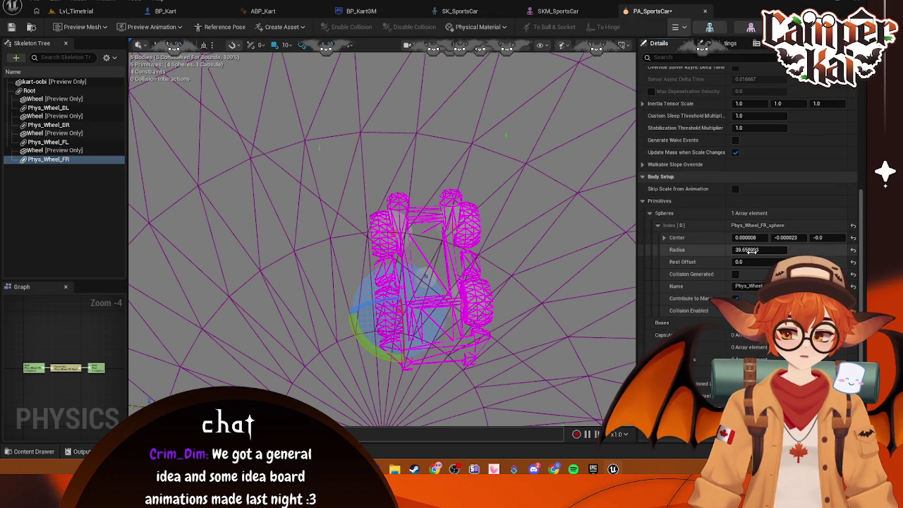
click(748, 251)
text(20)
key(Return)
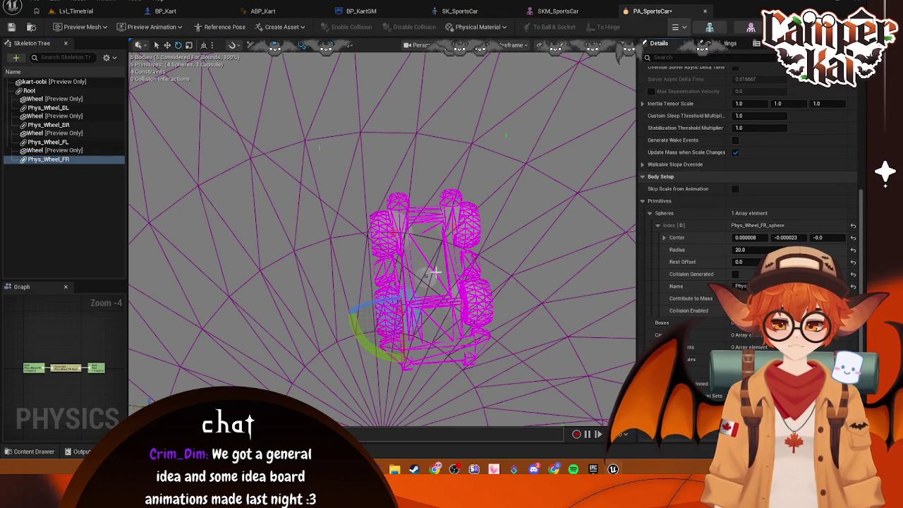
click(435, 270)
key(ctrl+s)
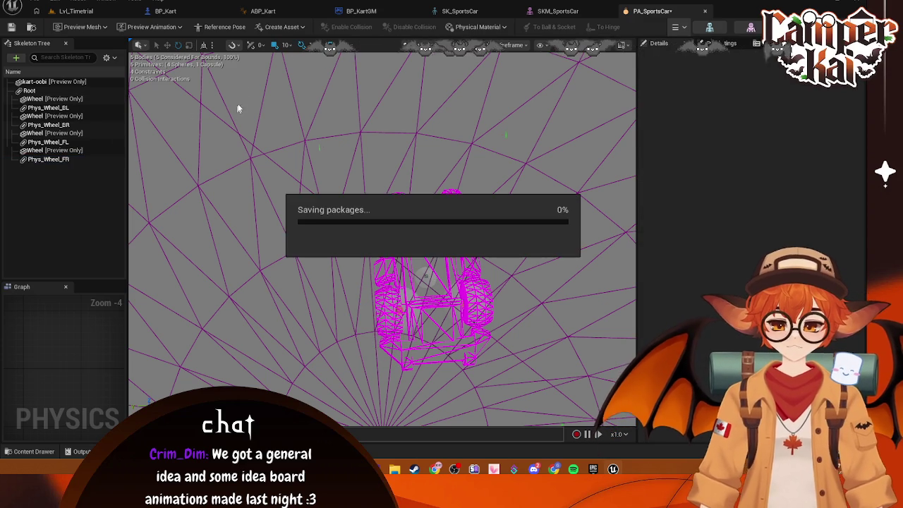
Switch the preview viewport from wireframe to lit shading.
click(679, 26)
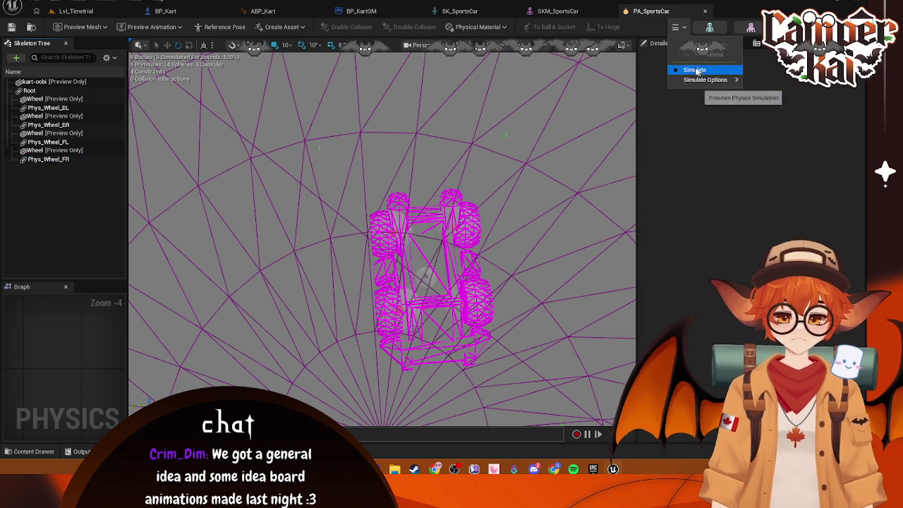
click(466, 45)
click(523, 76)
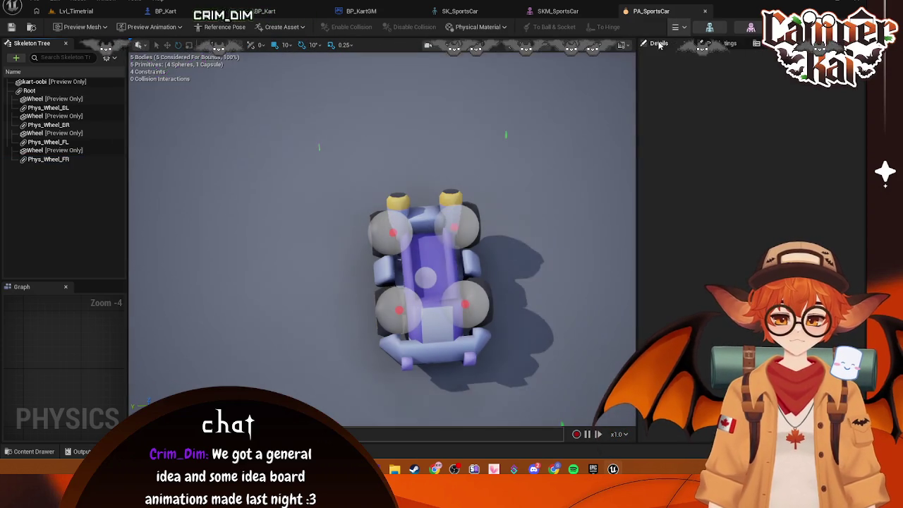
Run and stop the physics simulation preview, then select the Phys_Wheel_BL constraint.
click(675, 27)
click(698, 69)
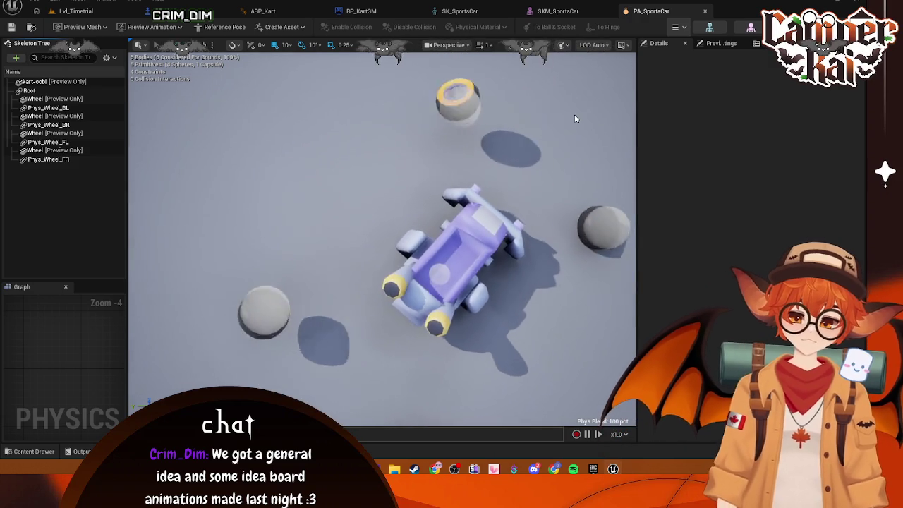
click(675, 27)
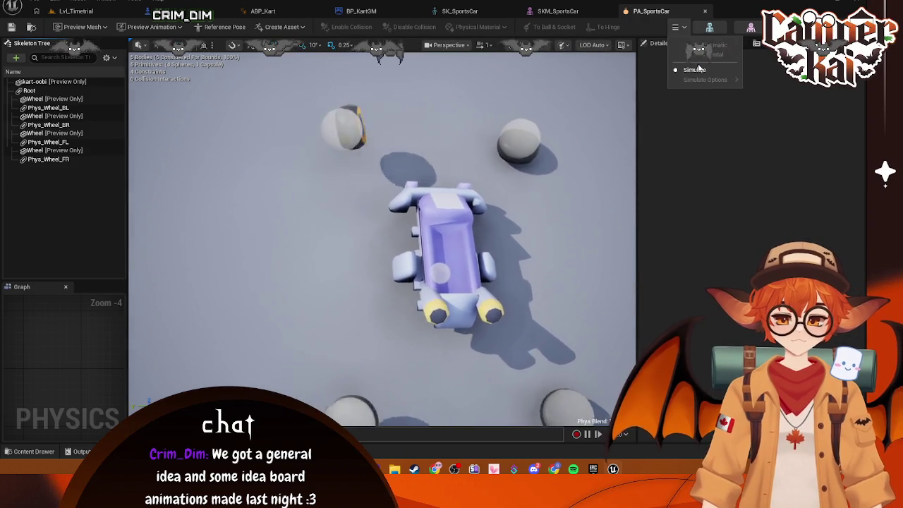
click(695, 69)
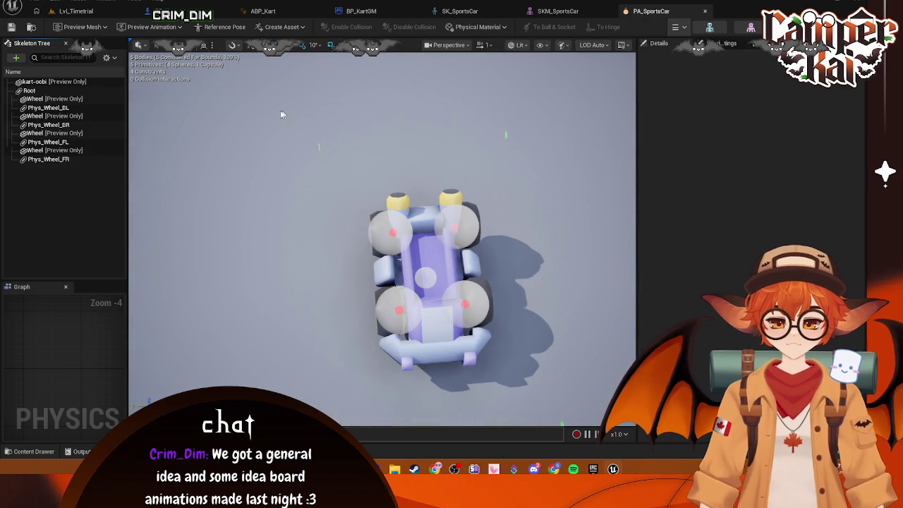
click(493, 148)
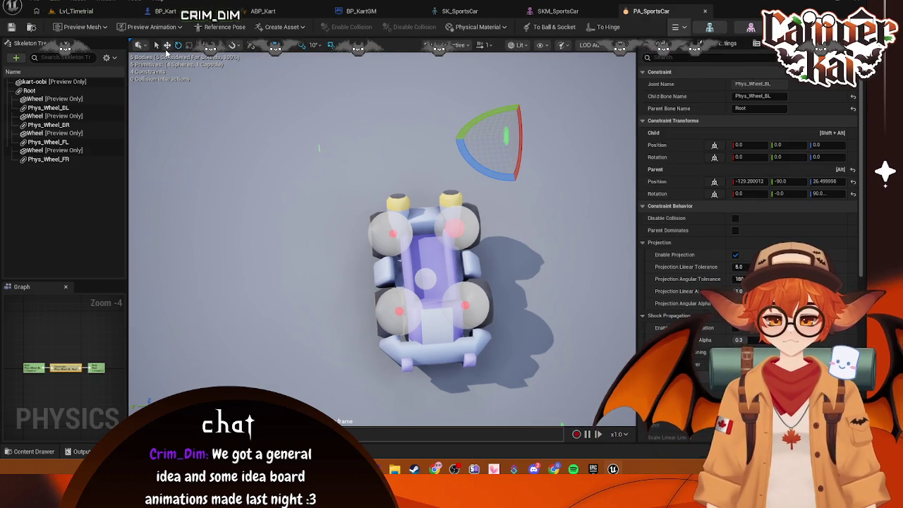
Drag the Phys_Wheel_BL constraint down and left from far off the kart onto its wheel.
key(w)
mouse_move(487, 130)
mouse_down()
mouse_move(494, 144)
mouse_move(512, 139)
mouse_move(515, 124)
mouse_up()
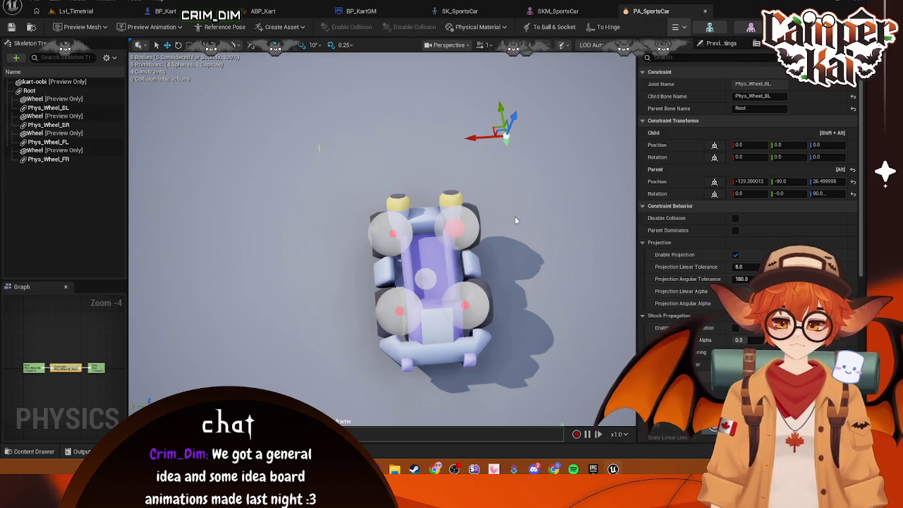
click(325, 189)
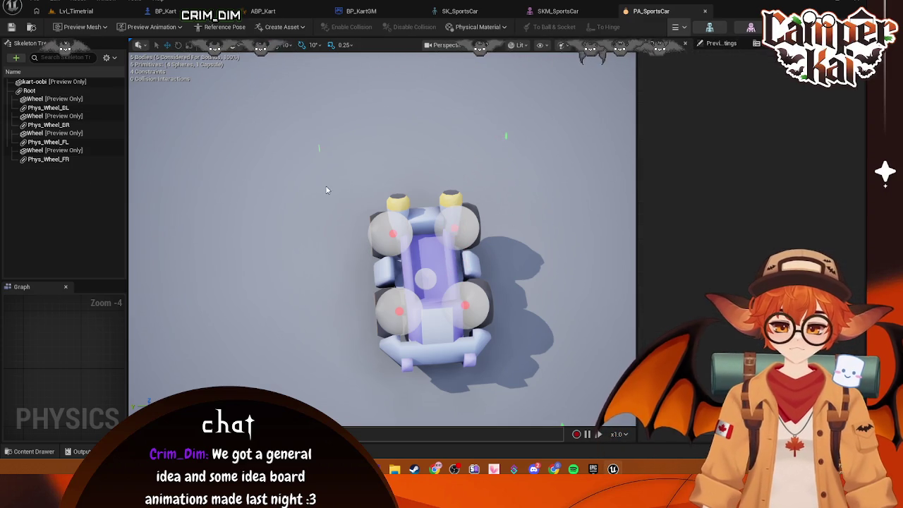
click(506, 141)
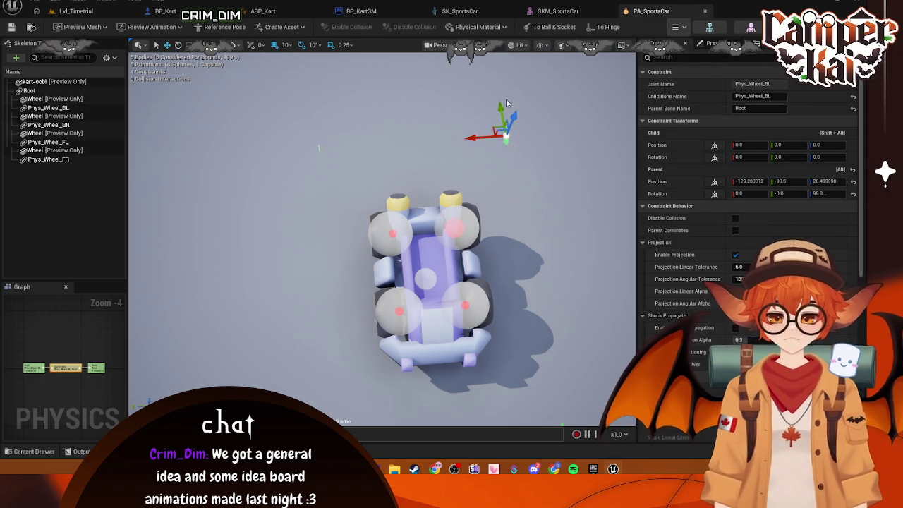
drag(501, 106, 513, 189)
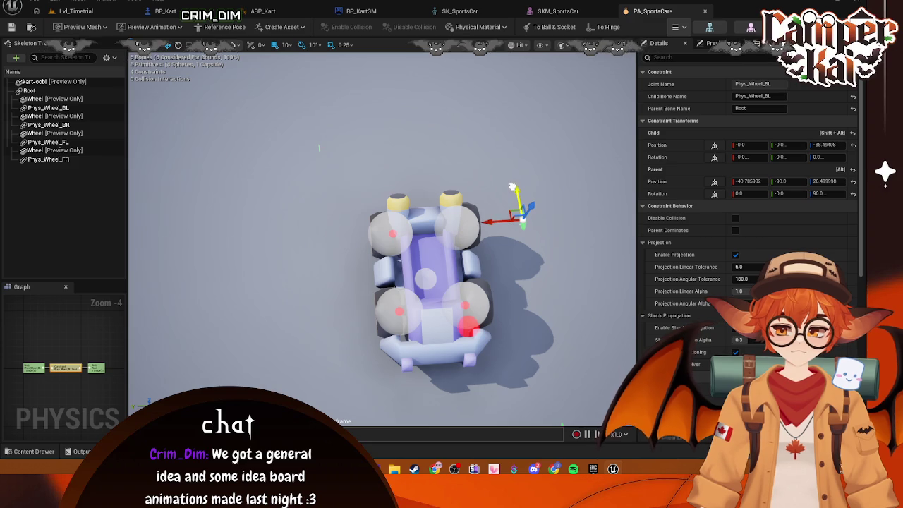
drag(508, 220, 459, 222)
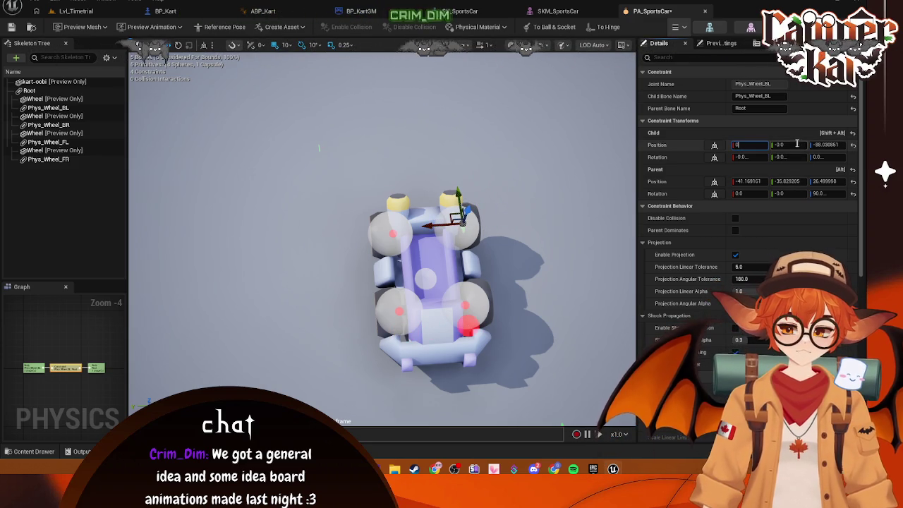
click(563, 206)
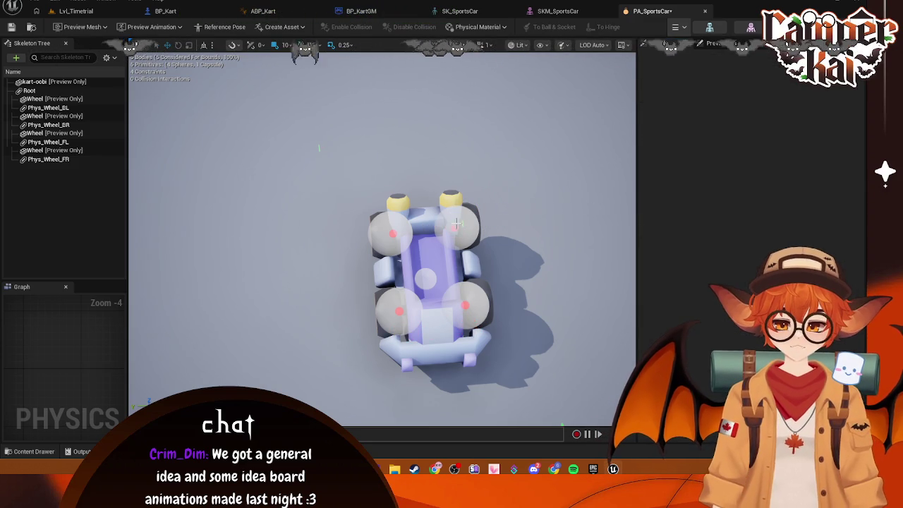
key(ctrl+z)
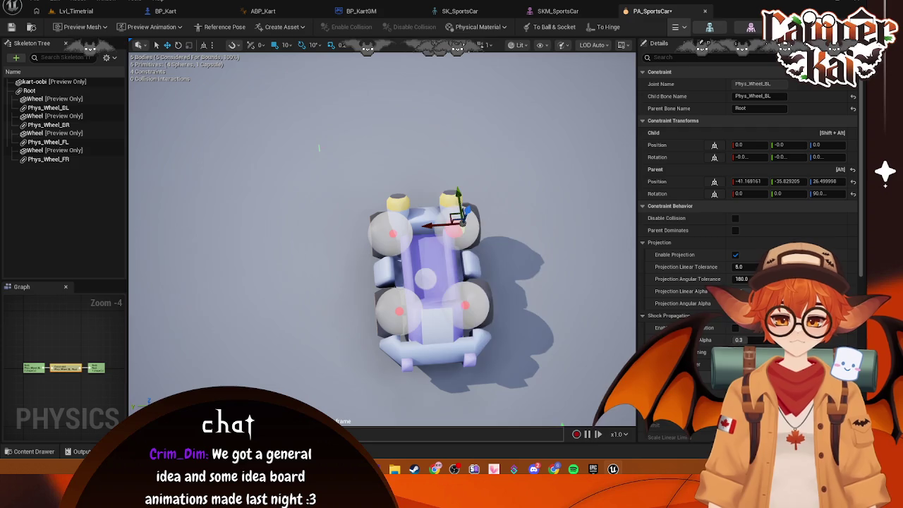
click(438, 45)
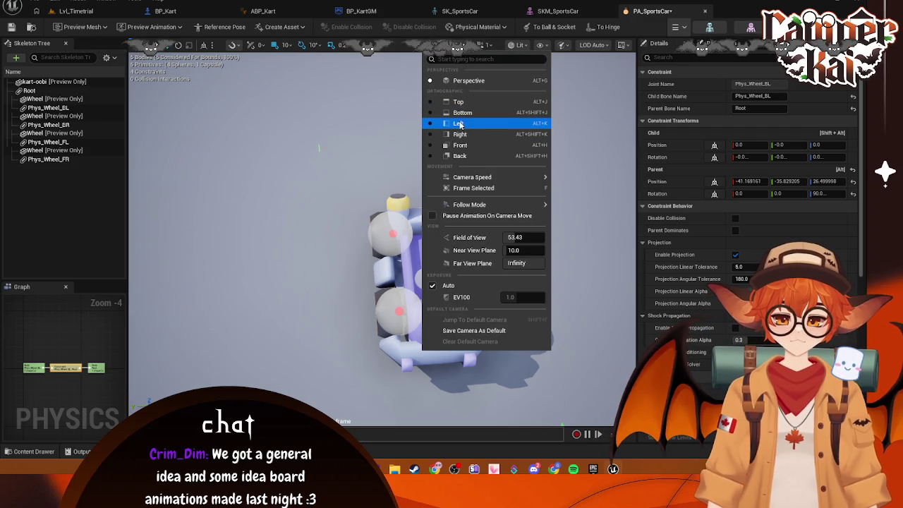
Switch the viewport to Top view with wireframe rendering and select the Phys_Wheel_FL constraint.
click(458, 102)
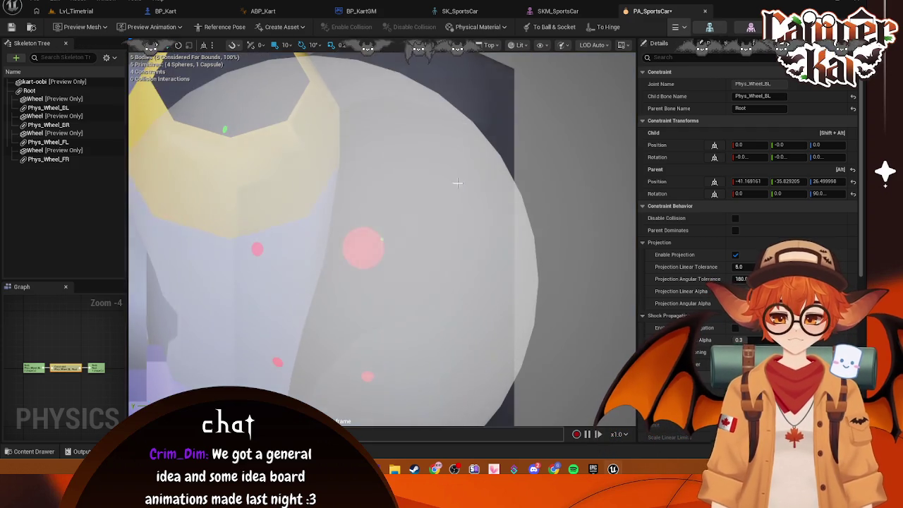
scroll(434, 212, down, 4)
scroll(434, 212, down, 4)
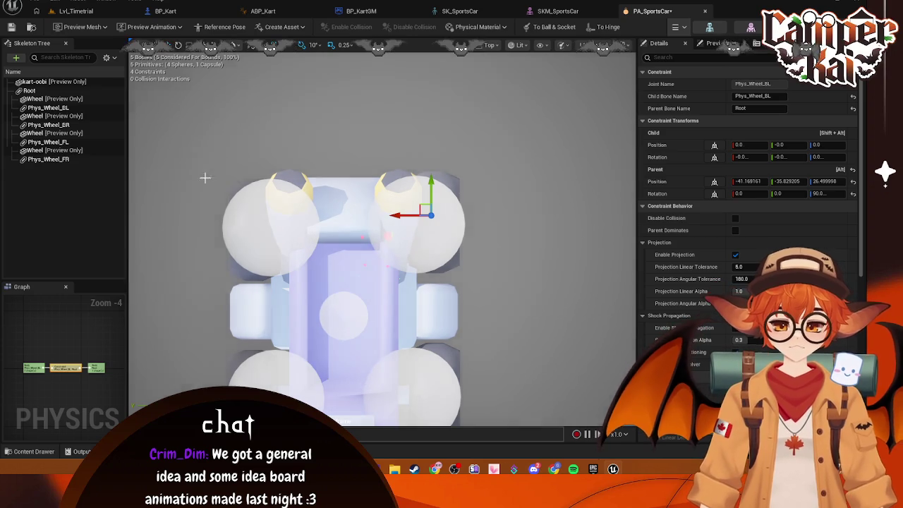
click(29, 90)
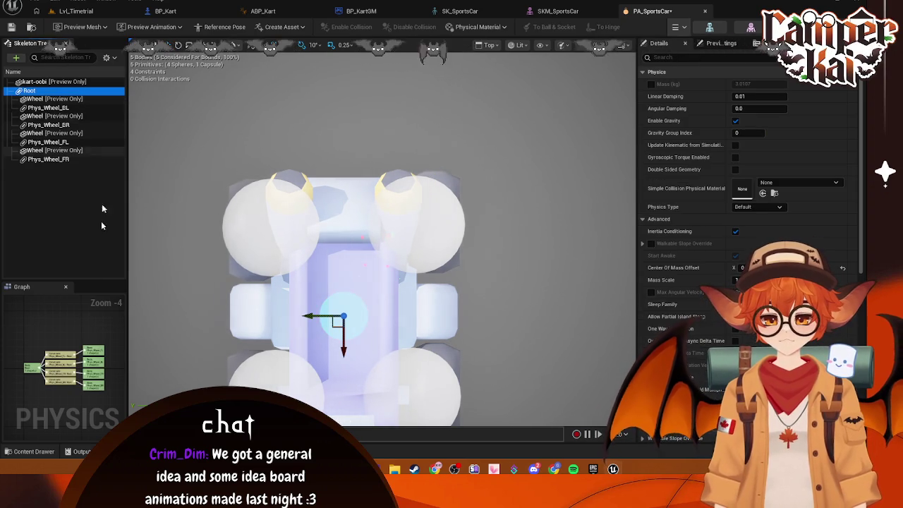
click(399, 184)
scroll(413, 177, down, 4)
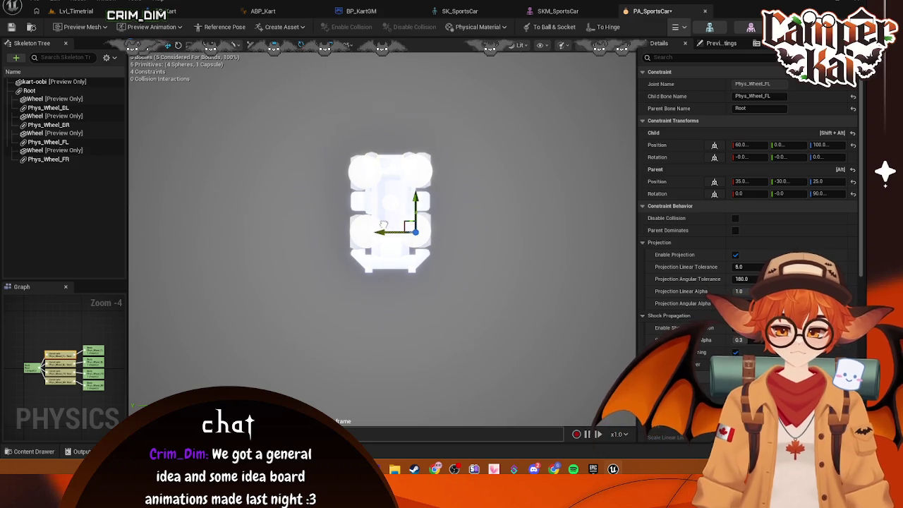
scroll(384, 208, up, 1)
click(522, 44)
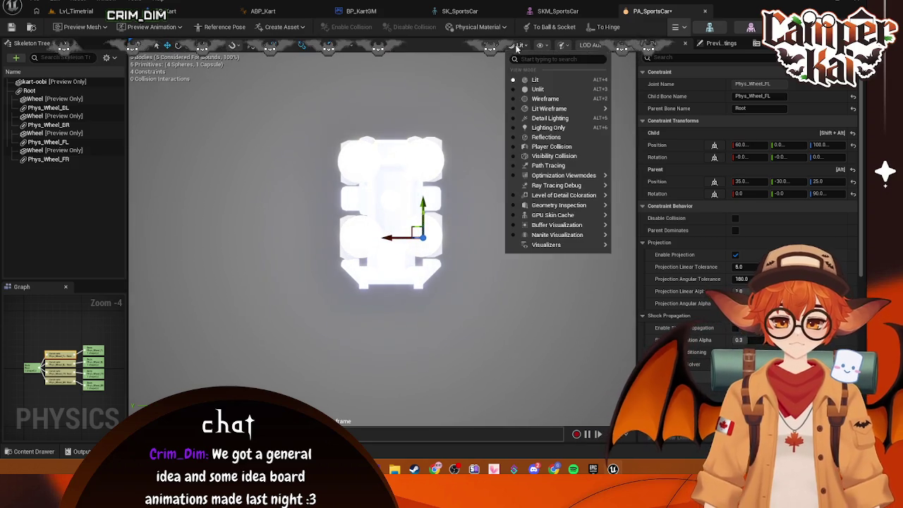
click(536, 99)
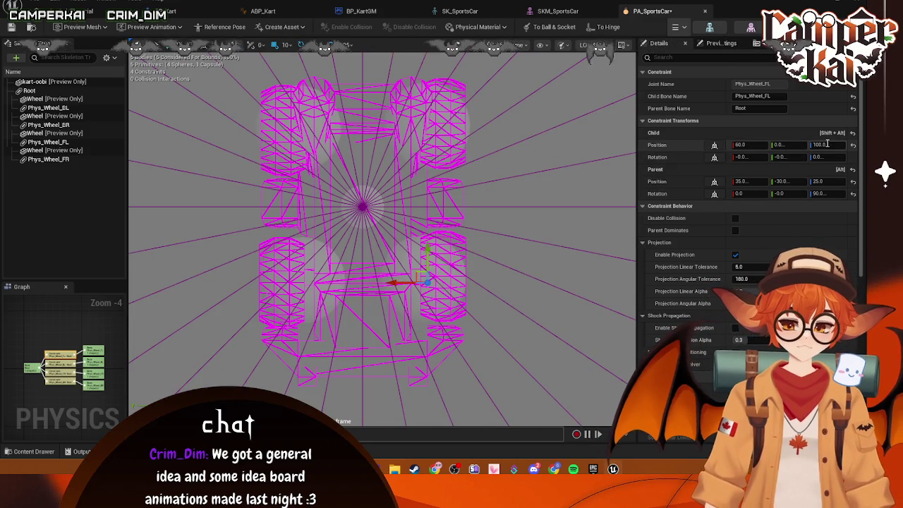
Set the Phys_Wheel_FL constraint's child position to 0.
click(828, 144)
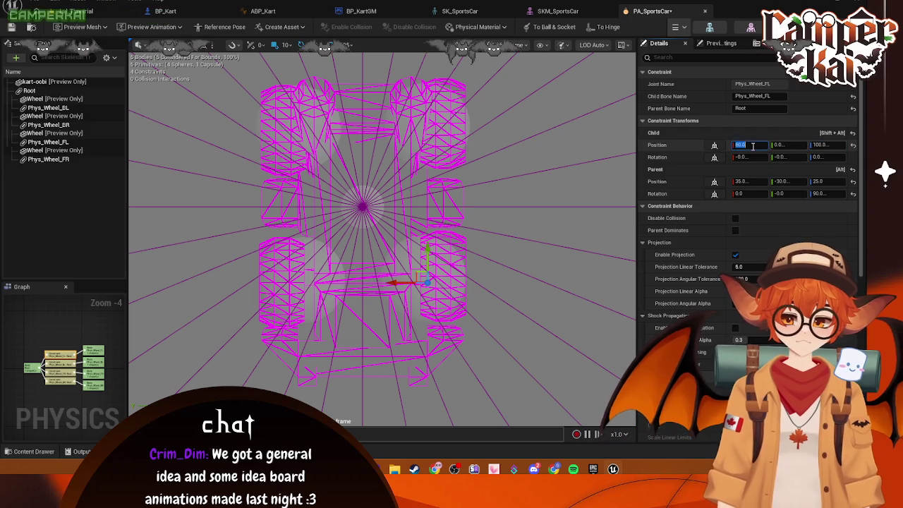
text(0)
click(753, 145)
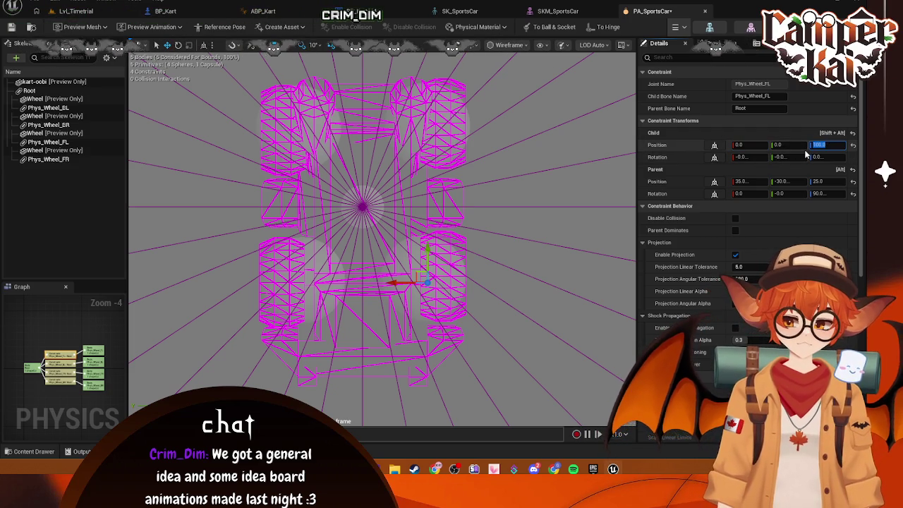
text(0)
key(Return)
Set the Phys_Wheel_FR constraint's child Z position to 0.
click(374, 258)
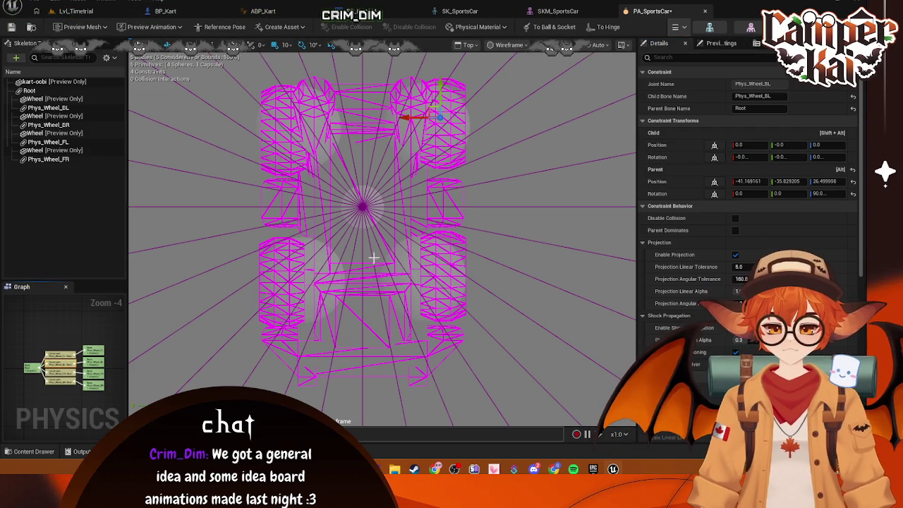
scroll(309, 246, down, 5)
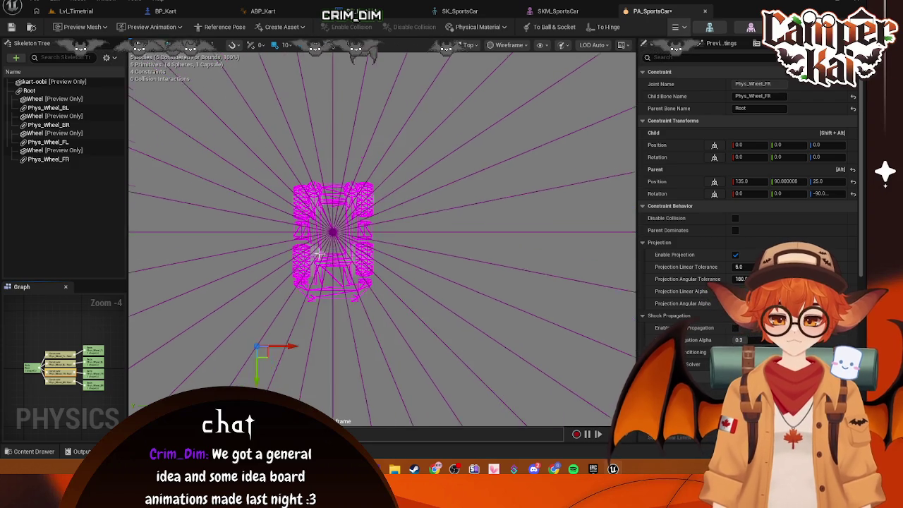
scroll(355, 318, up, 2)
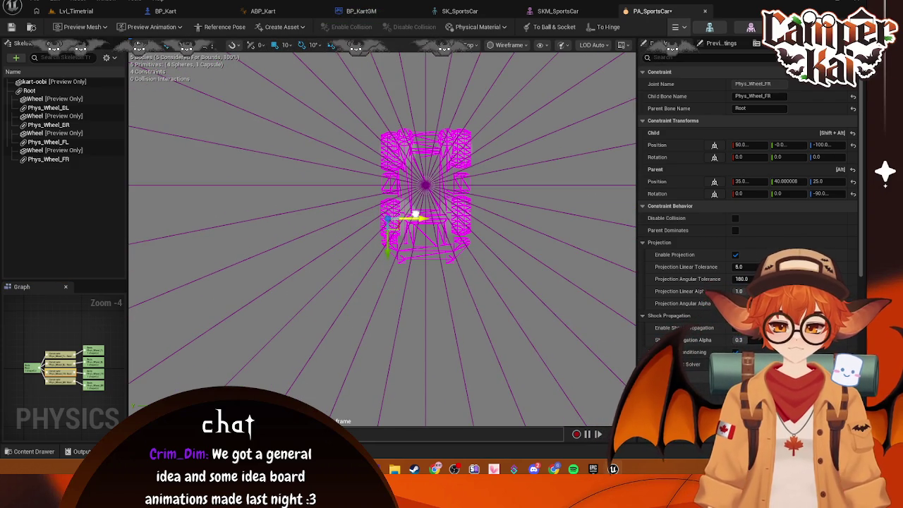
scroll(424, 219, up, 5)
scroll(409, 227, down, 2)
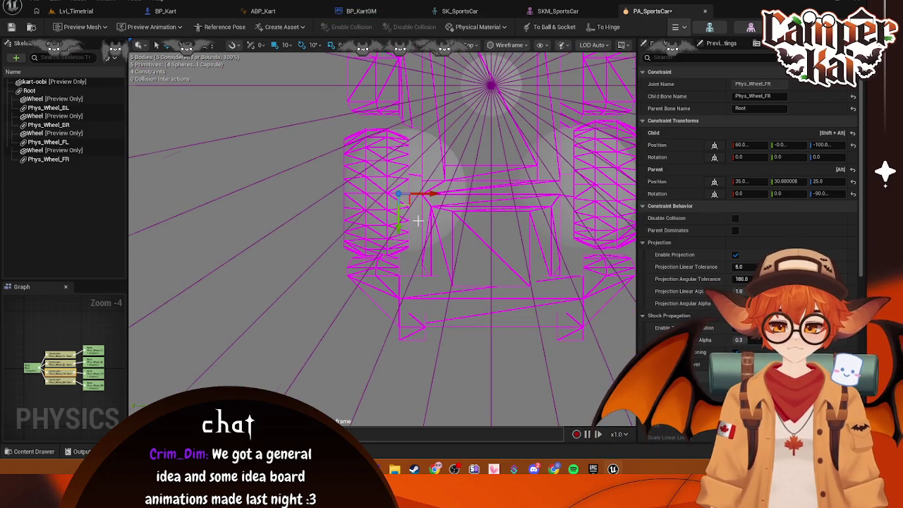
scroll(417, 215, up, 1)
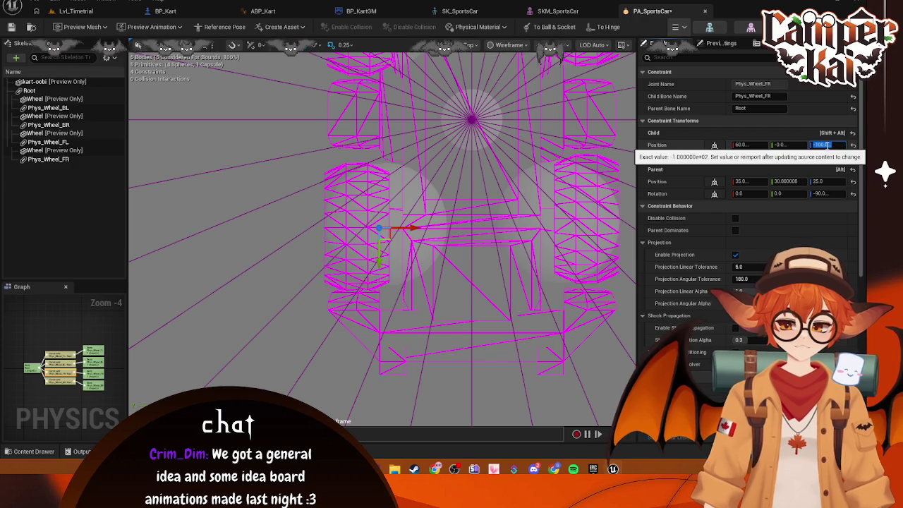
click(820, 145)
text(0)
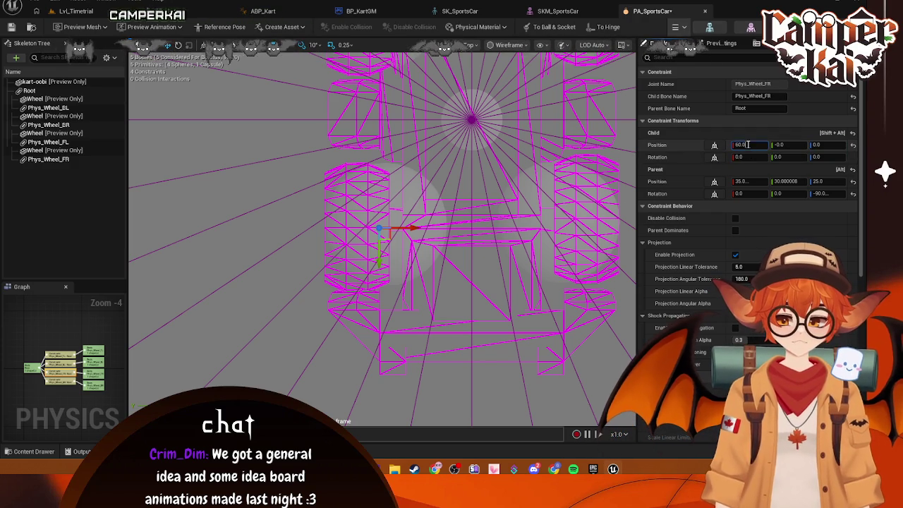
click(484, 177)
mouse_move(484, 177)
mouse_down()
mouse_move(525, 298)
mouse_move(446, 277)
mouse_up()
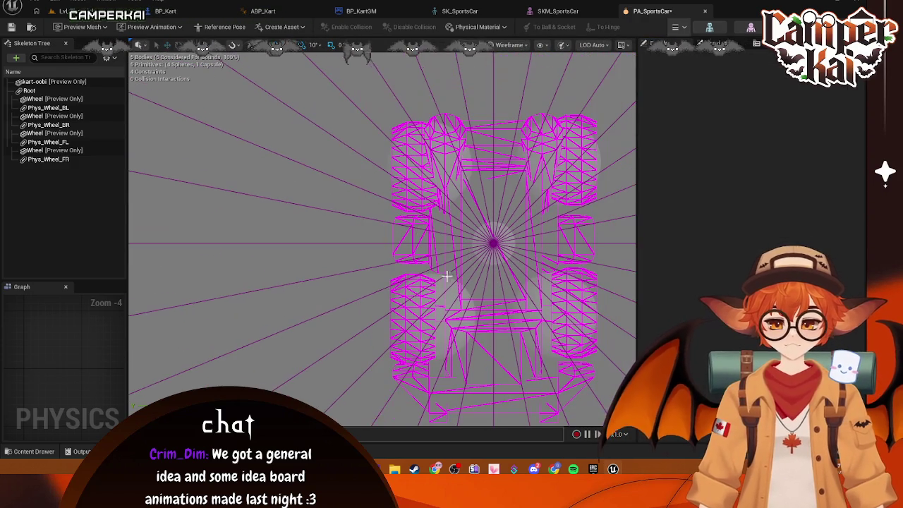
Select the Phys_Wheel_BR constraint and set parent position -39.2, 30, 26.5 with child position 0, 0, 0.
click(64, 159)
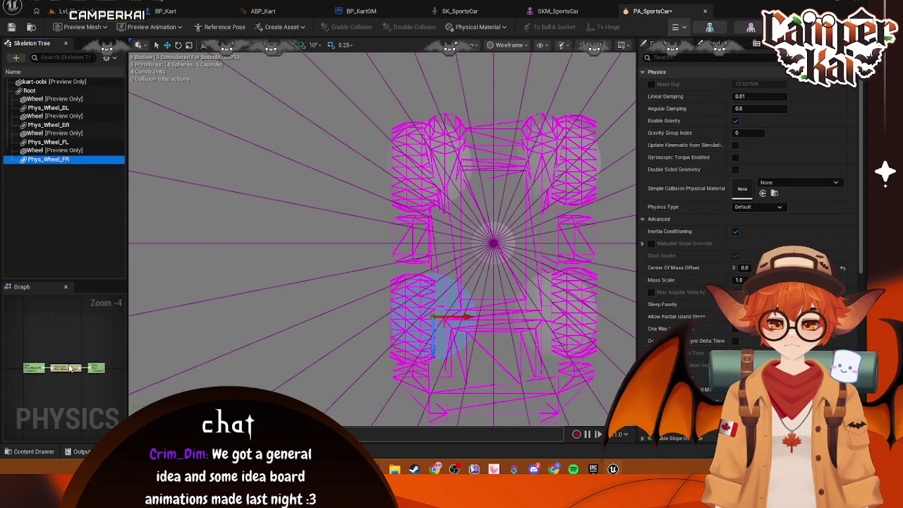
click(68, 141)
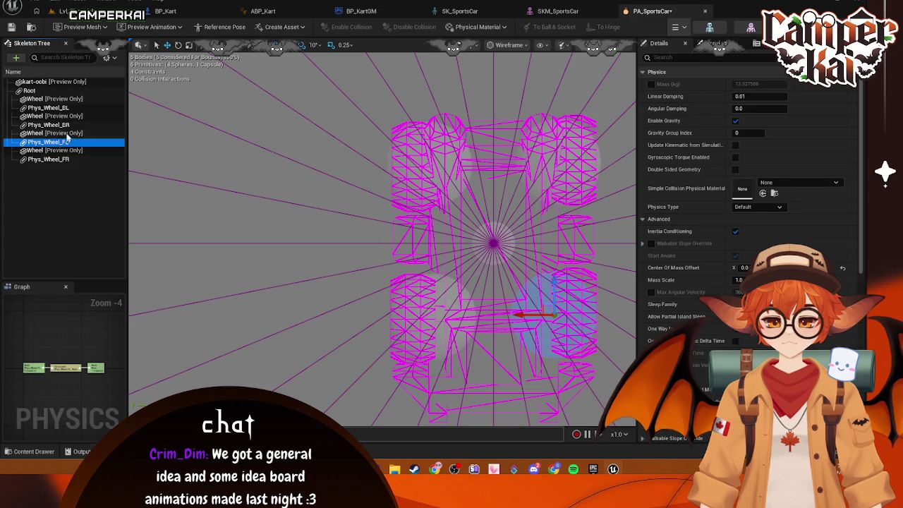
click(60, 125)
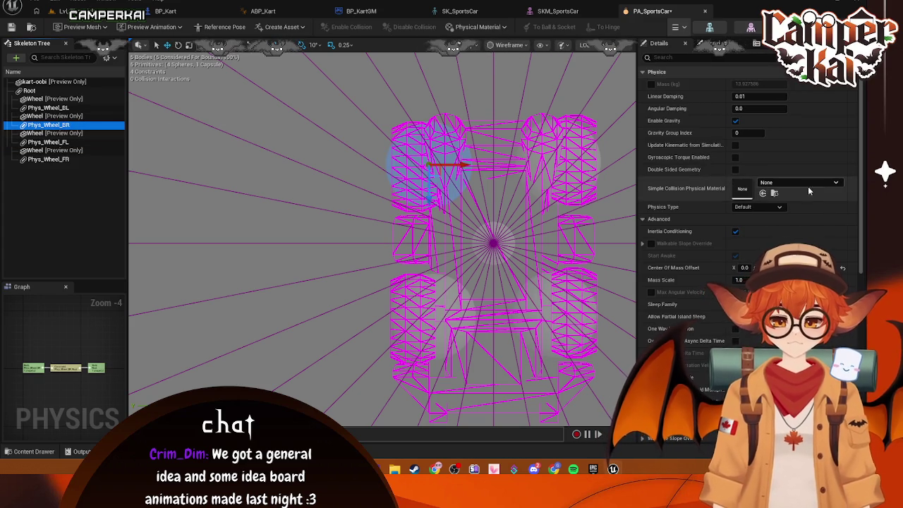
scroll(808, 186, down, 10)
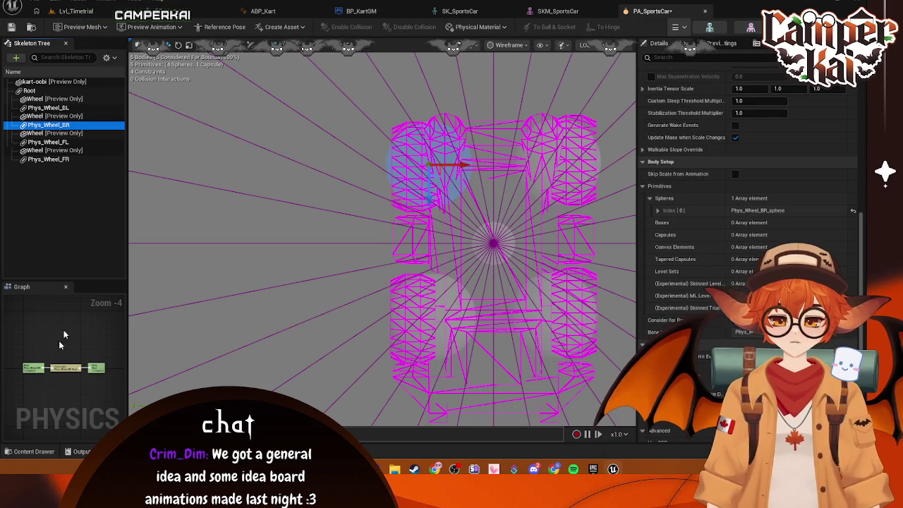
click(60, 370)
scroll(753, 164, down, 2)
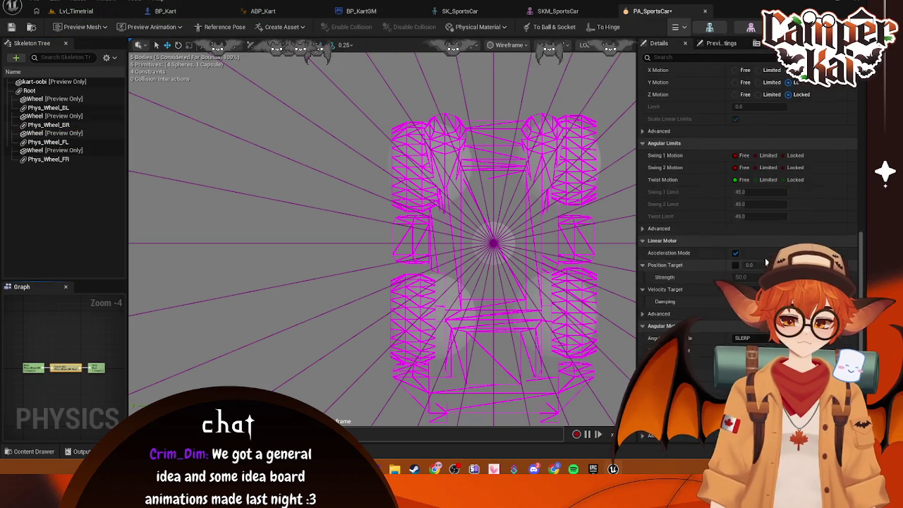
scroll(766, 262, up, 10)
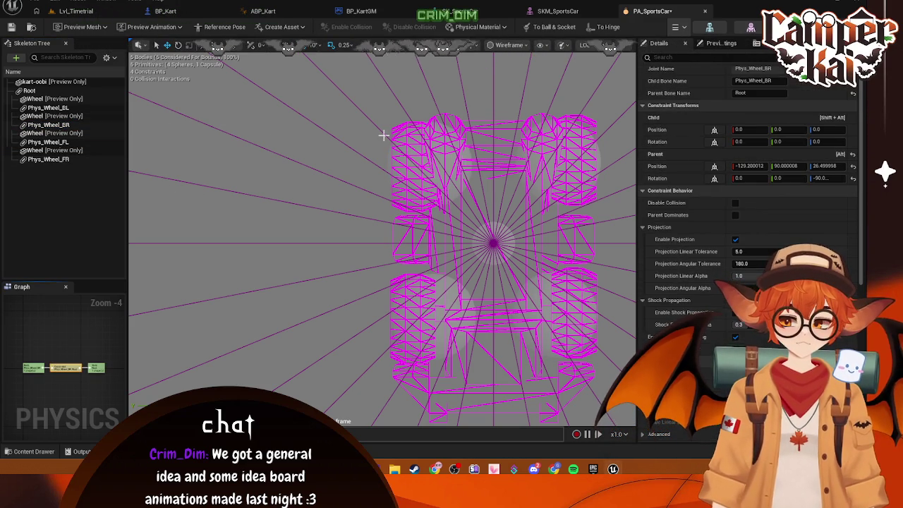
scroll(390, 167, down, 3)
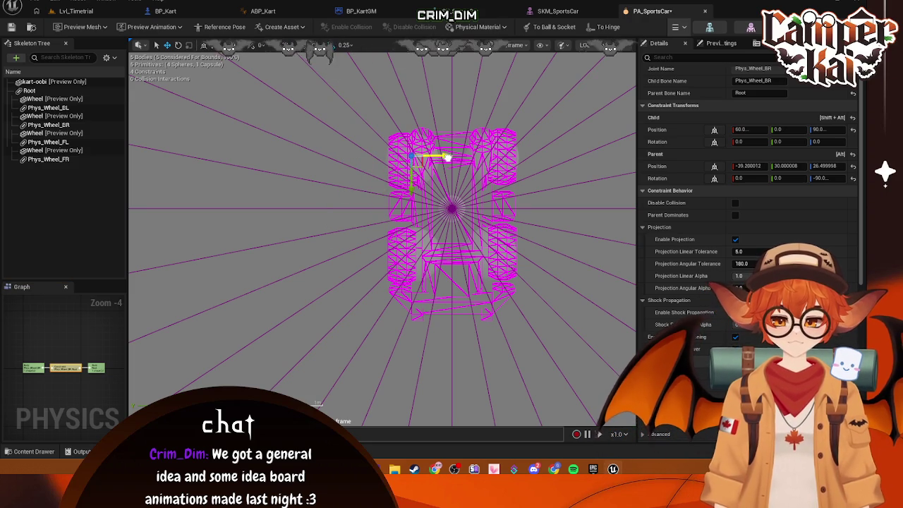
scroll(455, 212, up, 6)
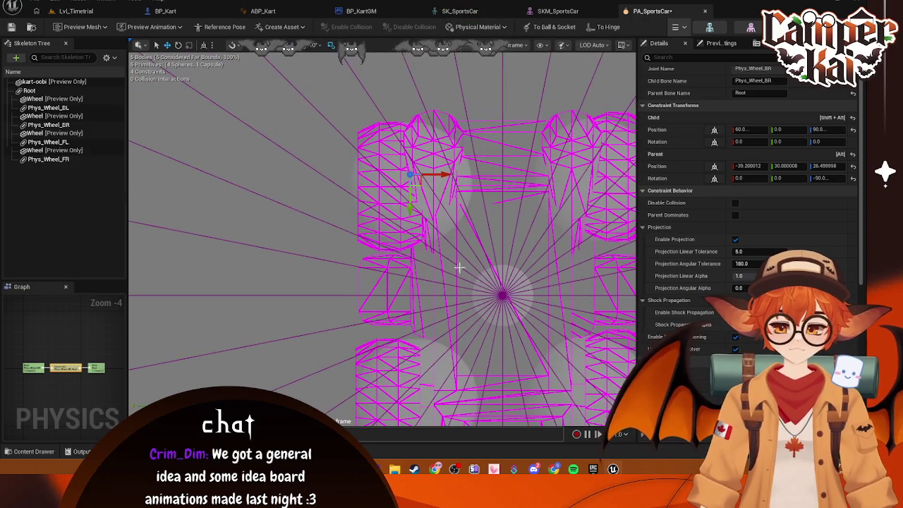
click(751, 129)
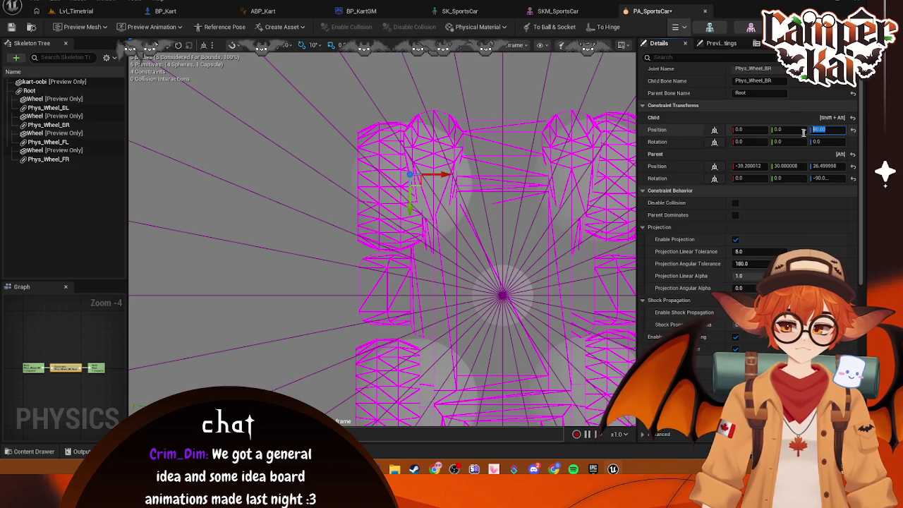
Switch the preview viewport to Lit Perspective.
click(465, 44)
click(494, 79)
scroll(497, 131, down, 5)
scroll(497, 132, up, 2)
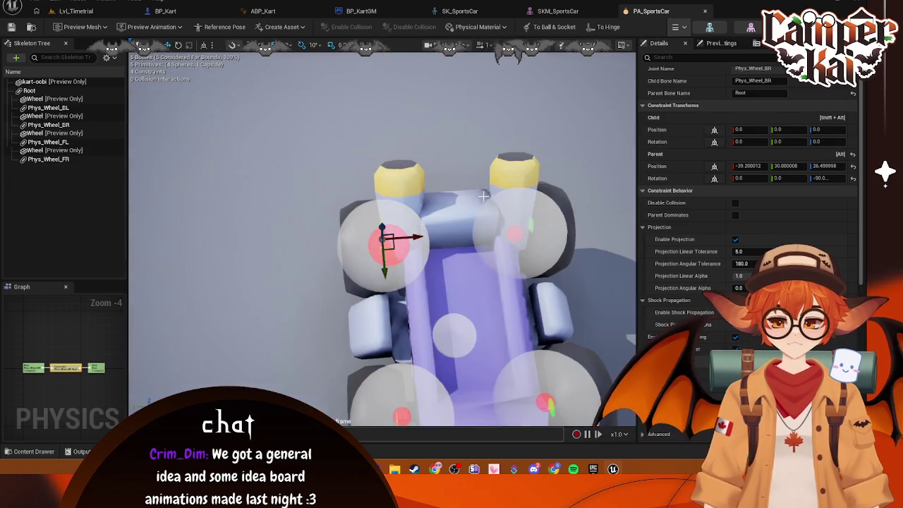
scroll(497, 131, down, 2)
Start, restart and stop the physics simulation to watch the kart fall with the new constraint.
click(683, 28)
click(695, 70)
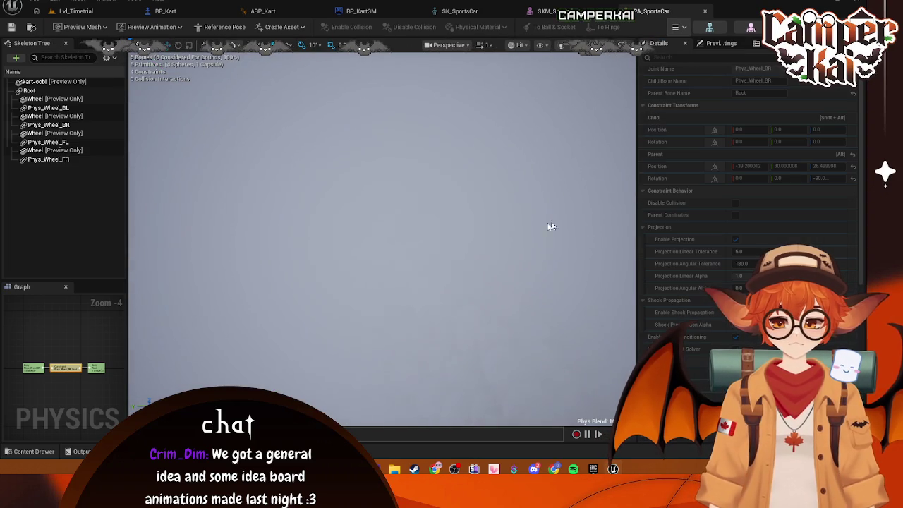
click(684, 27)
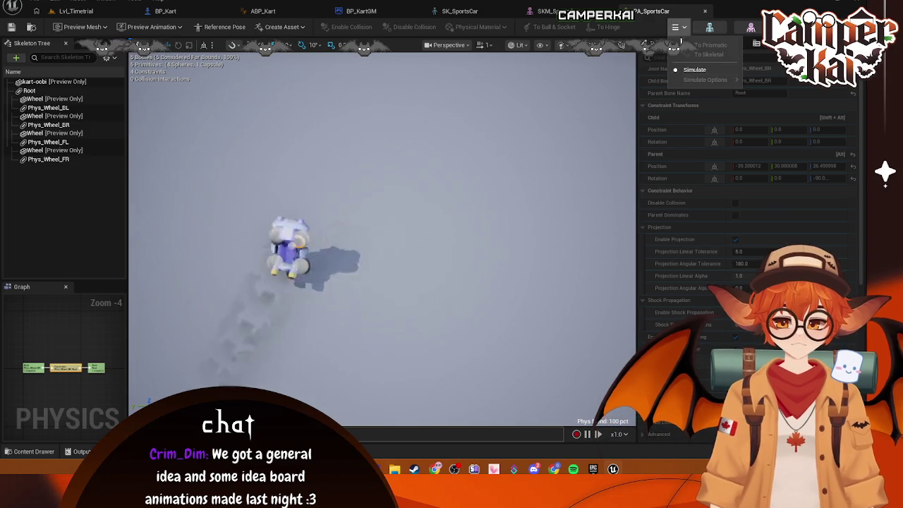
scroll(496, 161, down, 5)
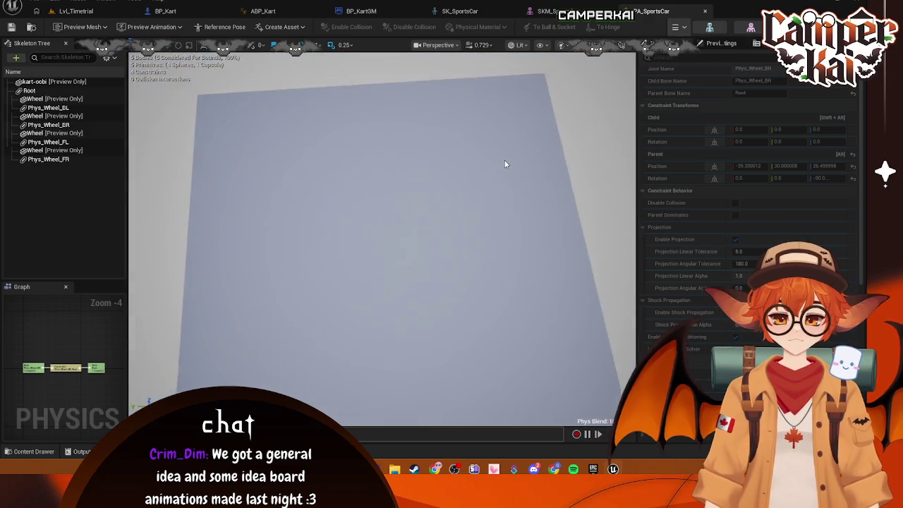
click(683, 27)
click(695, 70)
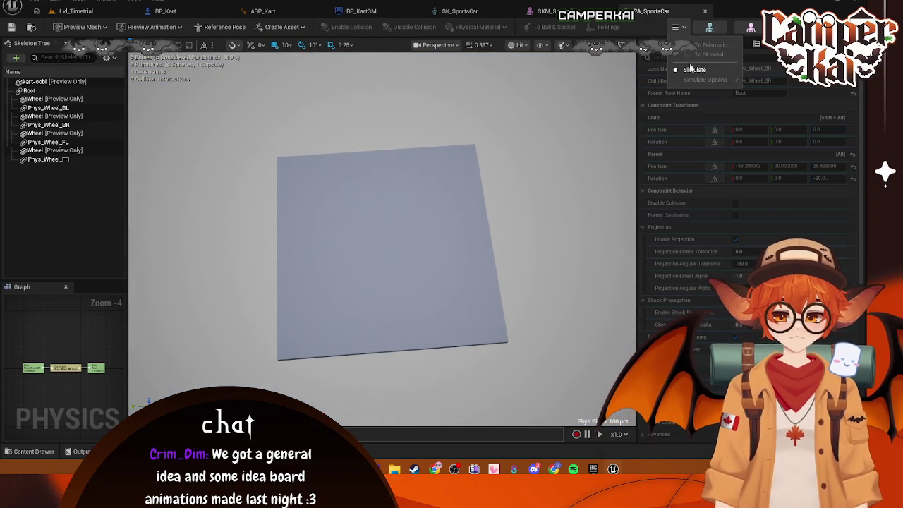
click(683, 26)
click(695, 70)
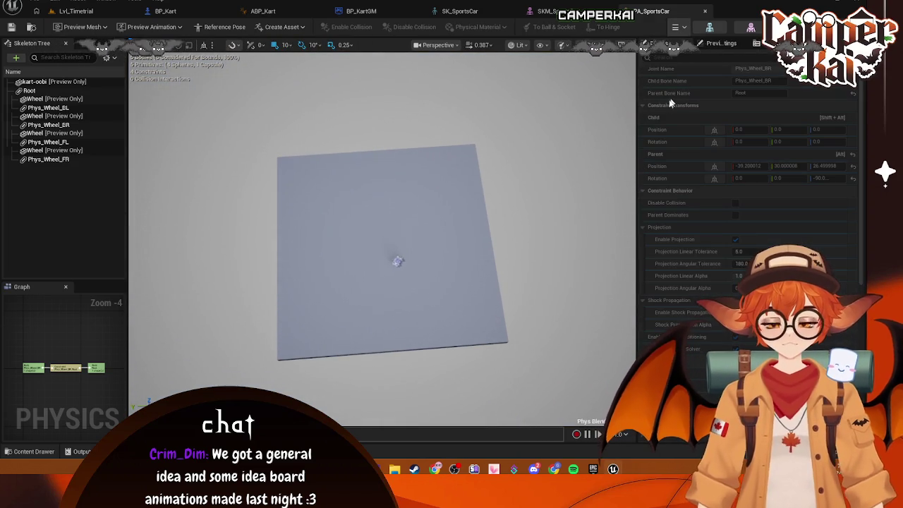
scroll(480, 233, up, 2)
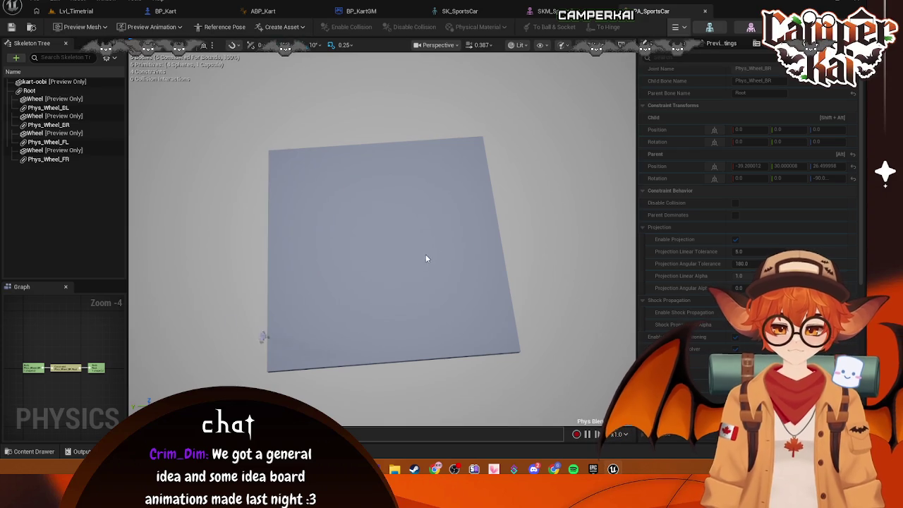
click(682, 32)
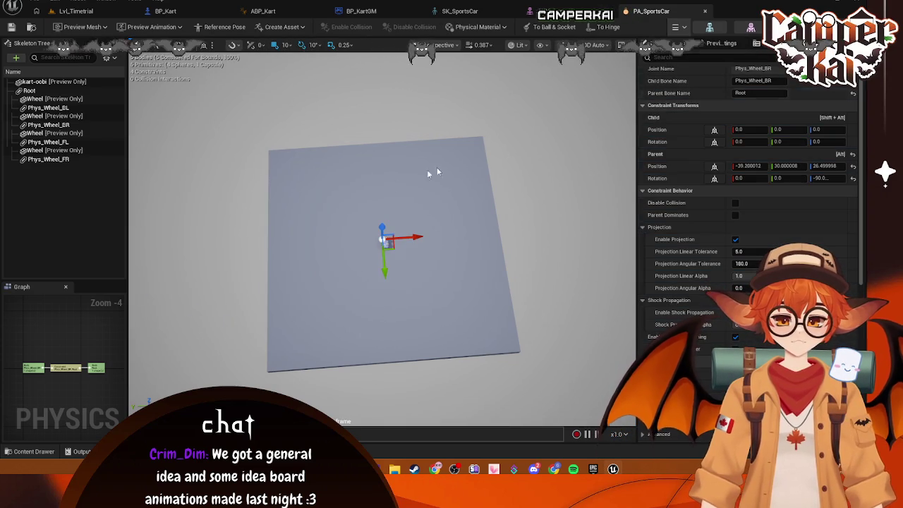
scroll(400, 219, up, 5)
scroll(400, 220, down, 10)
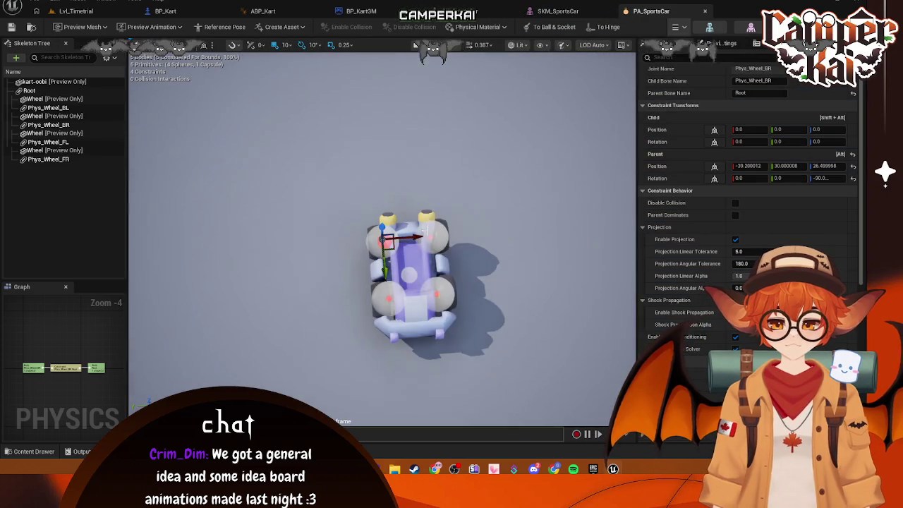
scroll(405, 238, up, 10)
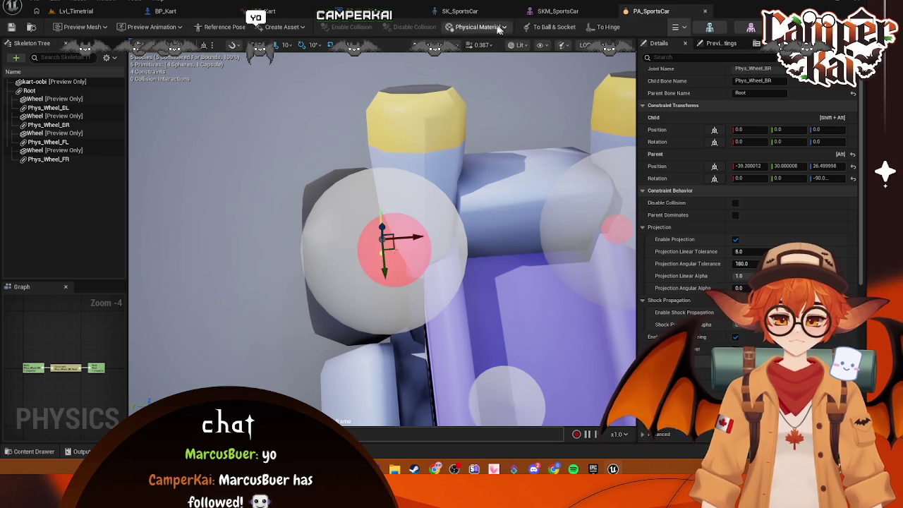
From the Top view, move the back-right wheel constraint and enter 4 for its Parent Position Y.
click(416, 45)
scroll(442, 196, down, 4)
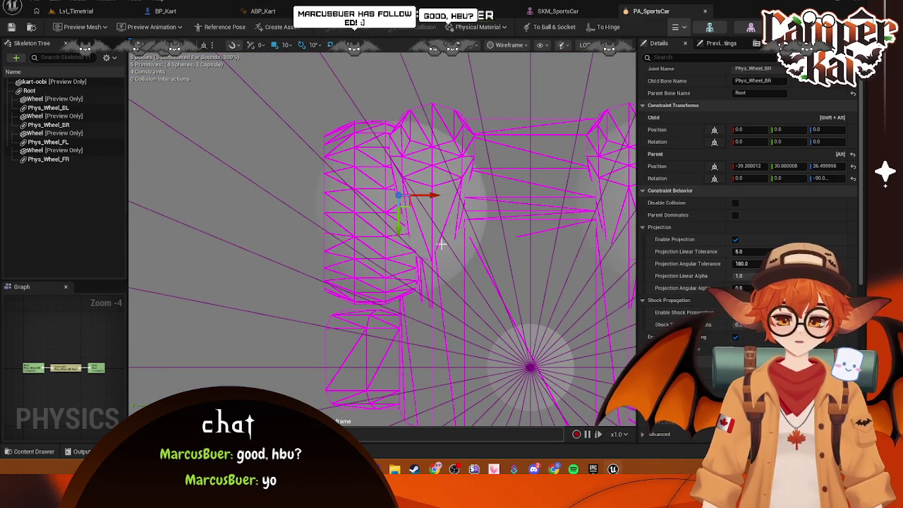
mouse_move(403, 212)
mouse_down()
mouse_move(409, 256)
mouse_move(410, 235)
mouse_up()
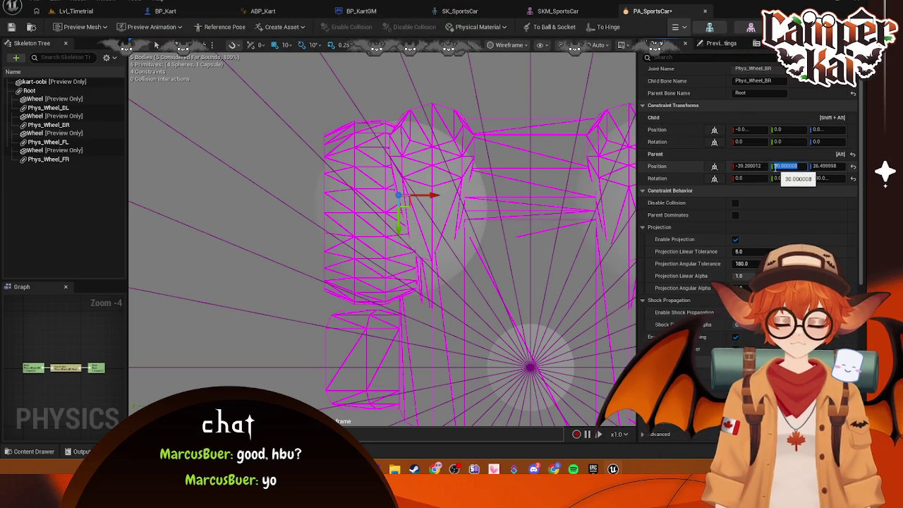
text(40.0)
click(493, 239)
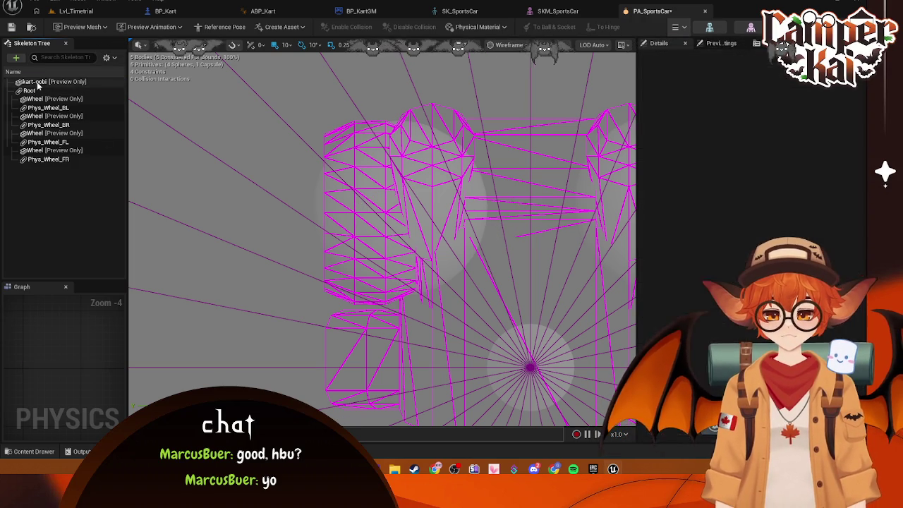
click(586, 149)
click(550, 151)
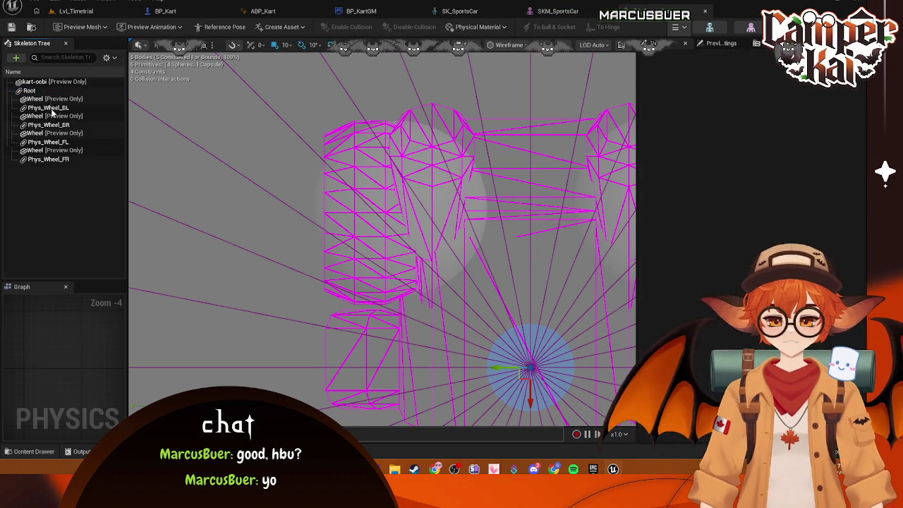
click(506, 203)
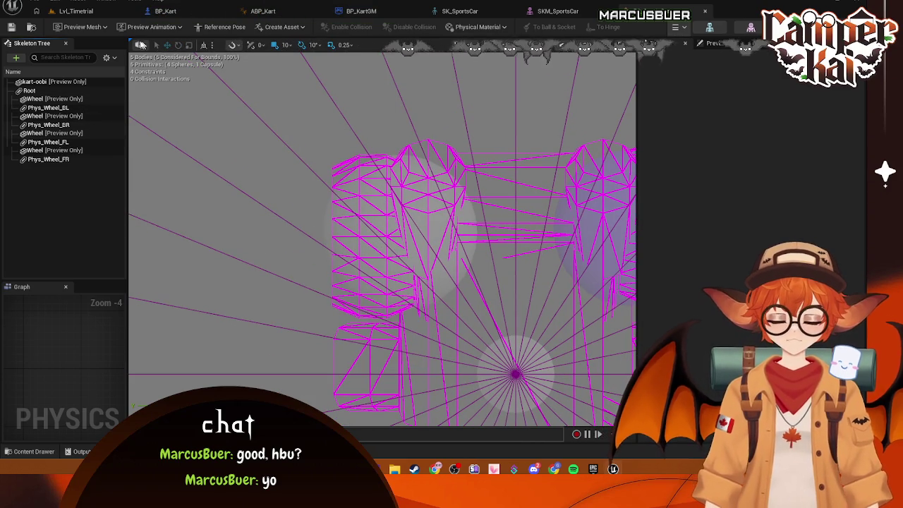
Run a short play test of the kart in Lvl_Timetrial, then return to PA_SportsCar.
click(112, 12)
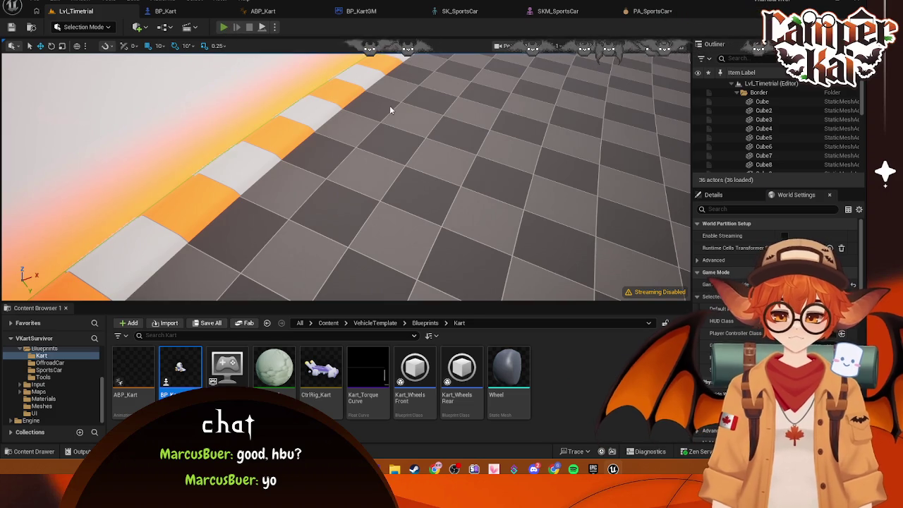
key(alt+p)
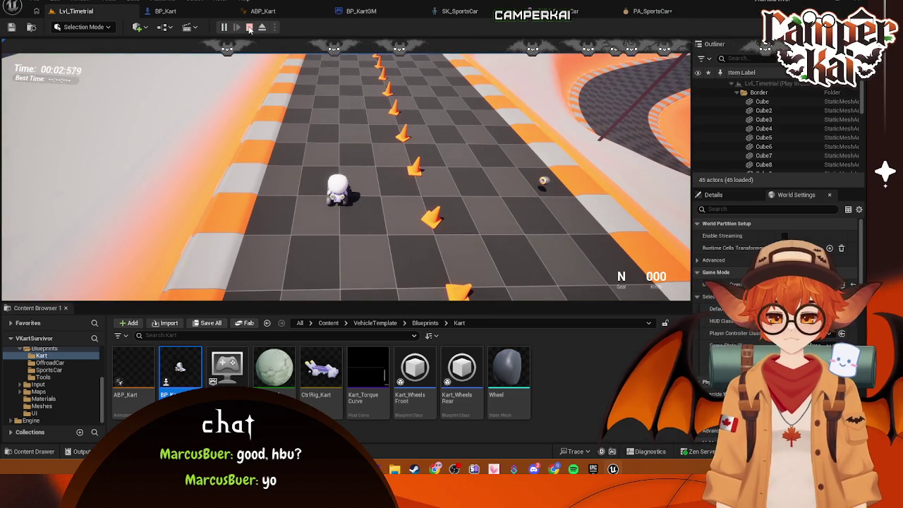
click(249, 27)
click(653, 10)
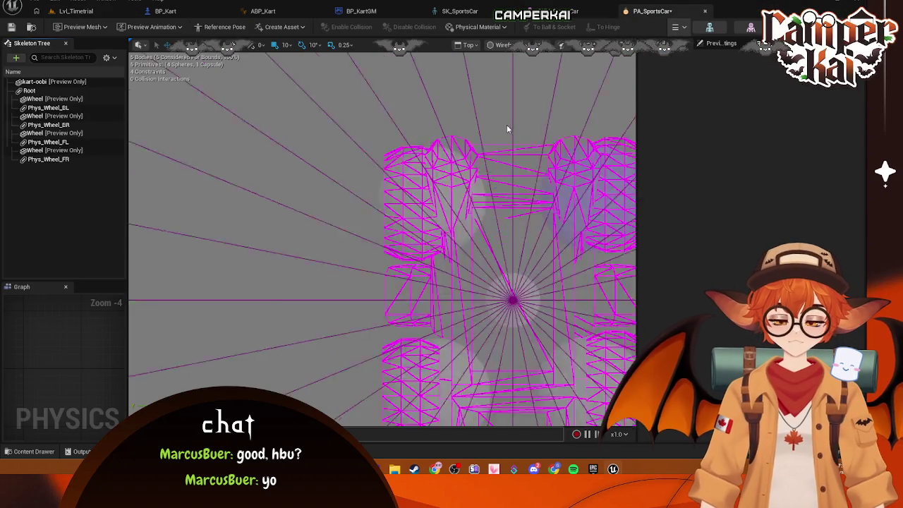
scroll(507, 129, down, 4)
scroll(505, 150, up, 2)
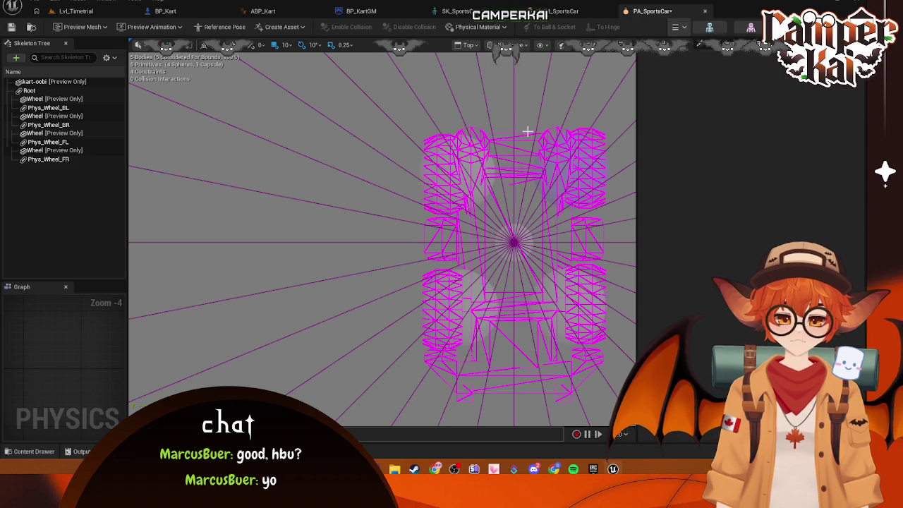
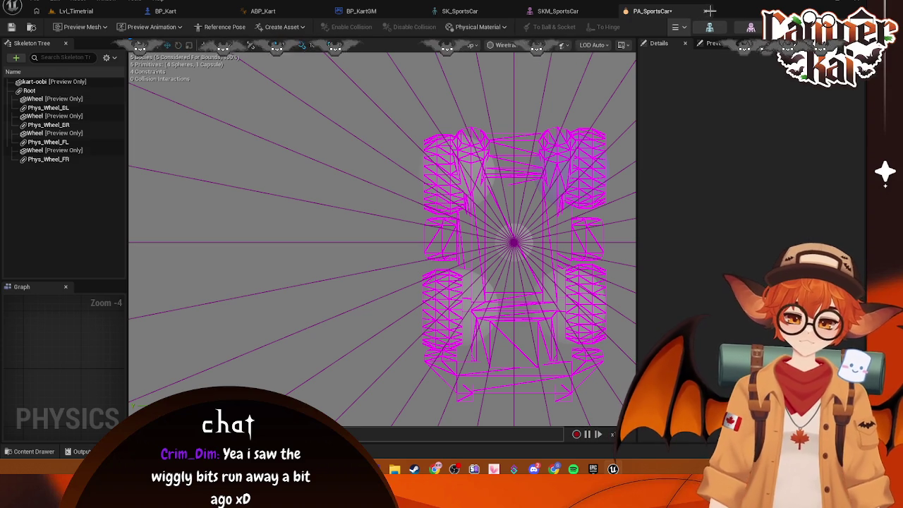
Return to the Lvl_Timetrial tab and browse the Content Browser to the Kart blueprints folder.
click(704, 12)
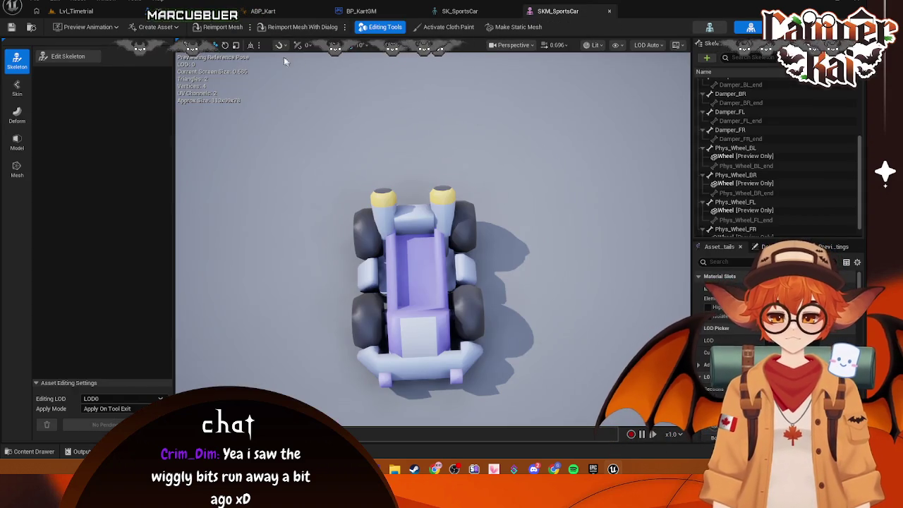
click(75, 11)
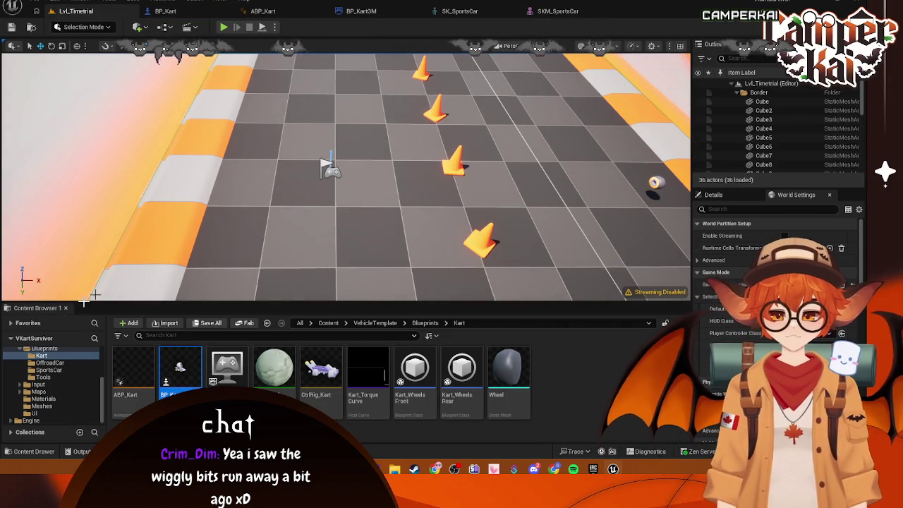
scroll(96, 403, up, 5)
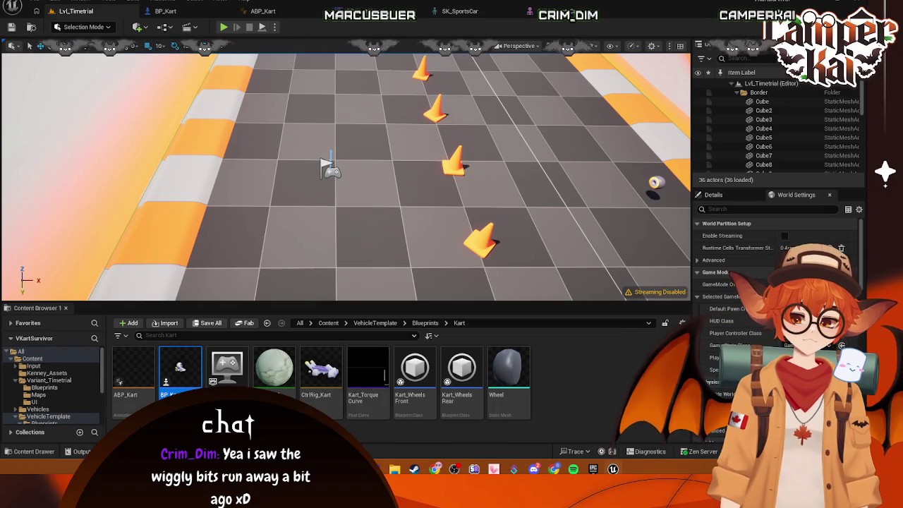
scroll(57, 381, down, 1)
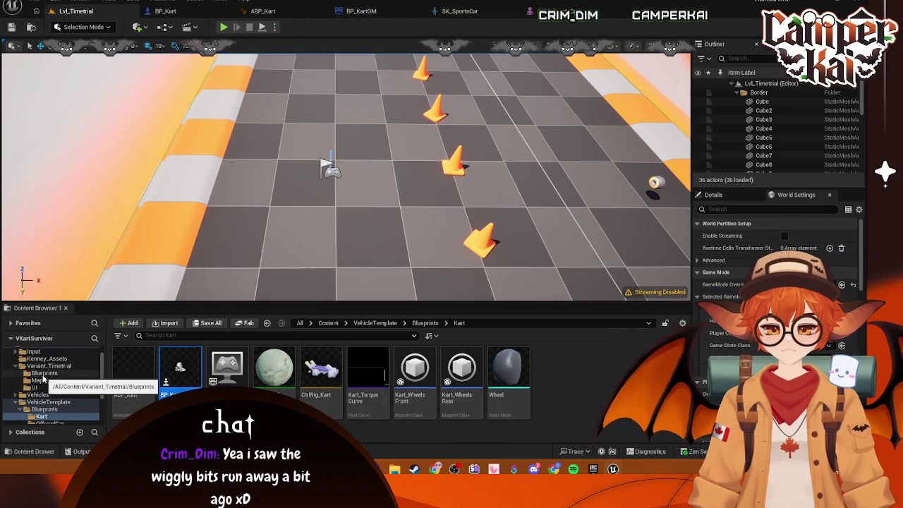
click(48, 374)
scroll(63, 385, down, 3)
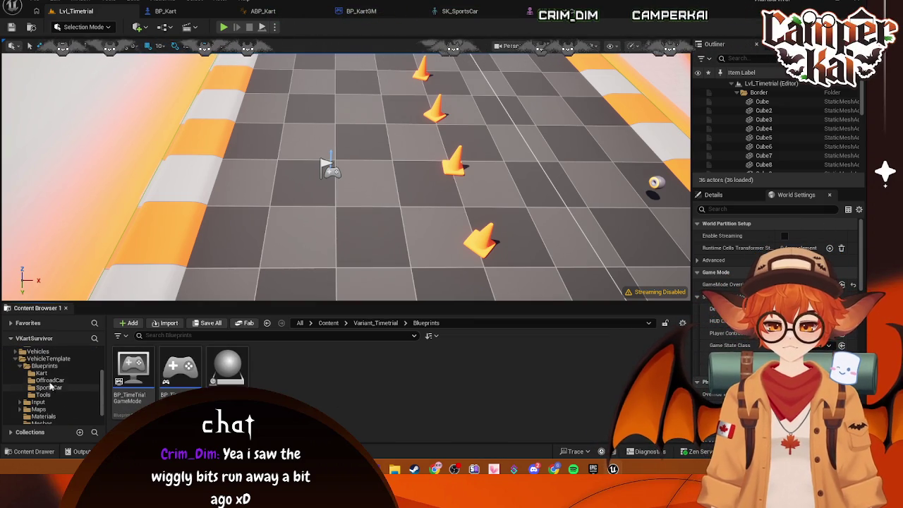
click(101, 372)
mouse_move(281, 379)
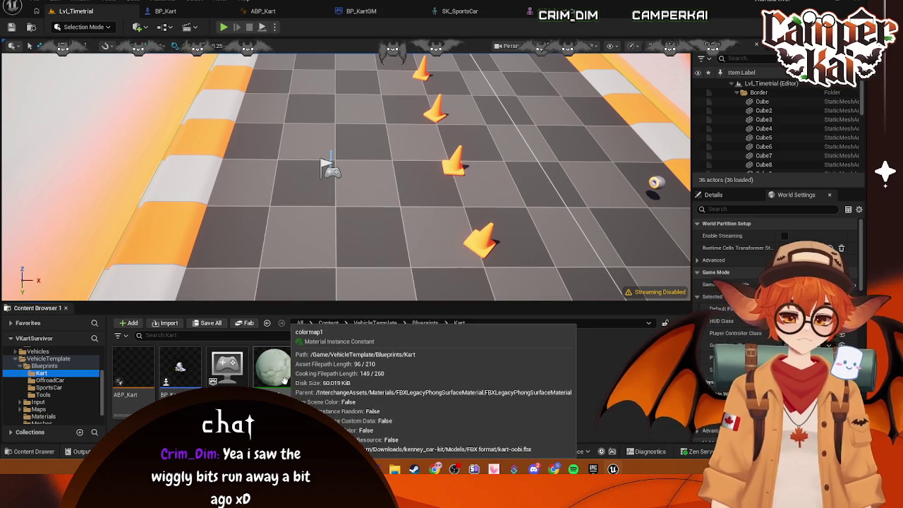
scroll(46, 381, up, 4)
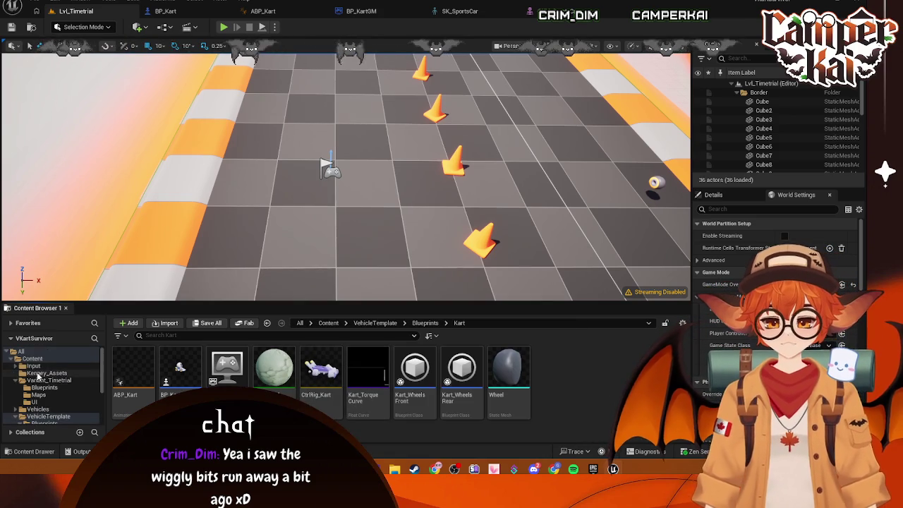
click(46, 374)
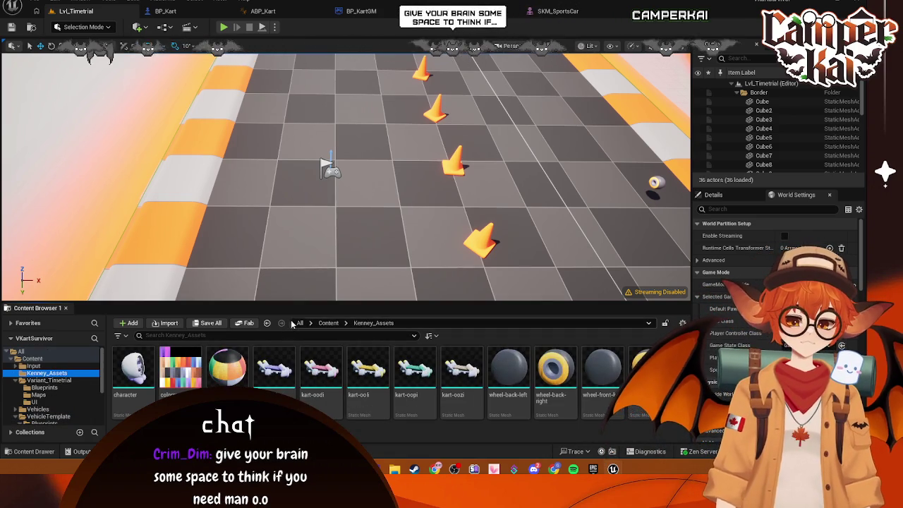
scroll(49, 363, down, 5)
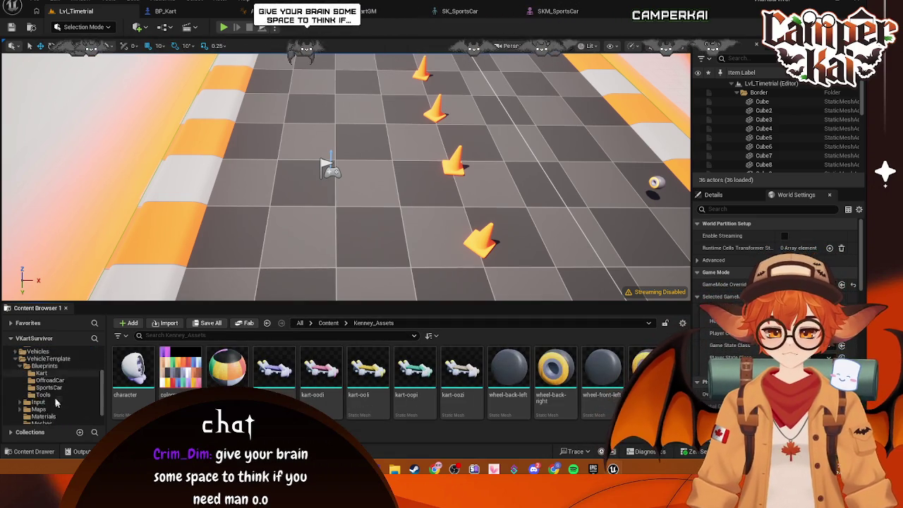
click(46, 360)
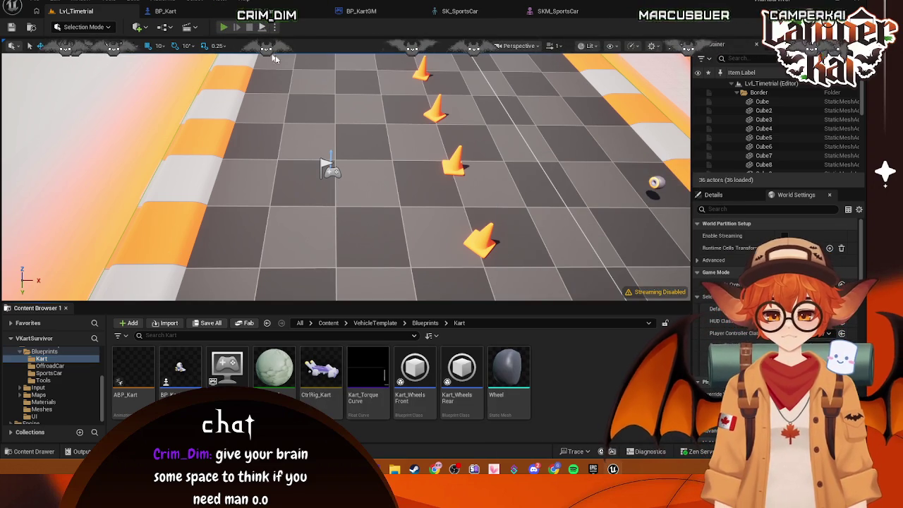
Briefly test-play Lvl_Timetrial, then open the BP_Kart blueprint.
key(alt+p)
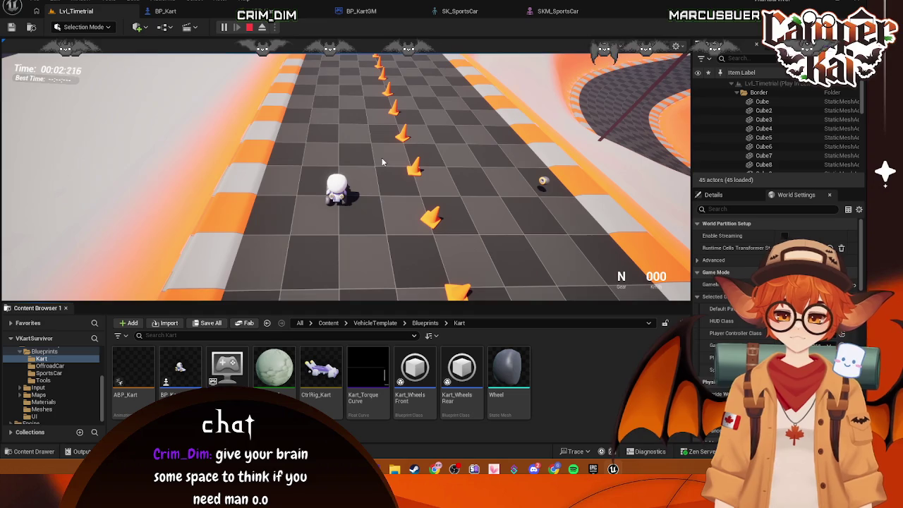
key(Escape)
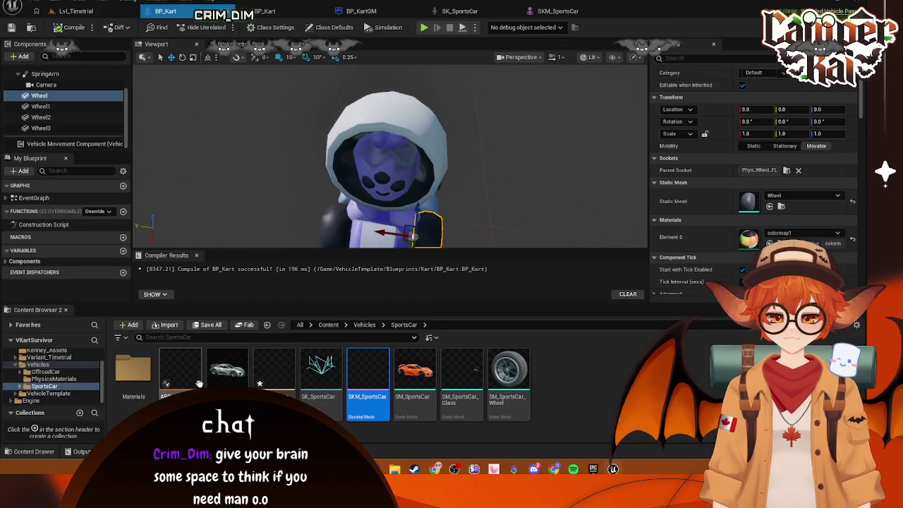
double_click(180, 371)
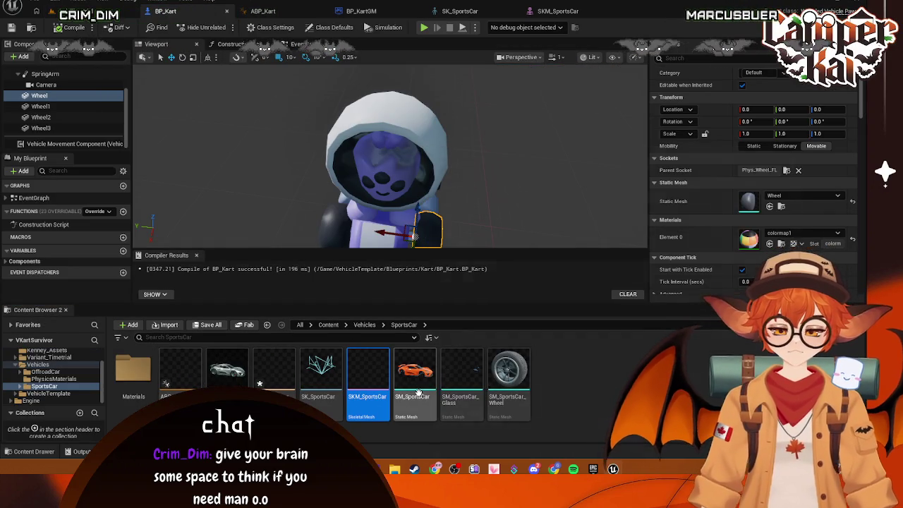
Open SKM_SportsCar in skeleton edit mode and select the Damper_BL_end bone.
double_click(366, 374)
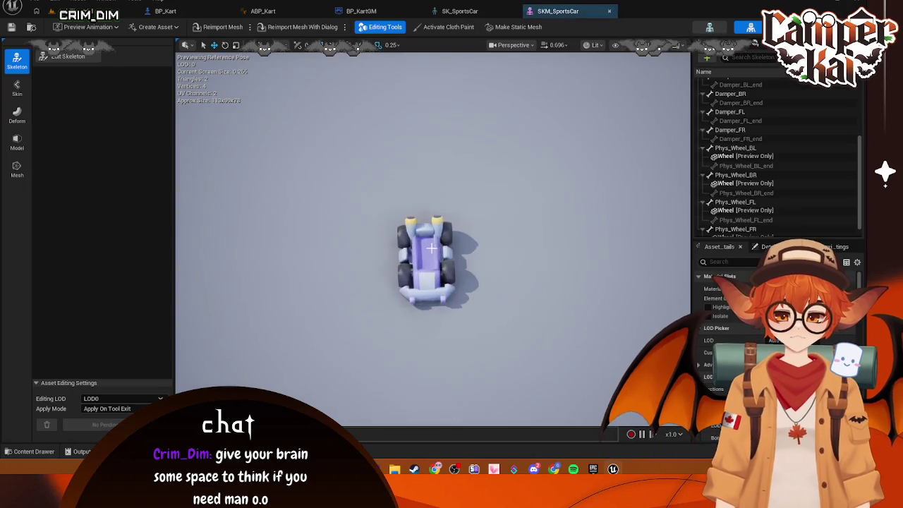
scroll(538, 210, up, 2)
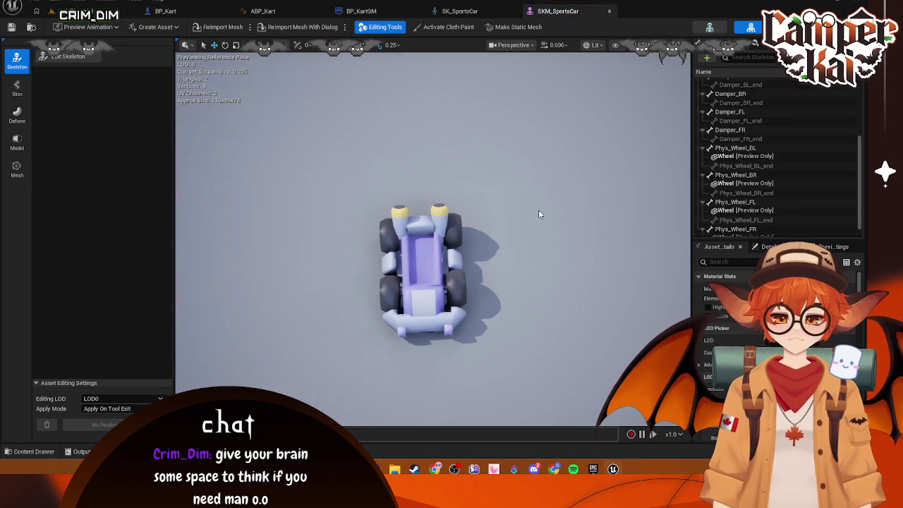
click(83, 57)
scroll(446, 238, up, 5)
scroll(446, 238, down, 3)
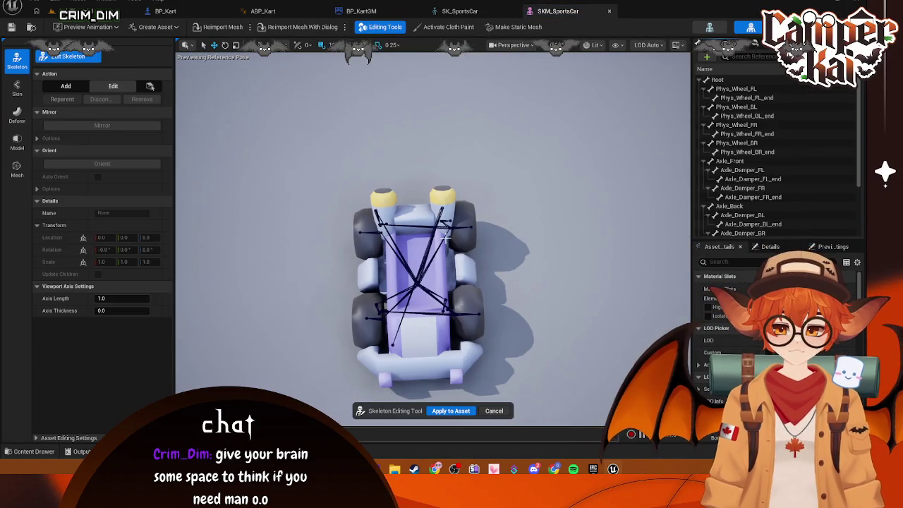
click(393, 346)
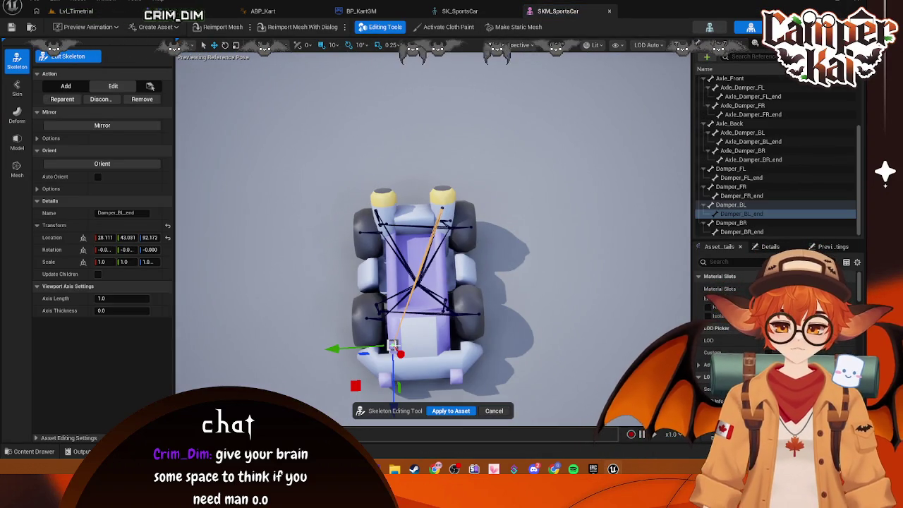
Frame the Damper_BL_end bone and drag it down along Z.
click(514, 45)
key(Escape)
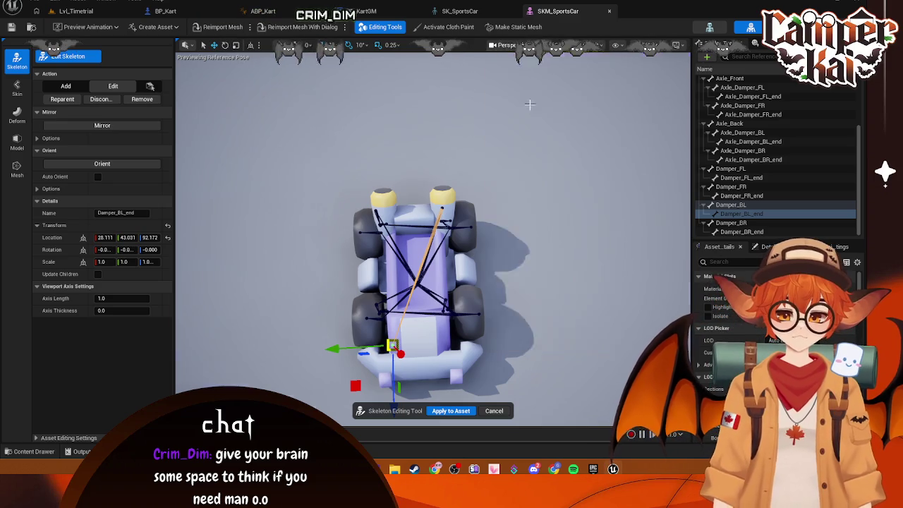
key(f)
scroll(500, 211, down, 5)
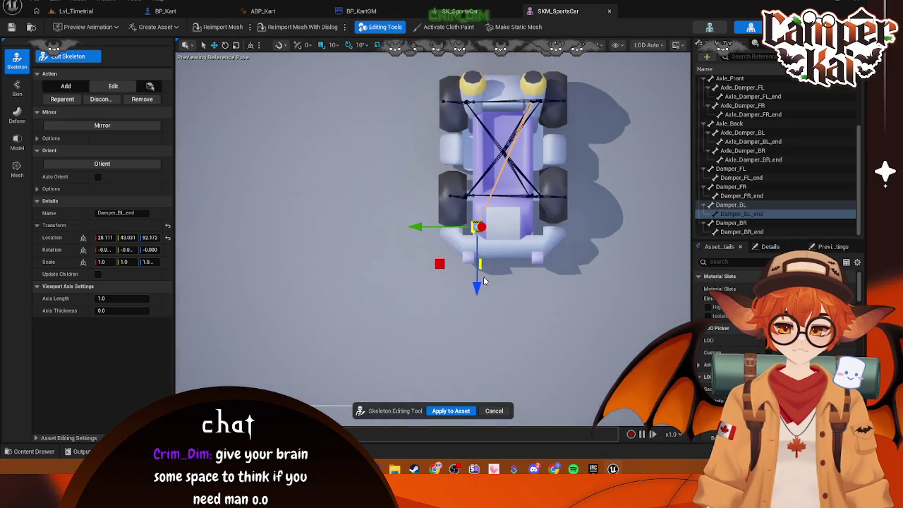
drag(483, 281, 453, 243)
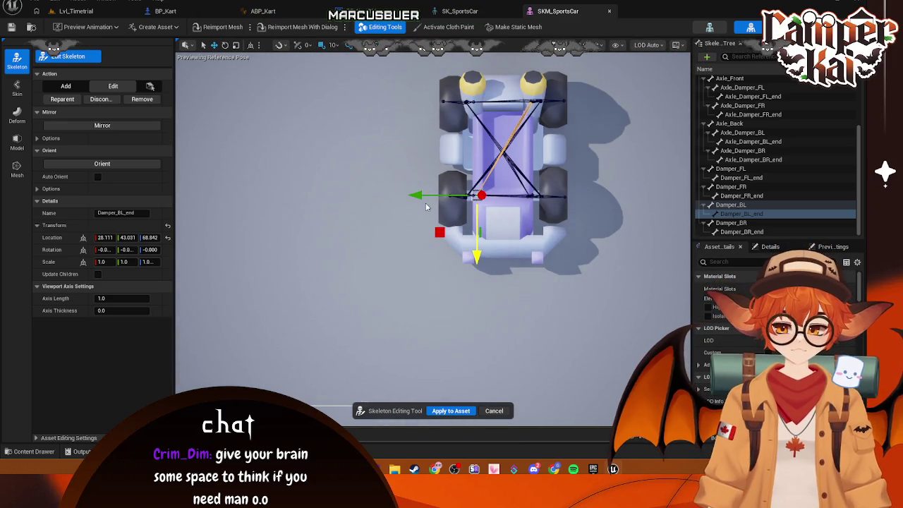
click(639, 166)
mouse_move(638, 166)
mouse_down()
mouse_move(569, 204)
mouse_move(569, 214)
mouse_up()
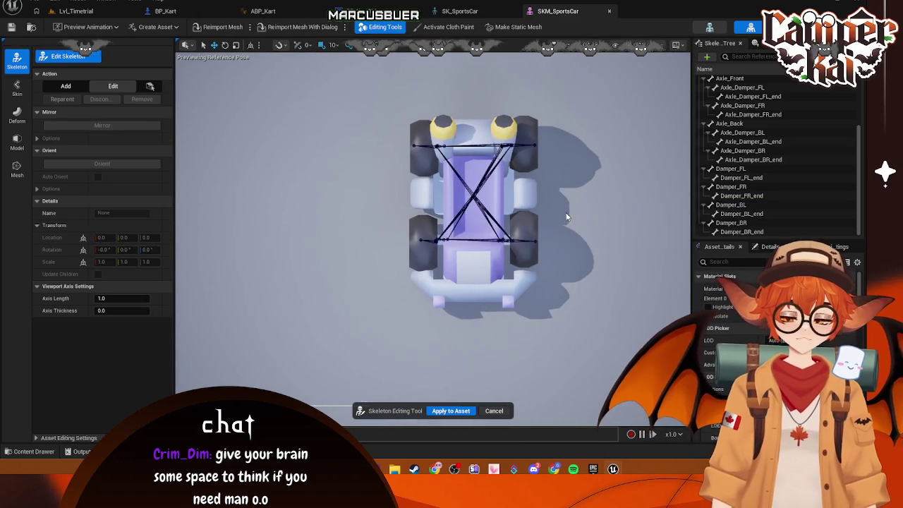
Inspect the Phys_Wheel_FR bones, then apply the skeleton edits to the SKM_SportsCar asset.
click(430, 240)
click(421, 239)
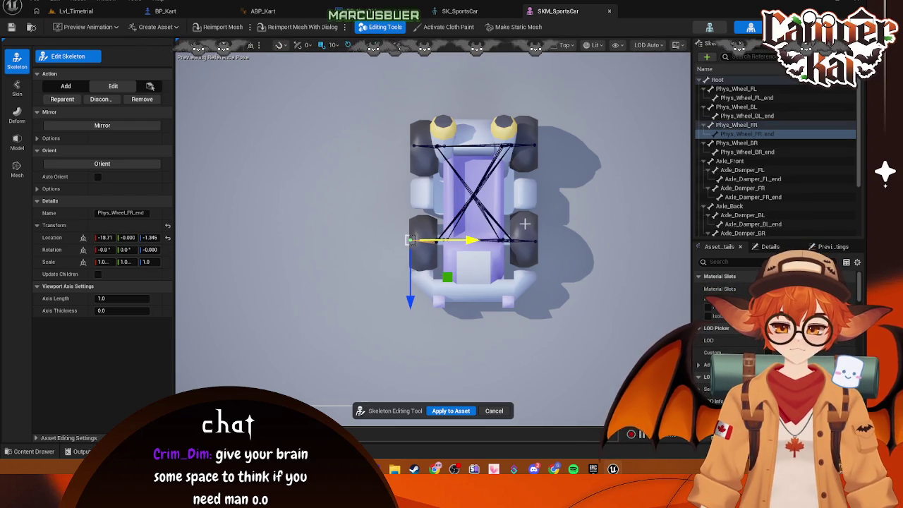
click(487, 191)
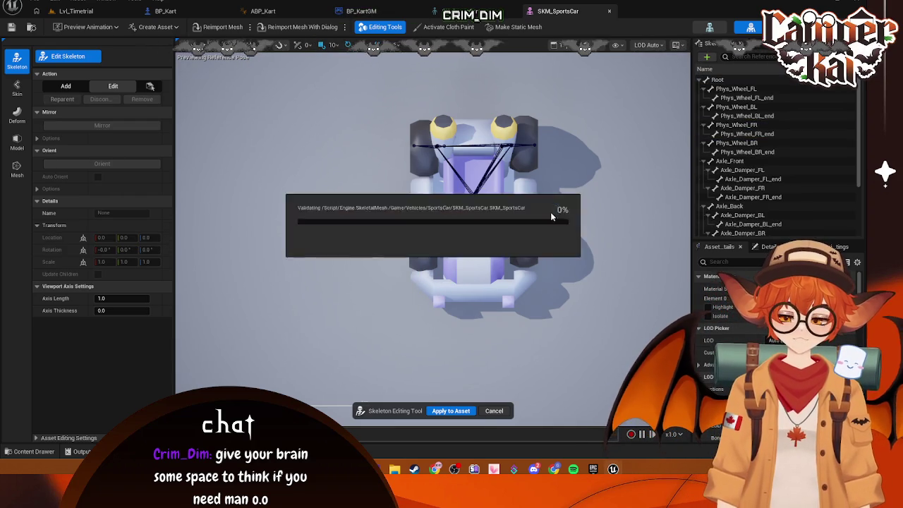
click(451, 411)
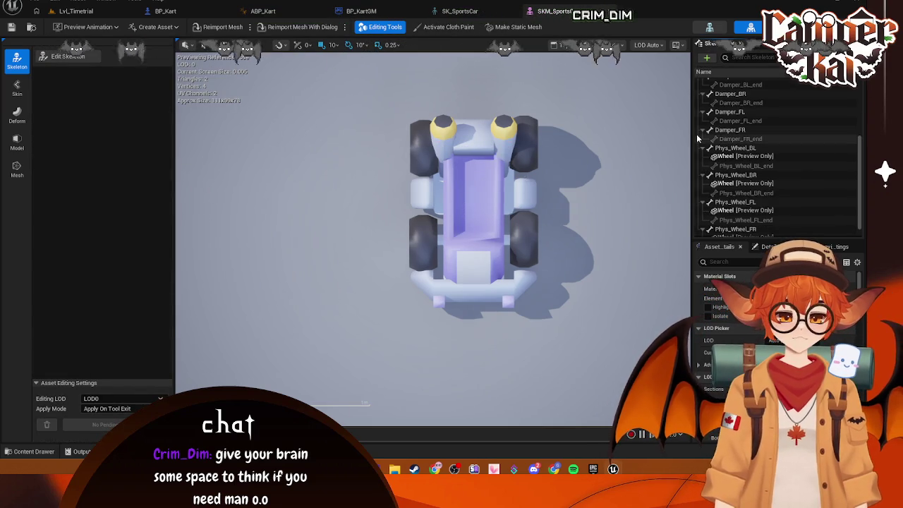
Show the SportsCar folder's assets and select SKM_SportsCar.
click(456, 10)
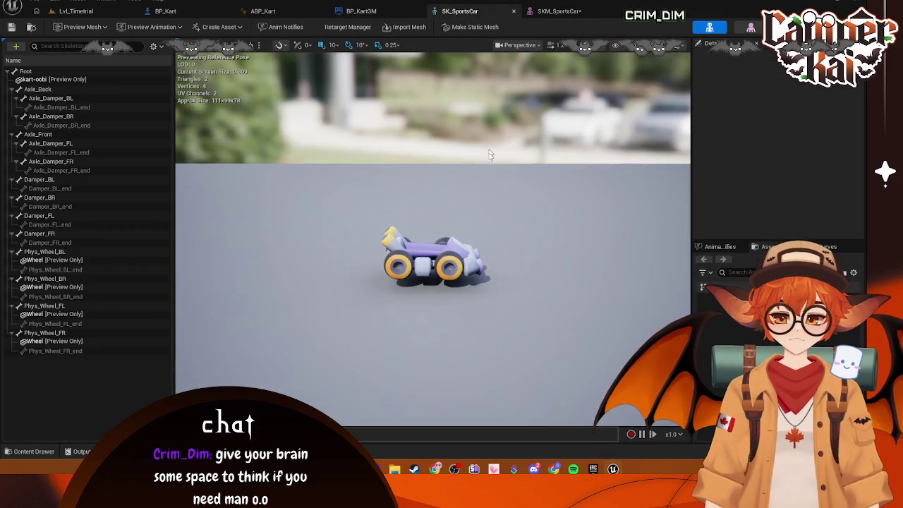
click(362, 10)
click(557, 10)
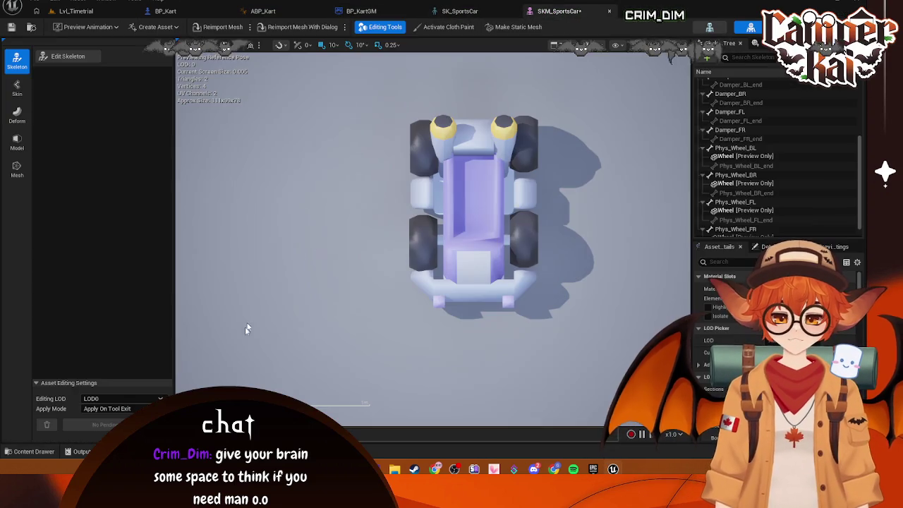
click(28, 452)
click(372, 352)
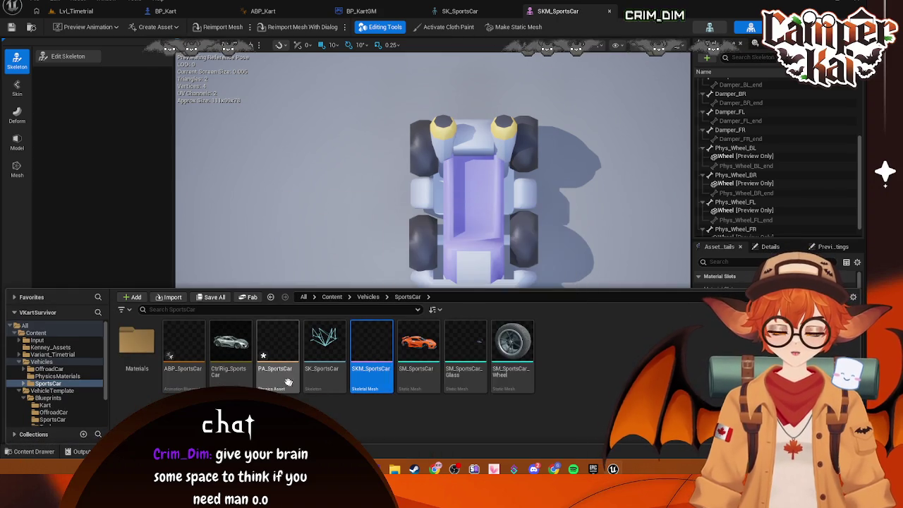
Open the PA_SportsCar physics asset and select the Root body.
click(288, 381)
key(Return)
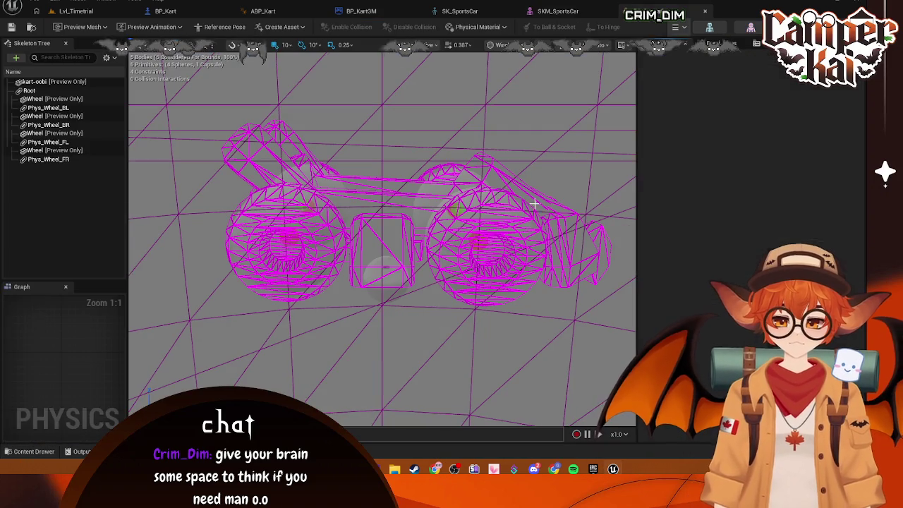
right_click(510, 154)
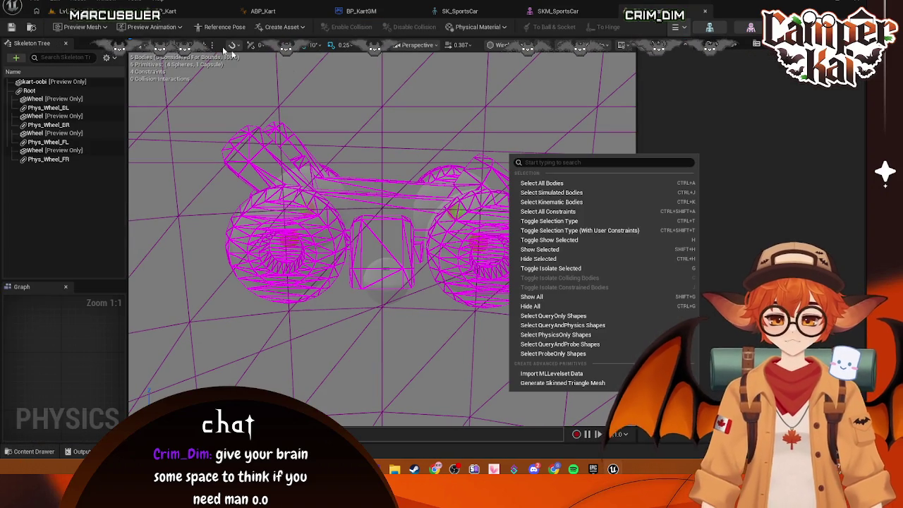
key(Escape)
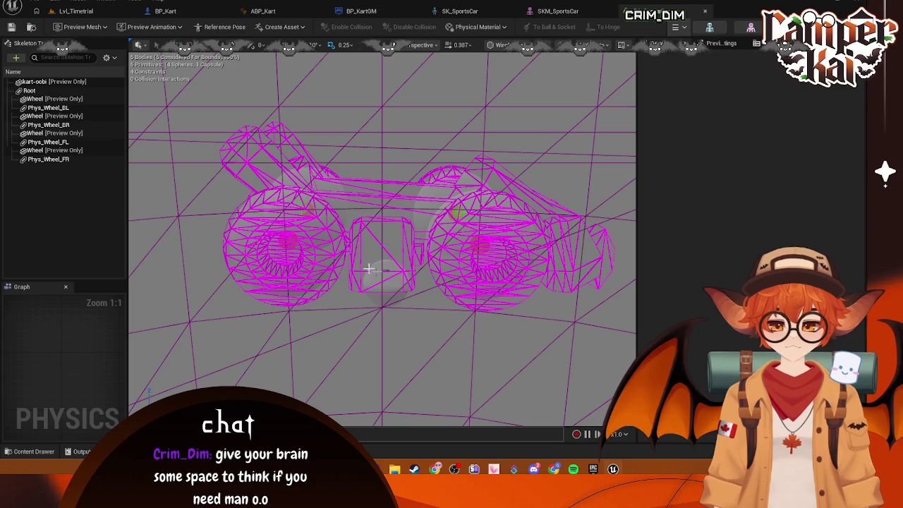
click(42, 92)
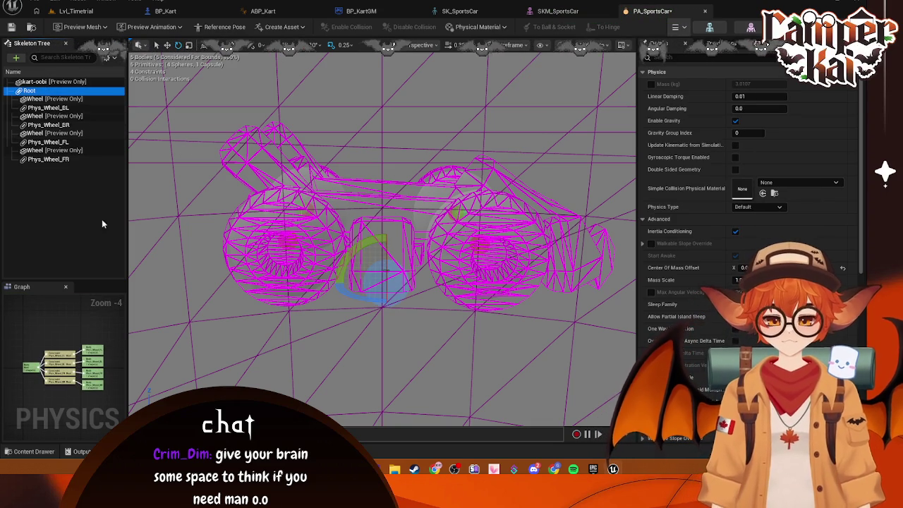
Reselect the Root body and expand its Capsules Index [0] primitive in Details.
right_click(40, 80)
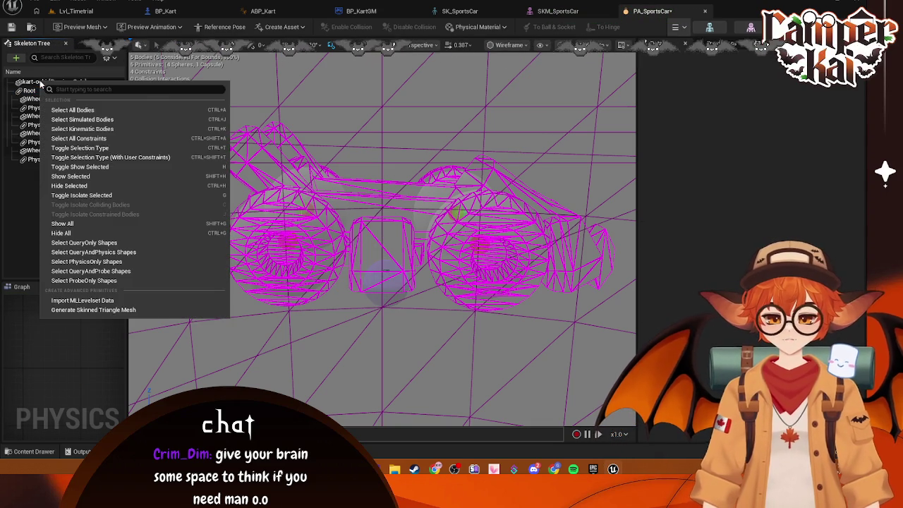
key(Escape)
right_click(40, 82)
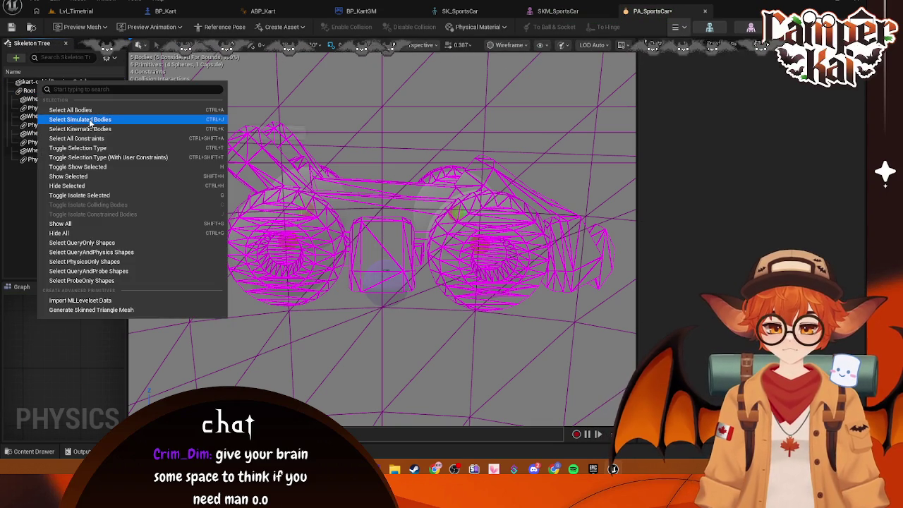
click(29, 99)
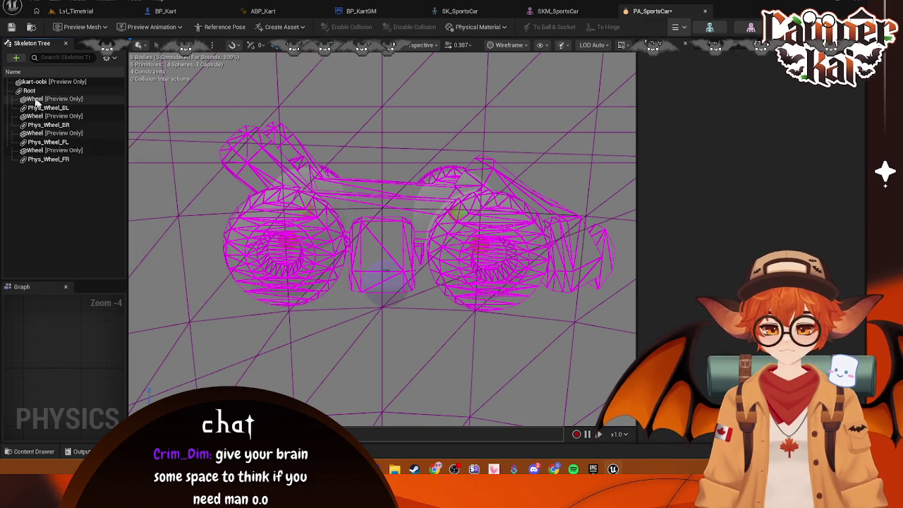
click(29, 91)
scroll(748, 226, down, 7)
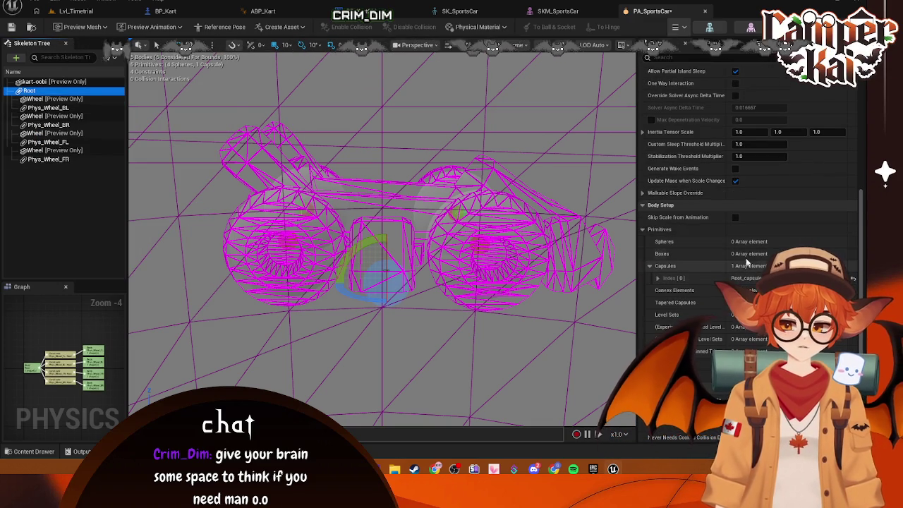
click(658, 278)
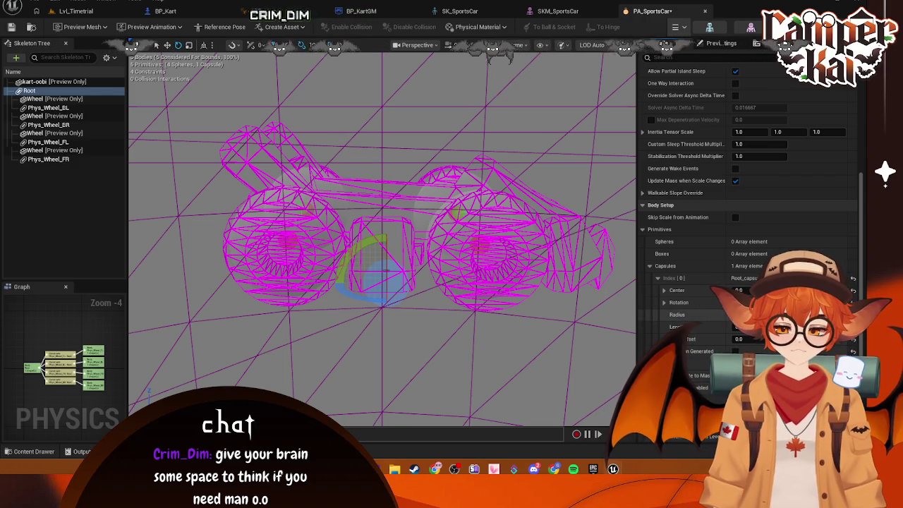
Set the Root capsule's radius to 25 and adjust its length.
drag(740, 315, 776, 315)
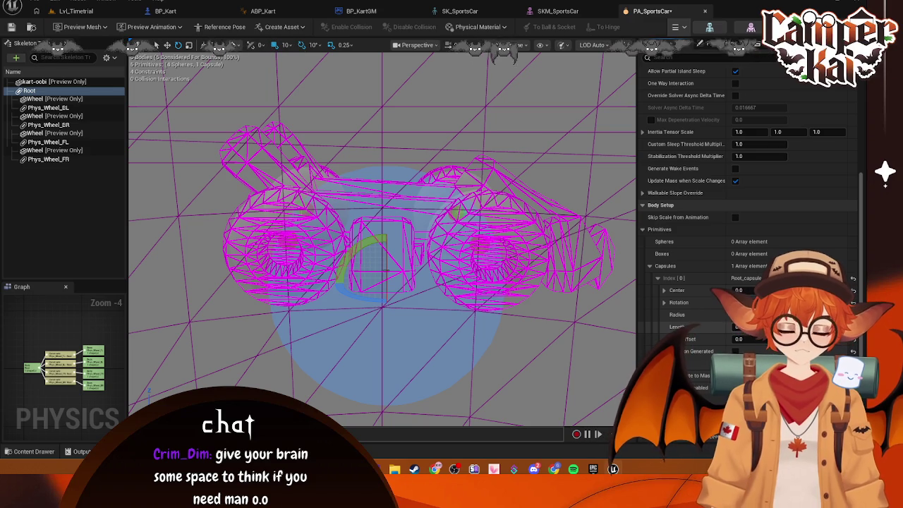
click(748, 327)
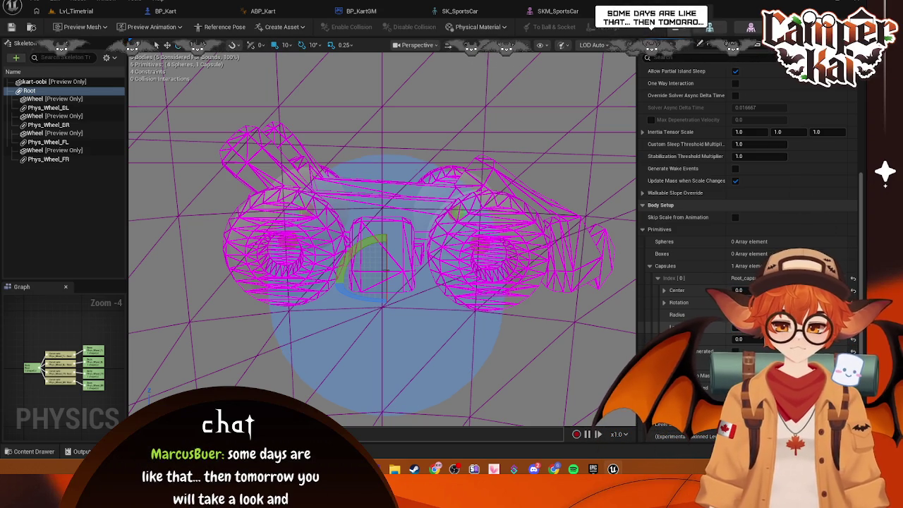
mouse_move(381, 233)
mouse_down()
mouse_move(410, 183)
mouse_move(382, 226)
mouse_up()
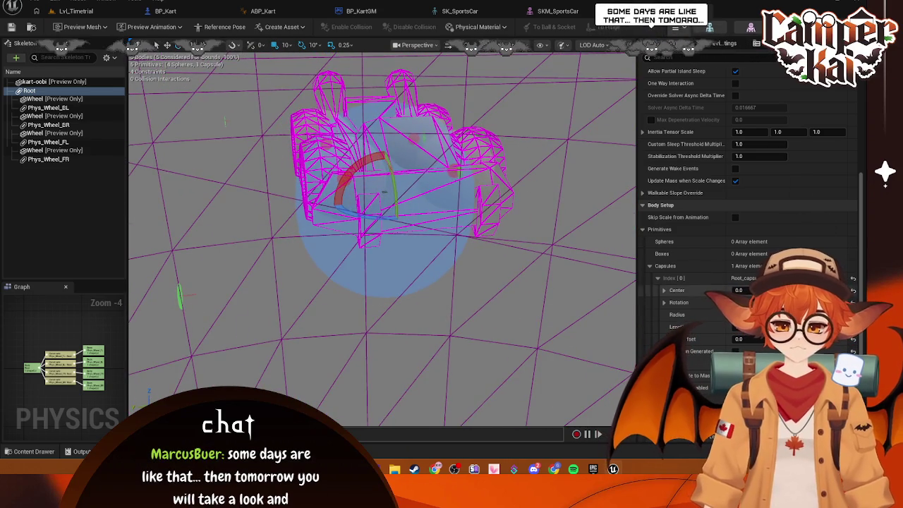
drag(741, 315, 713, 315)
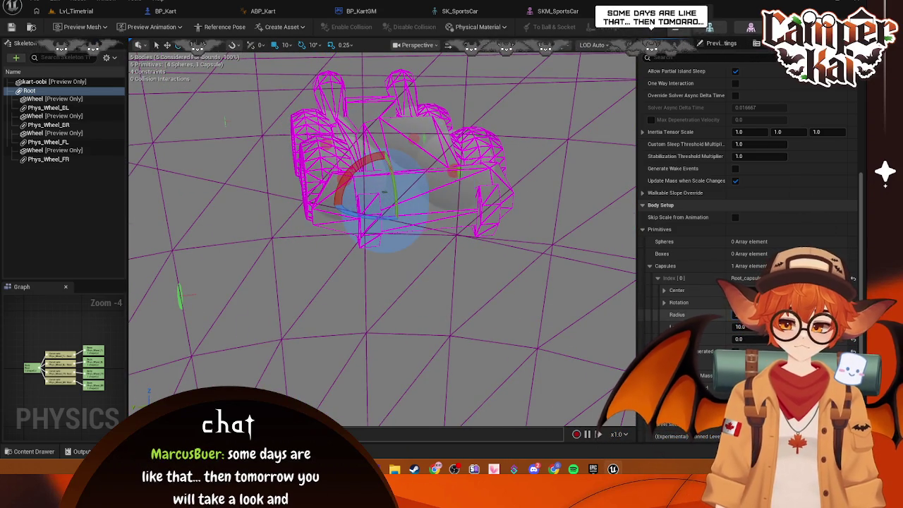
mouse_move(424, 169)
mouse_down()
mouse_move(463, 192)
mouse_move(466, 212)
mouse_move(542, 201)
mouse_up()
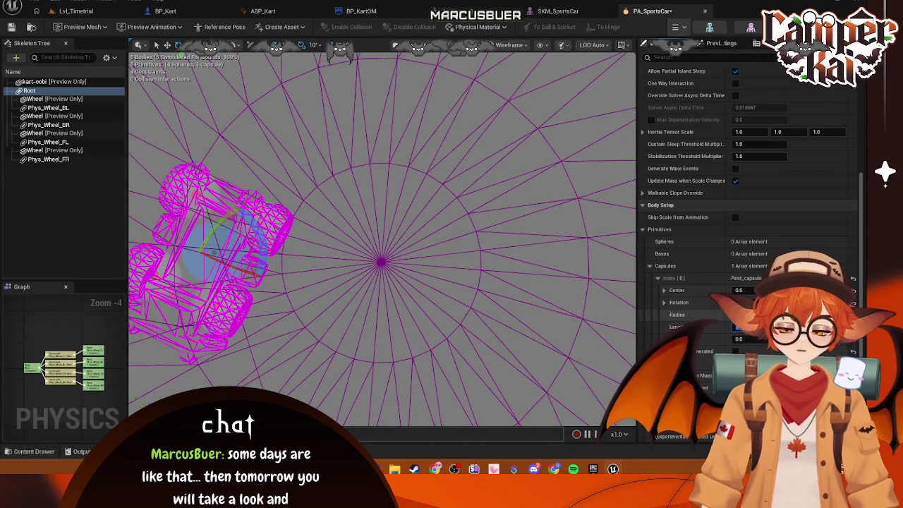
drag(564, 297, 515, 233)
mouse_move(381, 233)
mouse_down()
mouse_move(423, 212)
mouse_move(639, 307)
mouse_up()
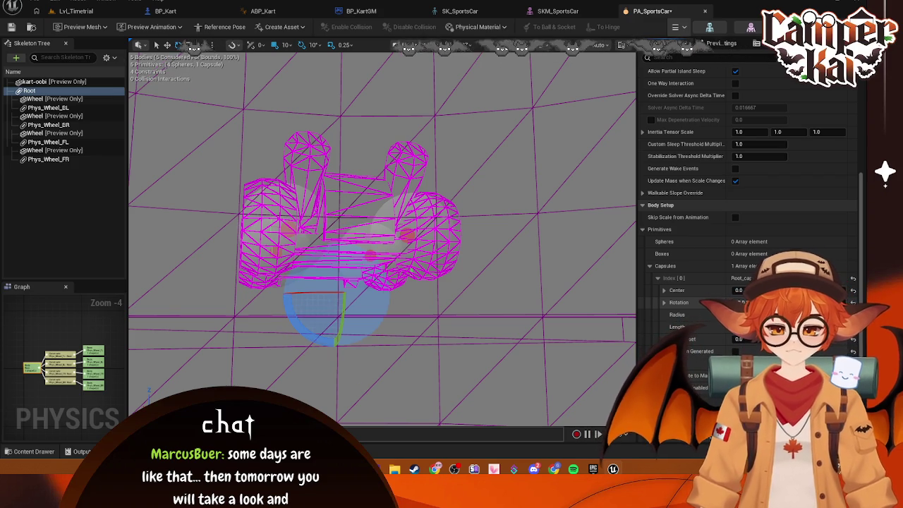
drag(381, 233, 254, 238)
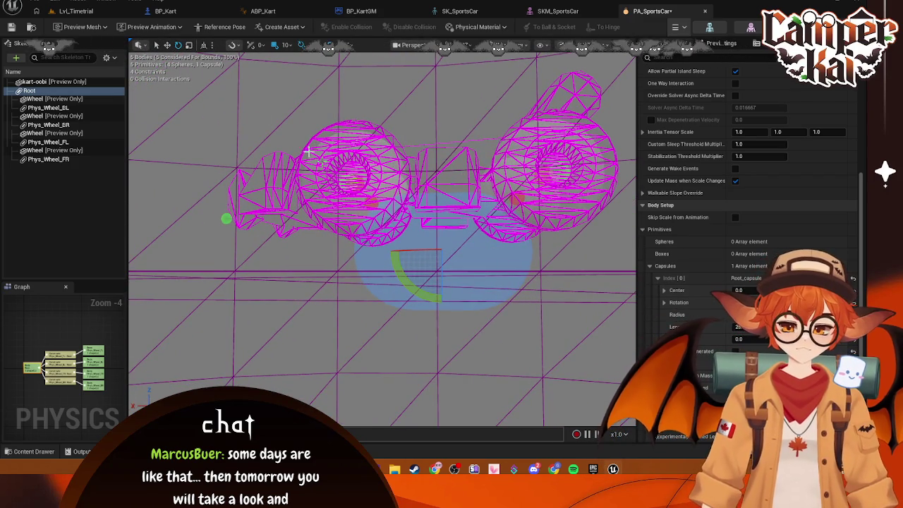
Raise the capsule along Z to the kart's centre and switch the viewport to Lit.
key(w)
drag(441, 216, 448, 148)
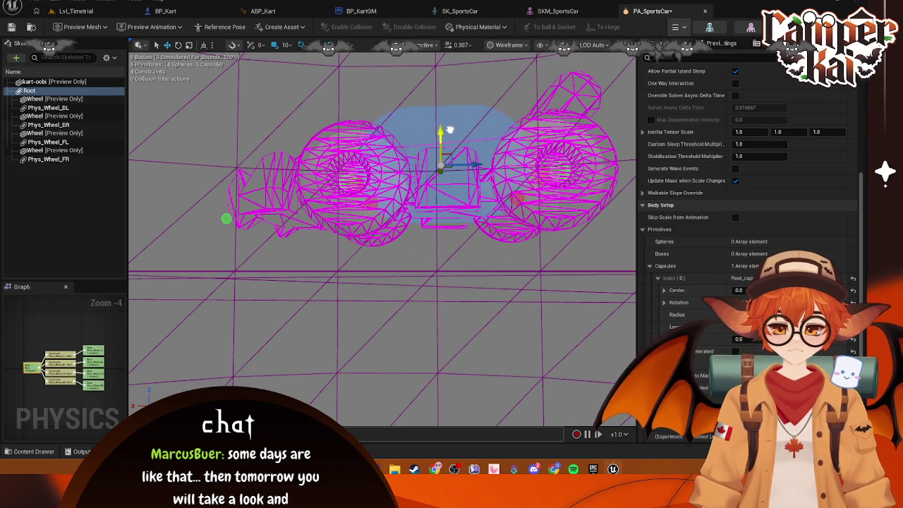
scroll(448, 148, up, 5)
scroll(449, 147, down, 10)
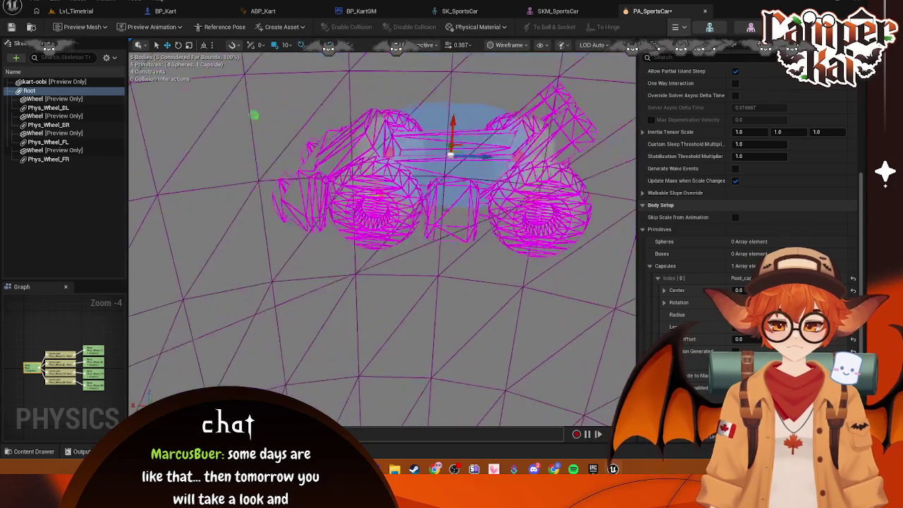
mouse_move(448, 148)
mouse_down()
mouse_move(455, 226)
mouse_move(424, 211)
mouse_up()
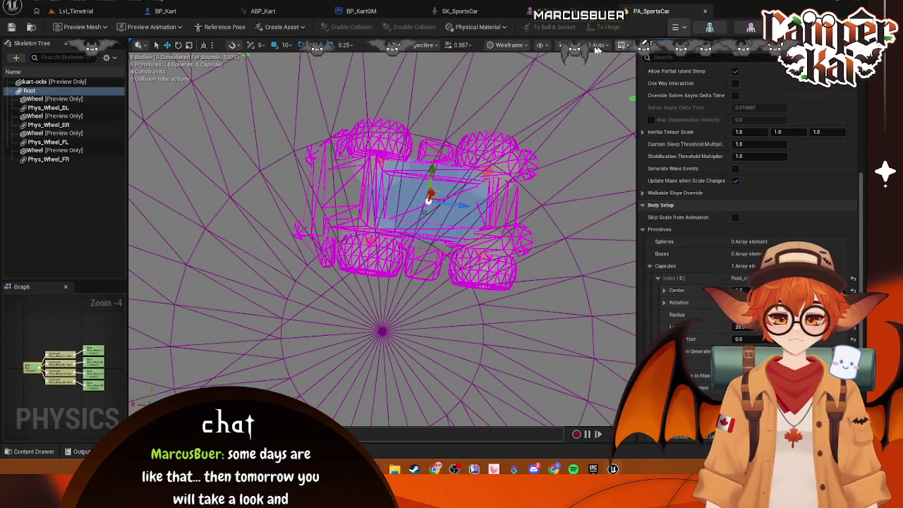
click(511, 46)
click(516, 81)
Simulate the PA_SportsCar physics twice, check Preview Scene Settings, then stop simulating.
click(681, 27)
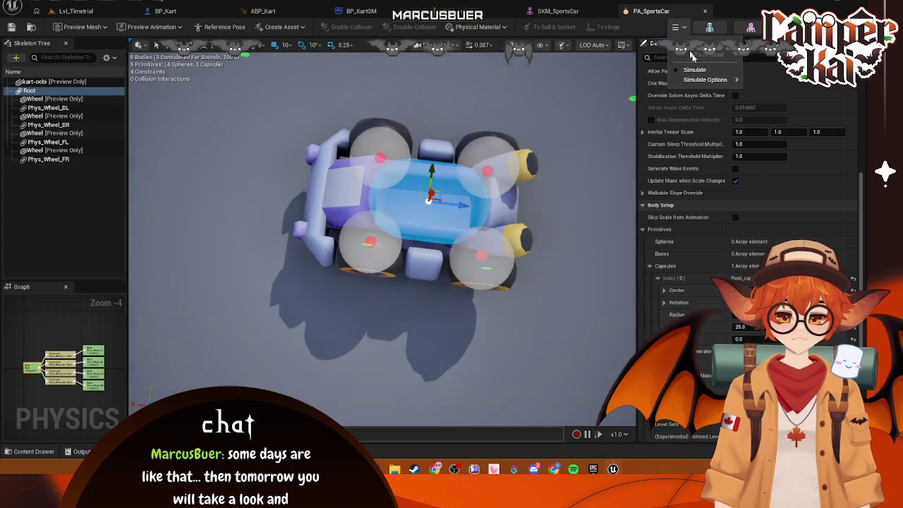
click(694, 71)
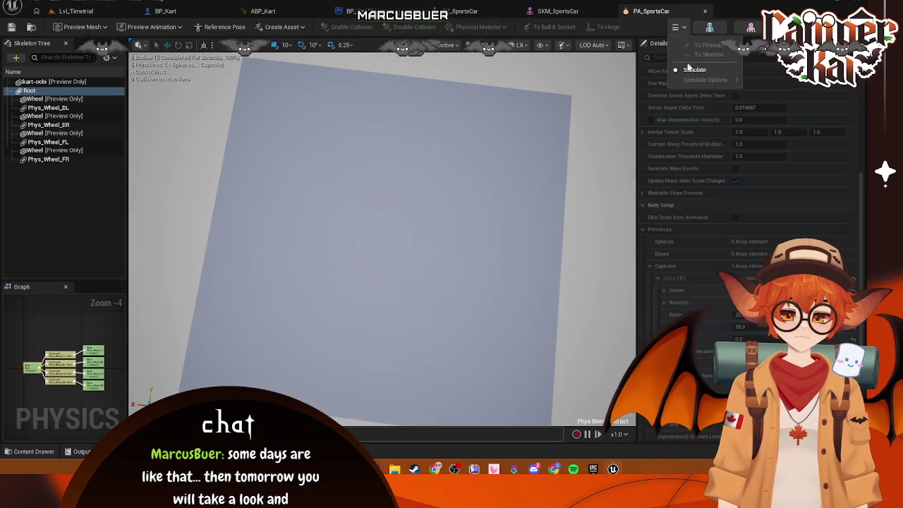
click(677, 27)
click(683, 28)
click(688, 66)
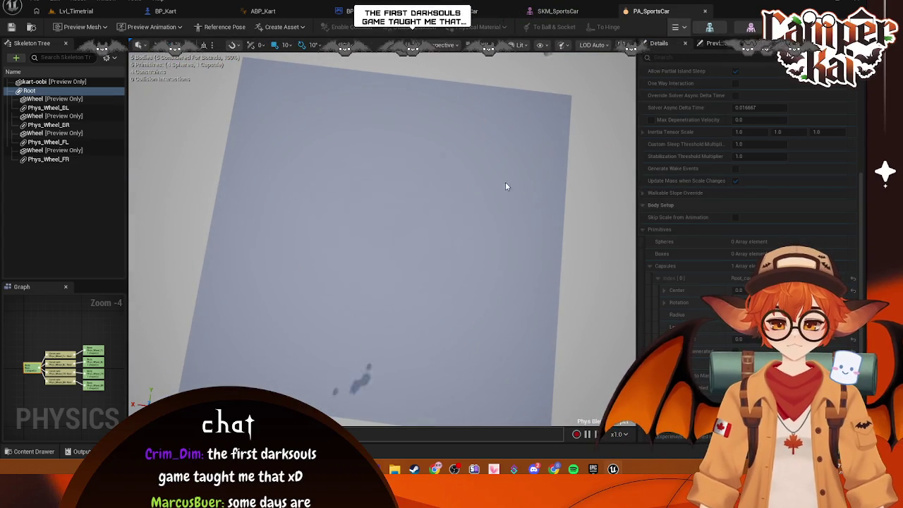
click(684, 43)
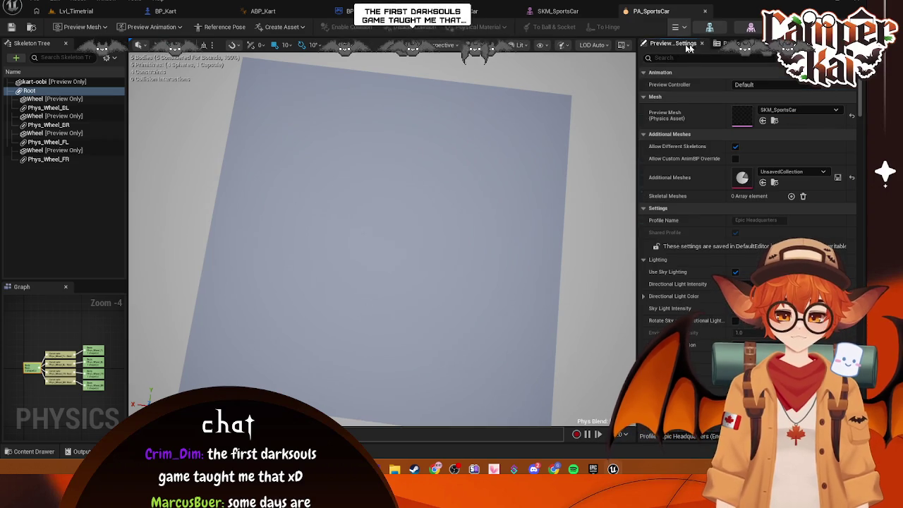
click(683, 28)
click(688, 66)
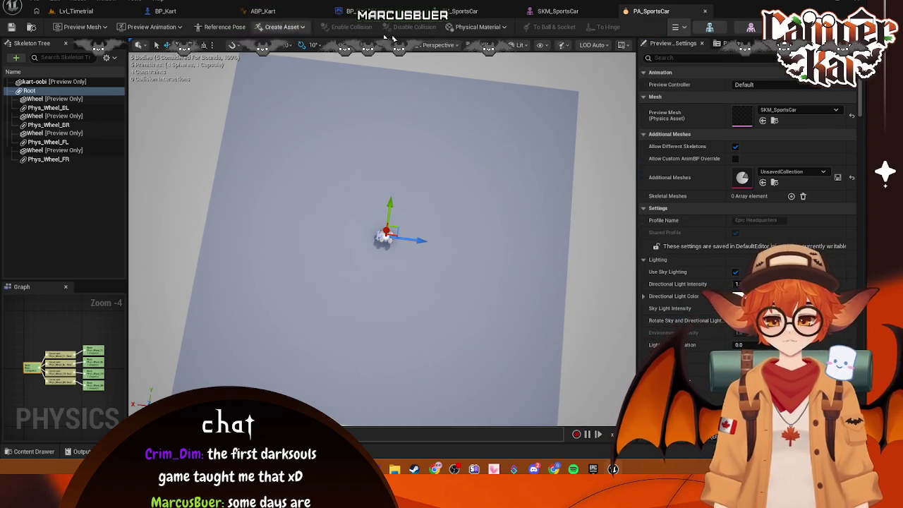
Minimise Unreal Engine to show the Windows desktop.
mouse_move(613, 469)
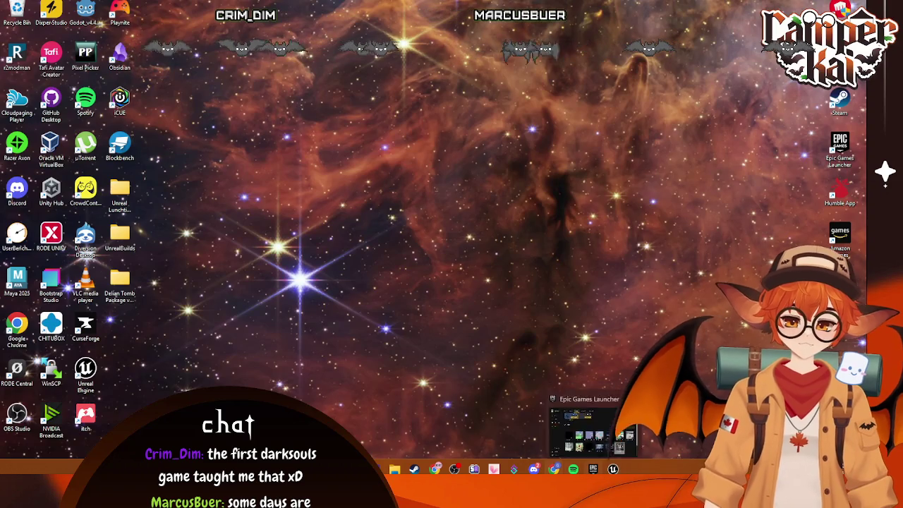
click(576, 409)
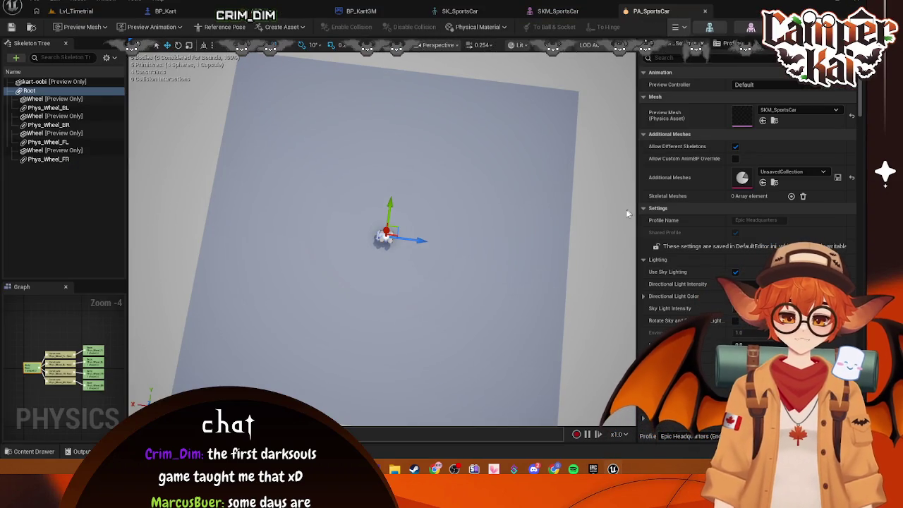
key(super+d)
Launch Diversion and attempt to revert the workspace to the Import commit.
key(super+s)
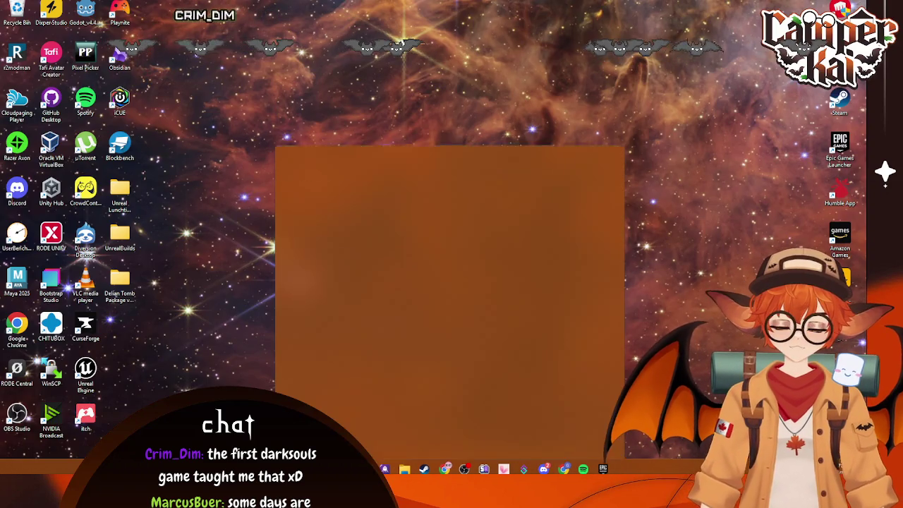
text(diversion)
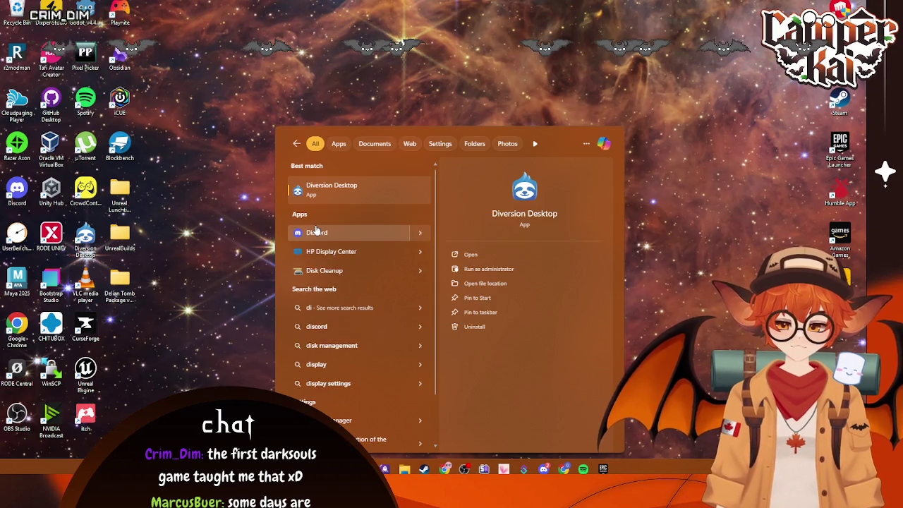
click(333, 190)
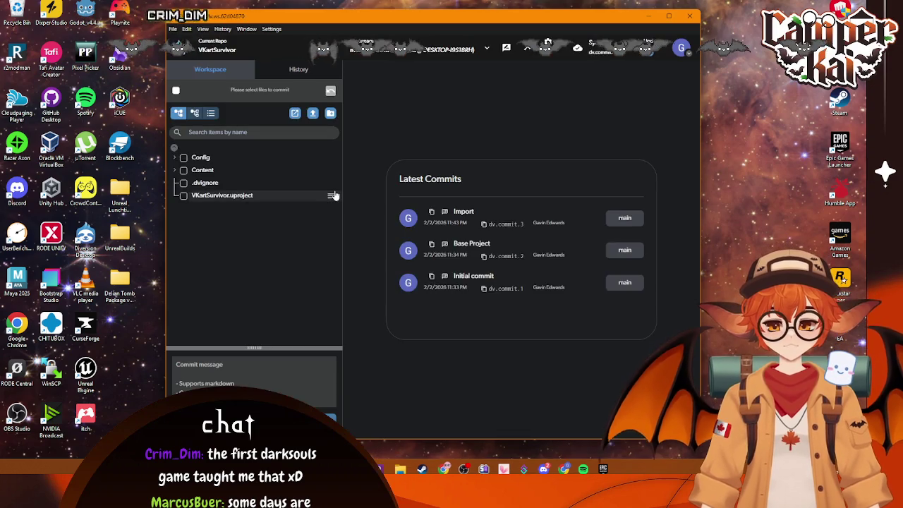
click(299, 69)
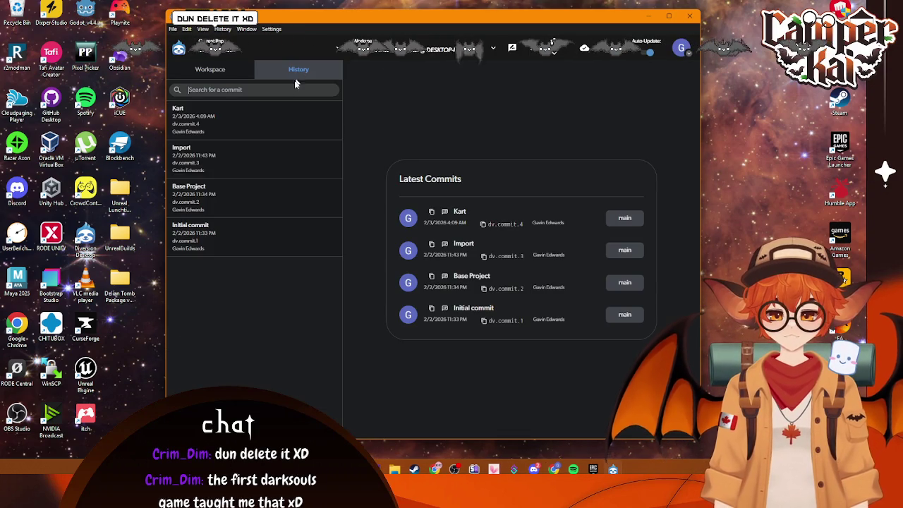
click(218, 162)
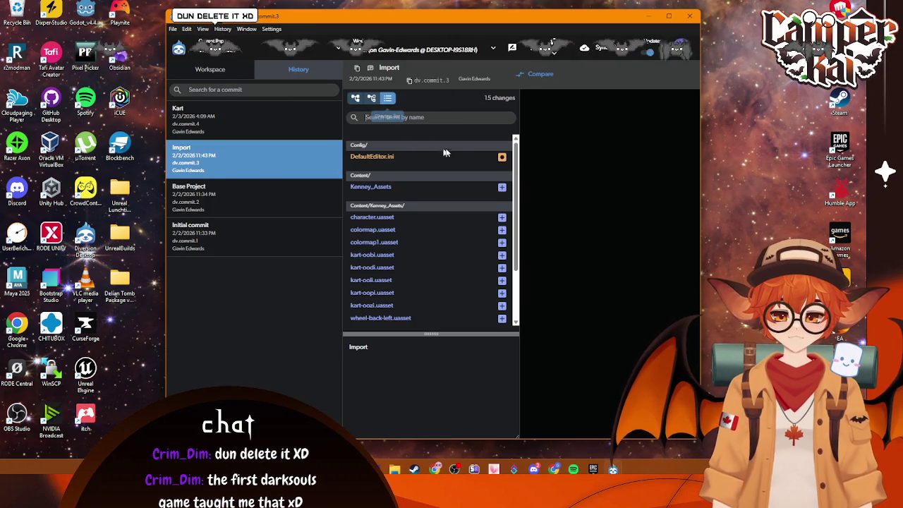
right_click(261, 174)
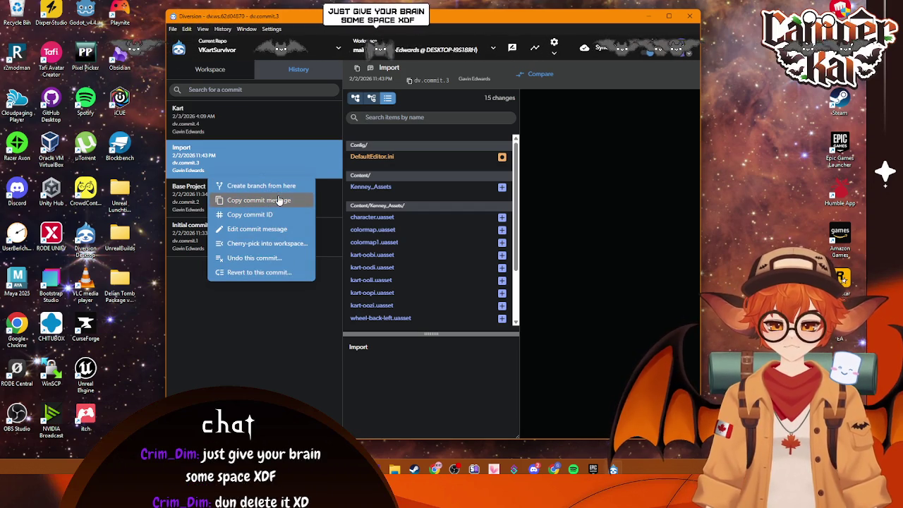
click(272, 272)
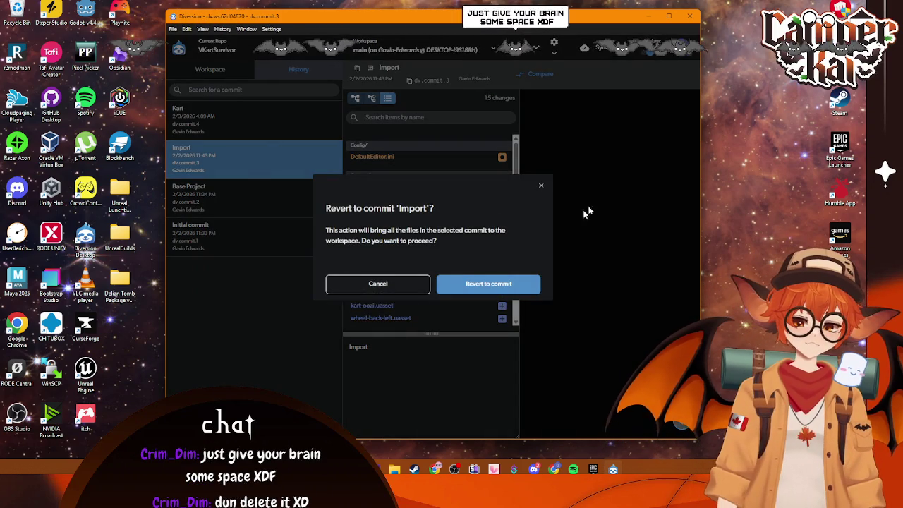
click(467, 283)
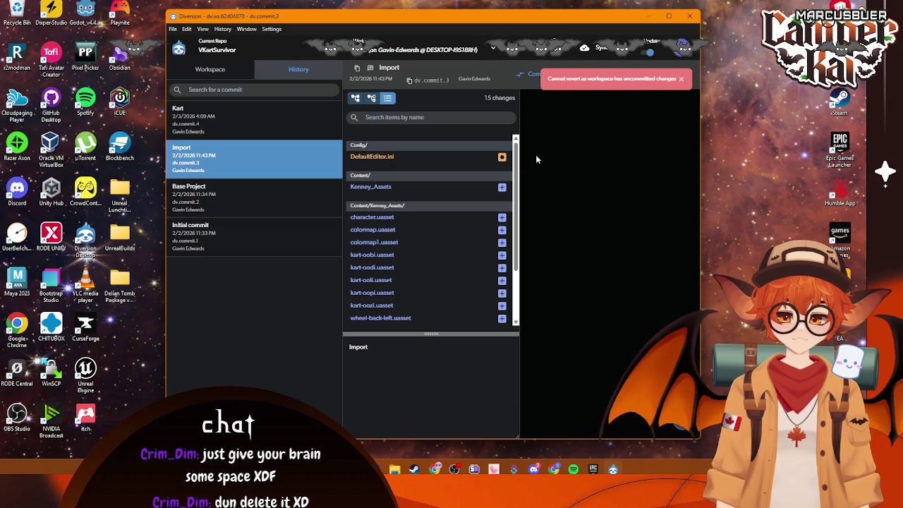
Select all 24 modified workspace files and discard them.
click(223, 68)
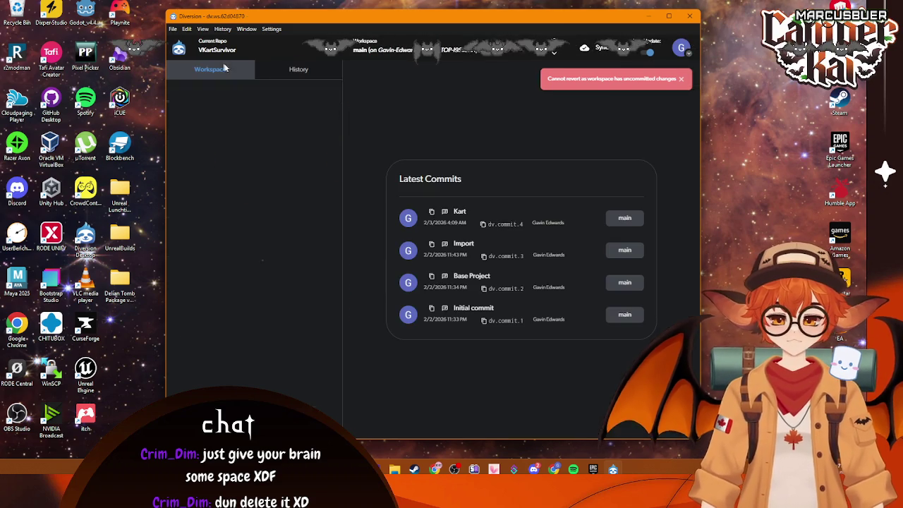
click(176, 91)
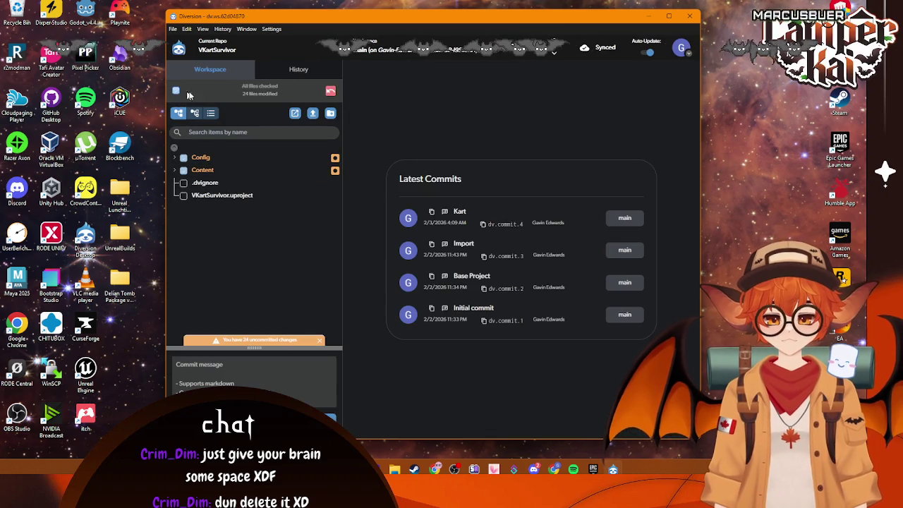
click(331, 91)
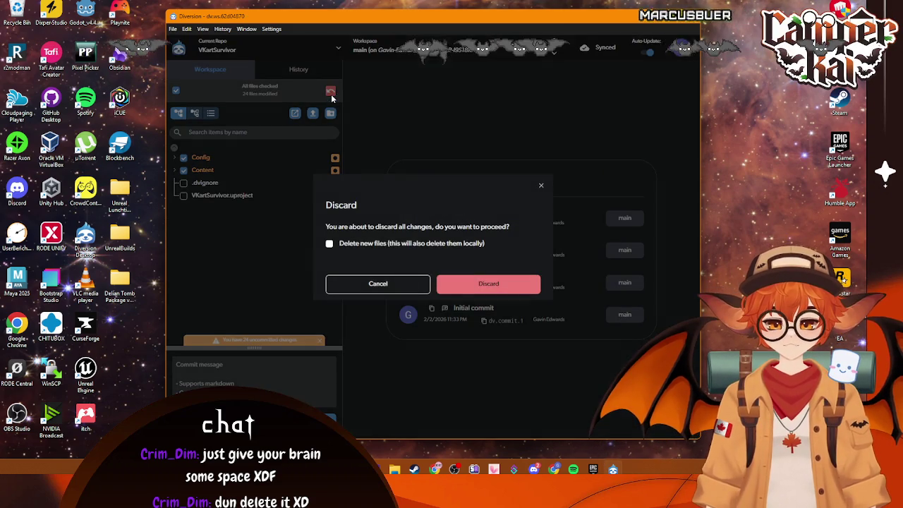
click(475, 282)
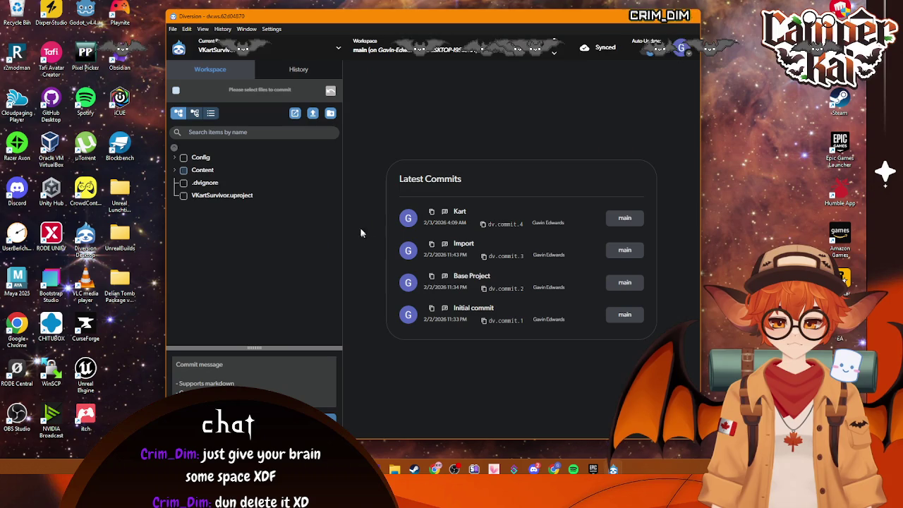
Revert the workspace to the Import commit from the History view.
click(285, 71)
click(279, 162)
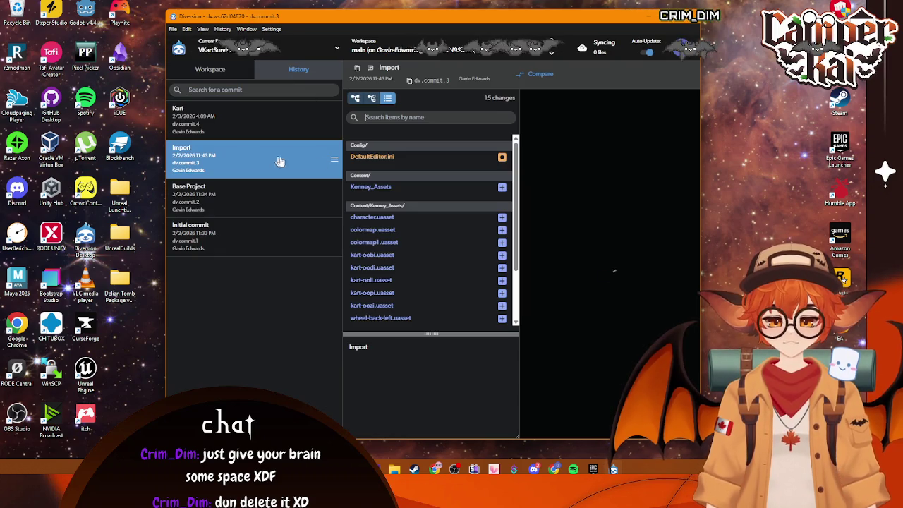
click(335, 160)
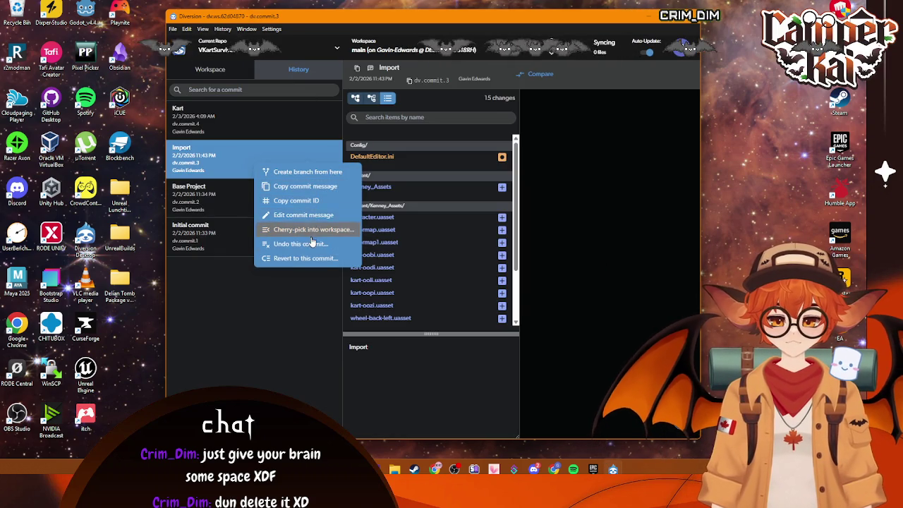
click(309, 259)
click(477, 278)
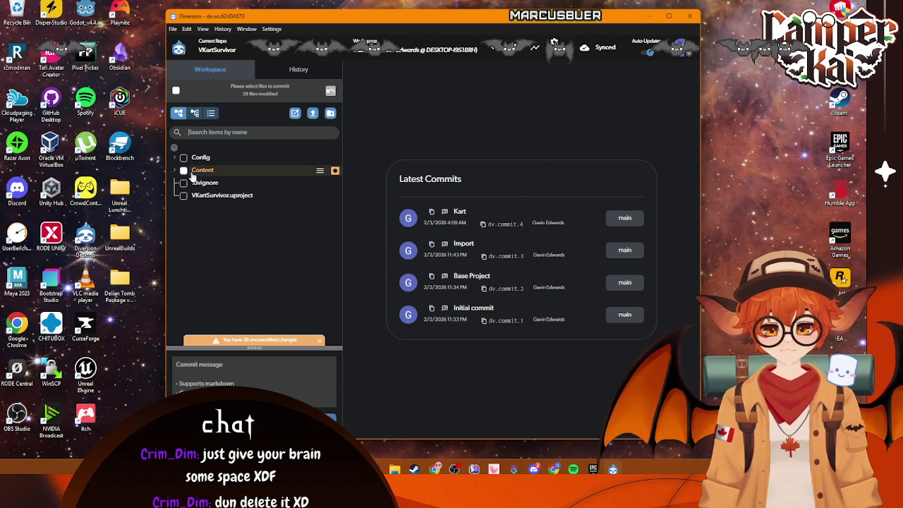
Discard the 29 and then 4 remaining changed files, and minimise Diversion.
click(175, 171)
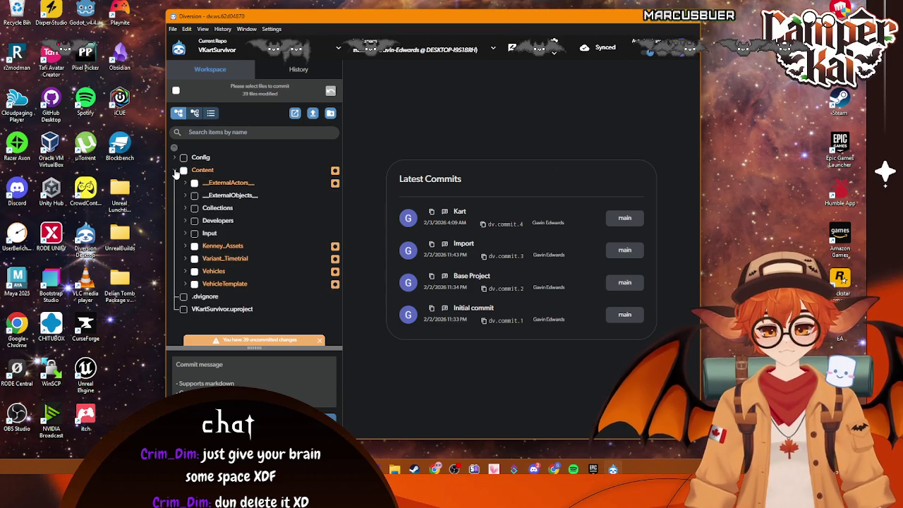
click(176, 172)
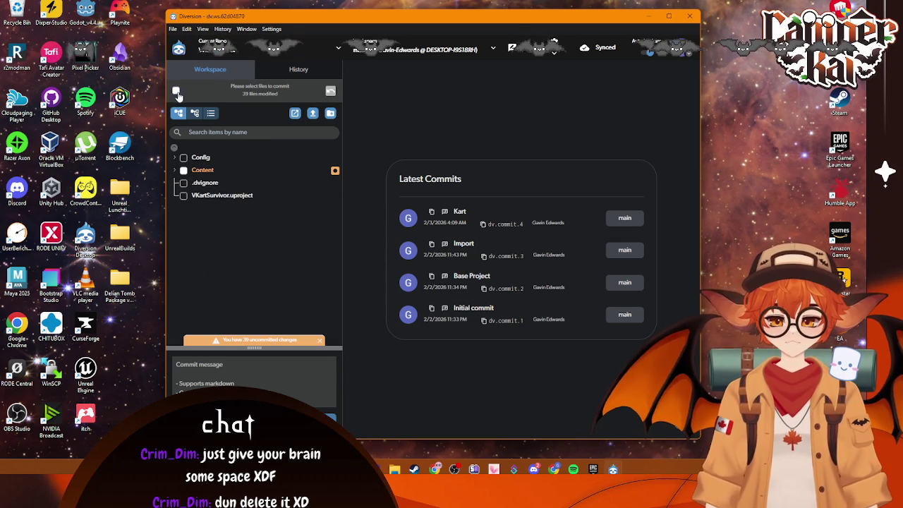
click(330, 94)
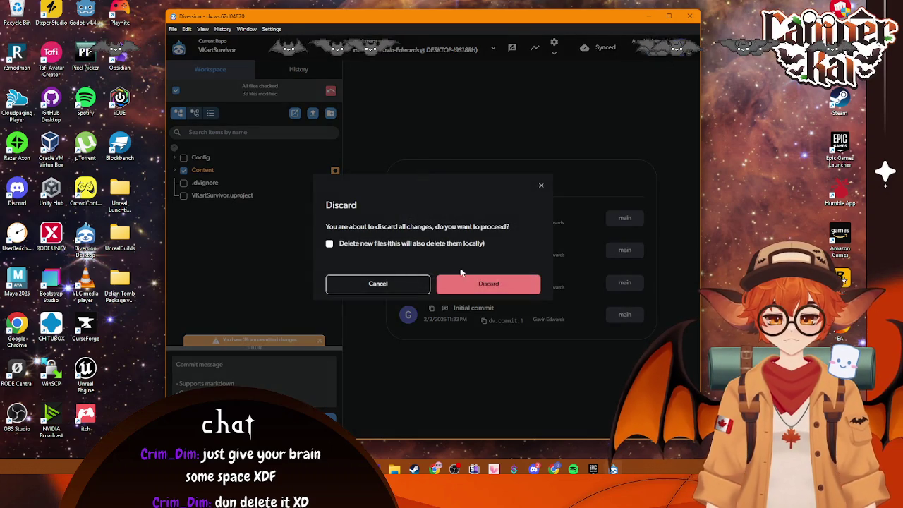
click(492, 283)
click(183, 170)
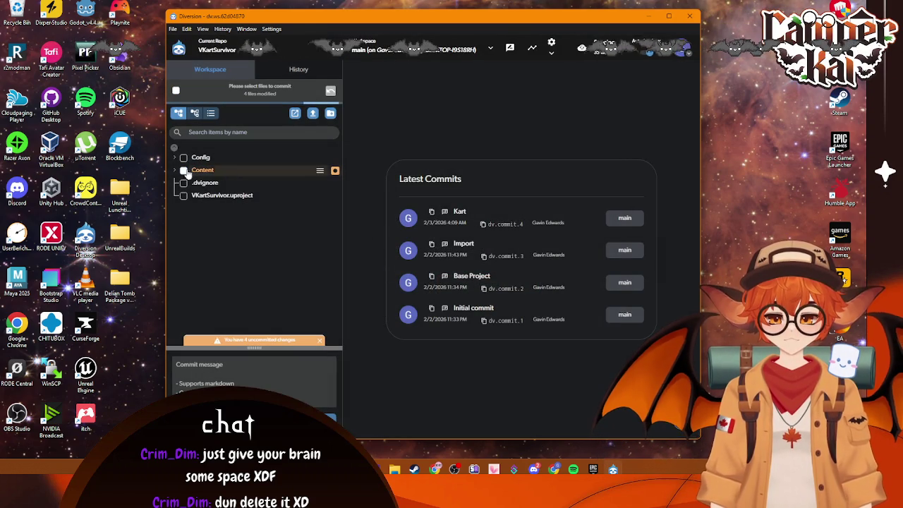
click(331, 92)
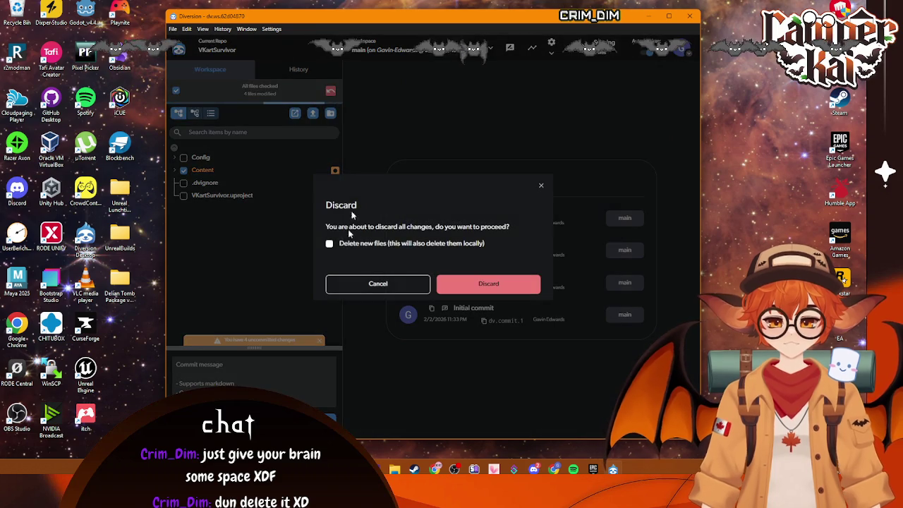
click(462, 284)
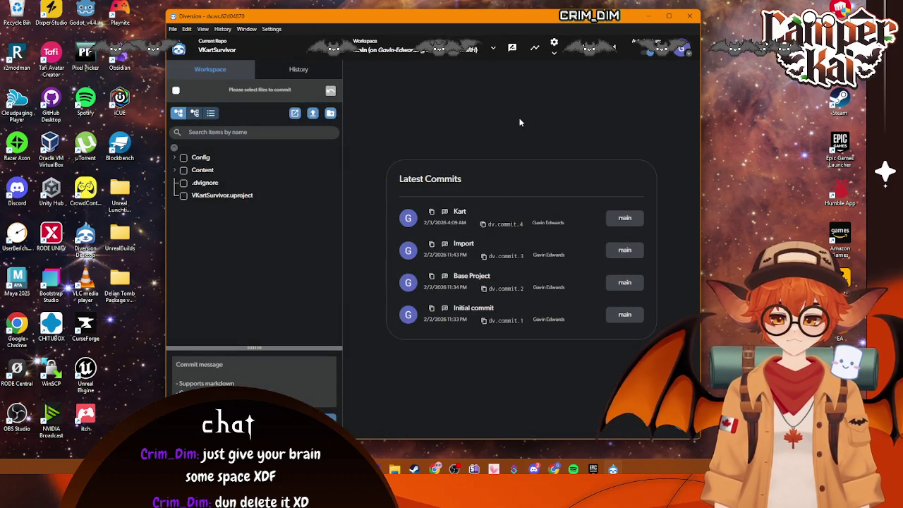
click(674, 17)
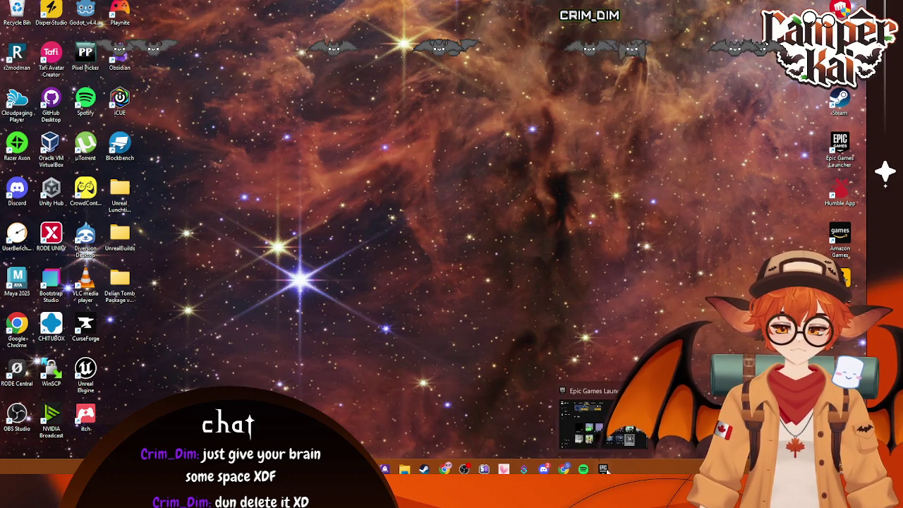
Launch the VKartSurvivor project from the Epic Games Launcher's Unreal library.
click(613, 469)
double_click(638, 341)
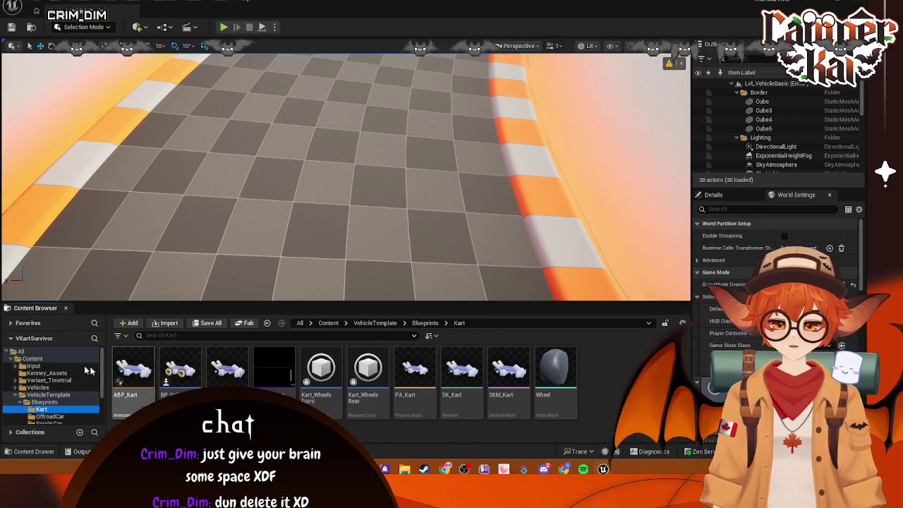
Open Lvl_Timetrial from Variant_Timetrial > Maps and briefly test-play it with the kart.
click(48, 366)
scroll(57, 387, down, 1)
click(58, 387)
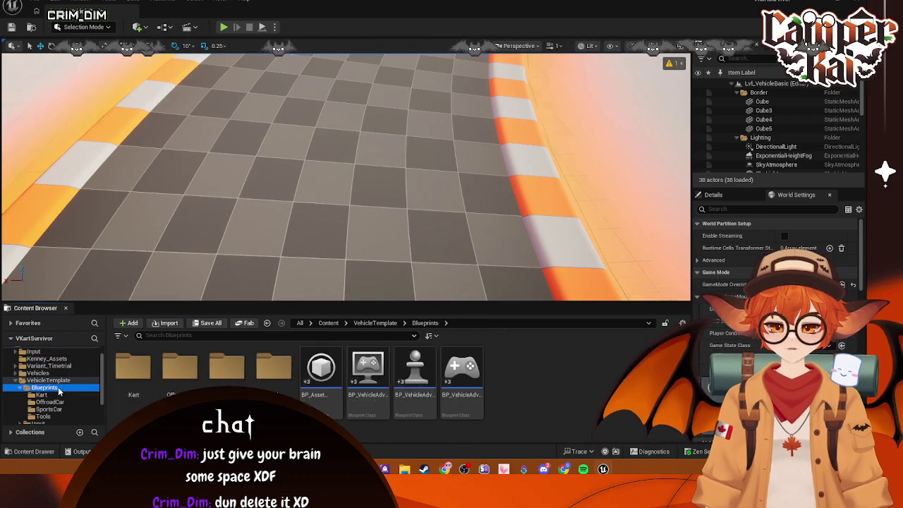
click(60, 396)
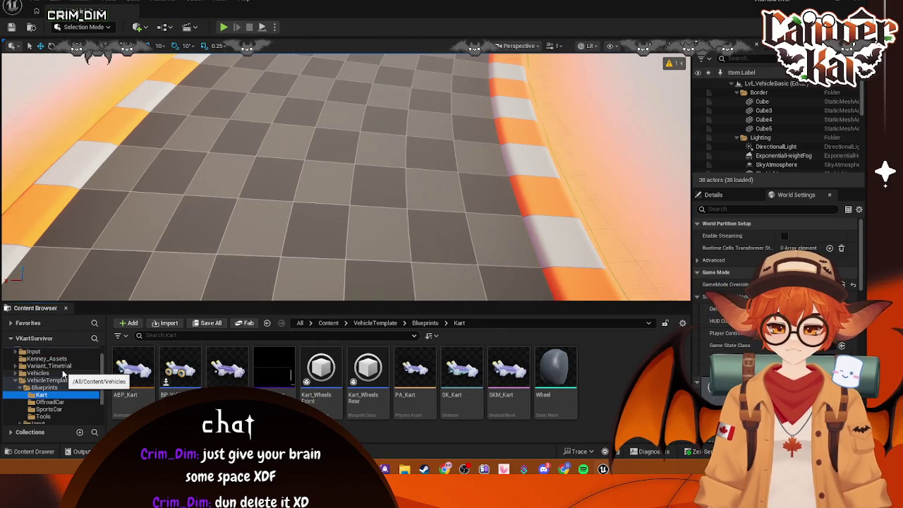
click(50, 366)
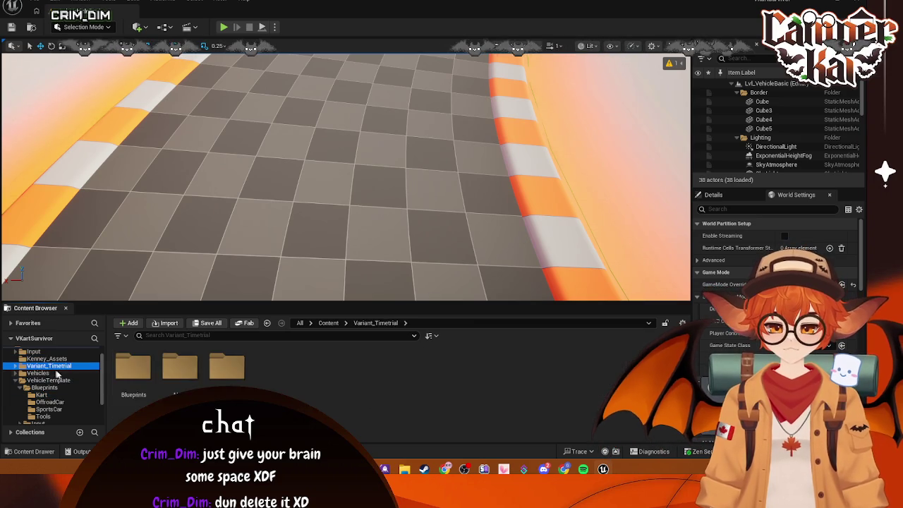
double_click(134, 367)
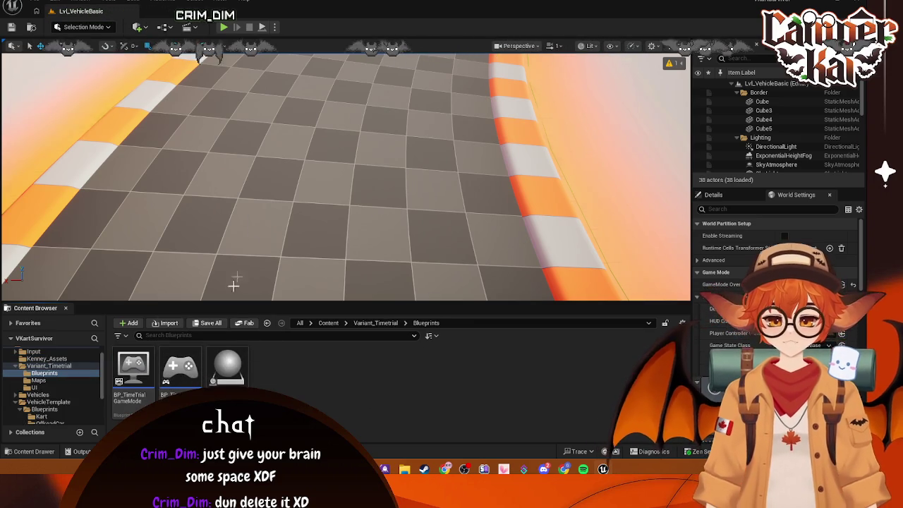
click(38, 380)
double_click(135, 370)
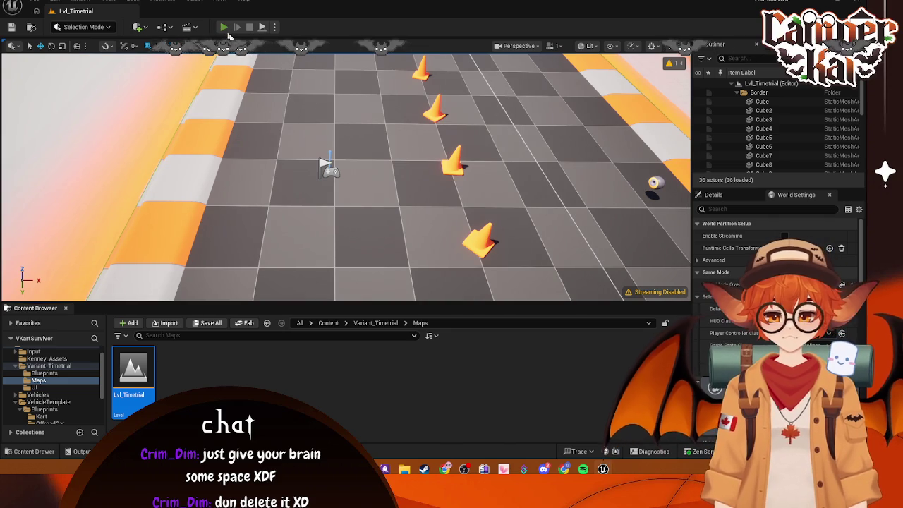
click(223, 27)
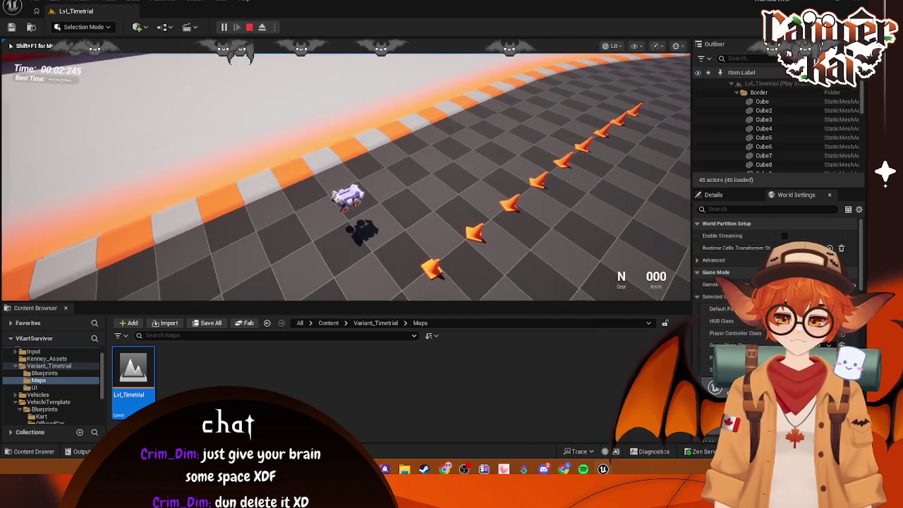
key(Escape)
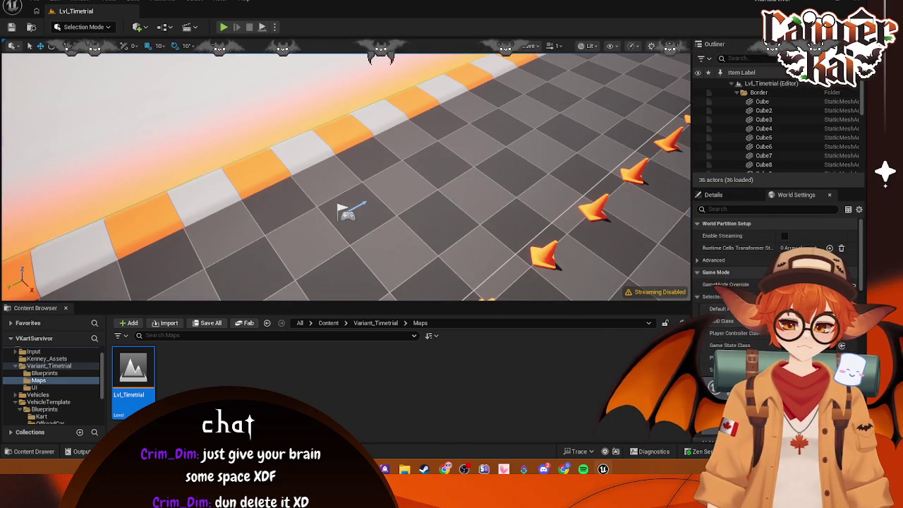
Set the level's Default Pawn Class to BP_VehicleAdvSportsCar.
click(783, 308)
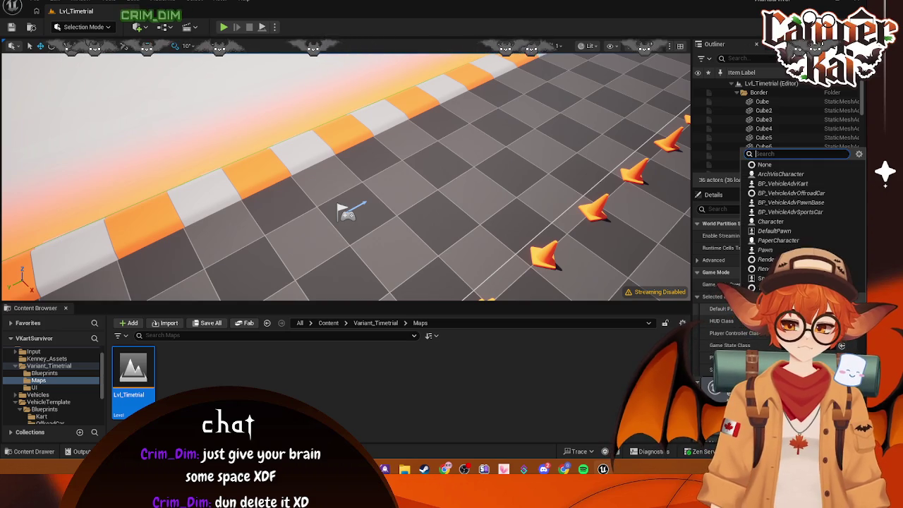
click(811, 192)
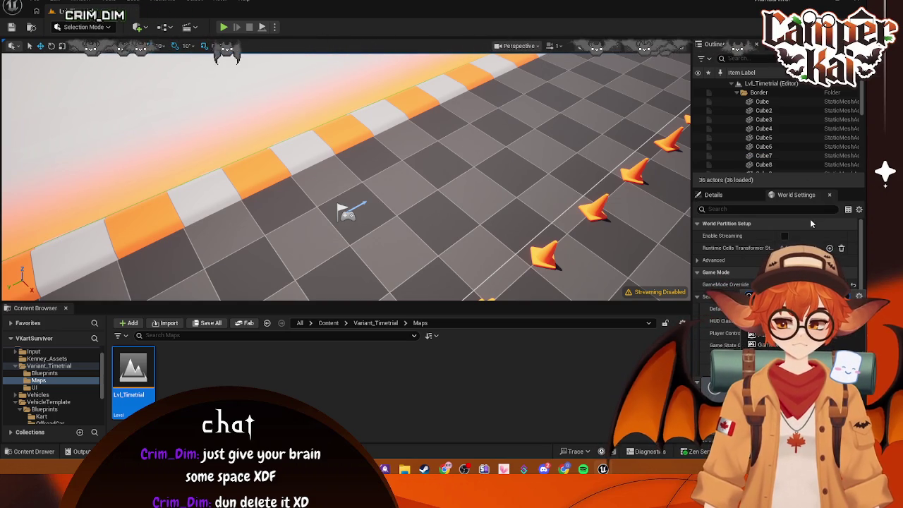
click(783, 308)
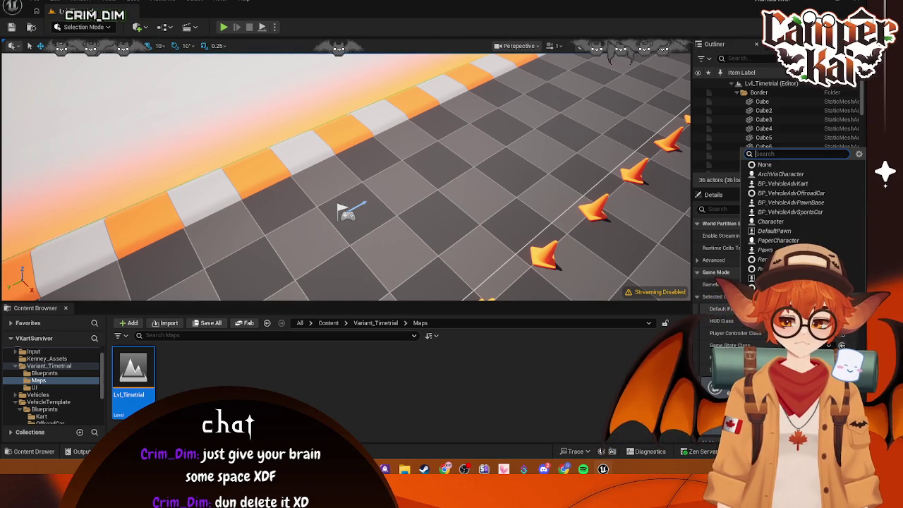
click(799, 214)
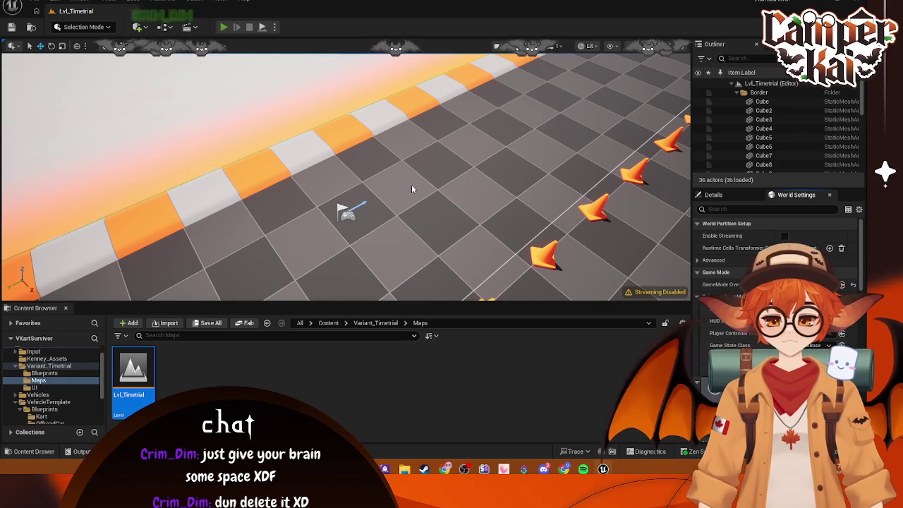
Test-drive the sports car, then close the editor saving BP_TimeTrialGameMode.
key(alt+p)
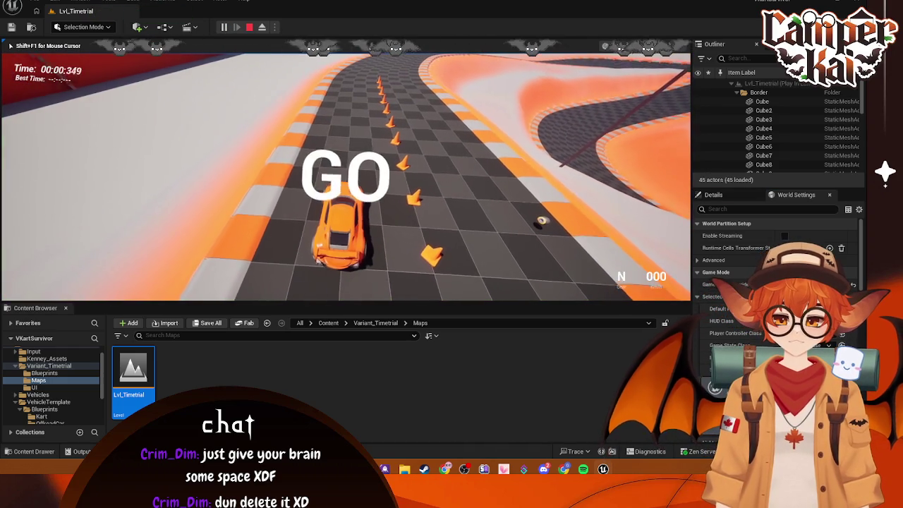
key(w)
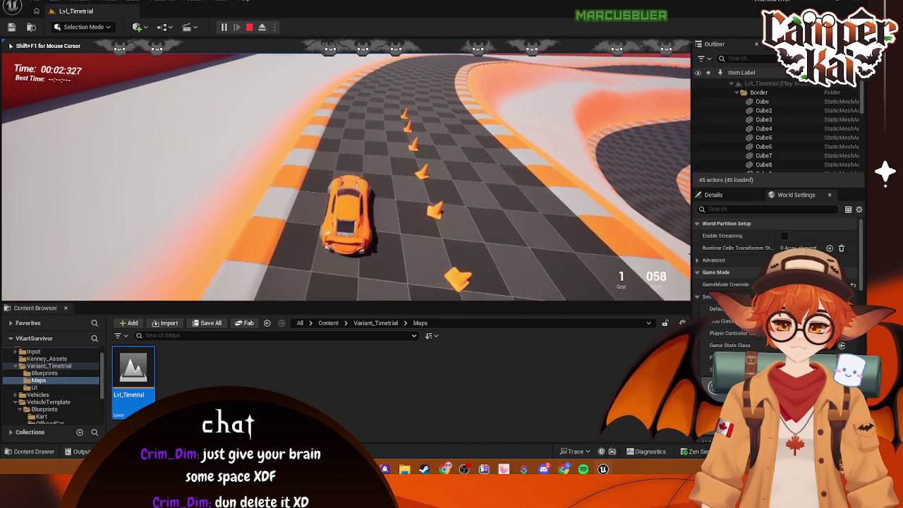
key(Escape)
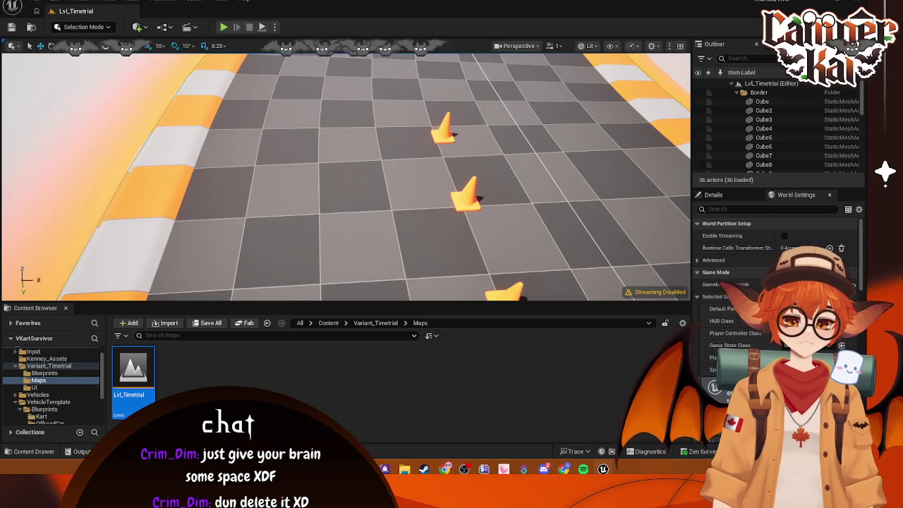
click(856, 2)
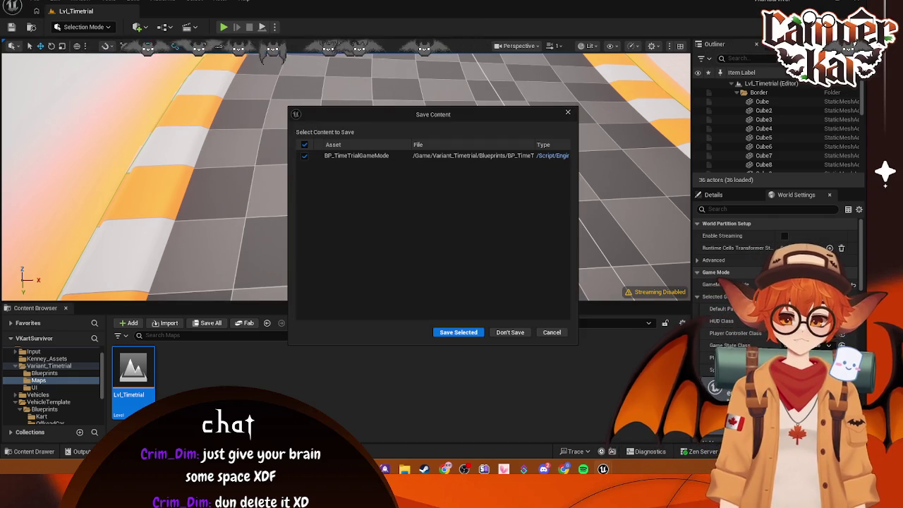
click(481, 332)
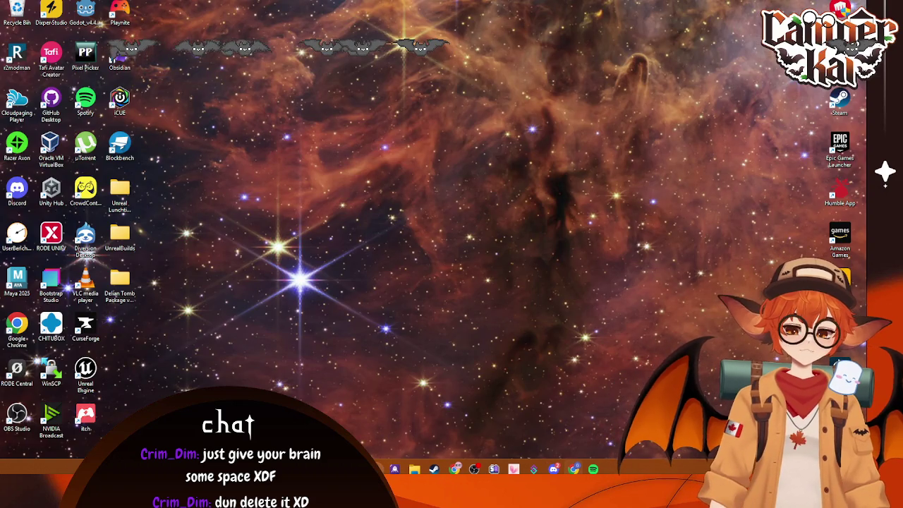